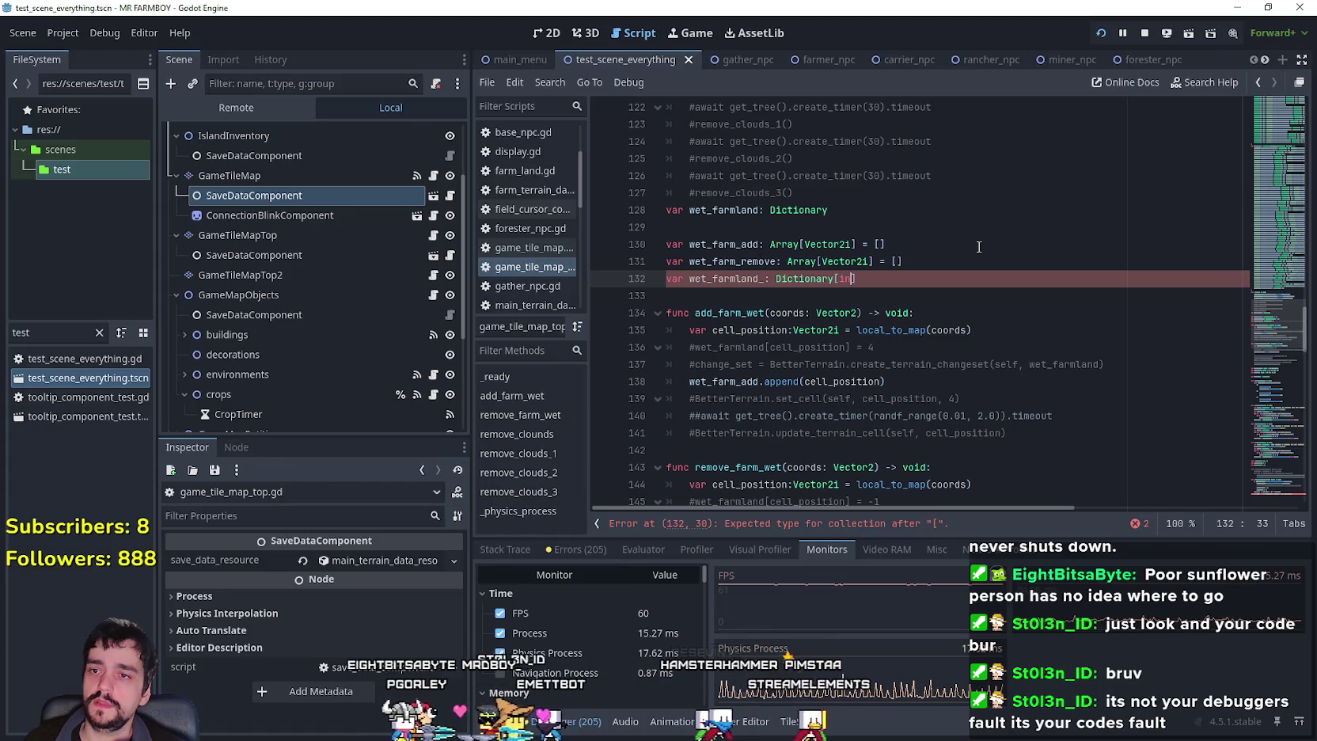
Finish line 132 as var wet_farmland_: Dictionary[int, Vector2i] = {4:[], -1: []}.
type("t, Vector2i")
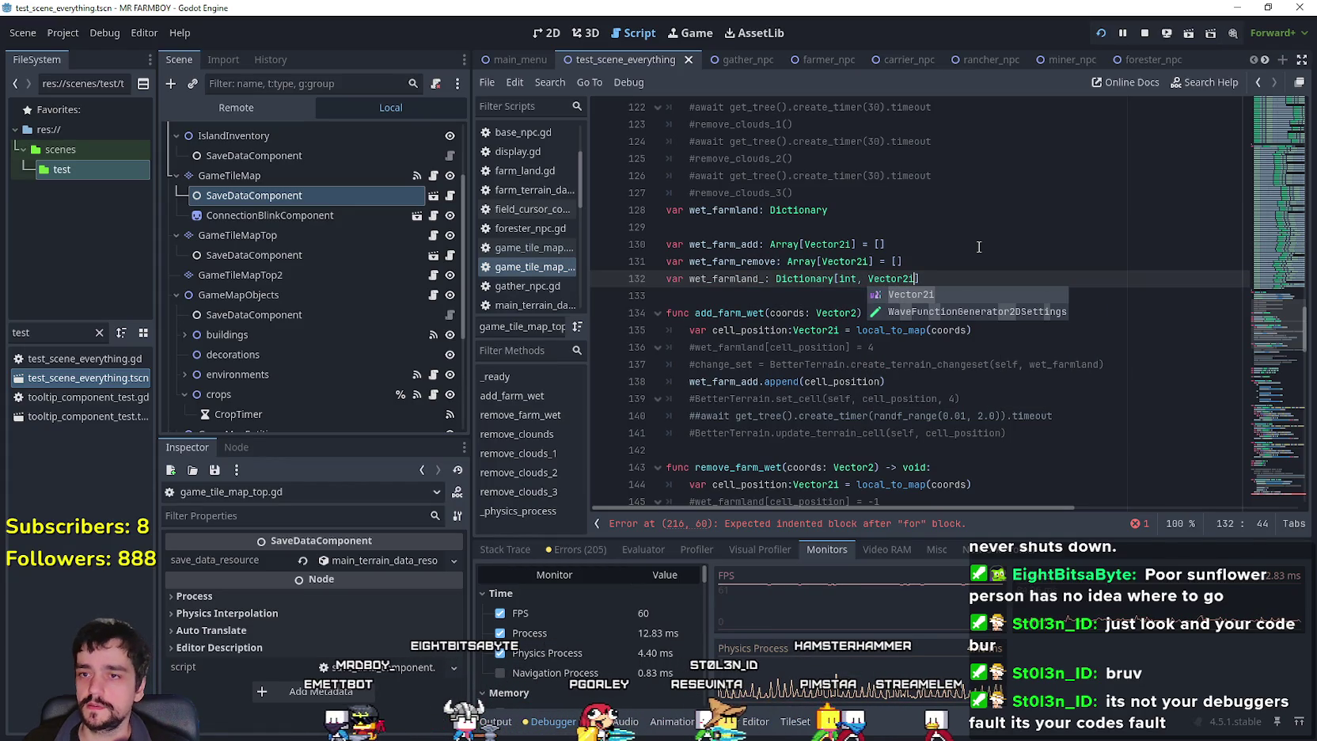
type("]")
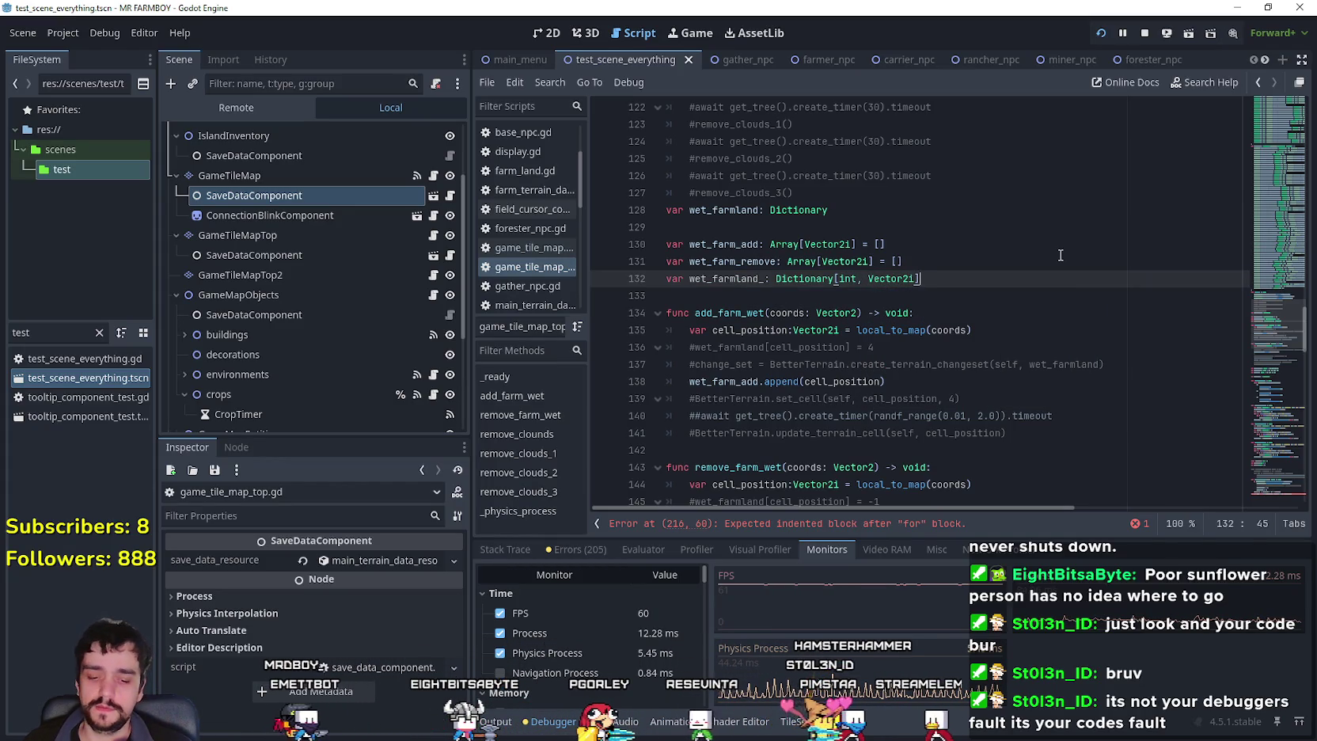
type(" = ")
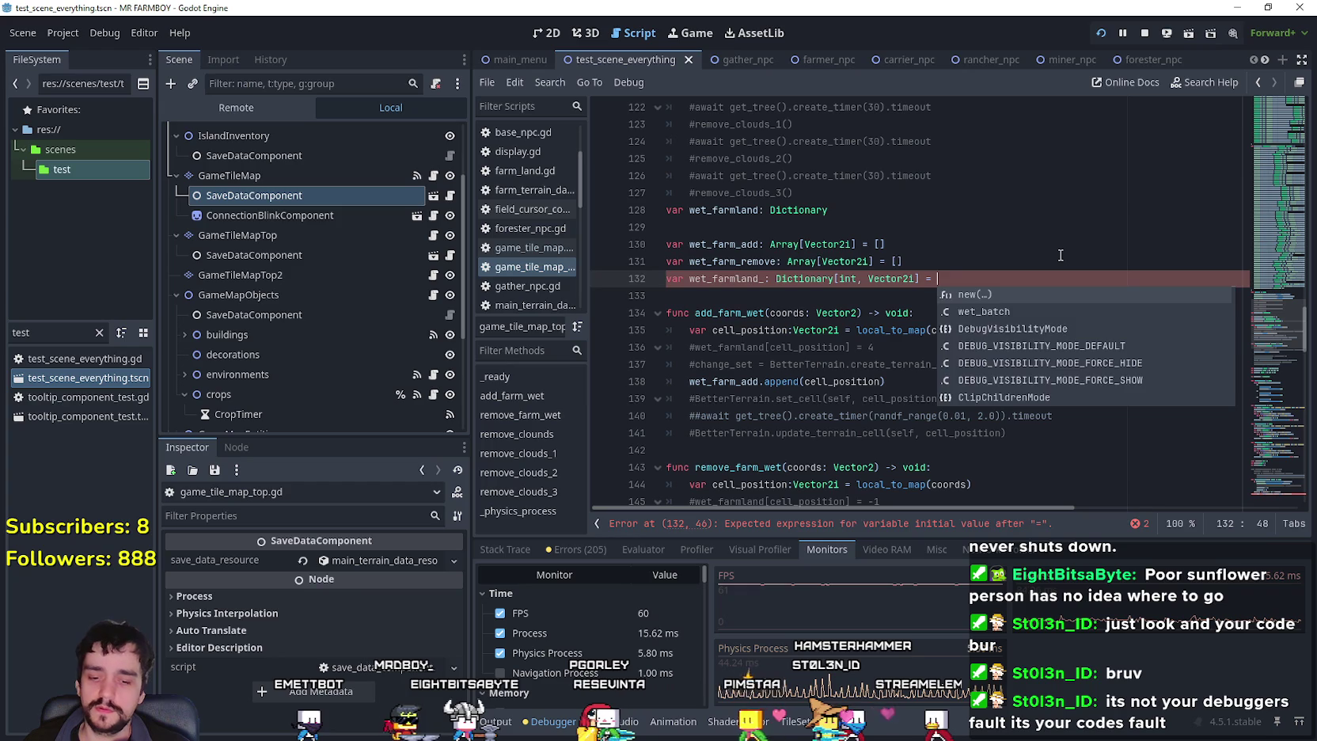
type("{")
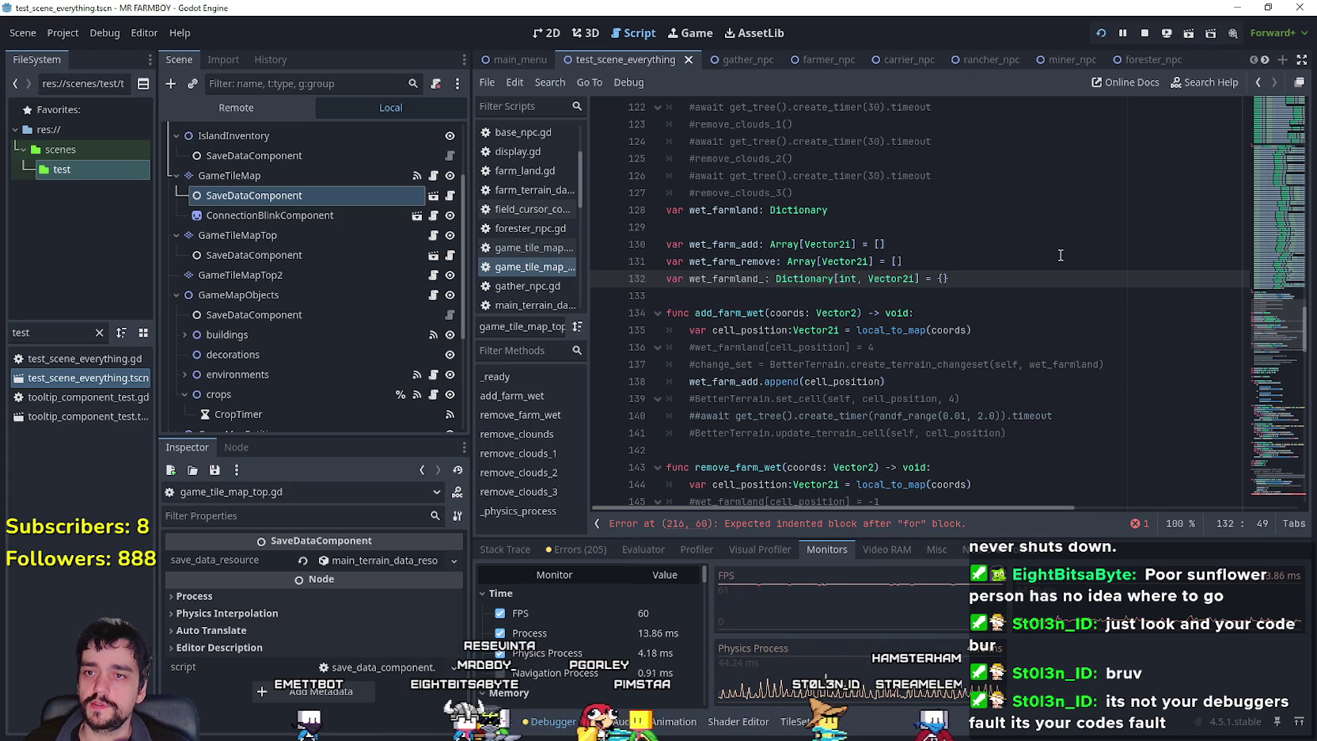
type("4:")
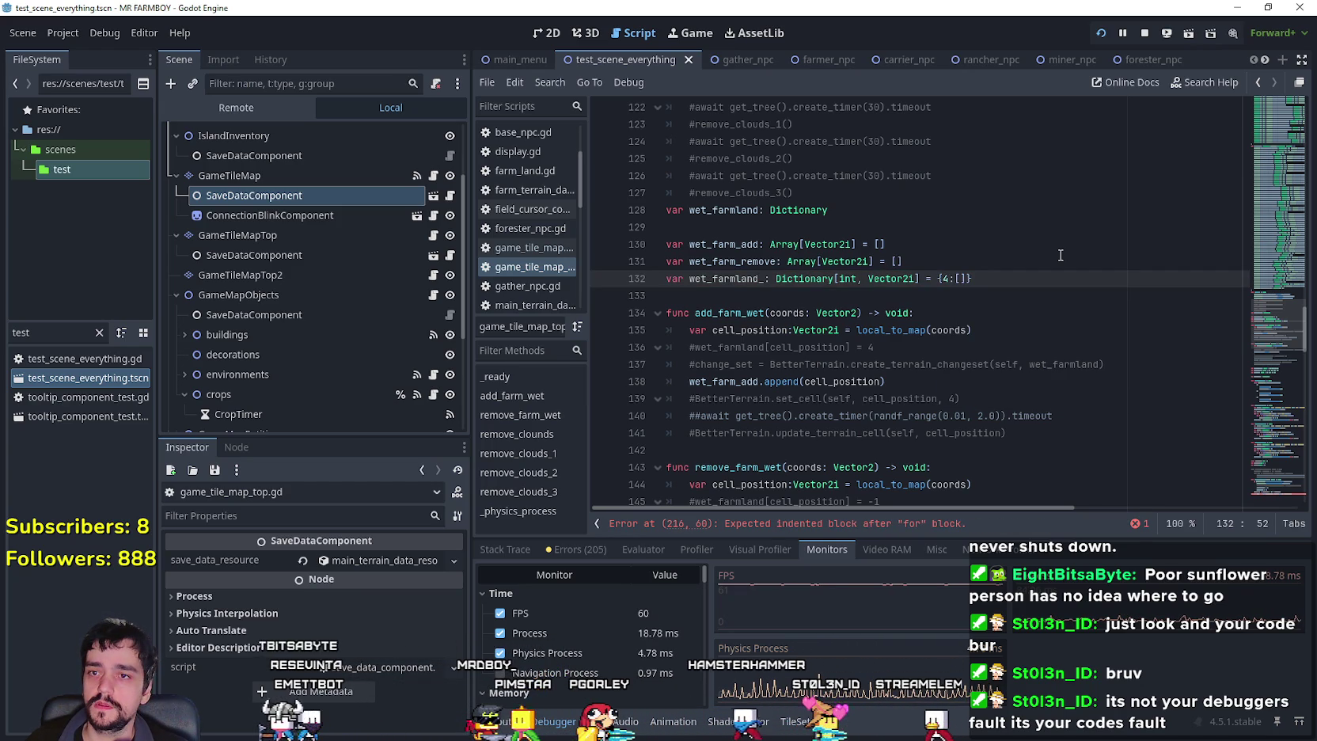
key("Right")
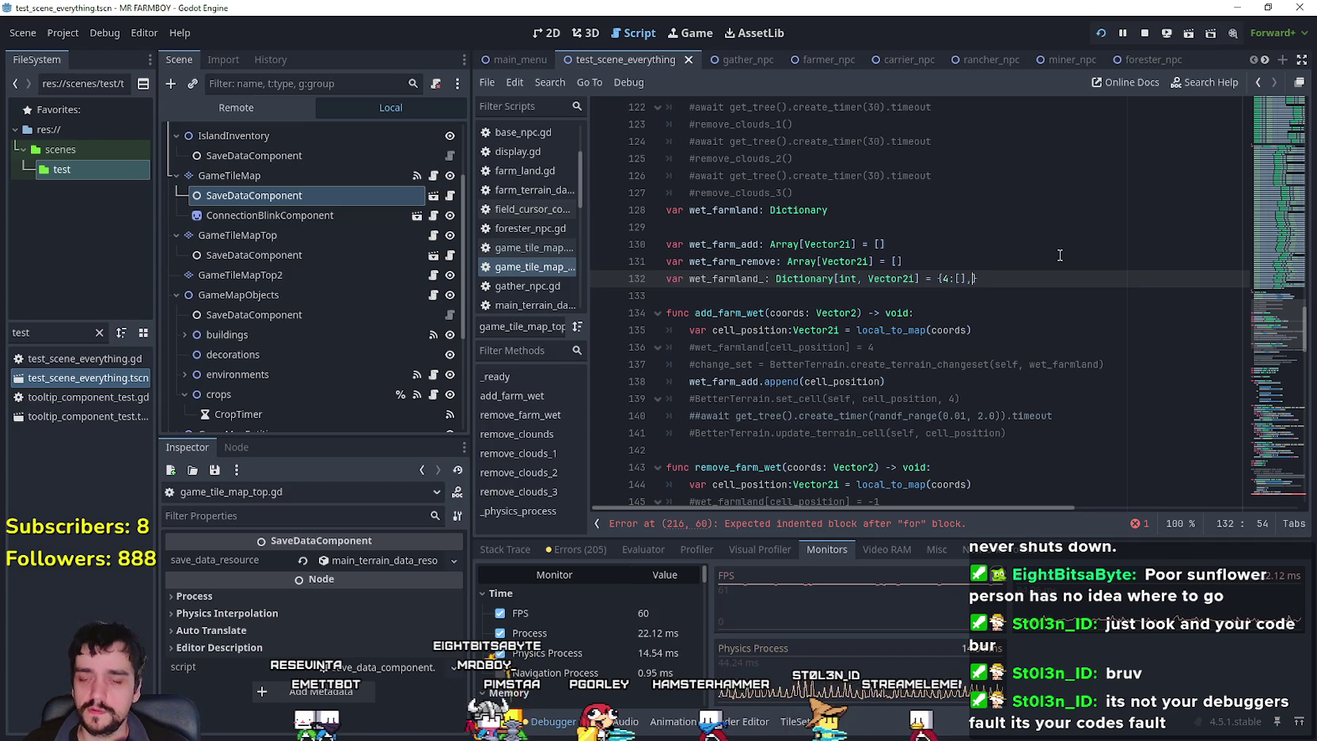
type(",")
scroll(1066, 209, "down", 2)
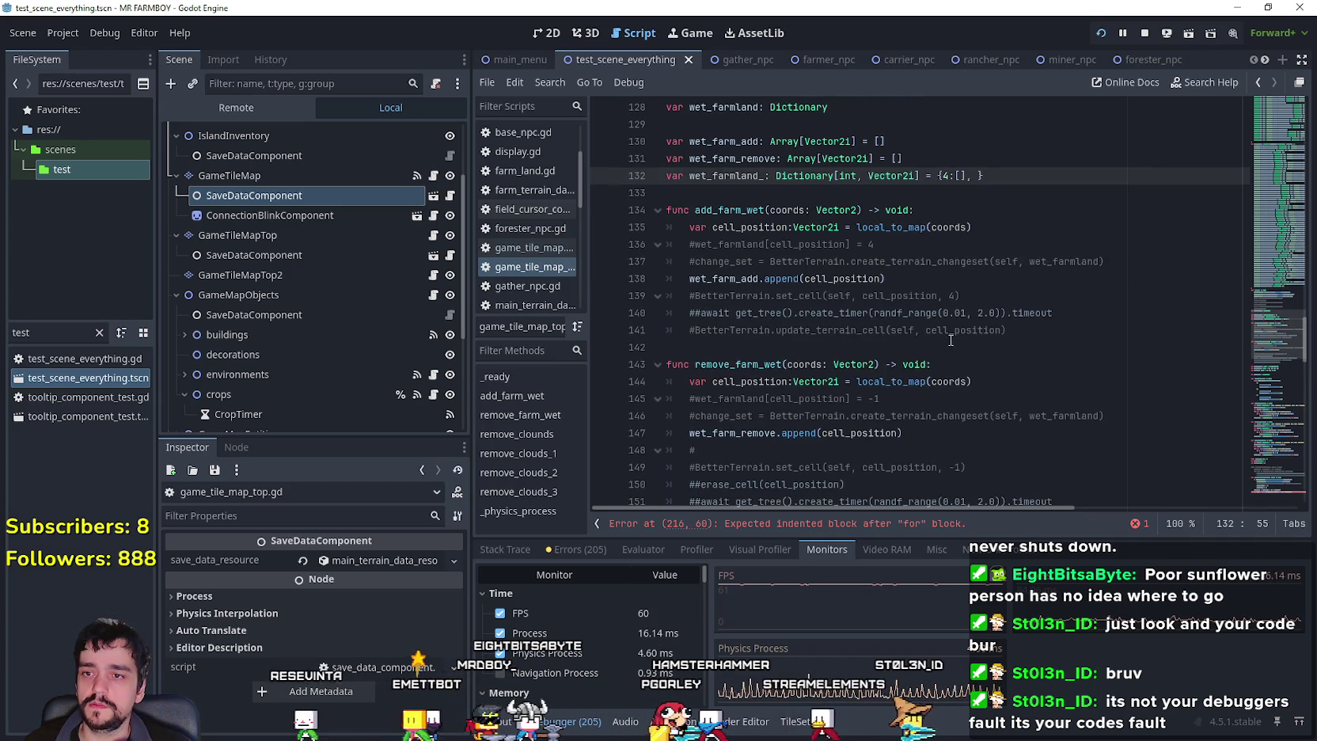
scroll(1021, 277, "up", 1)
scroll(974, 340, "down", 2)
scroll(973, 341, "up", 3)
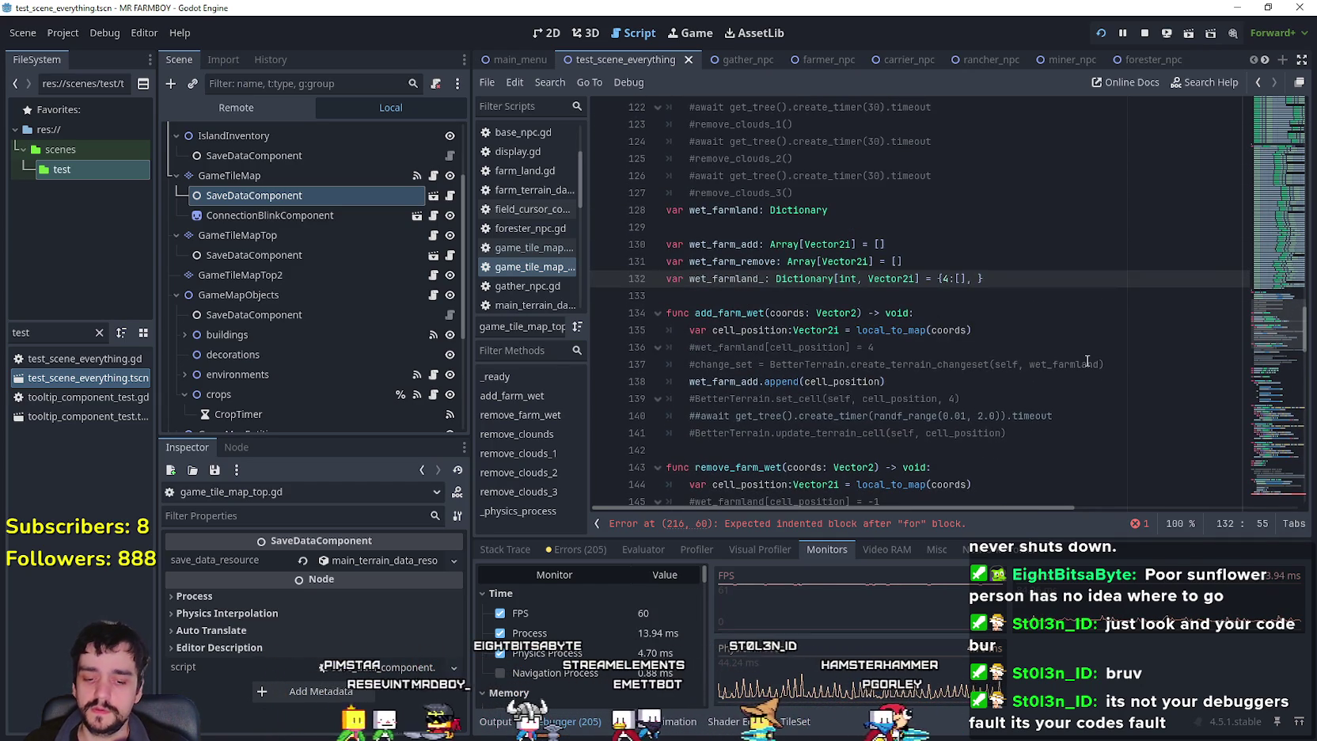
type("-")
type("1: [")
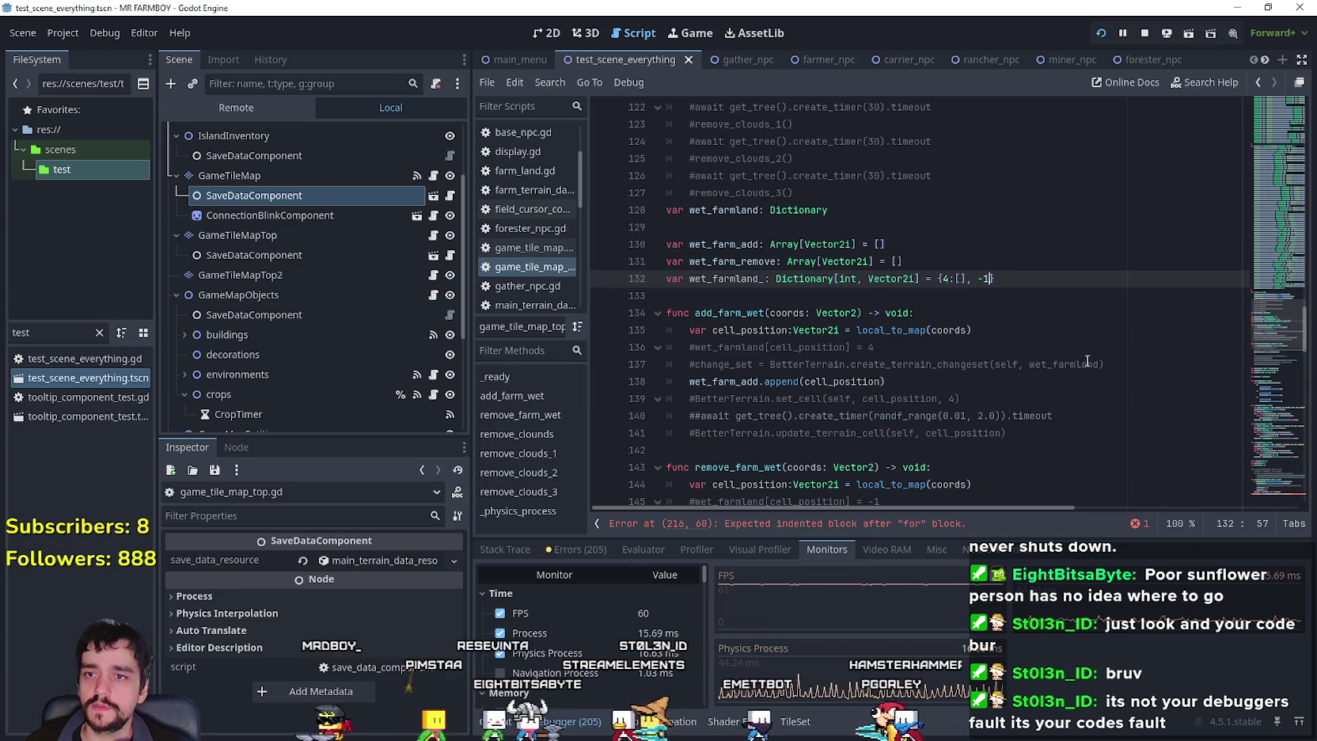
type("]")
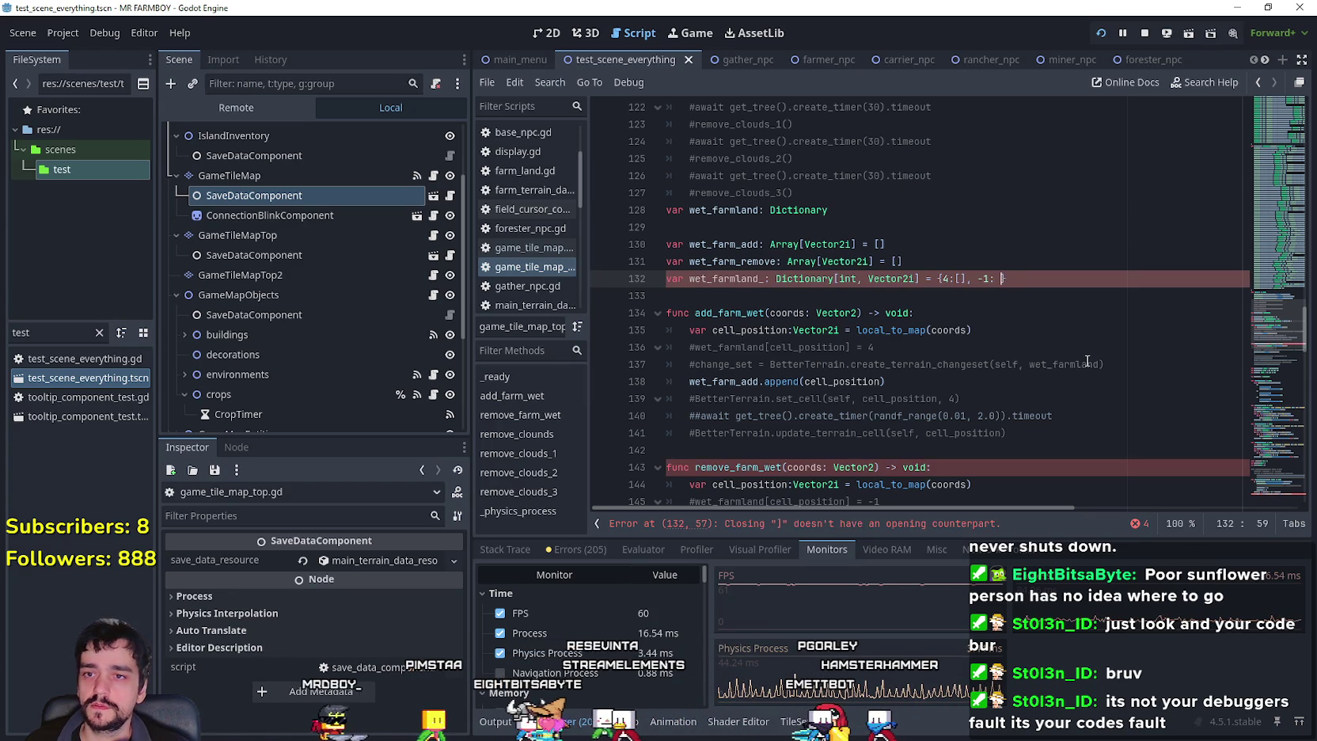
left_click(918, 278)
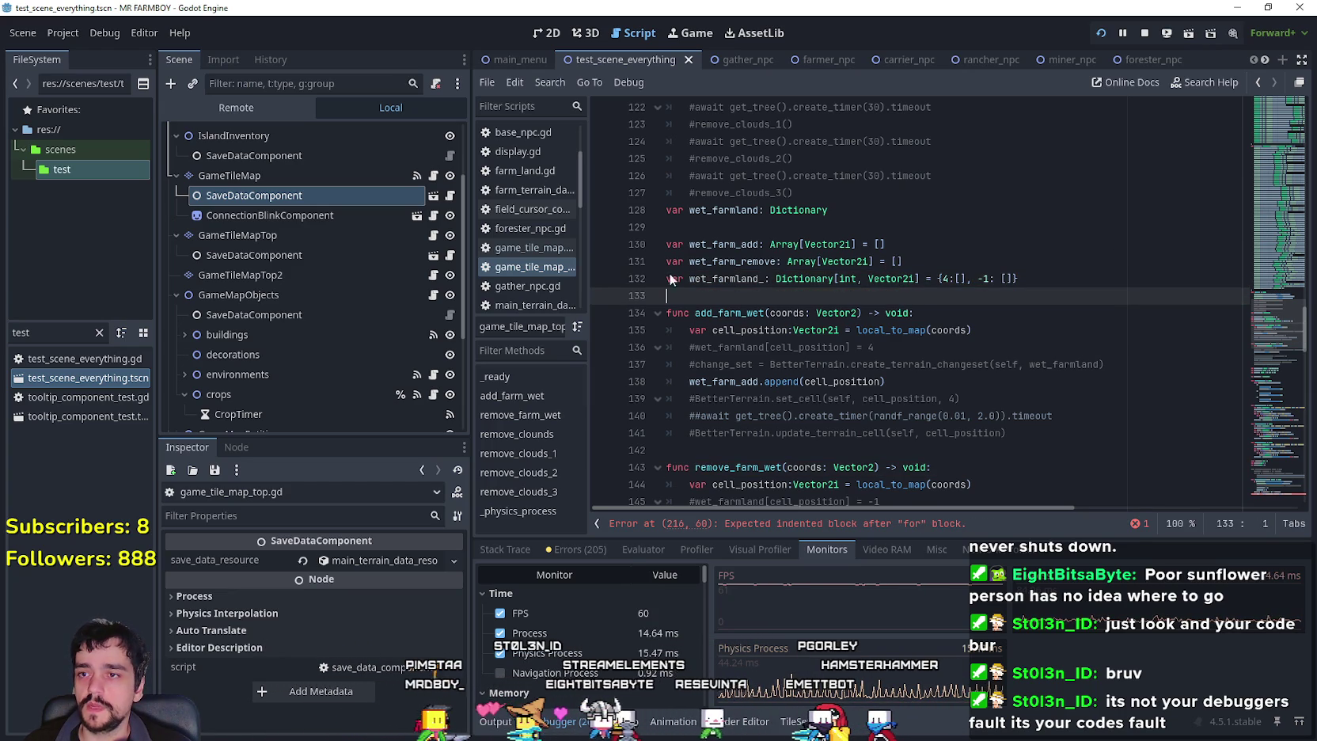
left_click(784, 299)
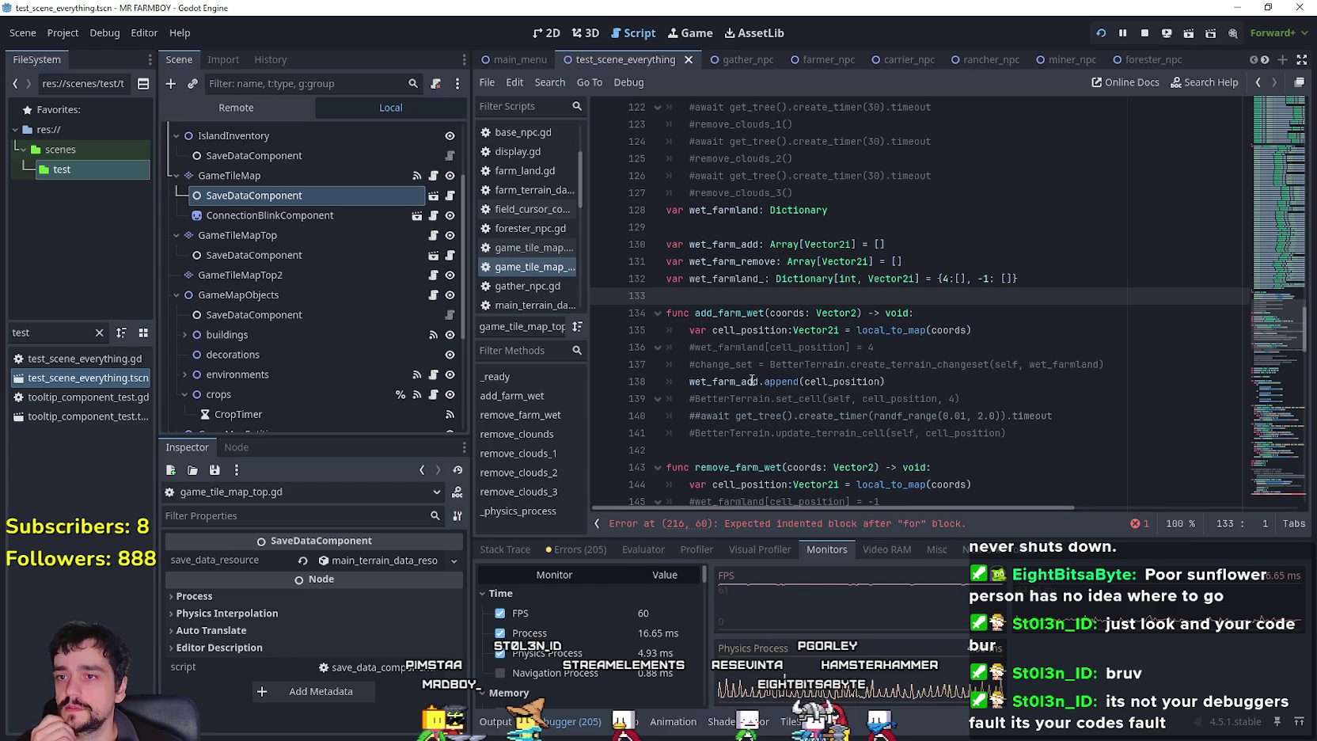
double_click(724, 279)
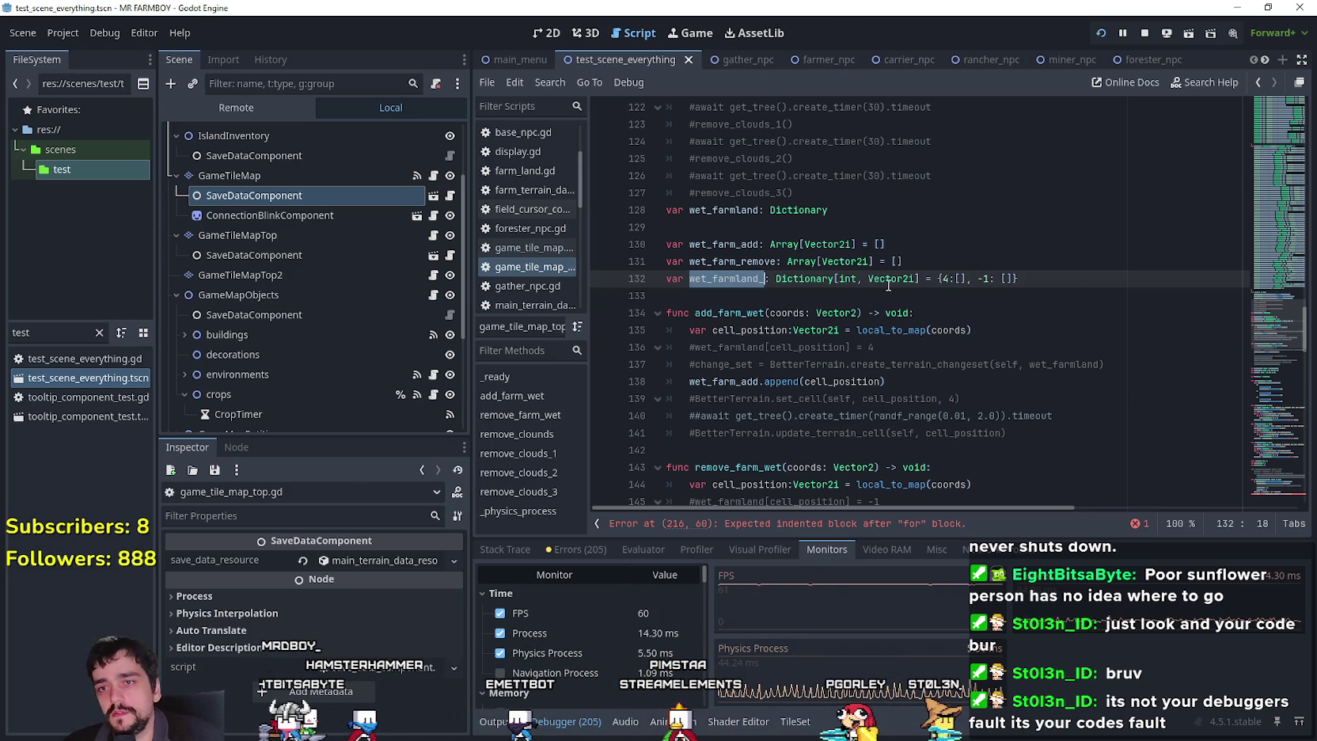
mouse_move(897, 279)
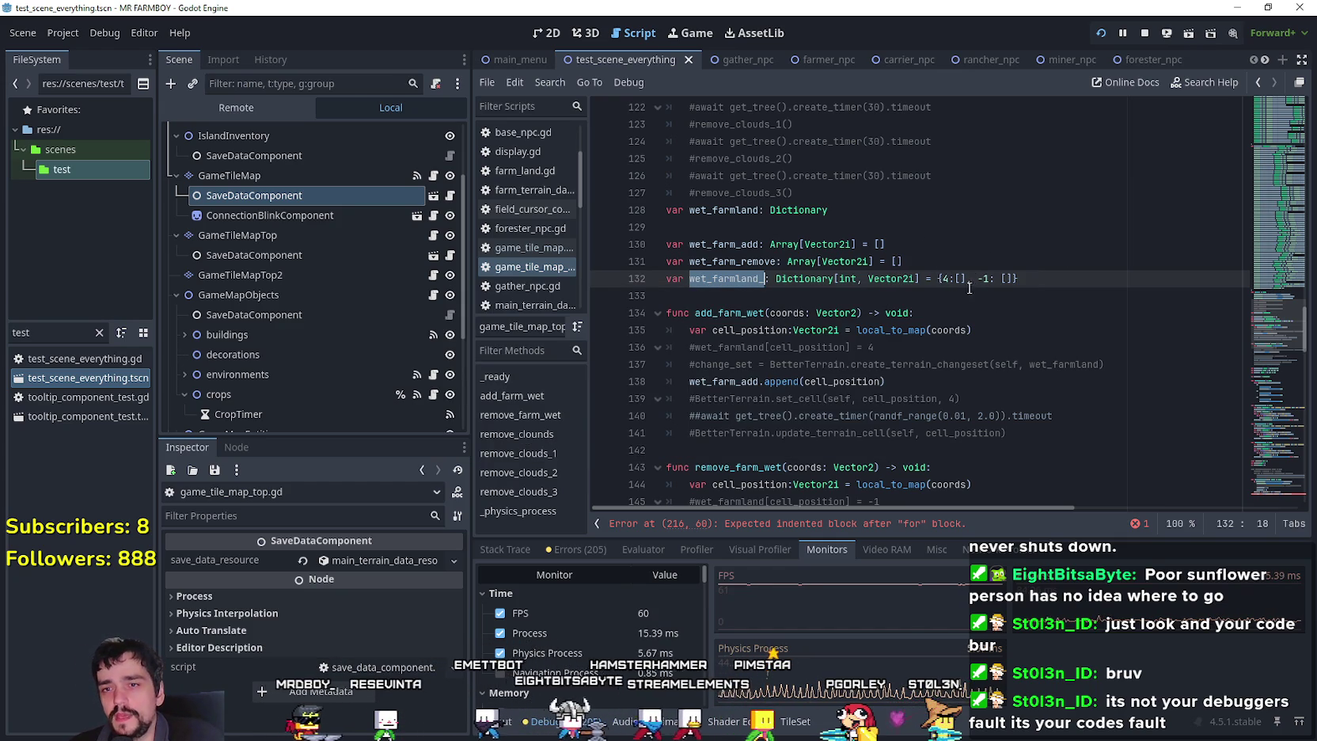
Replace the first empty-list value with Vector2i and delete the -1 entry.
double_click(893, 279)
key("ctrl+c")
left_click_drag(948, 278, 964, 279)
key("ctrl+v")
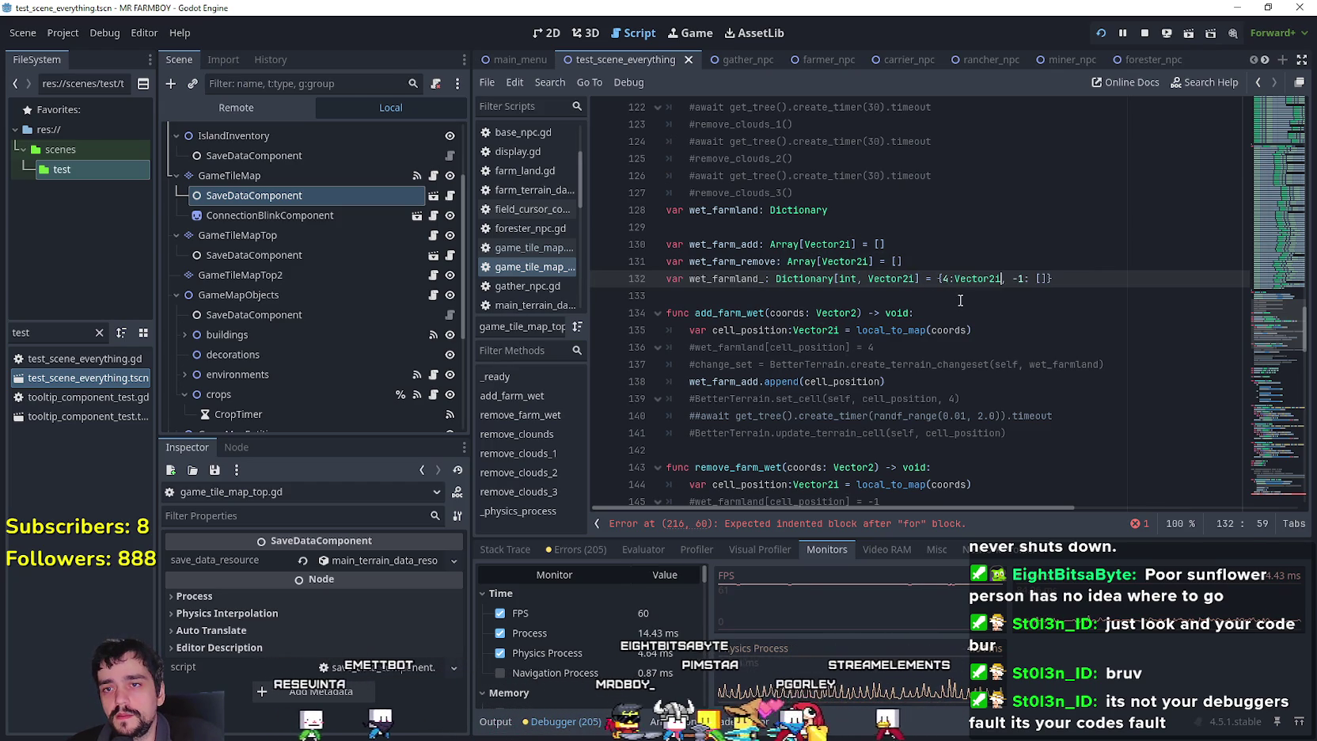
key("ctrl+shift+Left")
key("ctrl+shift+Left")
key("ctrl+shift+Left")
type(".ZERO")
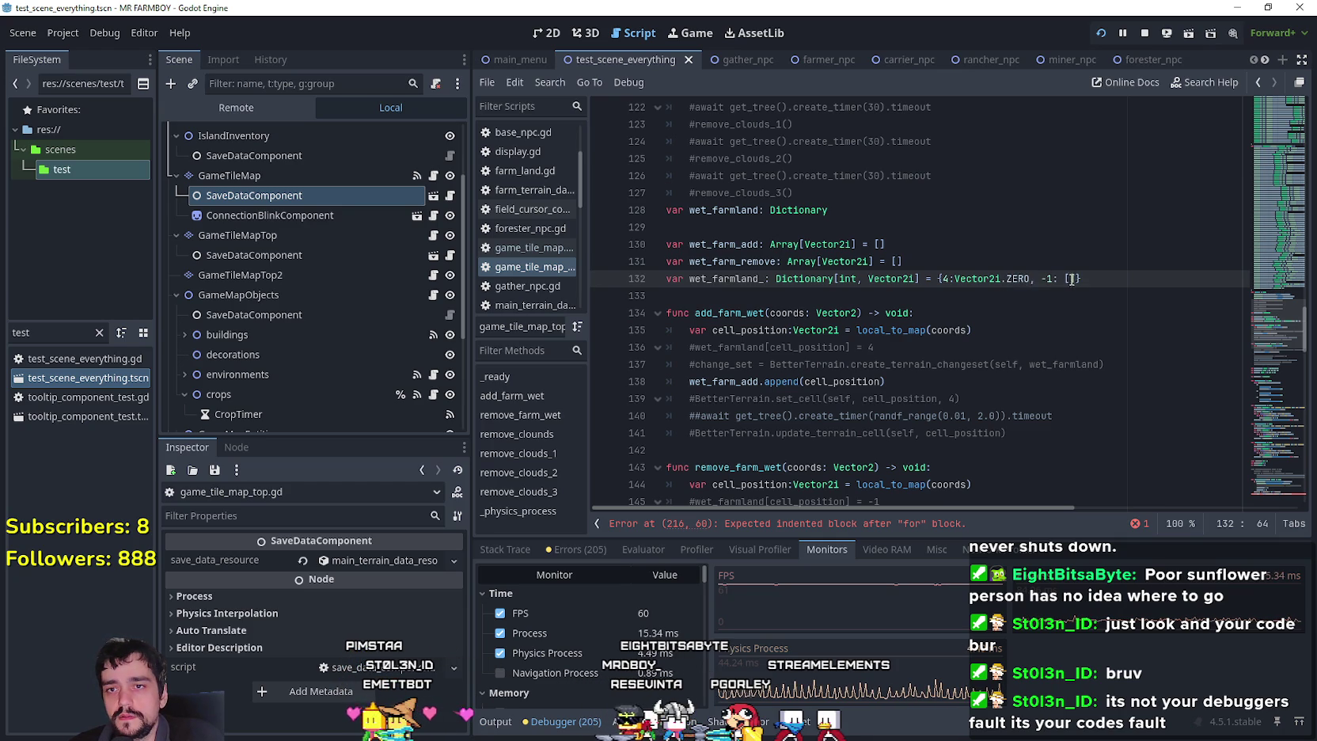
key("BackSpace")
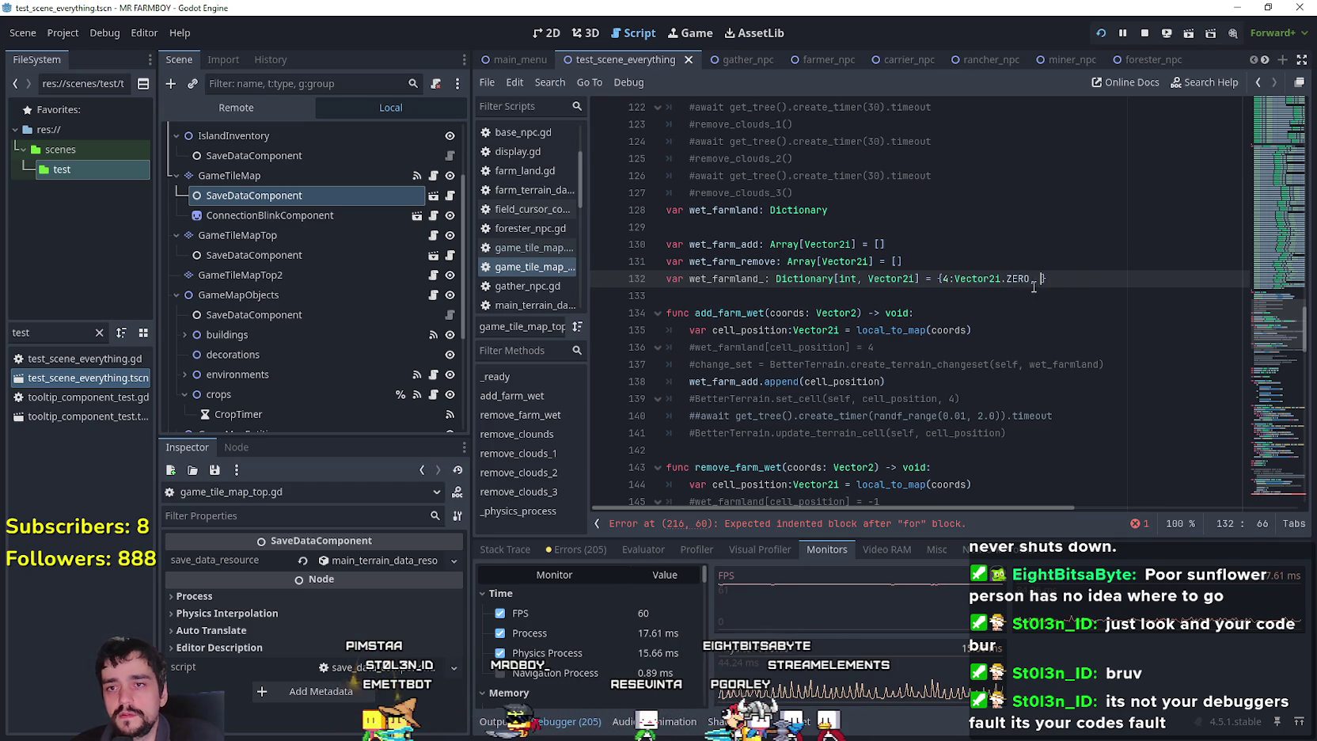
Copy Vector2i.ZERO and add two more 4:Vector2i.ZERO entries to the dictionary.
double_click(1018, 279)
left_click_drag(1017, 279, 969, 279)
key("ctrl+c")
left_click(1042, 279)
type("4:")
key("ctrl+v")
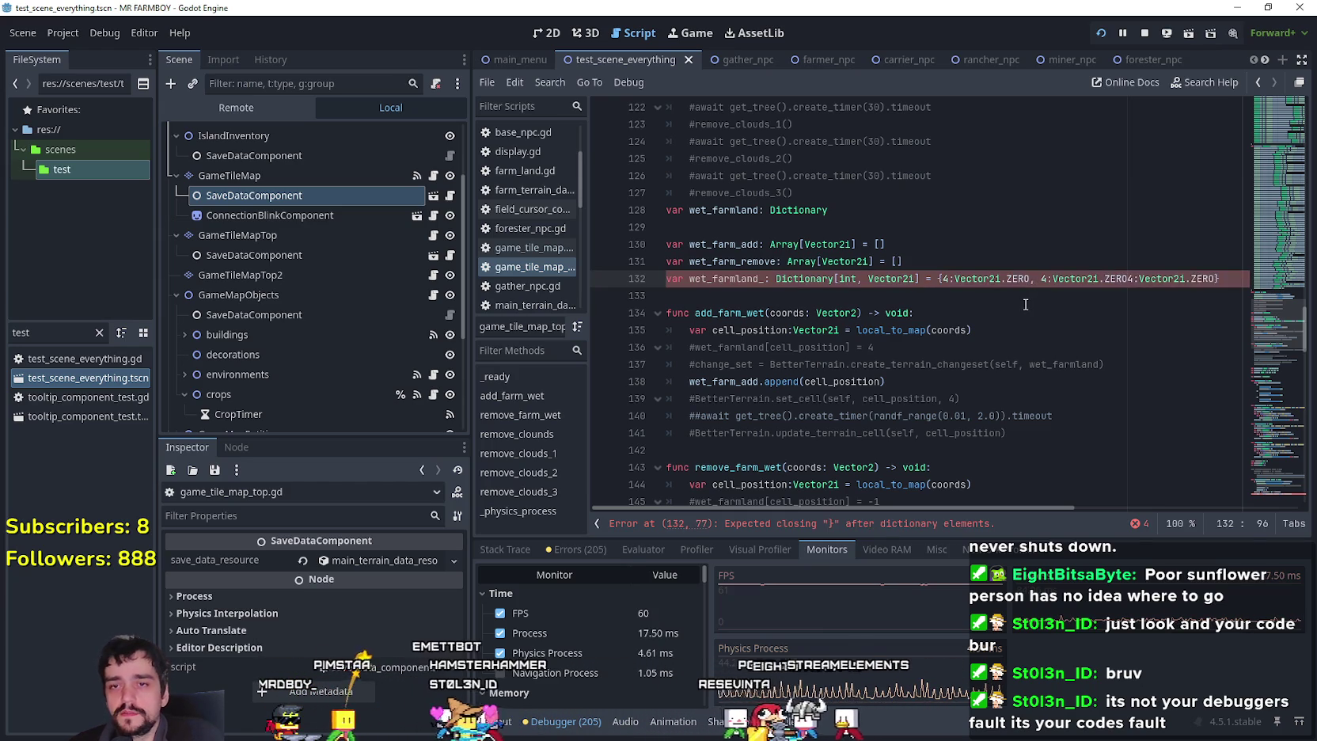
type(", 4:")
key("ctrl+v")
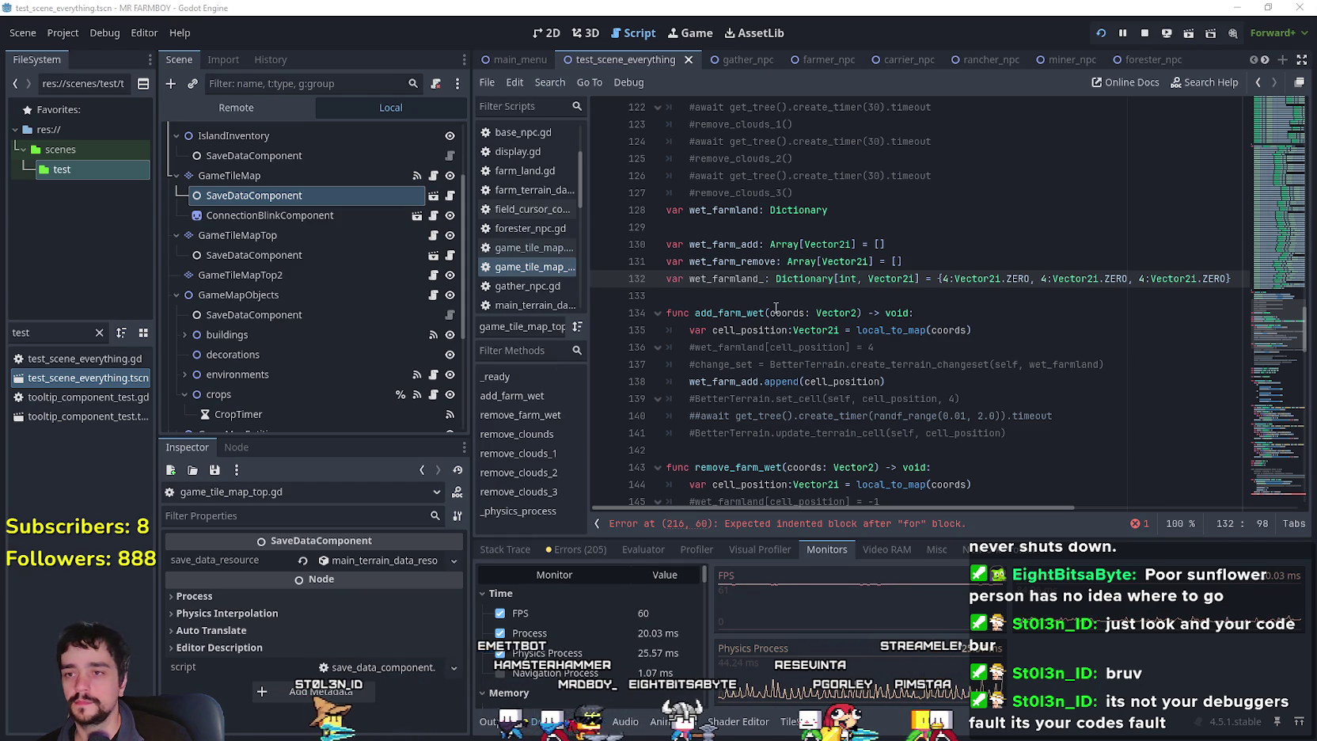
Swap the dictionary type parameters to Dictionary[Vector2i, int] on line 132.
left_click(1128, 299)
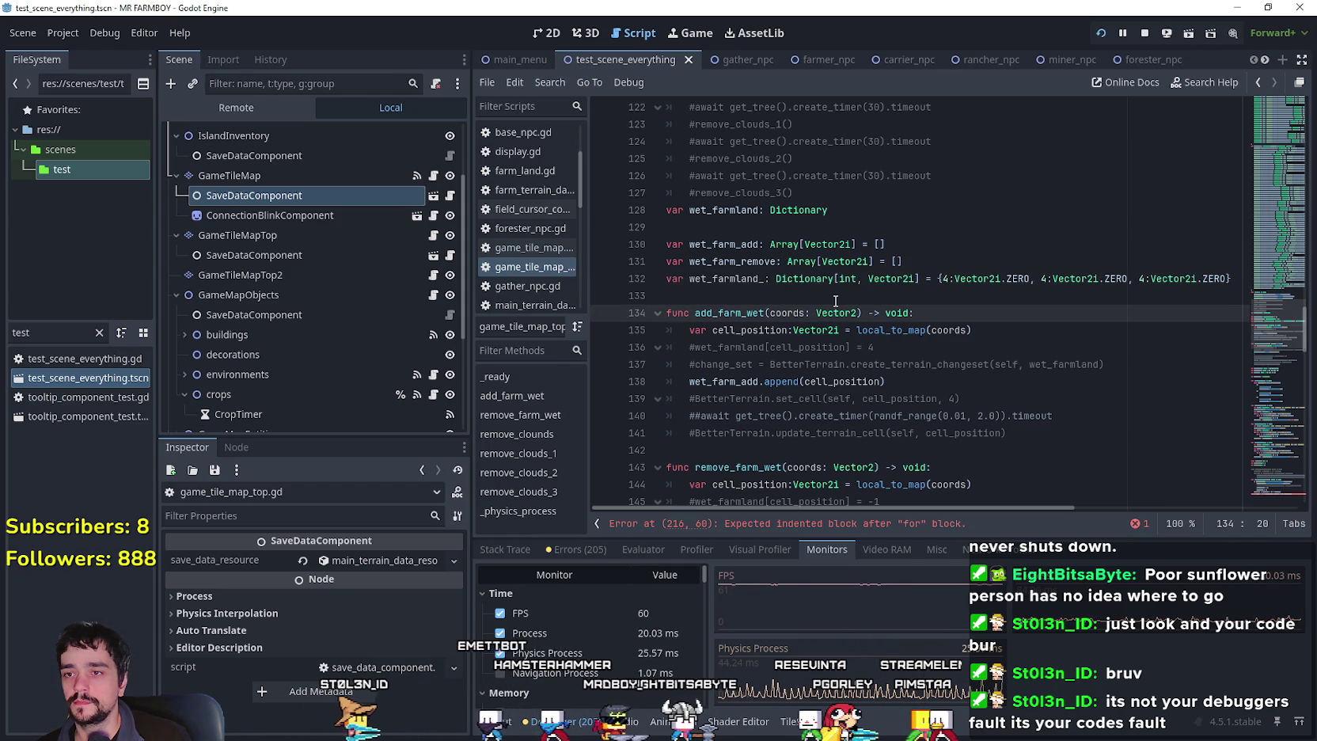
left_click(945, 280)
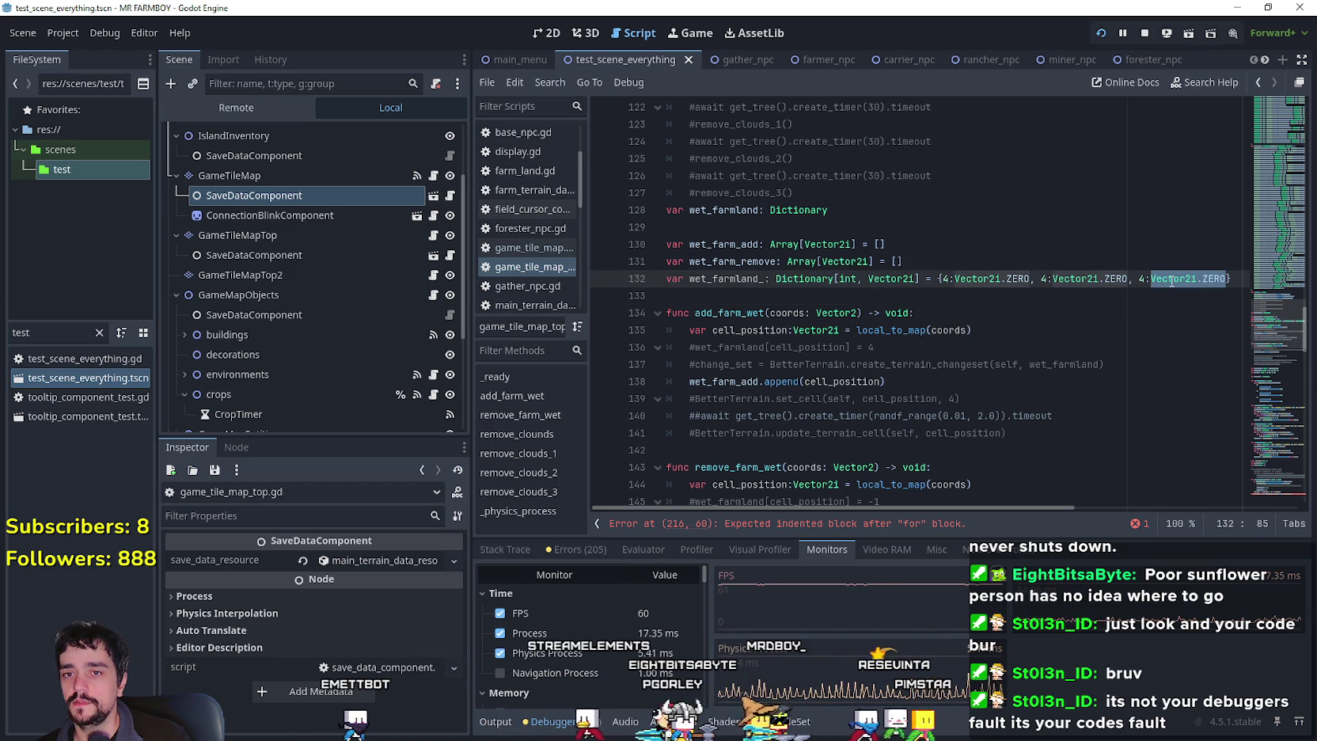
double_click(875, 280)
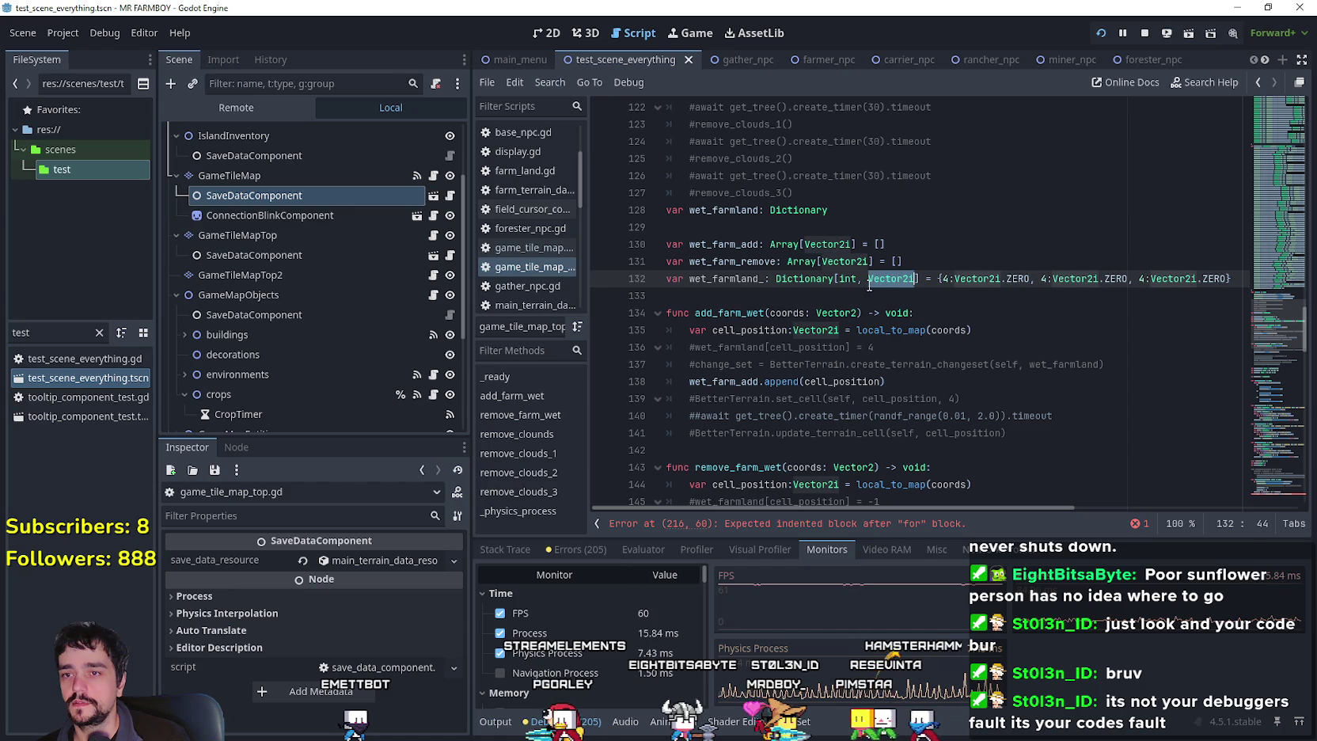
left_click(847, 280)
key("ctrl+v")
double_click(923, 279)
type("int")
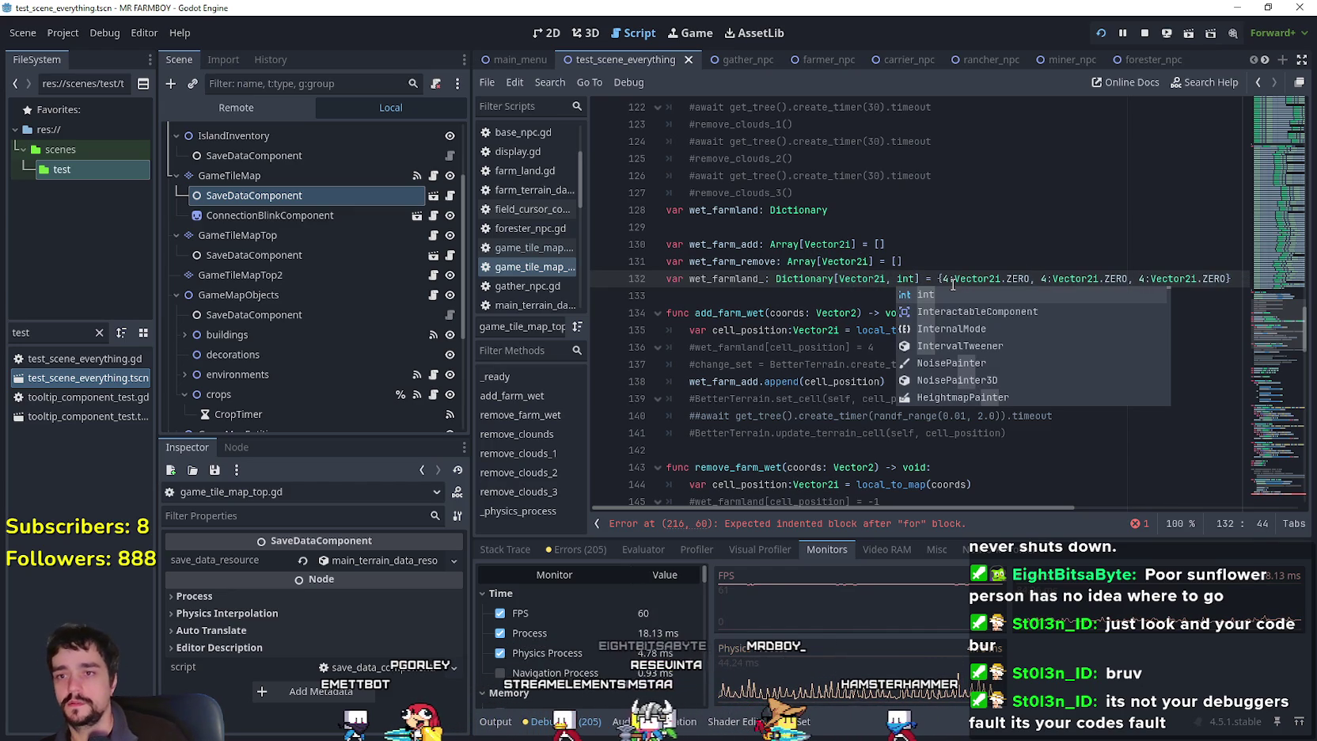
Delete the three-entry = {...} initialiser from the wet_farmland_ declaration.
left_click(955, 279)
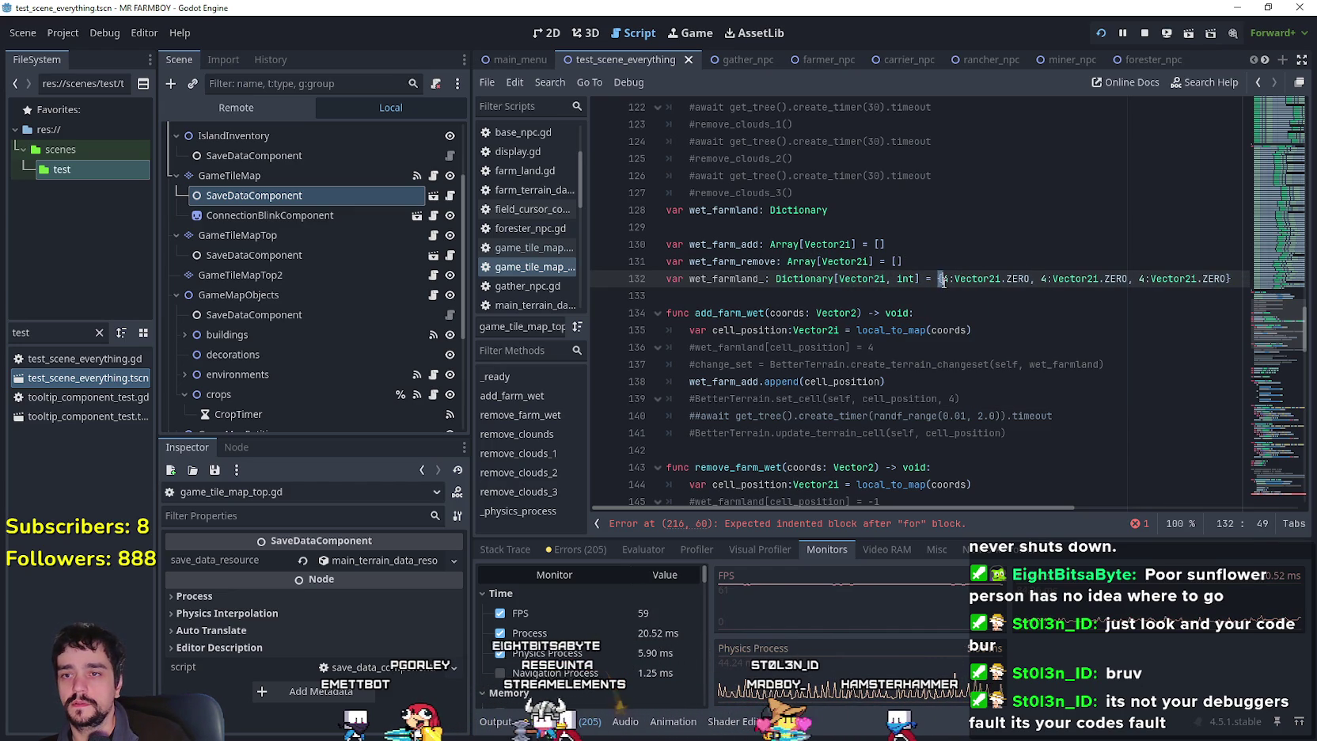
left_click_drag(921, 279, 1243, 279)
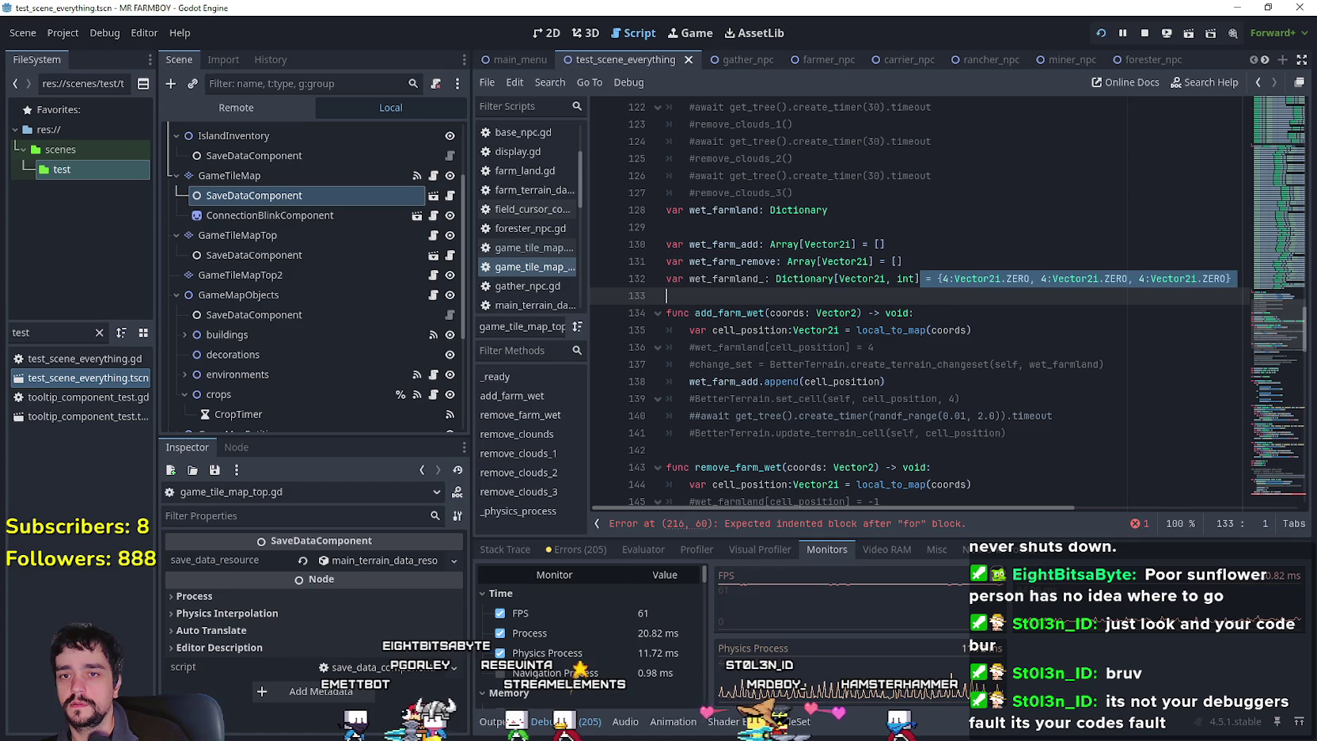
key("BackSpace")
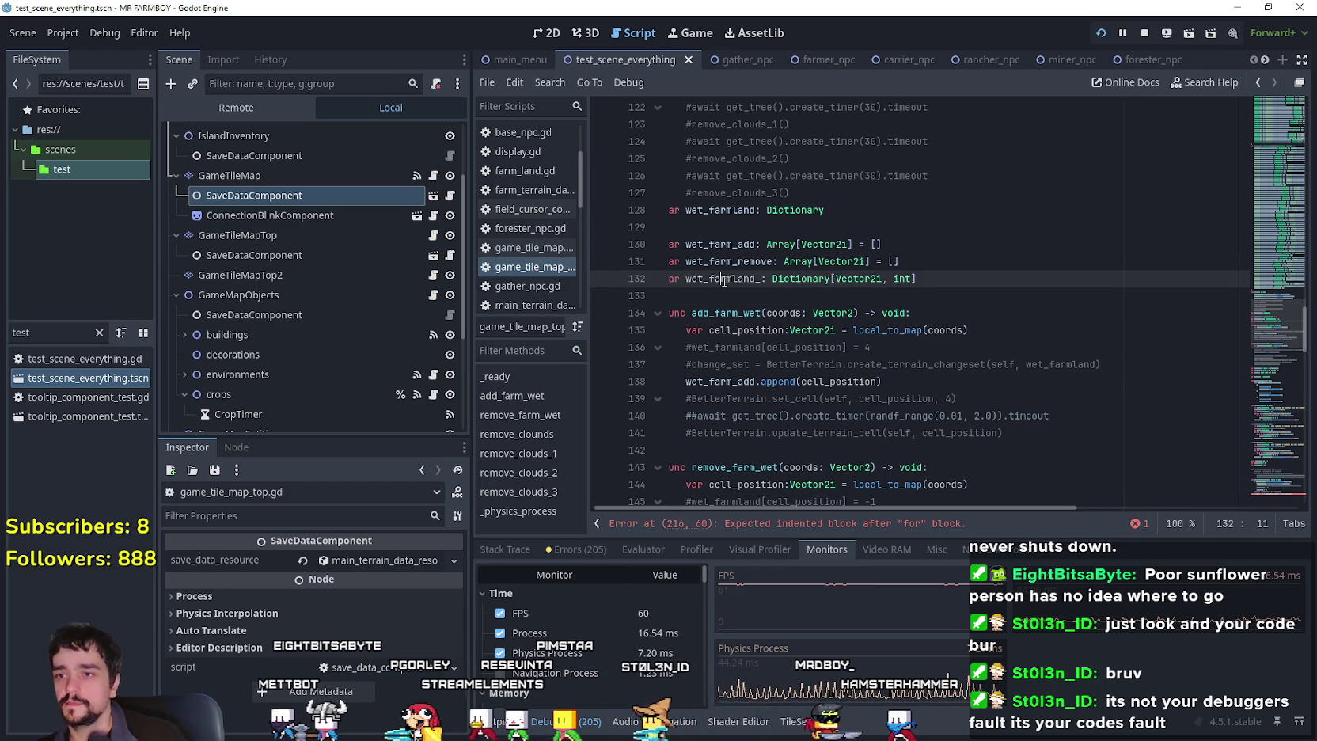
left_click(945, 382)
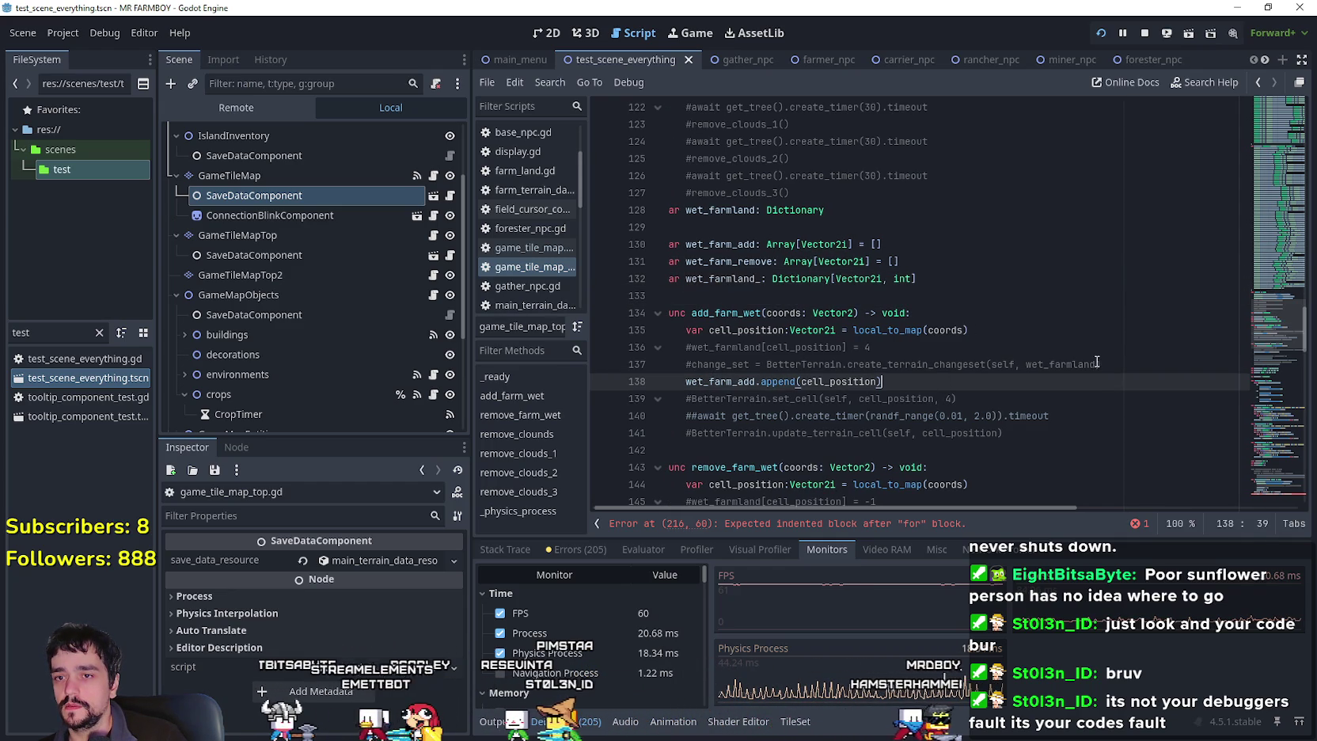
Add wet_farmland_[coords] = 4 in add_farm_wet and comment out its append line.
left_click(1130, 366)
key("Return")
type("wet_farmland_")
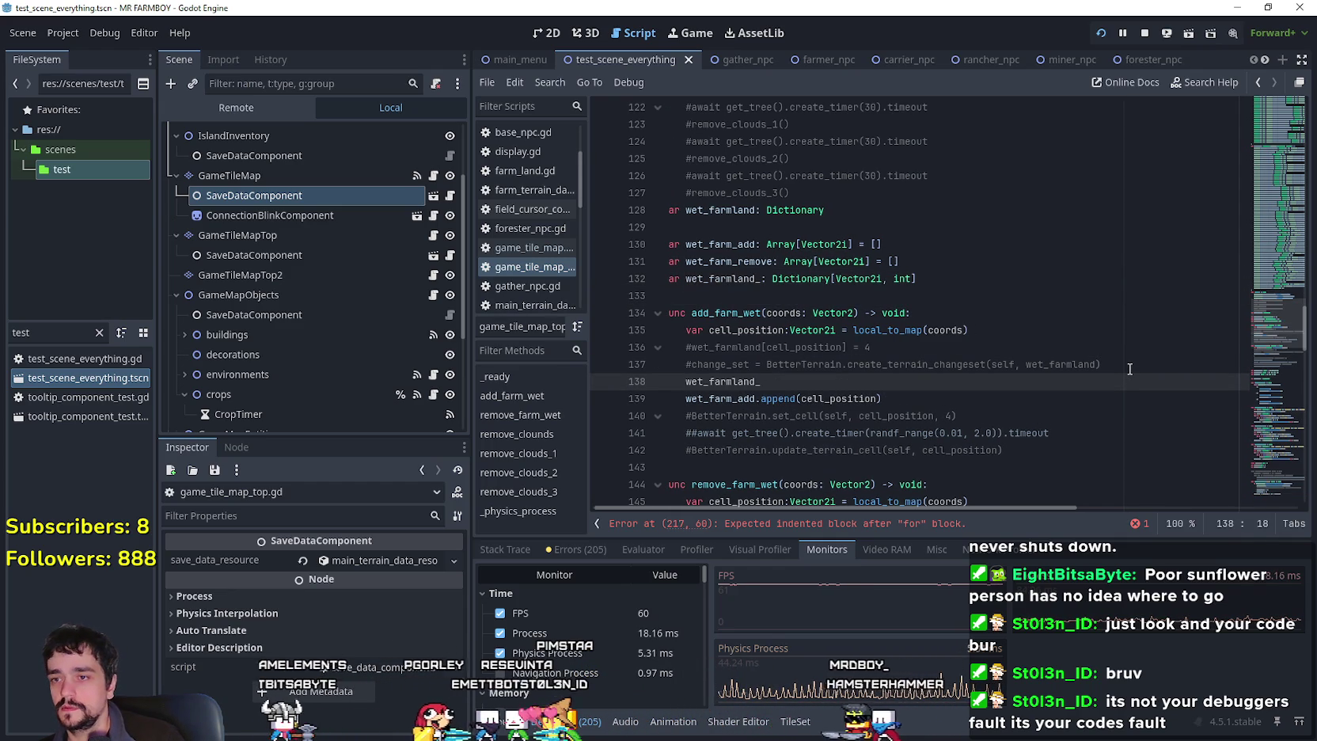
type(".ad")
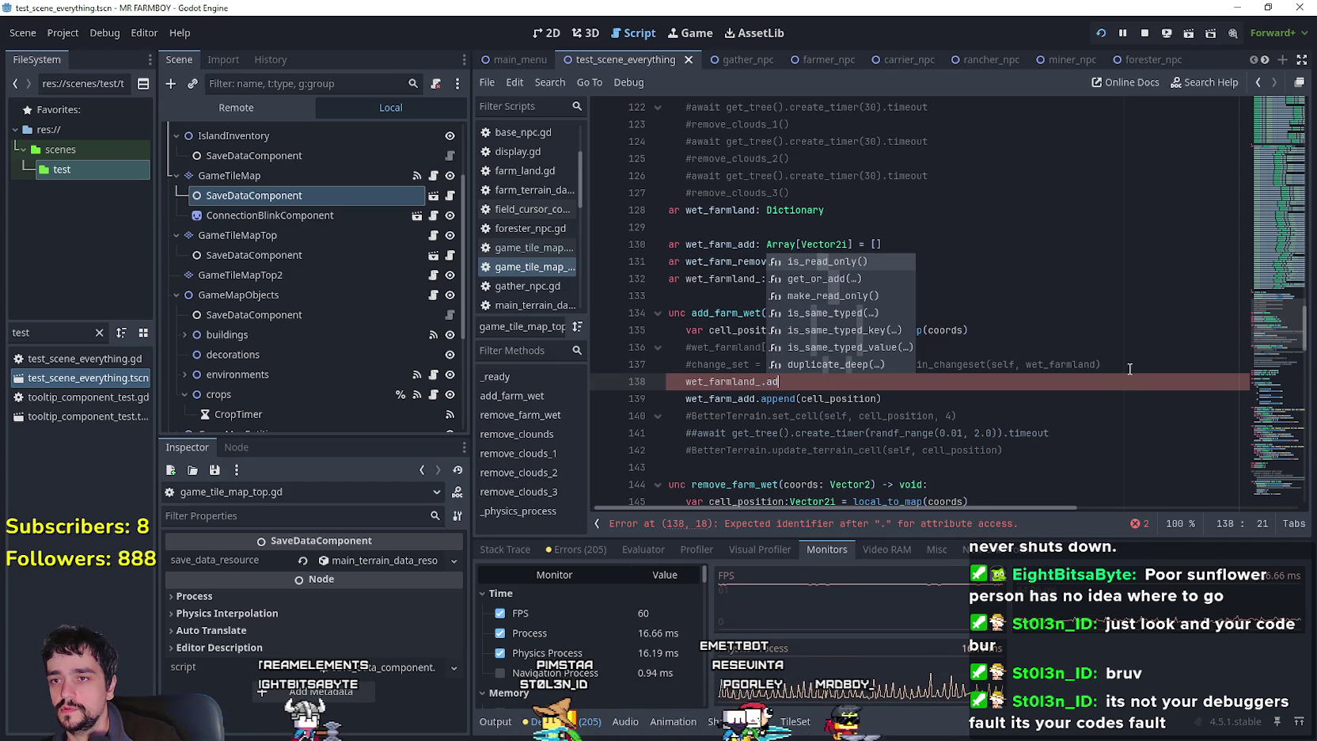
key("BackSpace")
type("[")
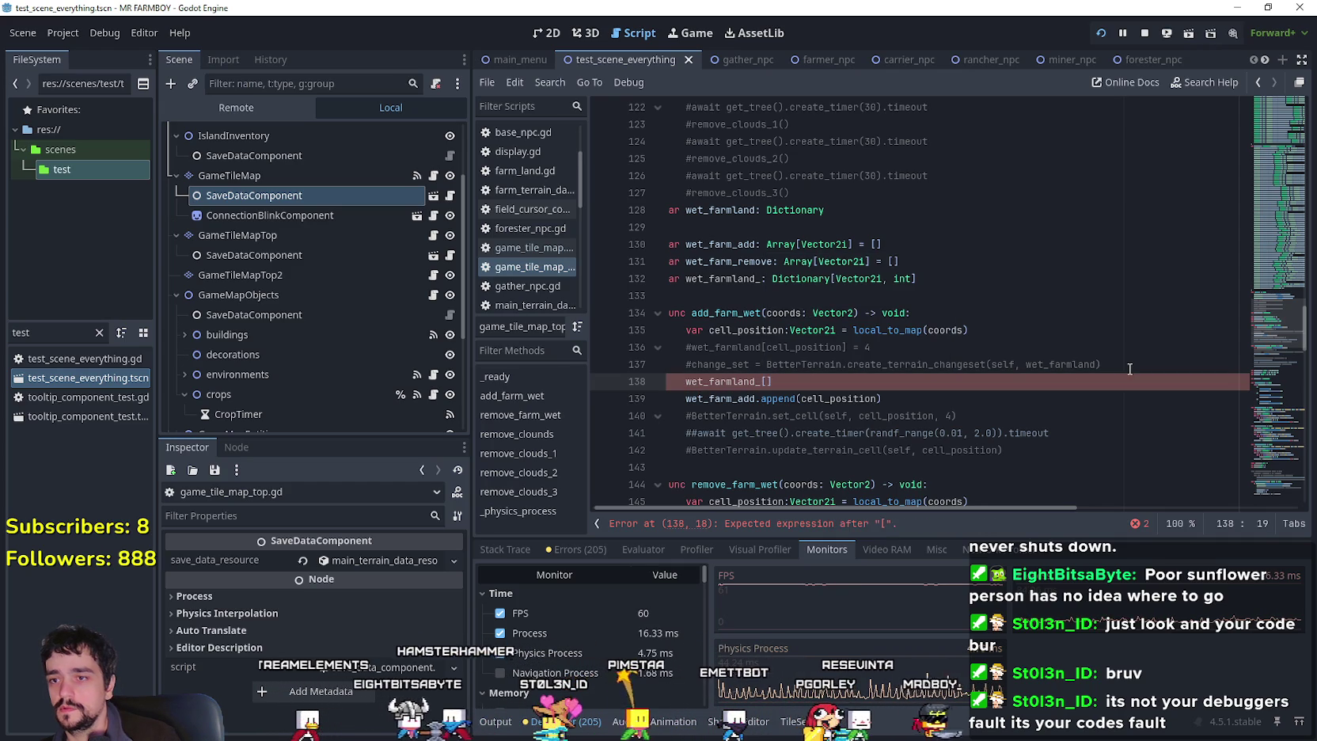
double_click(776, 314)
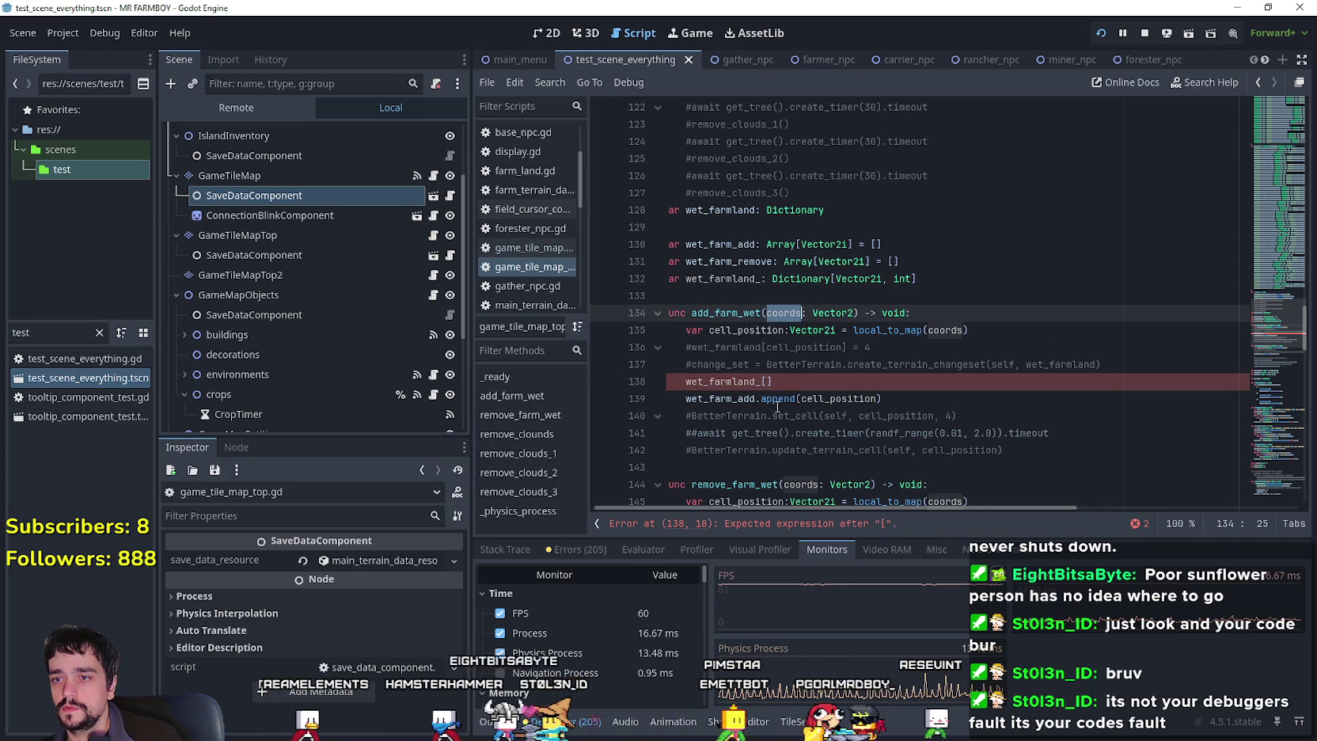
left_click(766, 383)
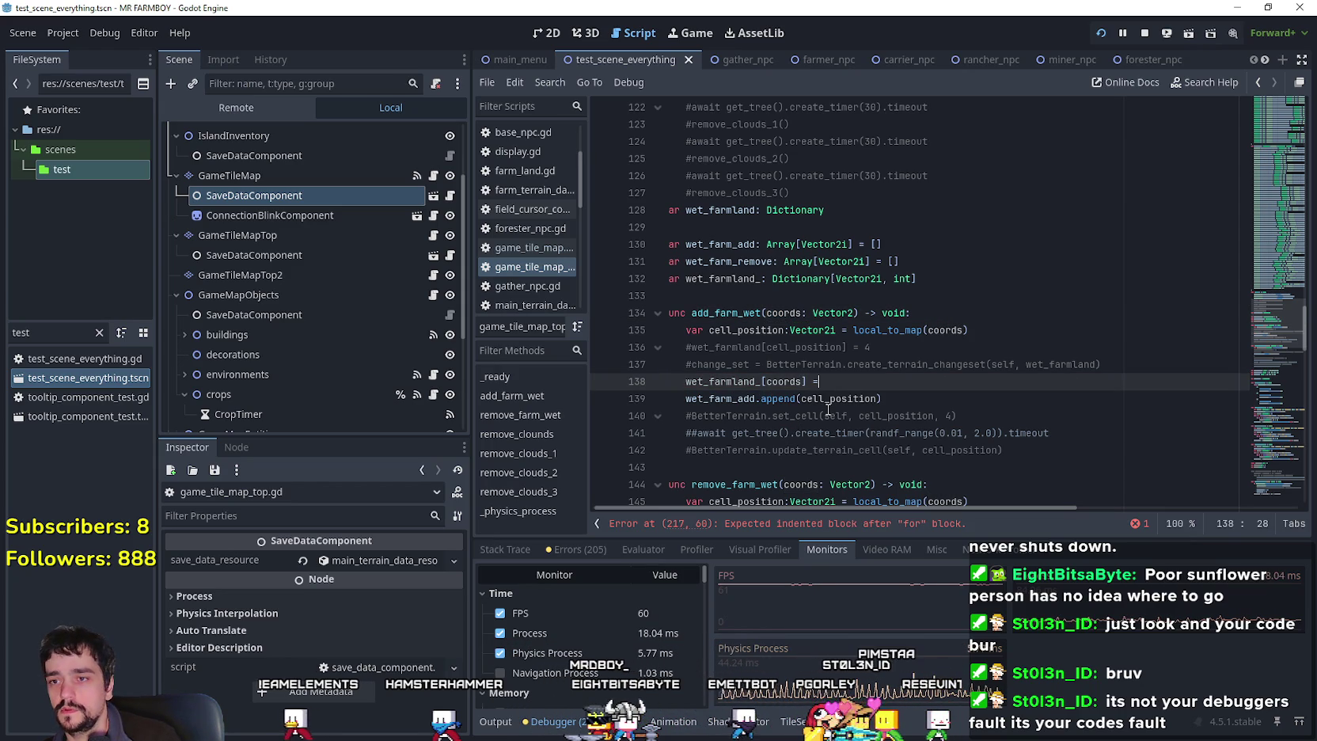
type(" 4")
left_click(686, 400)
type("#")
Paste the assignment into remove_farm_wet with the value changed to -1.
scroll(779, 327, "down", 2)
left_click_drag(831, 278, 686, 279)
key("ctrl+c")
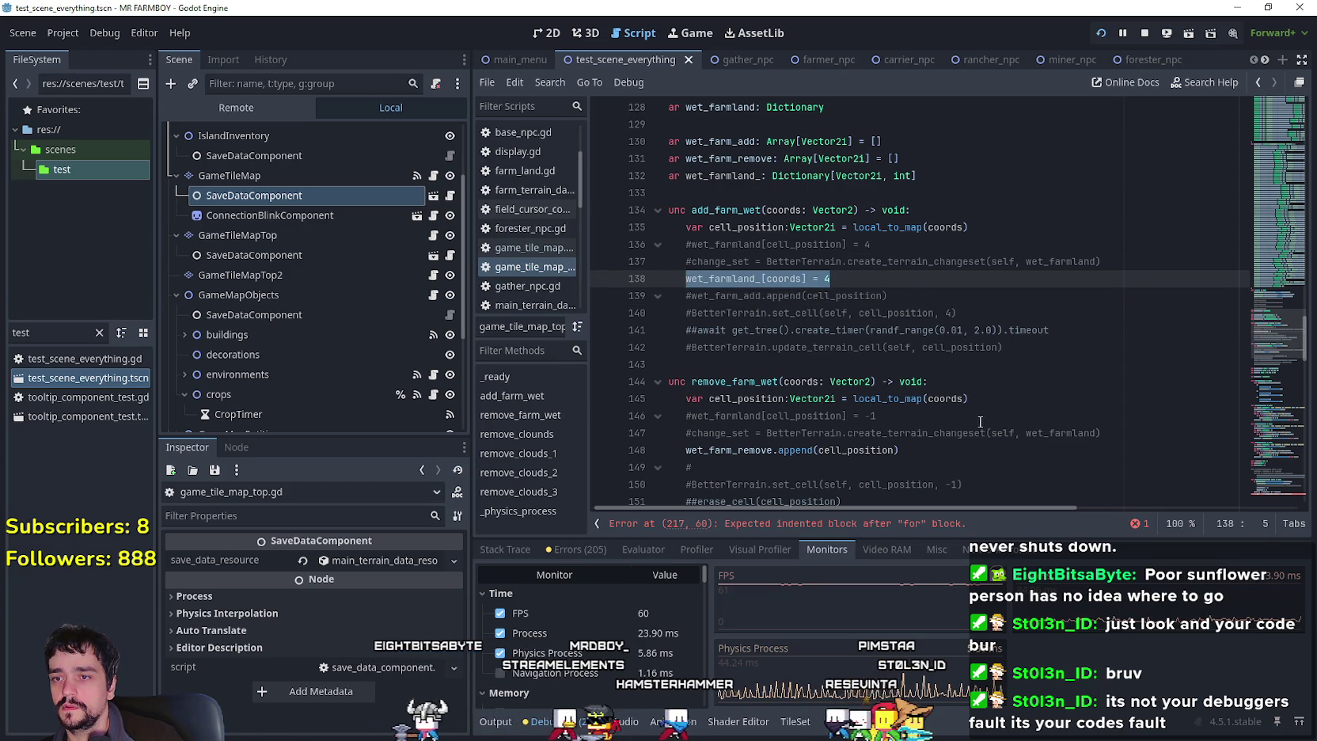
left_click(950, 450)
scroll(871, 428, "down", 1)
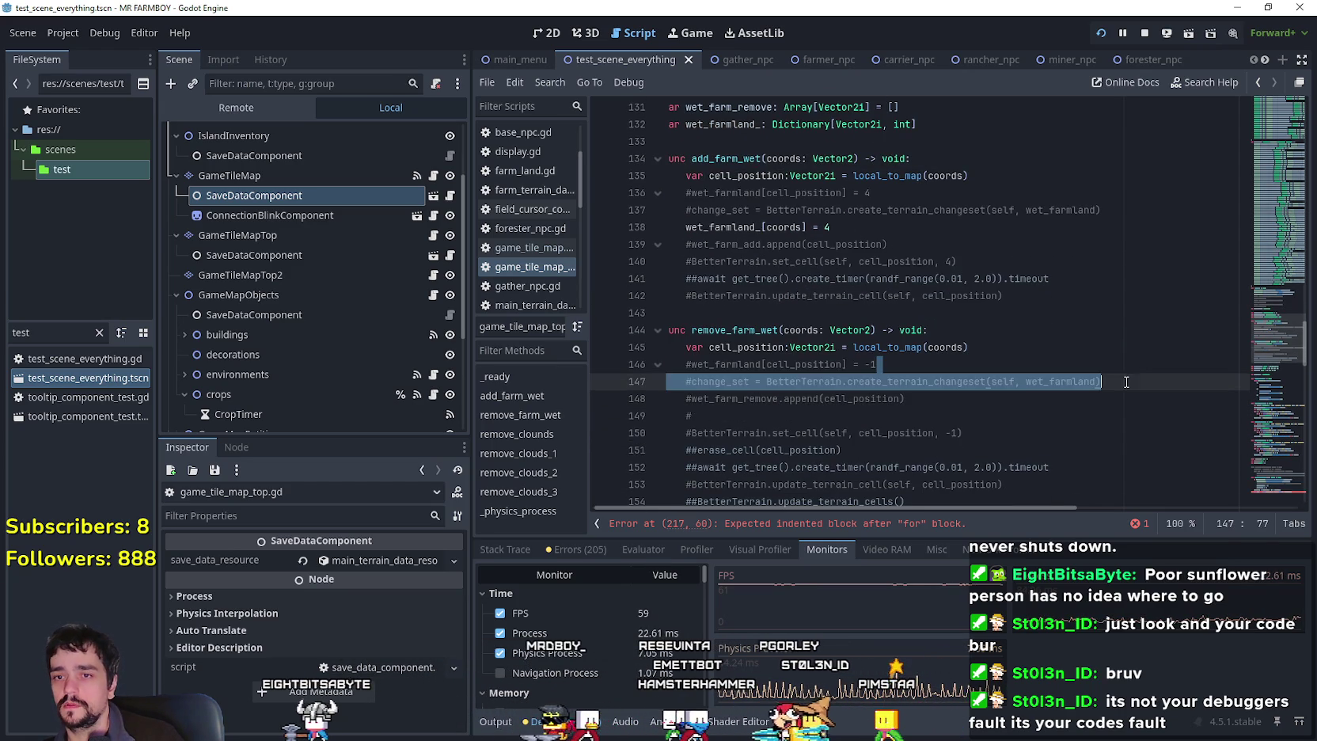
key("ctrl+v")
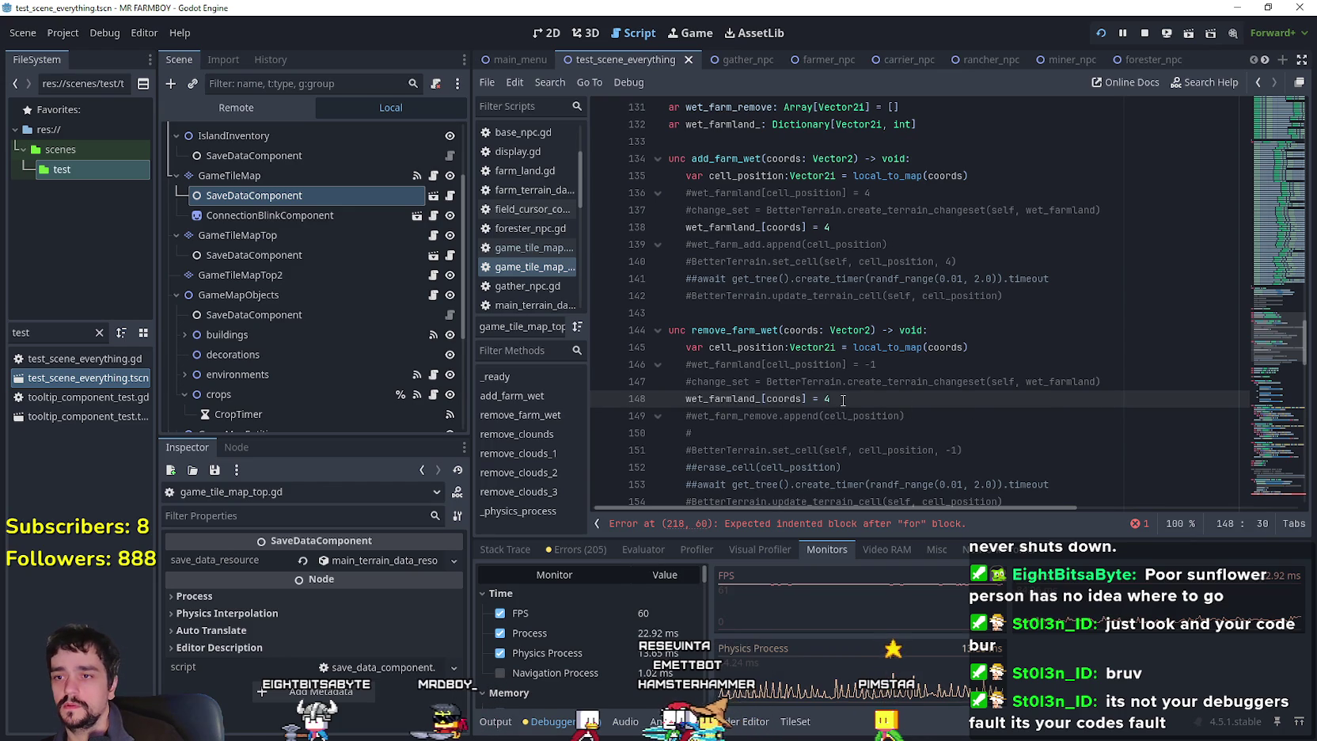
key("BackSpace")
type("-1")
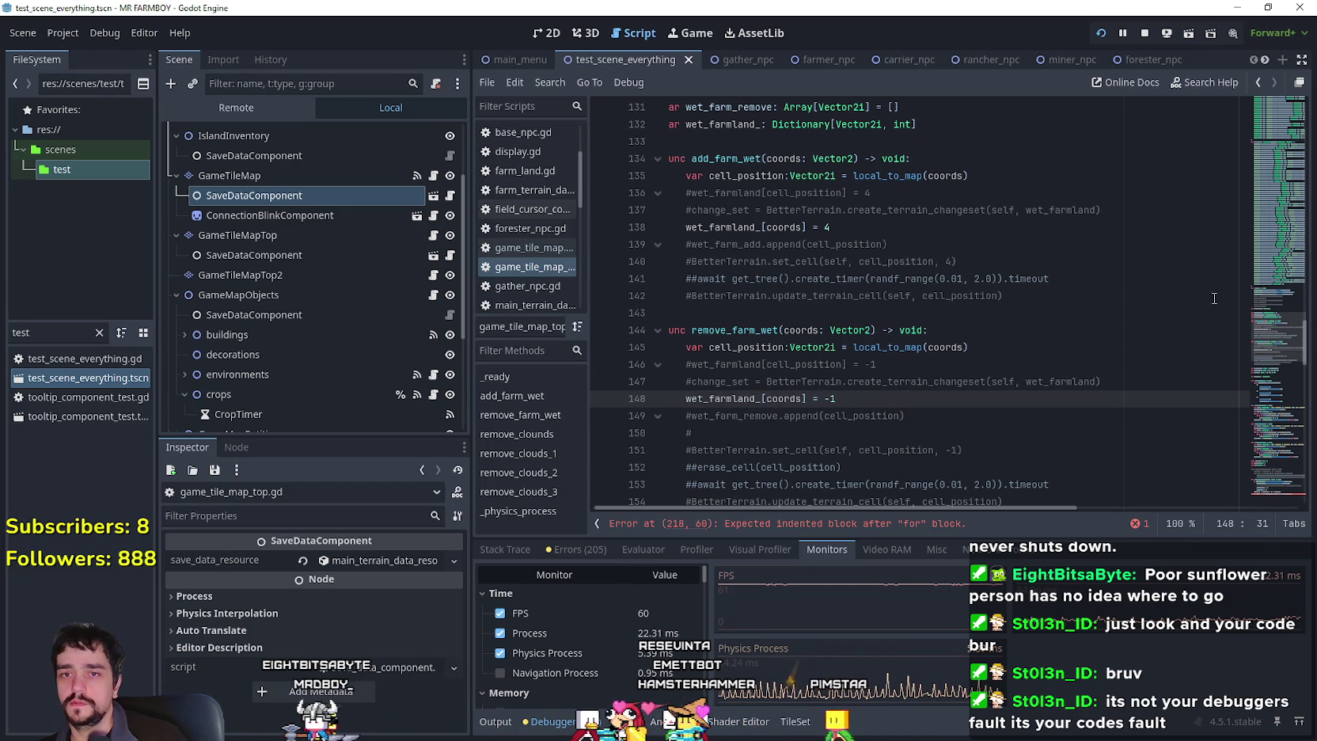
double_click(725, 124)
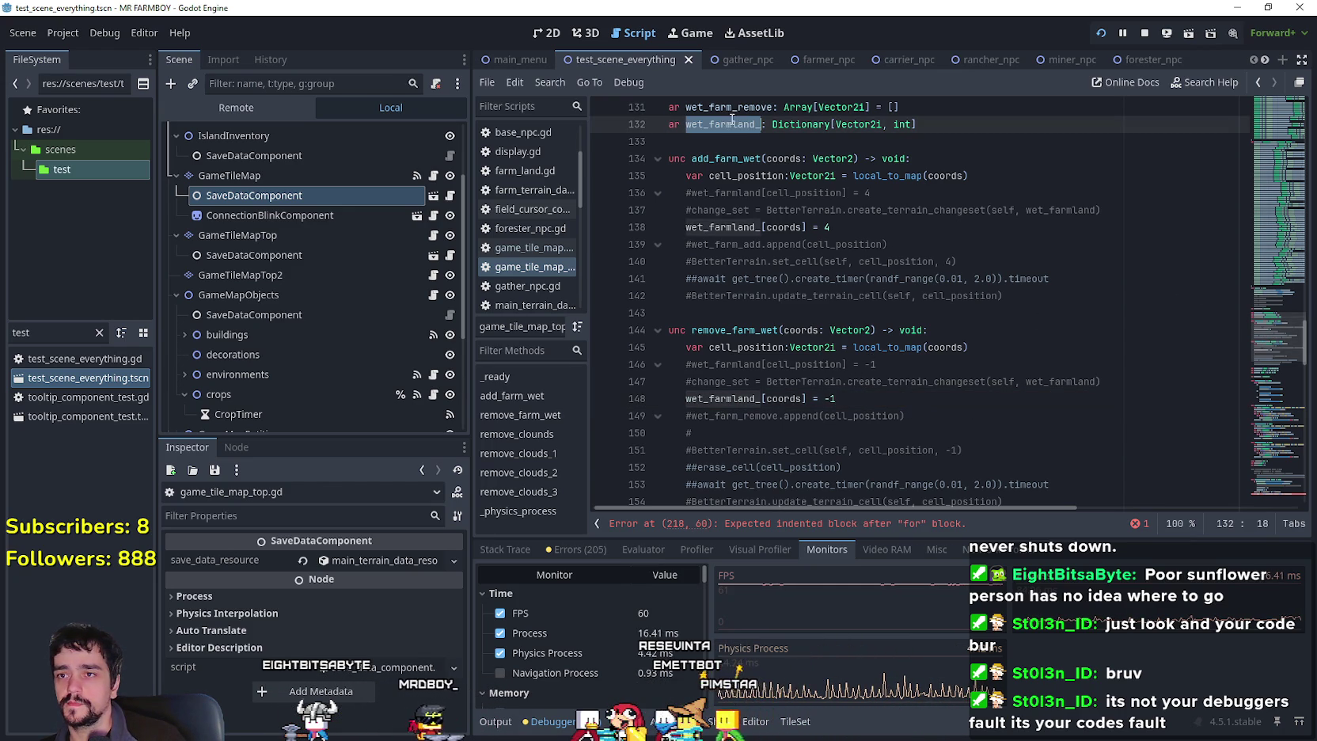
Locate the wt_arr usage in the _physics_process batch loop.
left_click_drag(1273, 356, 1278, 475)
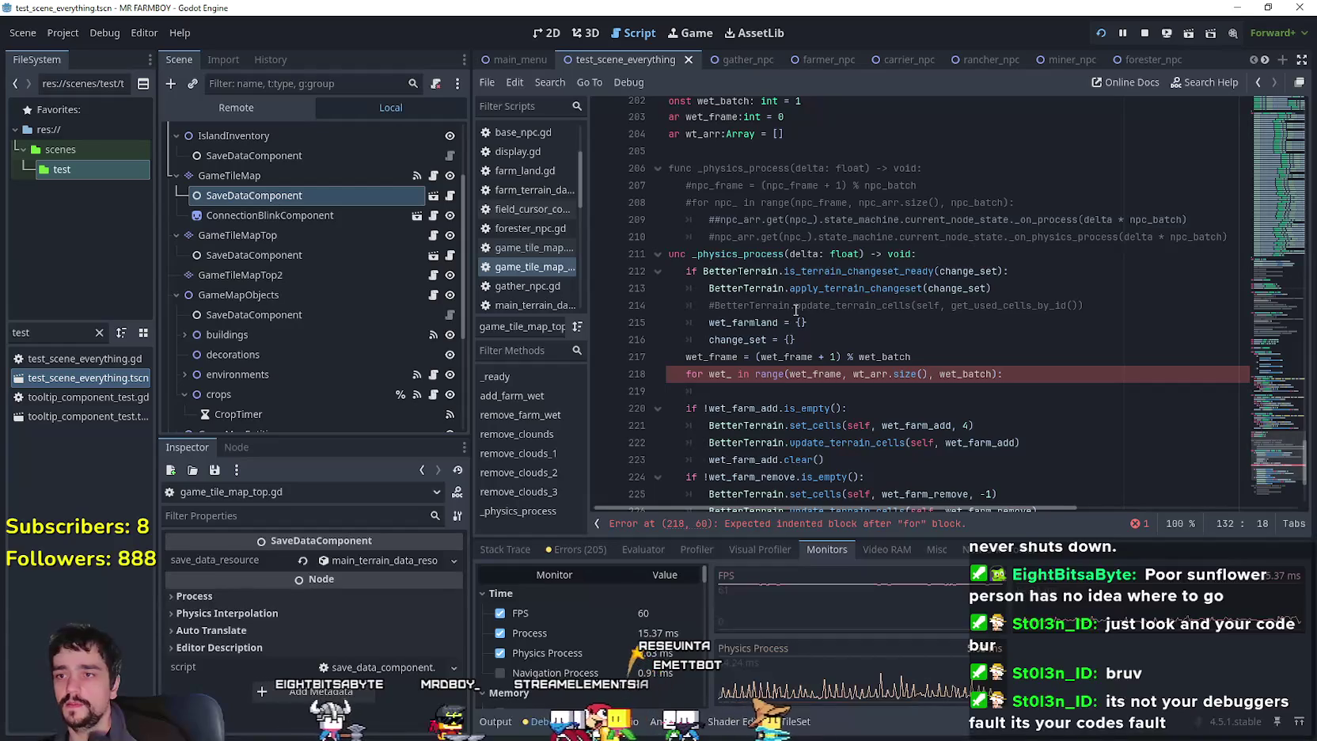
left_click(824, 327)
left_click_drag(798, 342, 653, 307)
left_click(798, 342)
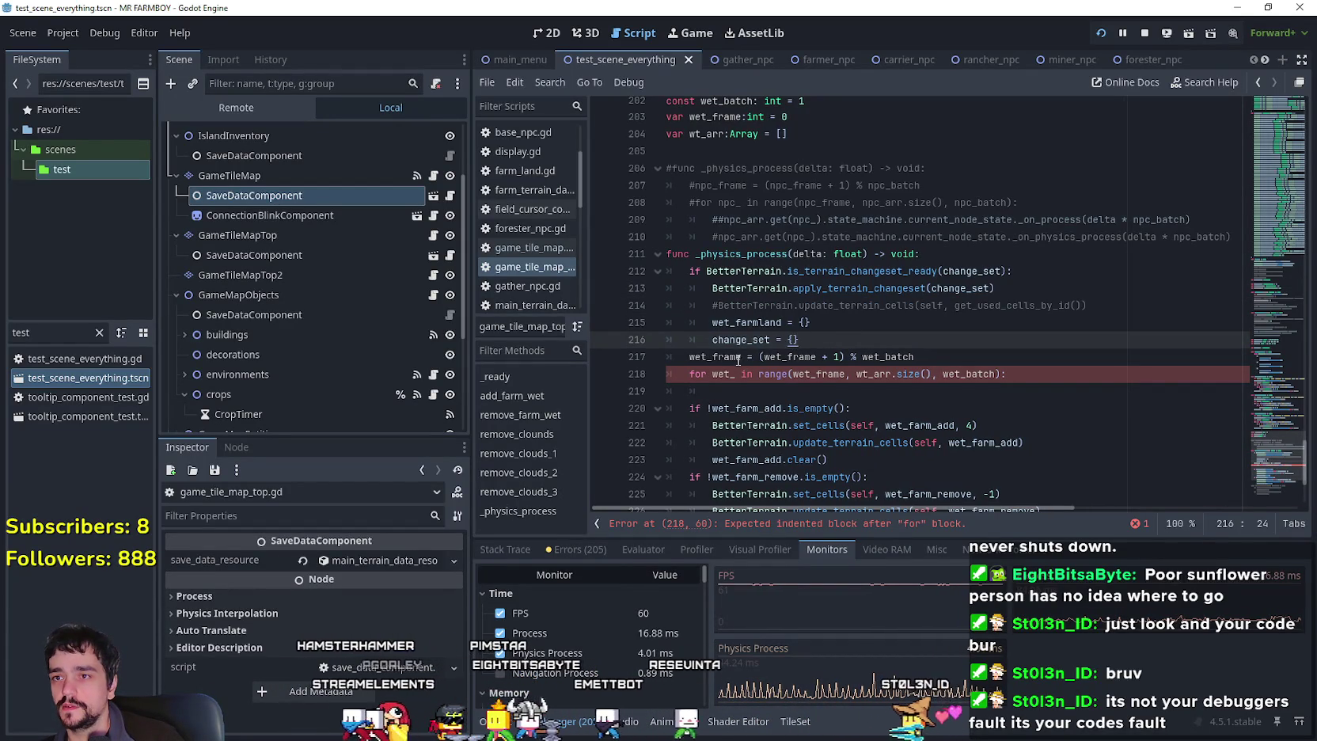
left_click(715, 136)
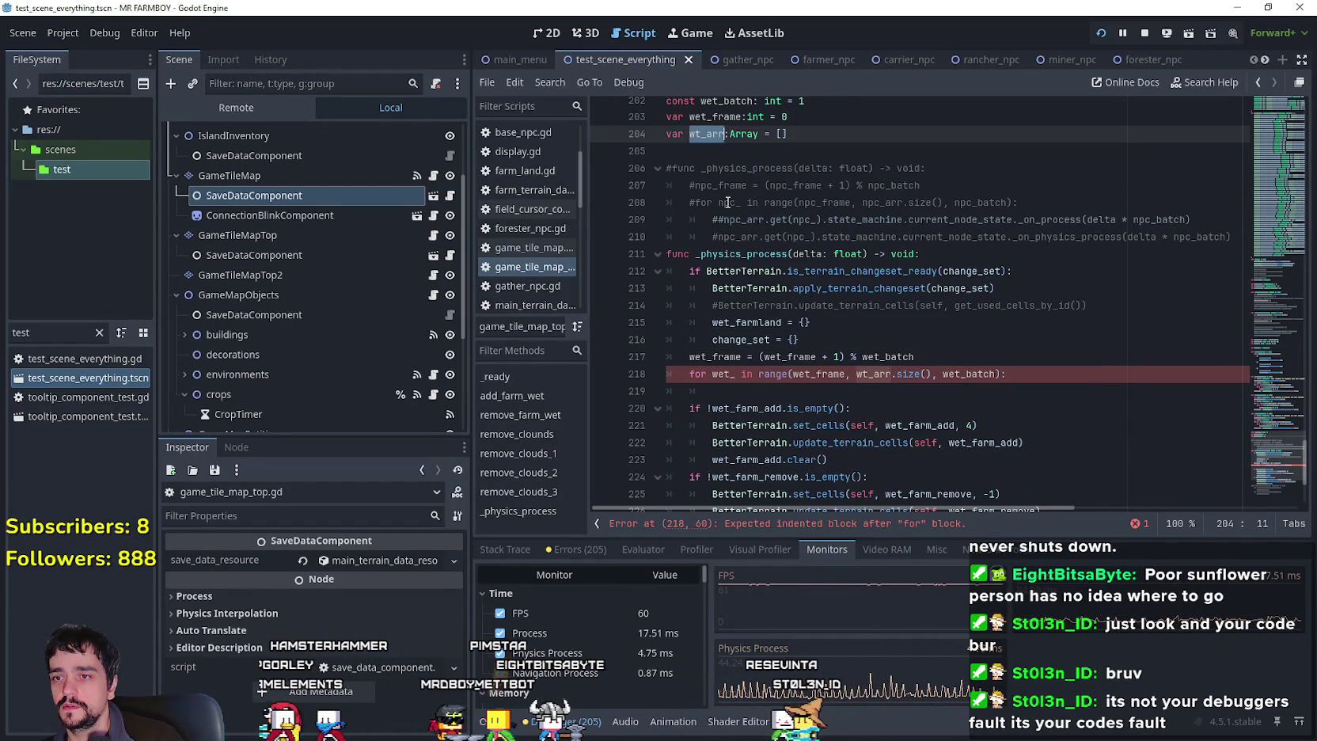
key("ctrl+f")
left_click(879, 398)
key("shift+F3")
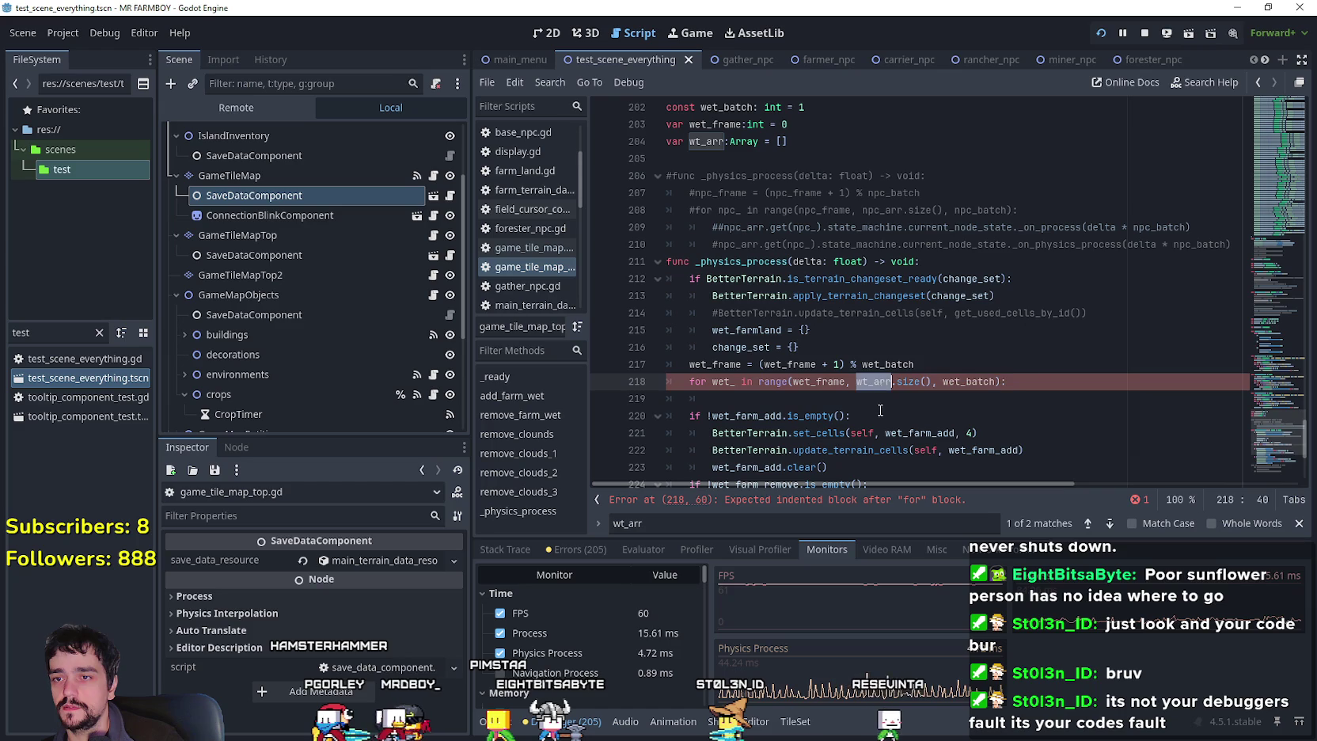
left_click(878, 405)
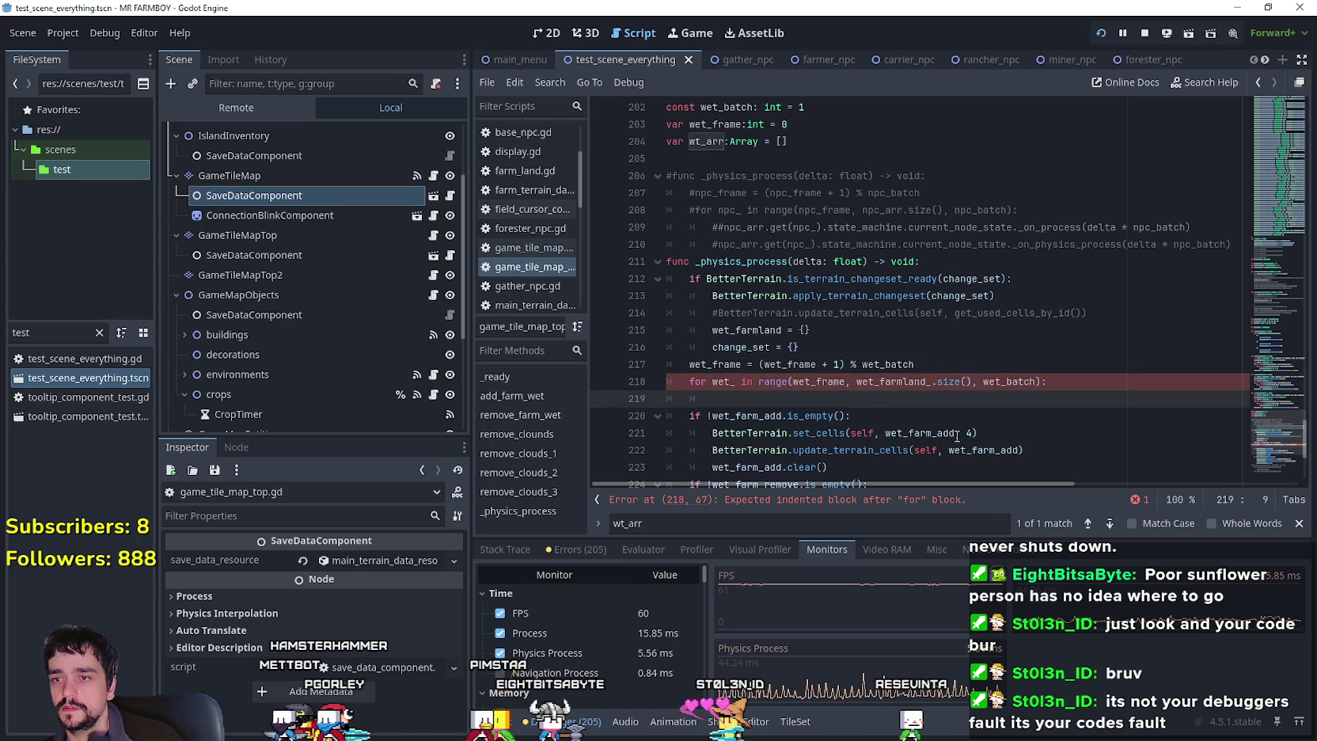
Paste the set_cells and update_terrain_cells calls into the loop, making the first set_cell.
scroll(762, 400, "down", 3)
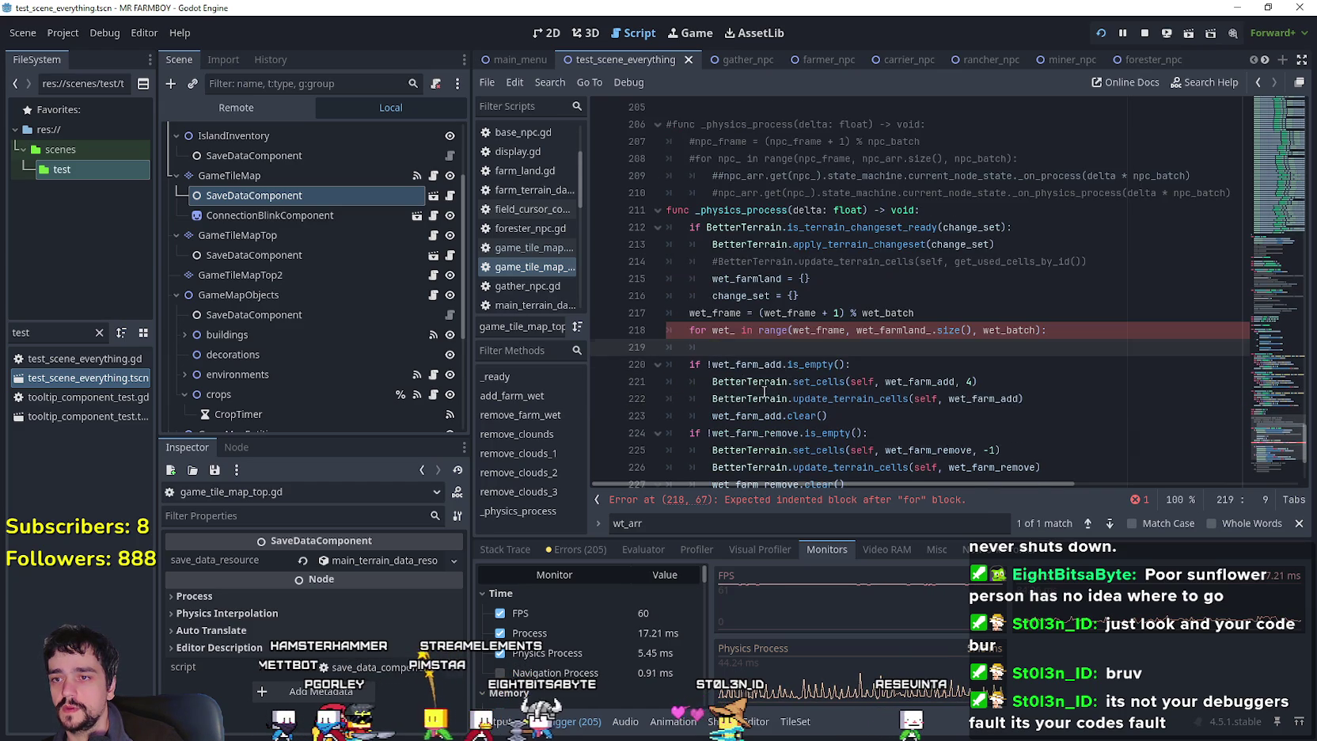
left_click_drag(1058, 356, 642, 331)
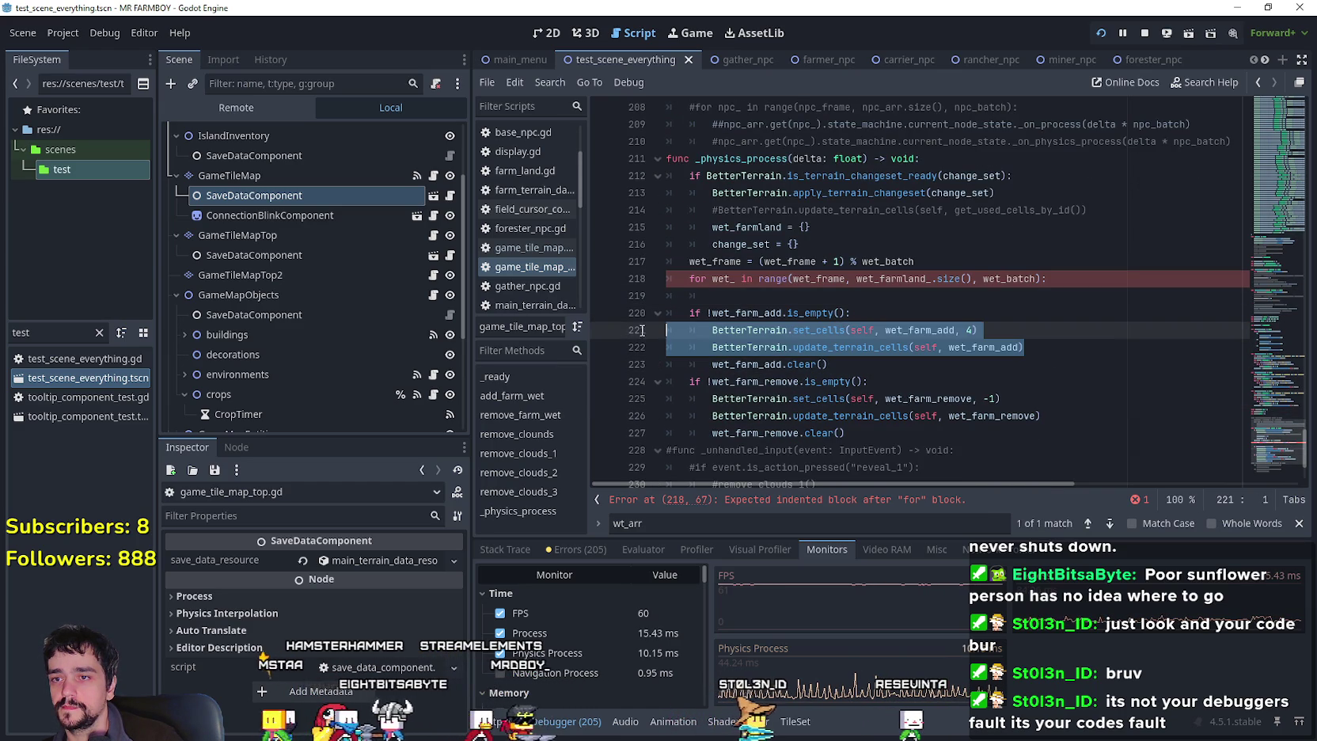
key("ctrl+c")
left_click(768, 299)
key("ctrl+v")
key("BackSpace")
left_click(845, 295)
key("BackSpace")
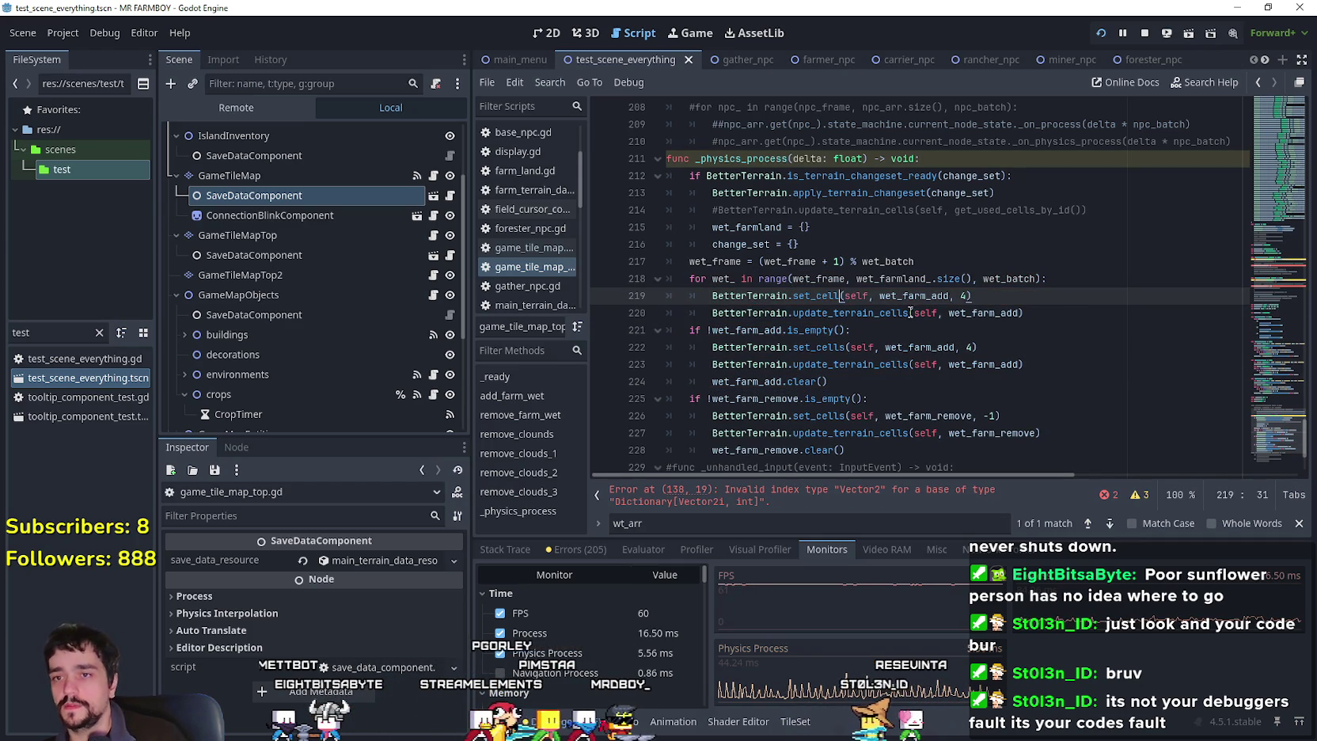
Replace the set_cell arguments with the loop variable wet_ and wet_farmland_[wet_].
double_click(909, 279)
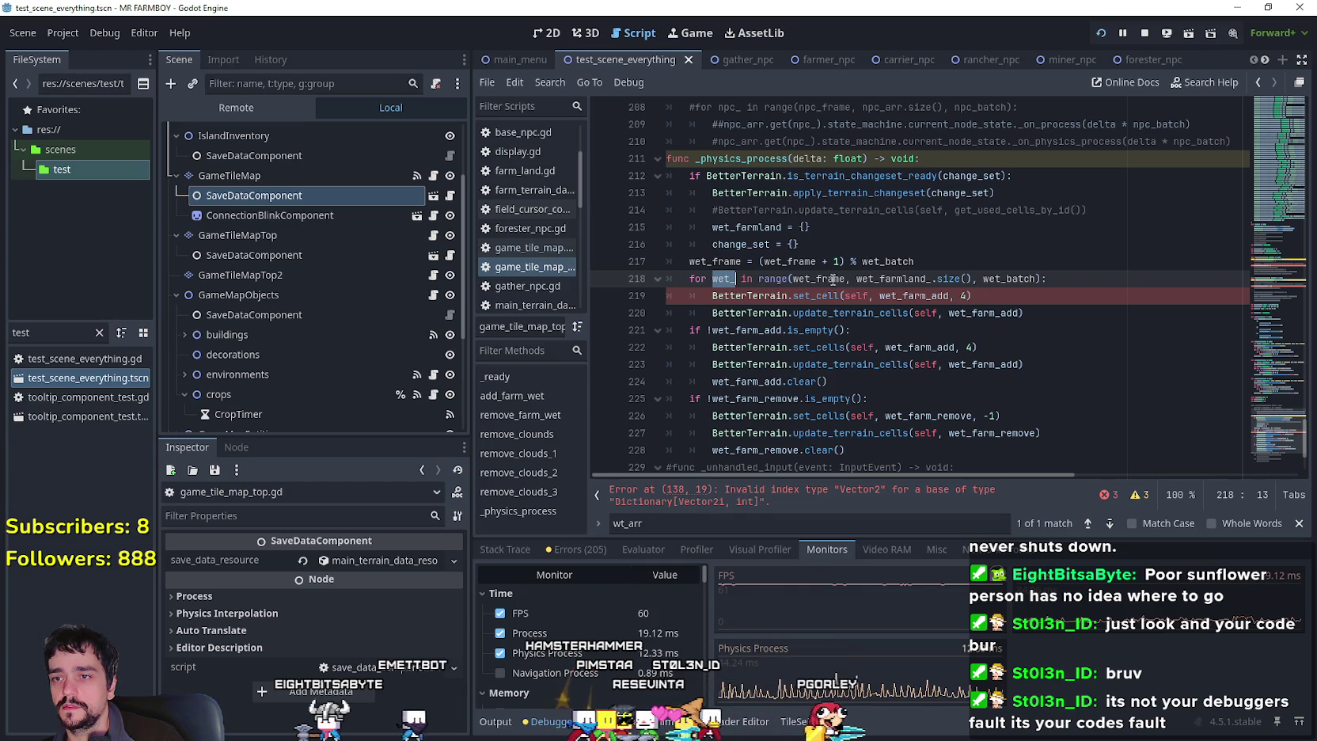
double_click(916, 296)
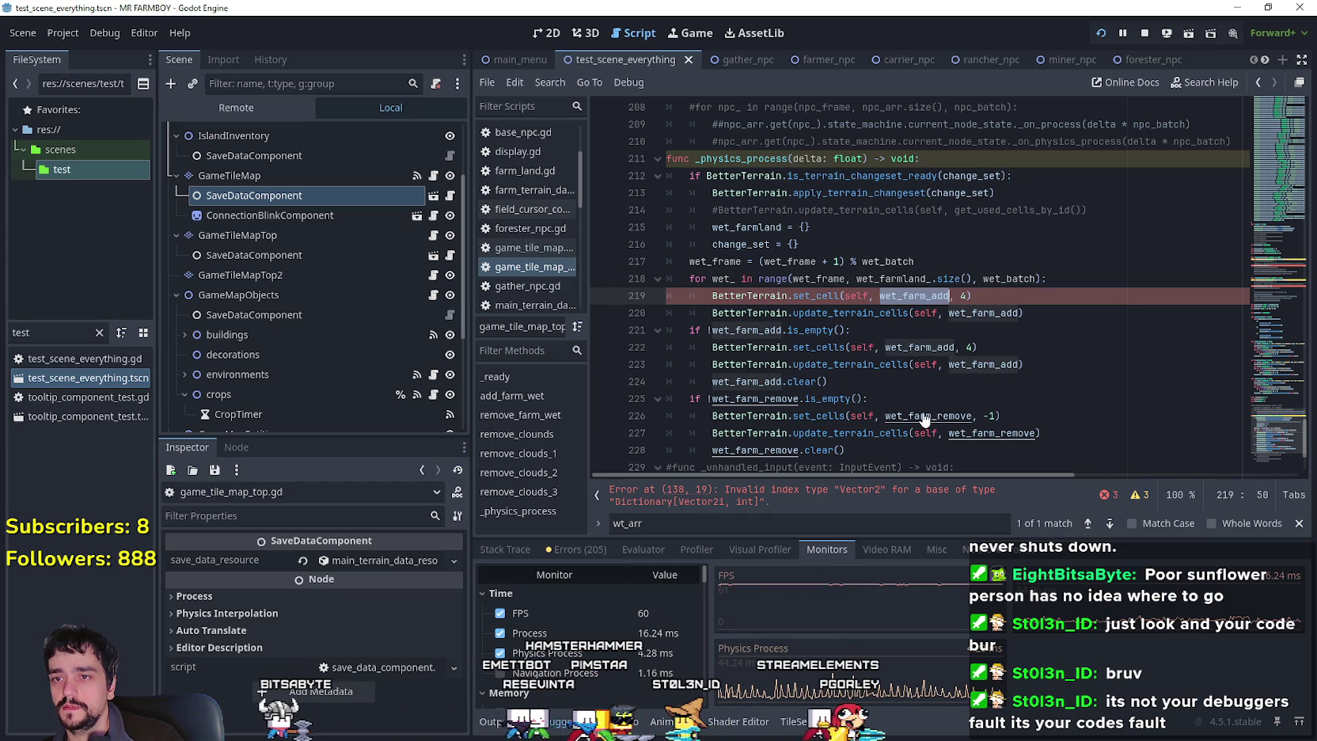
type("wet_")
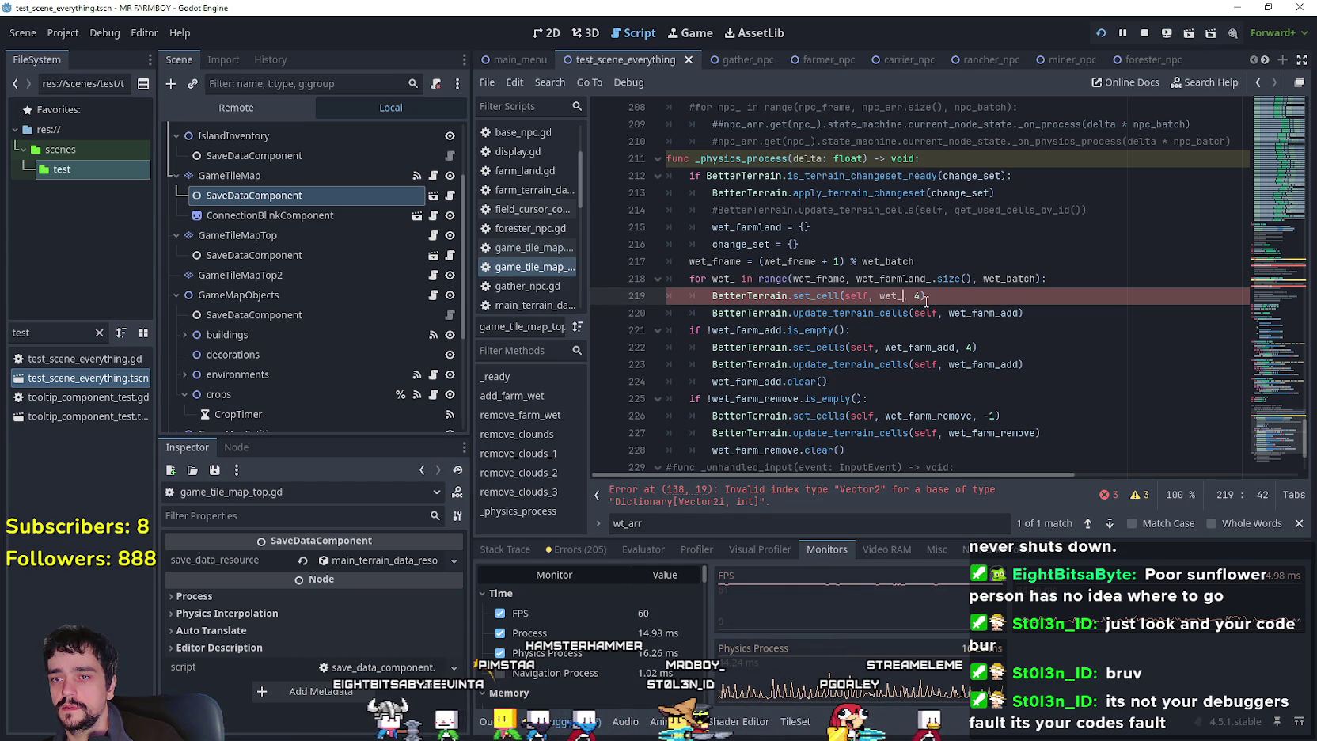
double_click(922, 295)
type("2")
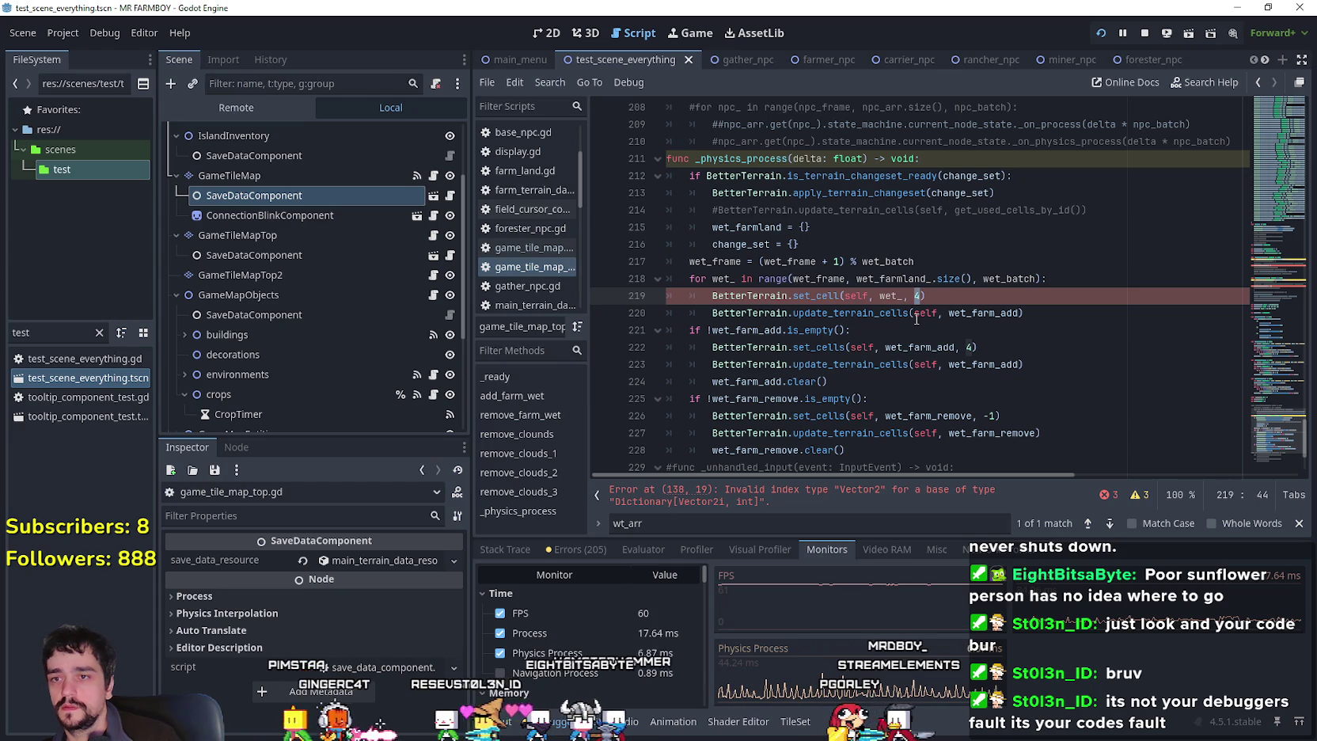
type("4")
double_click(916, 277)
double_click(918, 296)
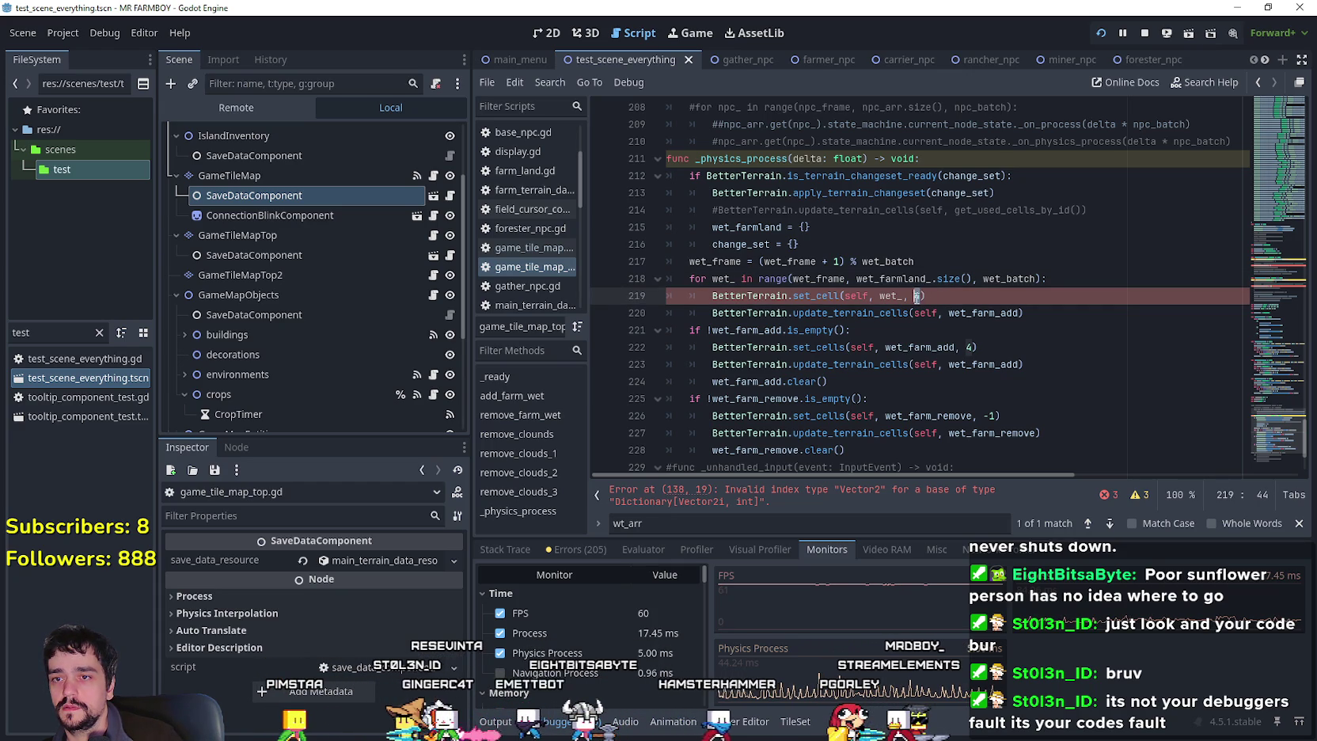
type("[wet")
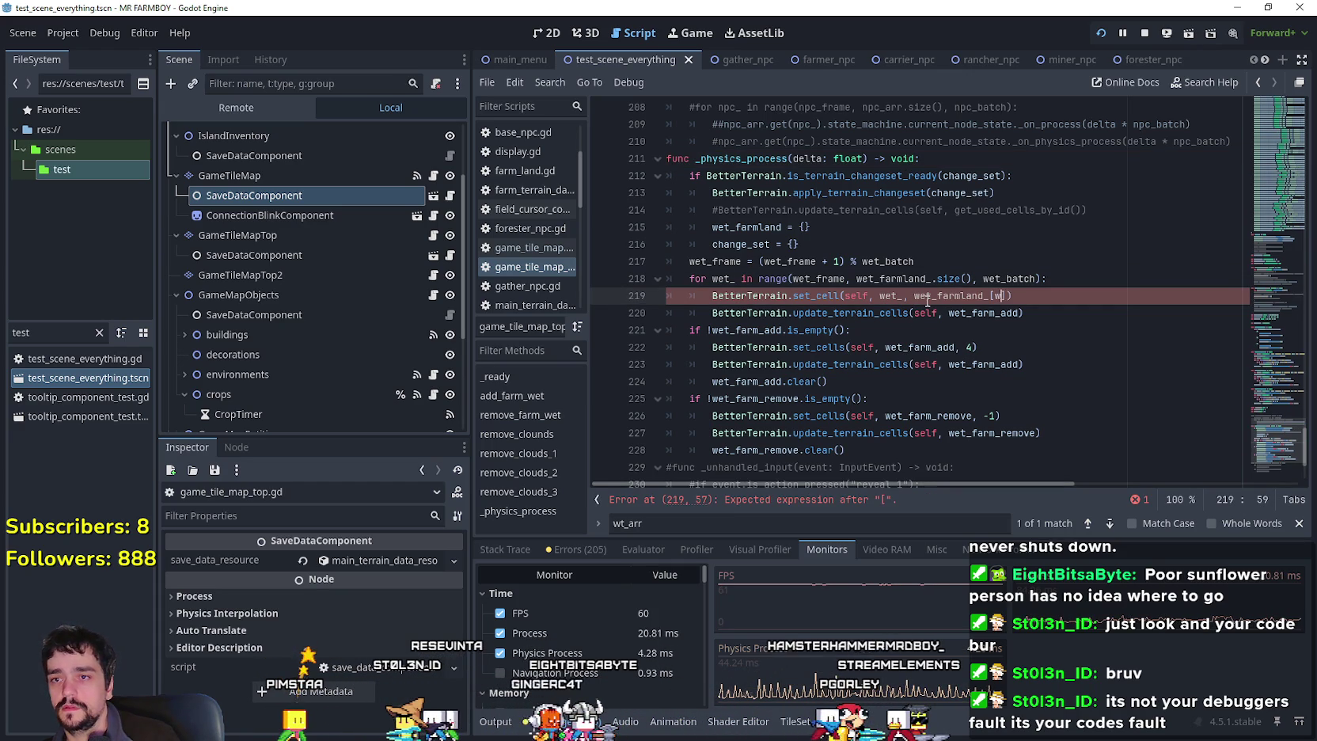
type("_")
left_click(928, 300)
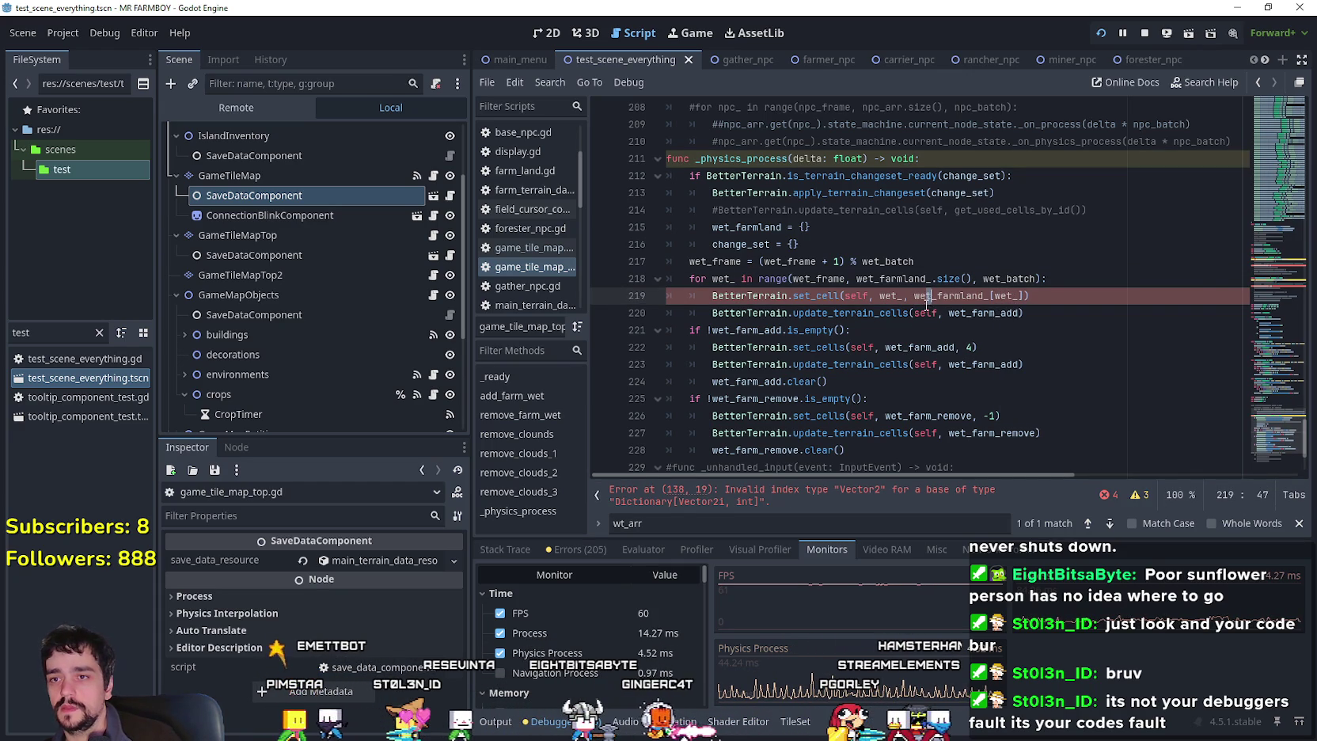
left_click(962, 333)
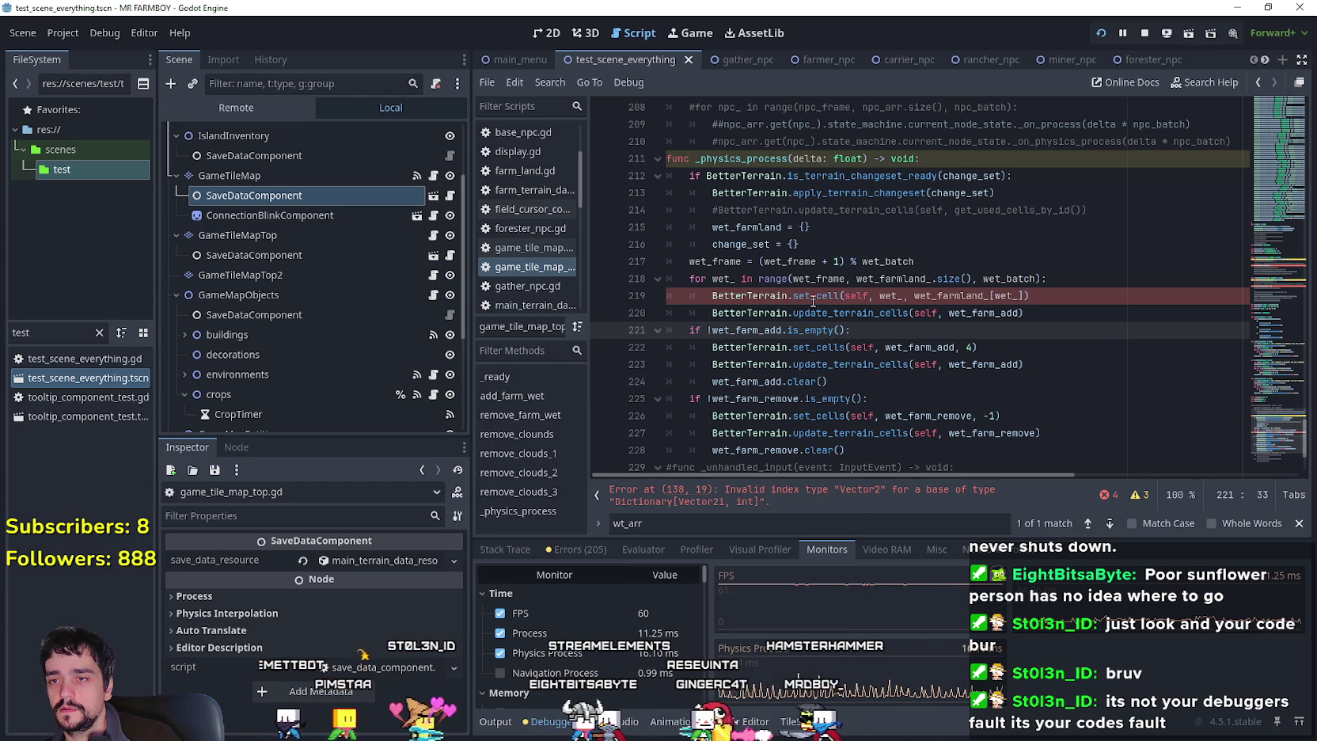
mouse_move(813, 302)
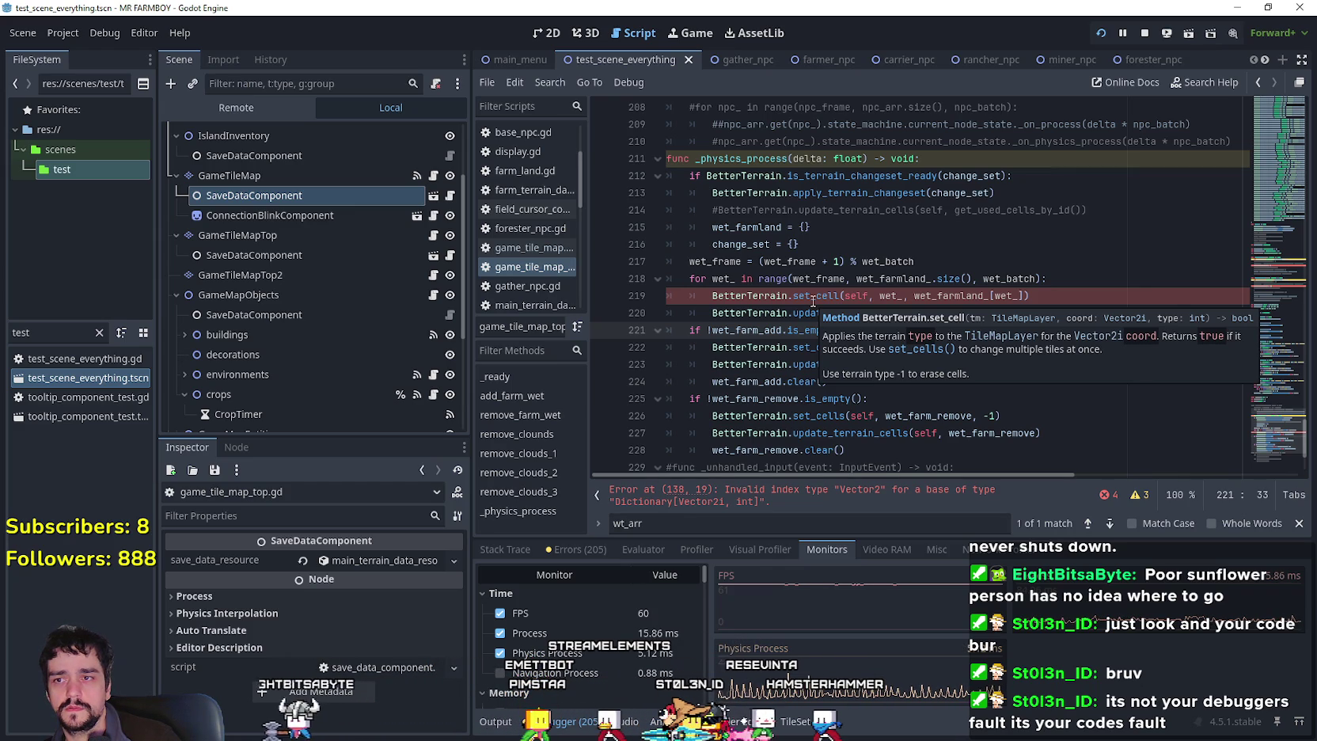
left_click(733, 295)
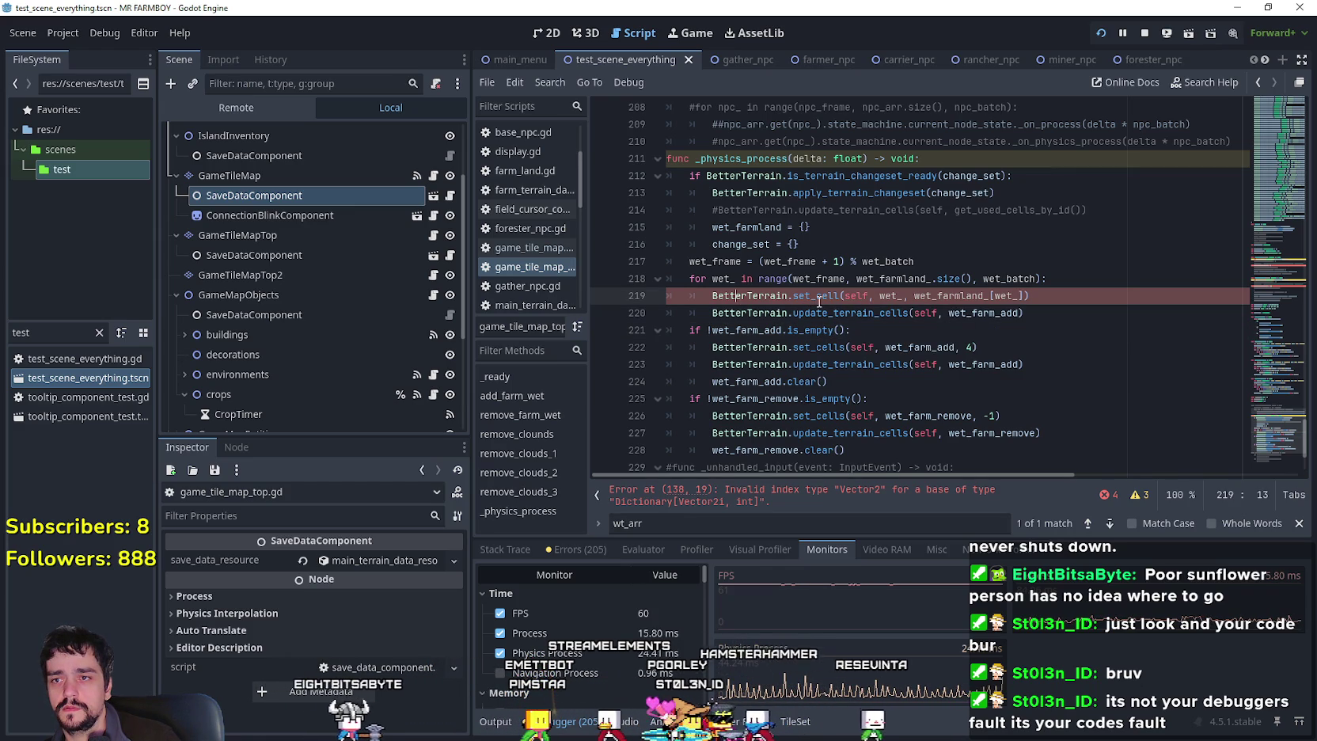
Change the second call to update_terrain_cell using wet_ instead of wet_farm_add.
left_click(910, 313)
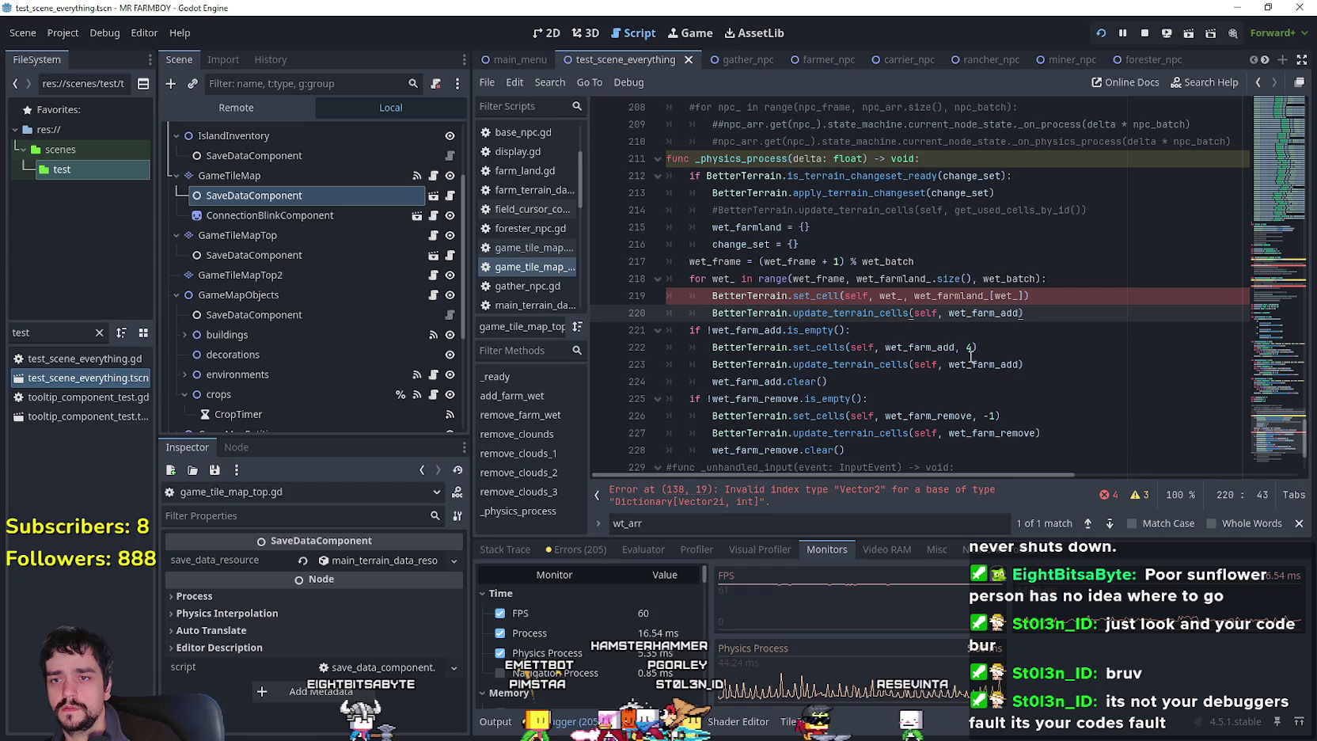
key("BackSpace")
double_click(890, 295)
key("ctrl+c")
double_click(980, 313)
key("ctrl+v")
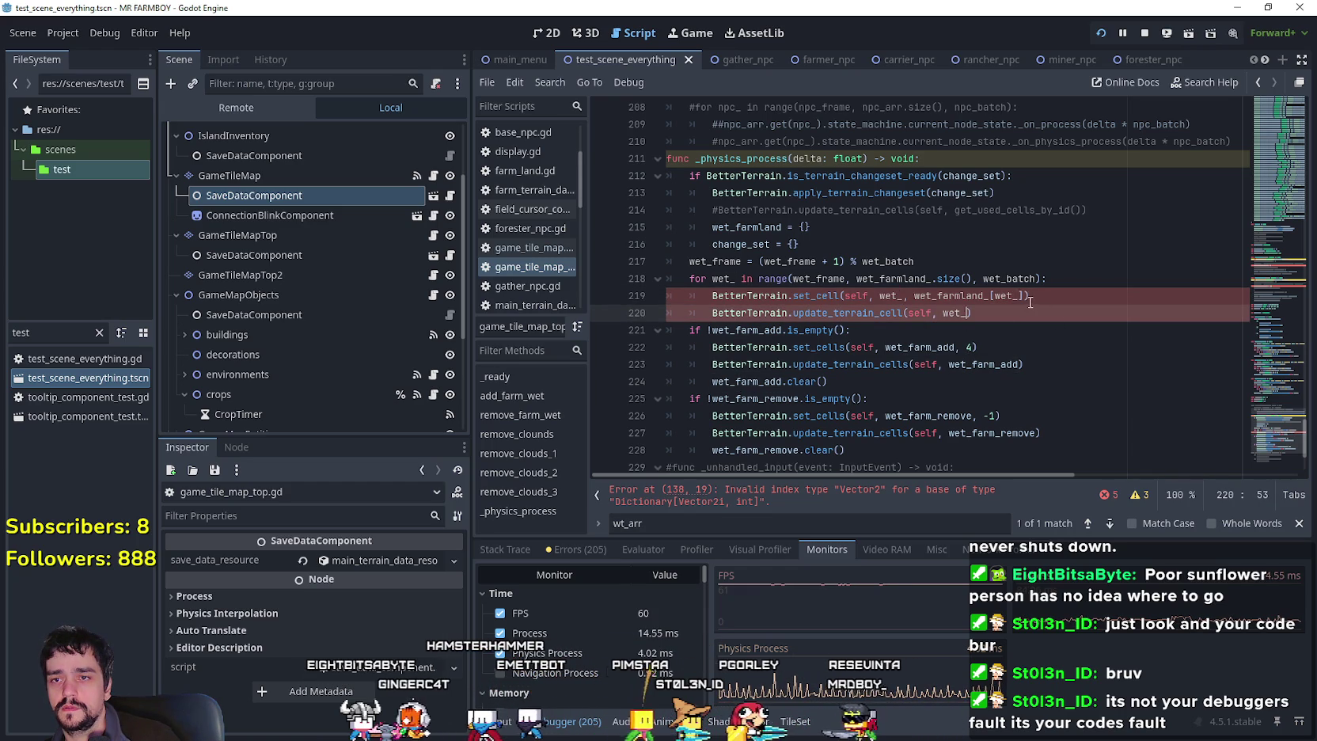
scroll(950, 332, "down", 2)
key("Return")
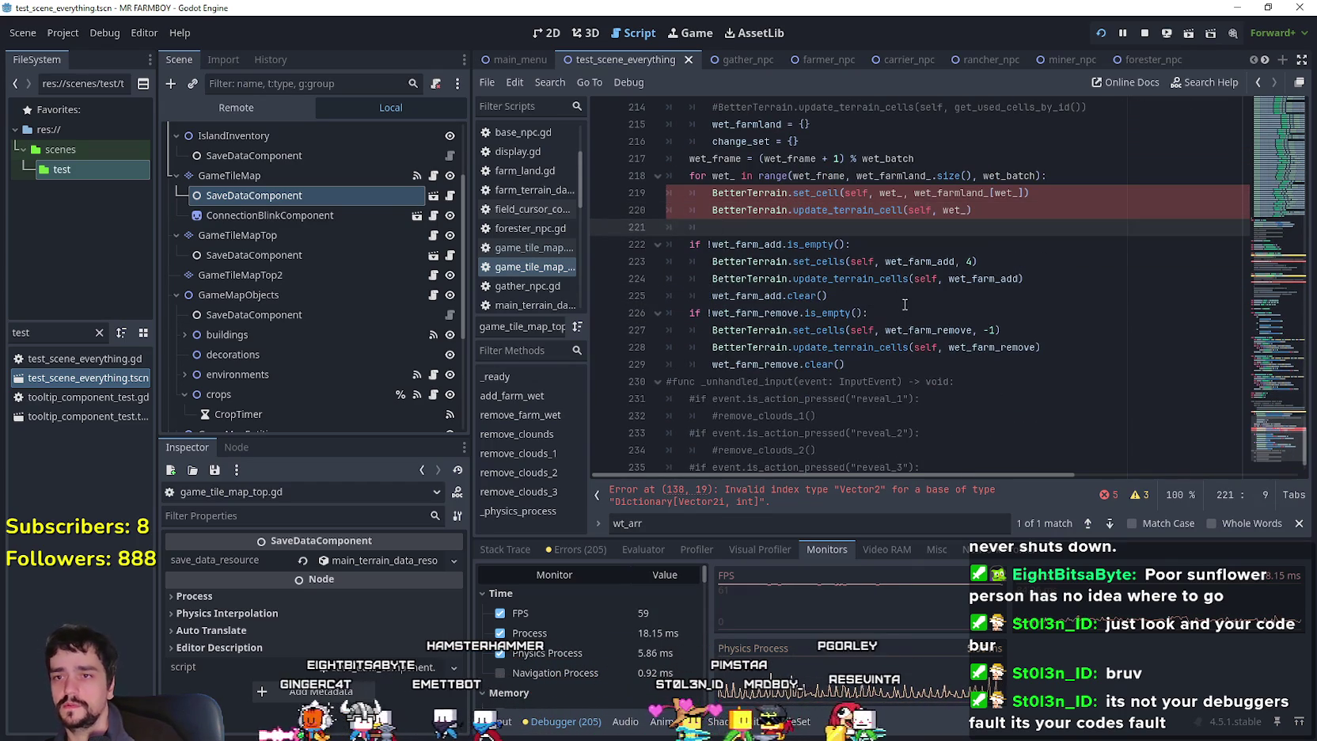
mouse_move(872, 363)
left_mouse_down()
mouse_move(791, 349)
mouse_move(657, 259)
left_mouse_up()
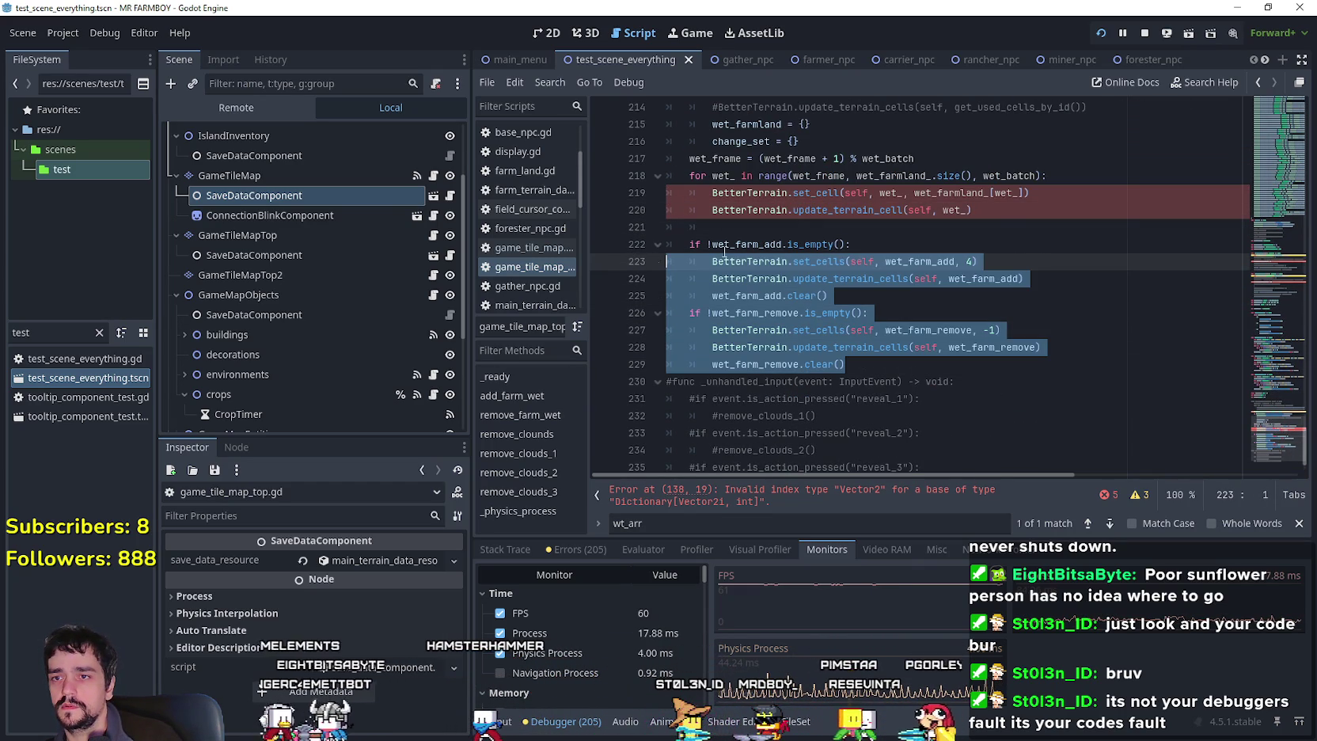
left_click(997, 212)
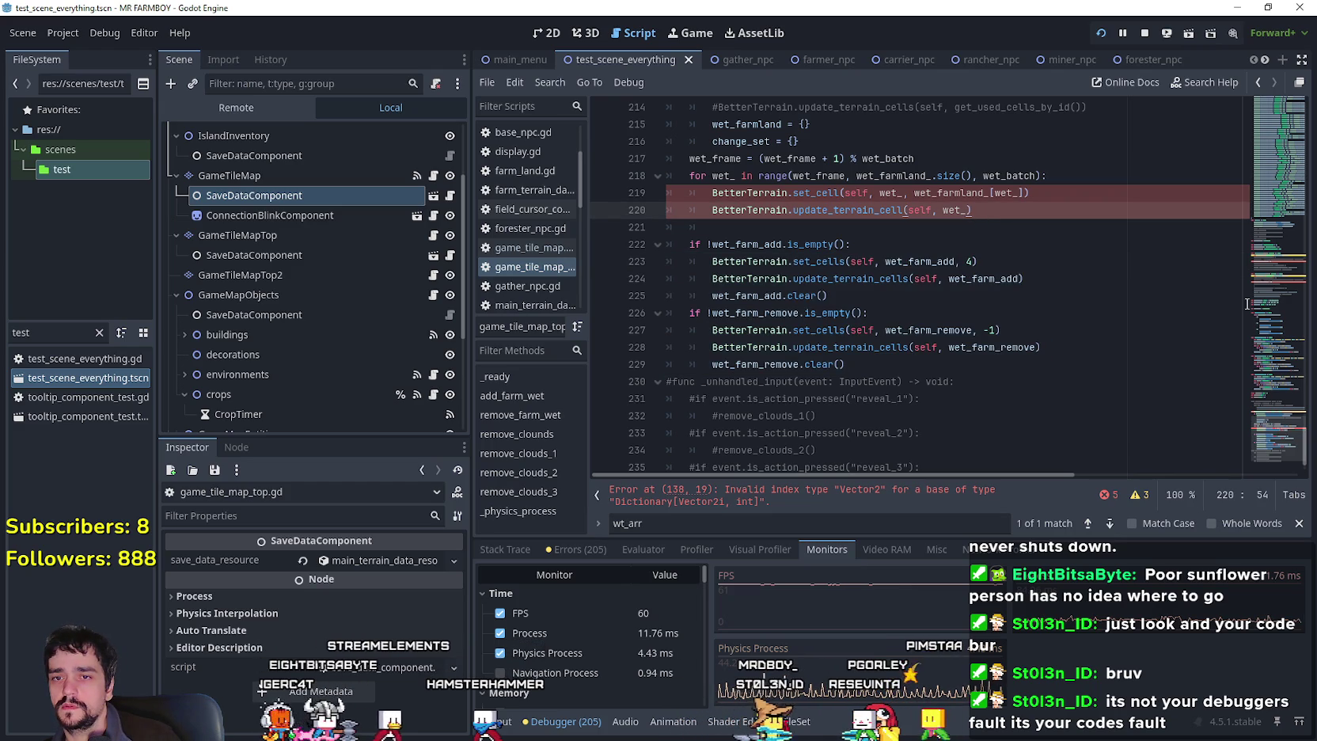
mouse_move(1267, 297)
left_mouse_down()
mouse_move(1248, 188)
mouse_move(1262, 142)
mouse_move(1262, 304)
left_mouse_up()
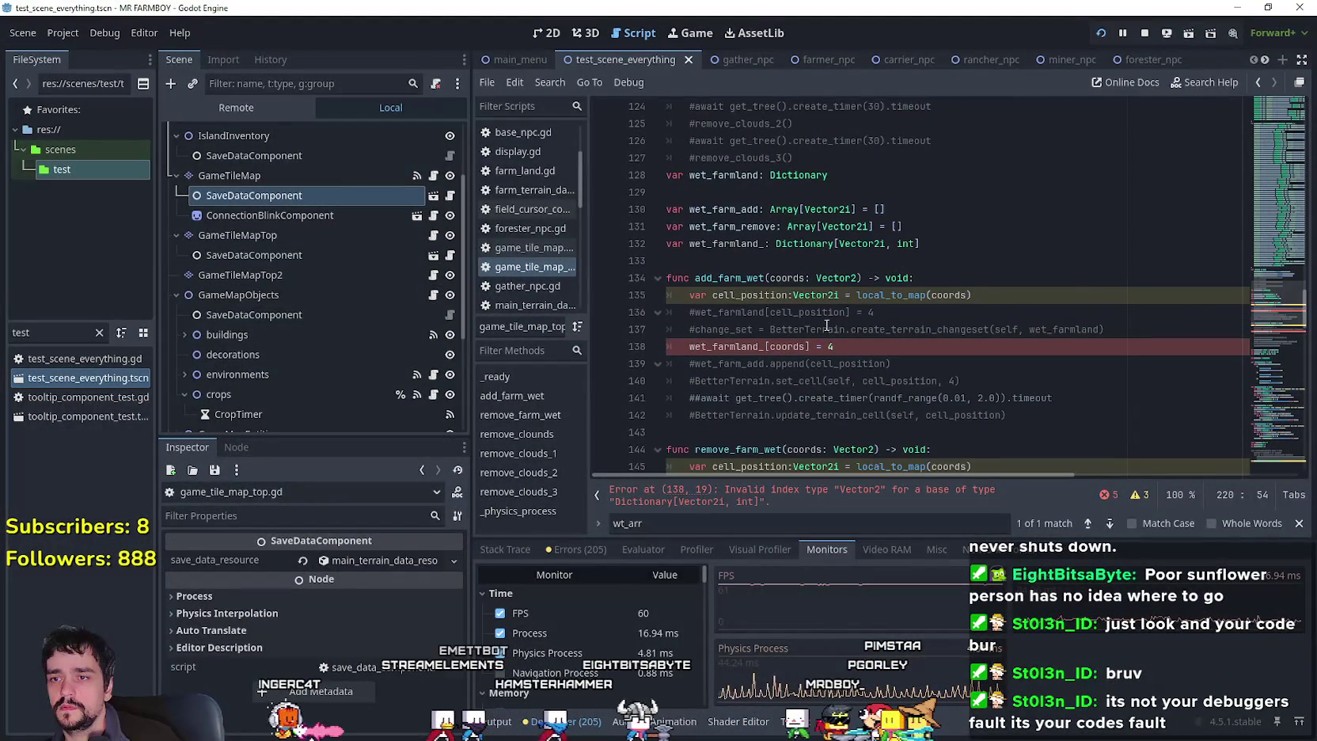
Save the scene and script with Ctrl+S and stop the running game.
left_click(855, 348)
scroll(967, 396, "down", 2)
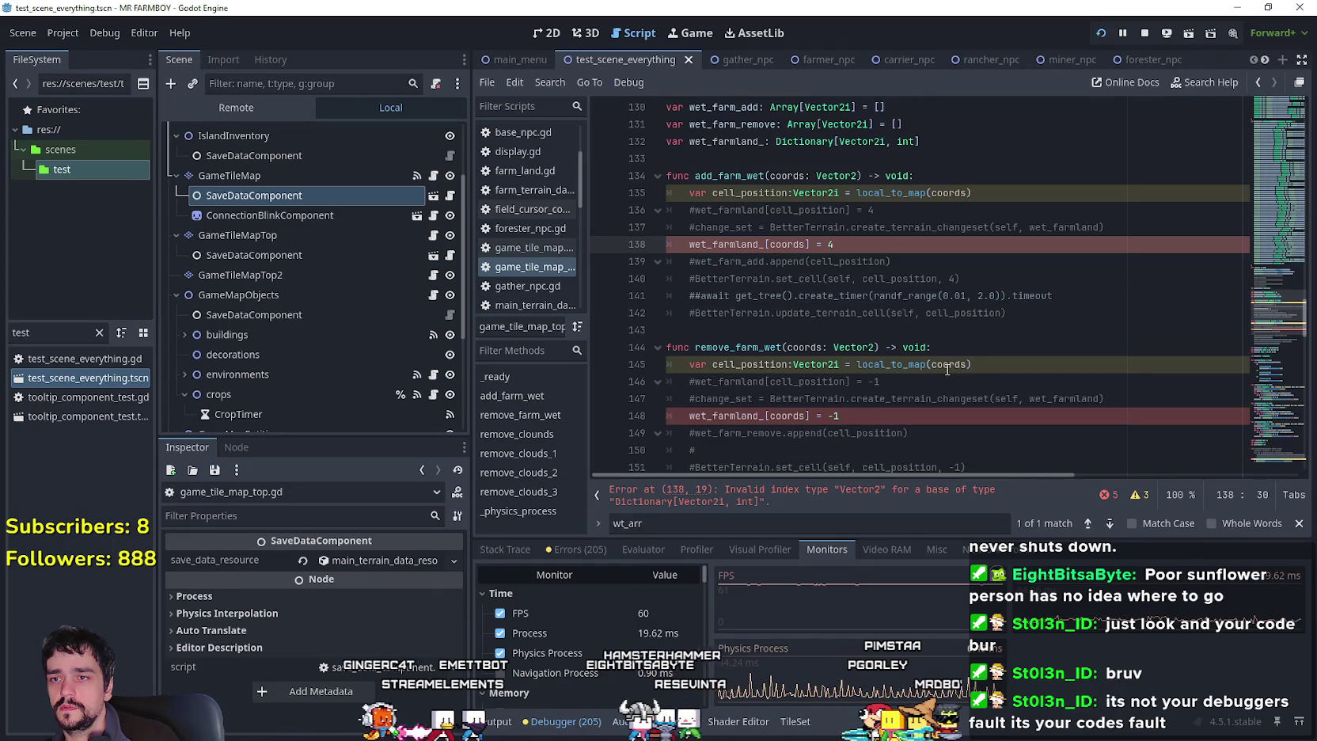
double_click(811, 193)
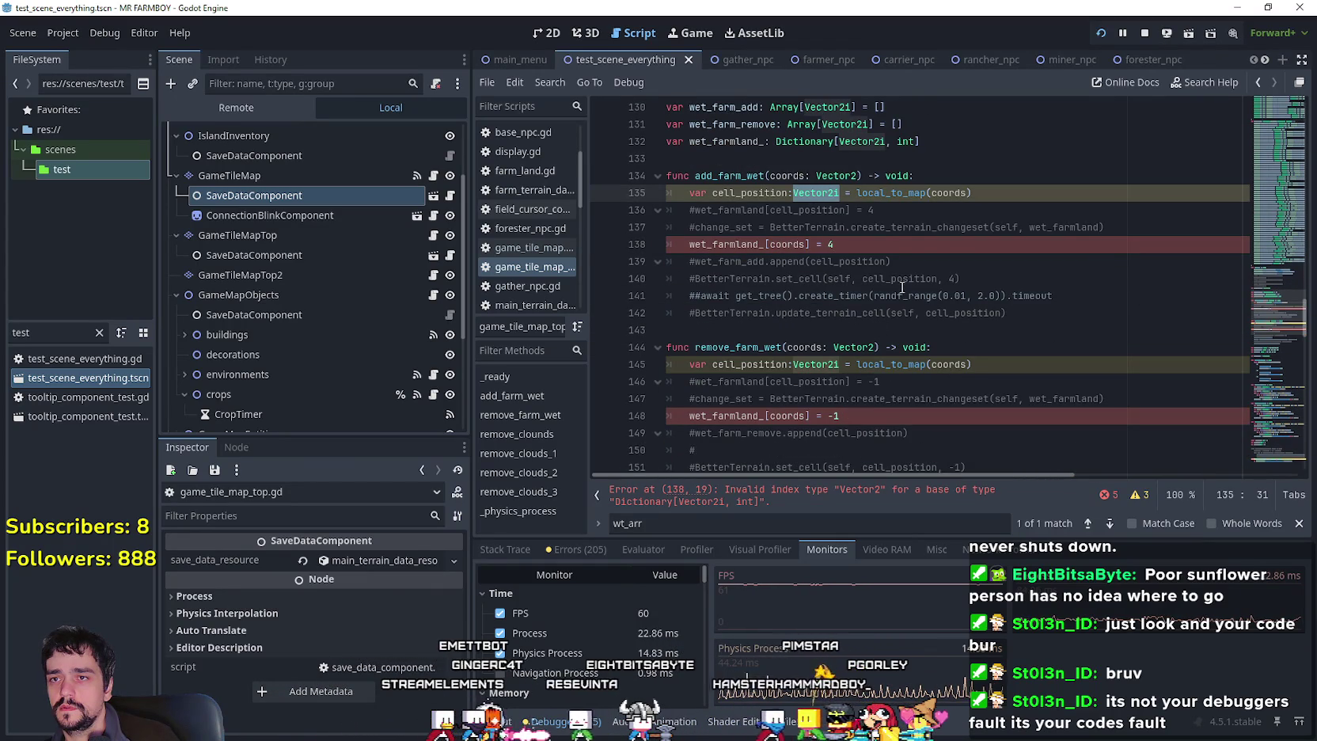
left_click(752, 162)
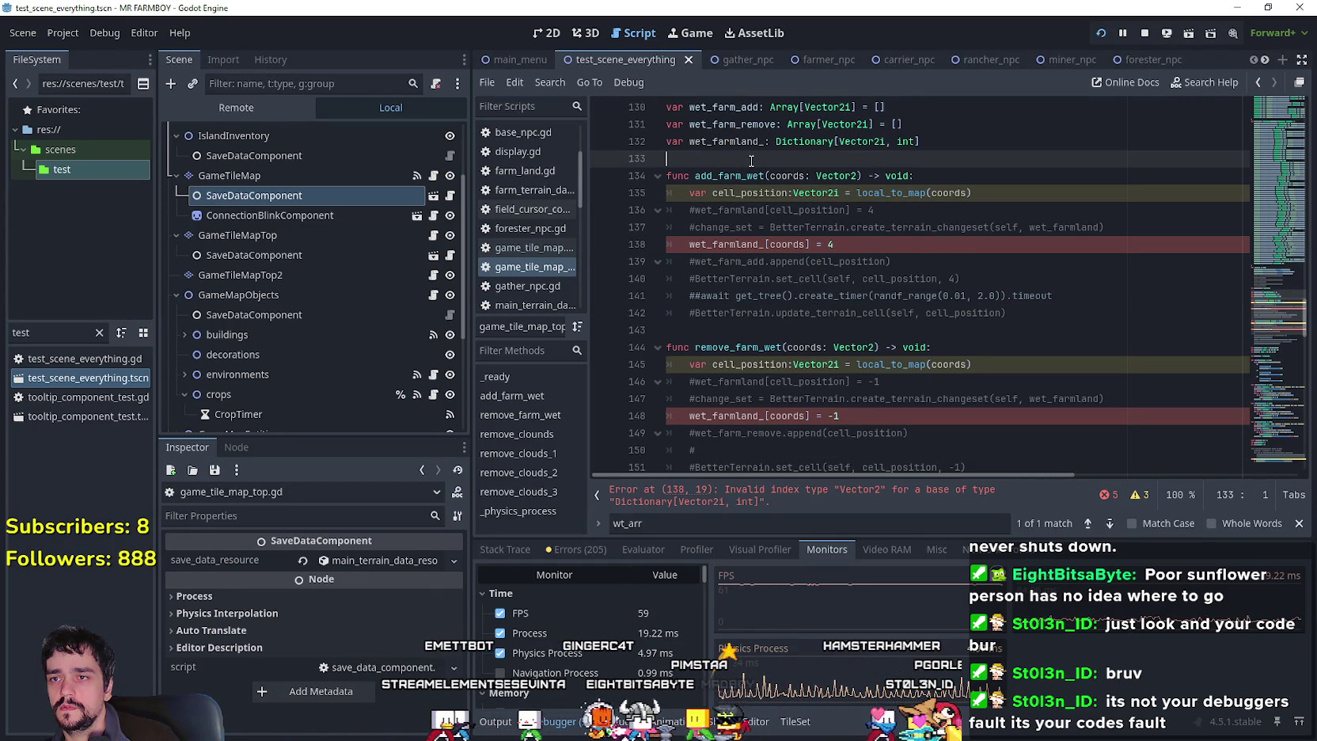
key("ctrl+s")
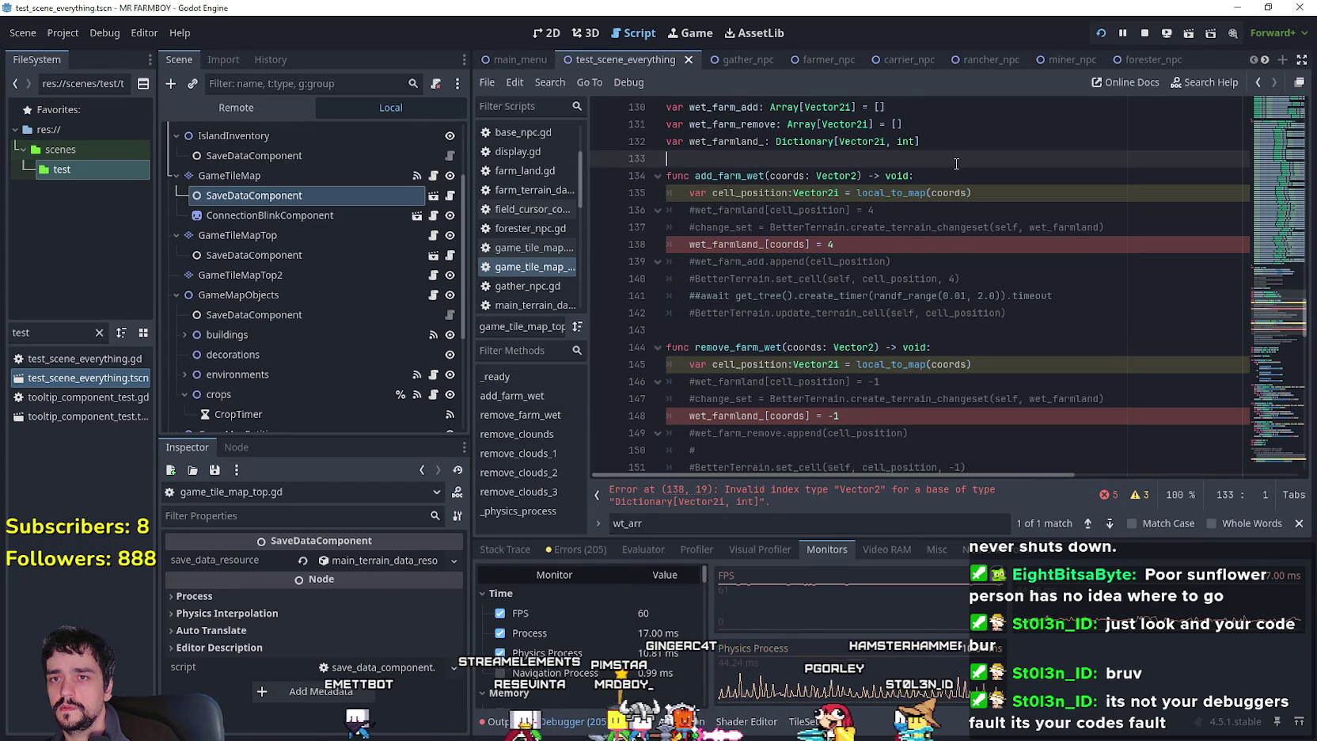
left_click(1145, 36)
Change the Vector2i types on lines 132 and 145 to Vector2.
left_click(844, 248)
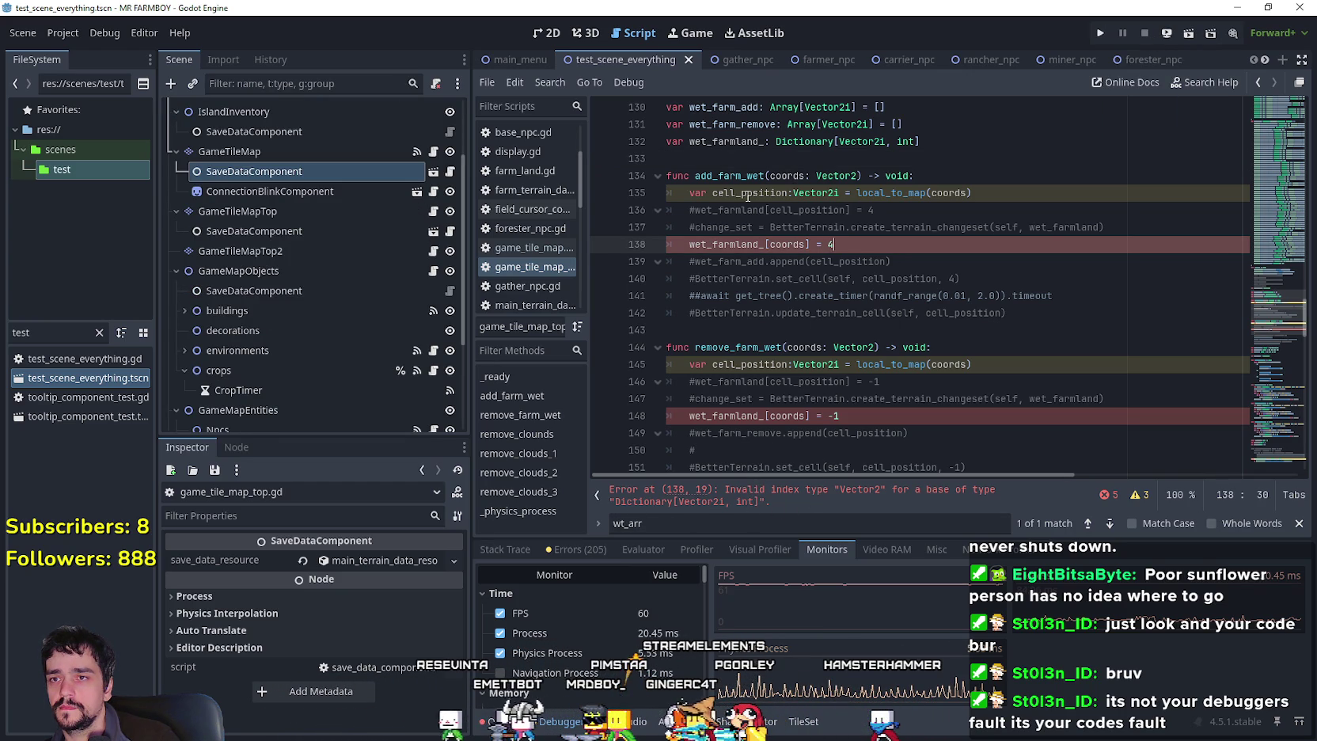
mouse_move(910, 196)
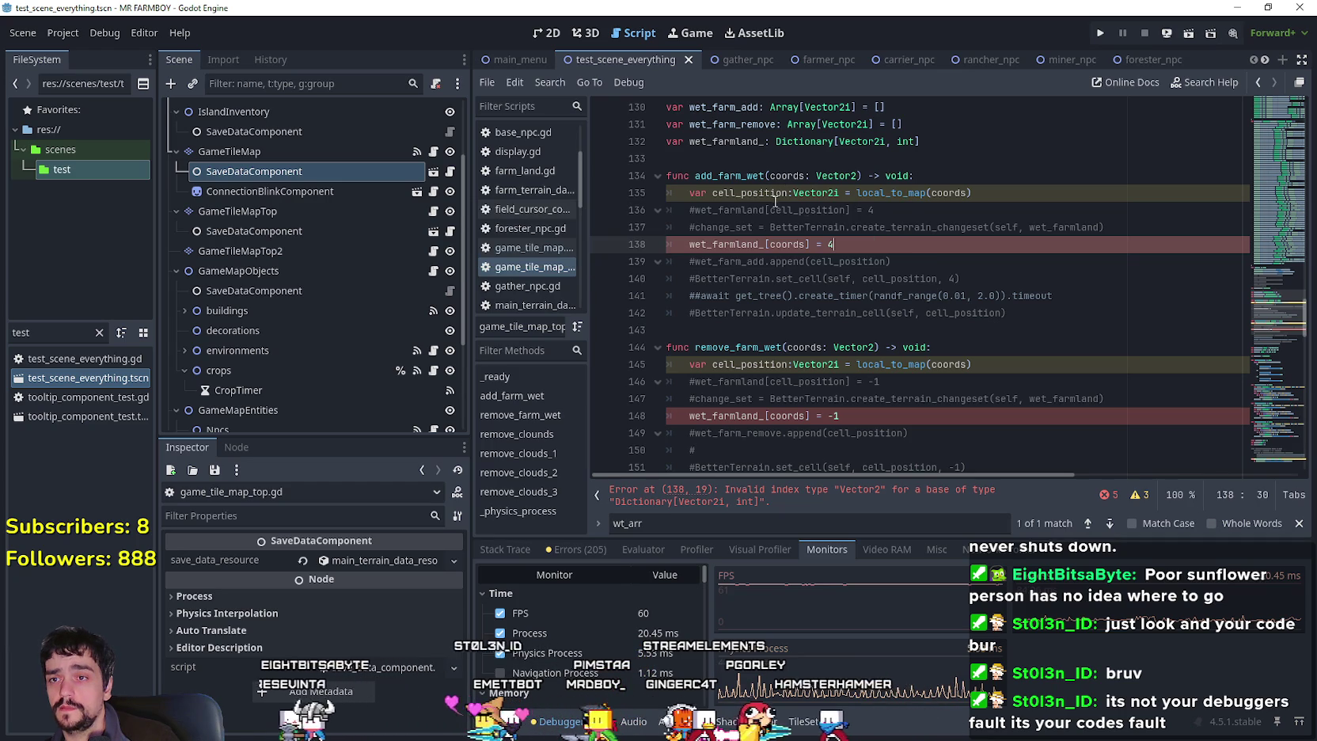
scroll(884, 194, "up", 1)
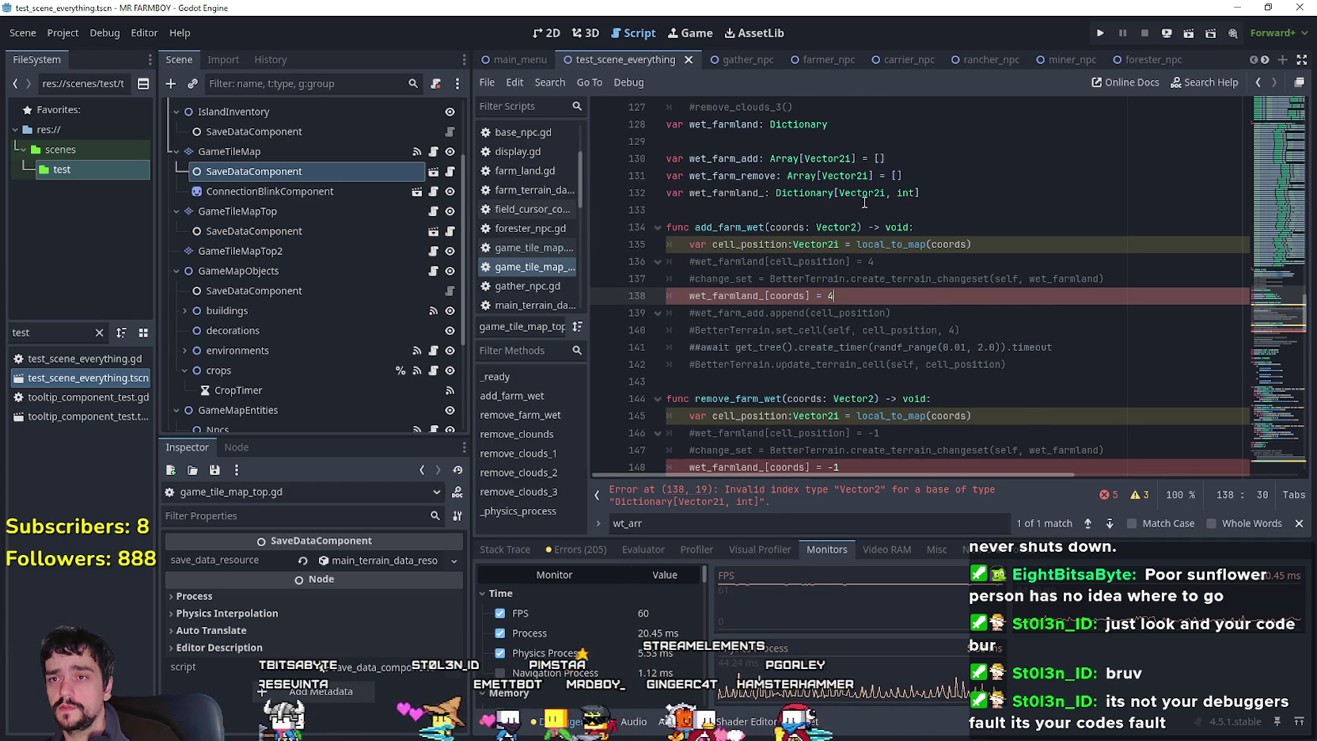
left_click(884, 194)
key("BackSpace")
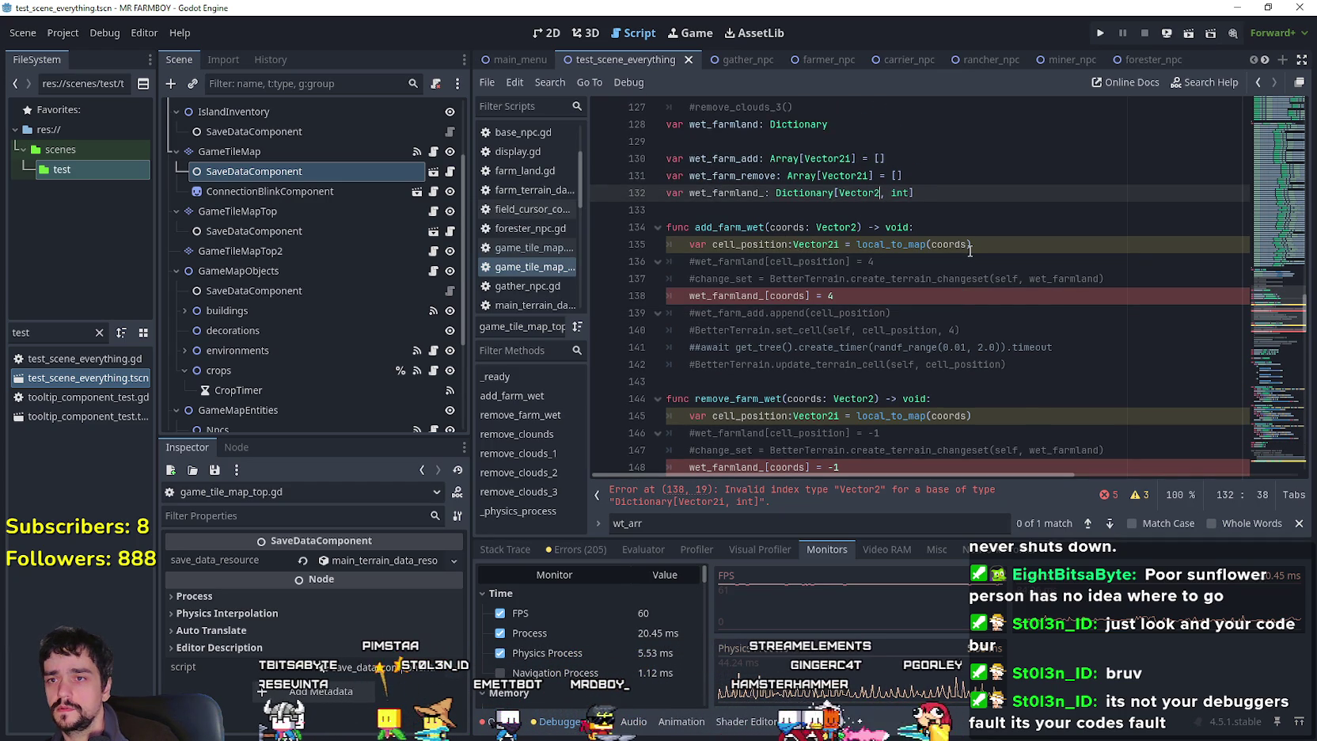
left_click(890, 302)
left_click(892, 278)
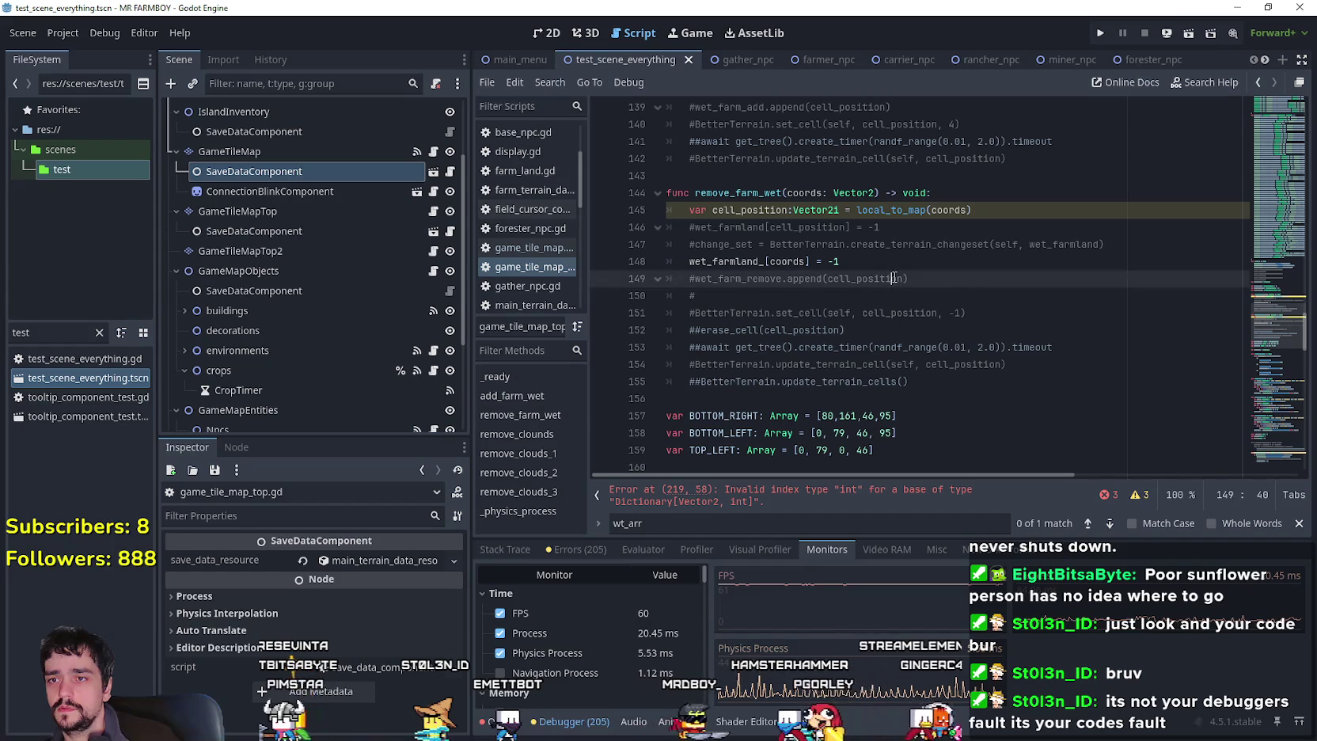
double_click(786, 261)
mouse_move(946, 215)
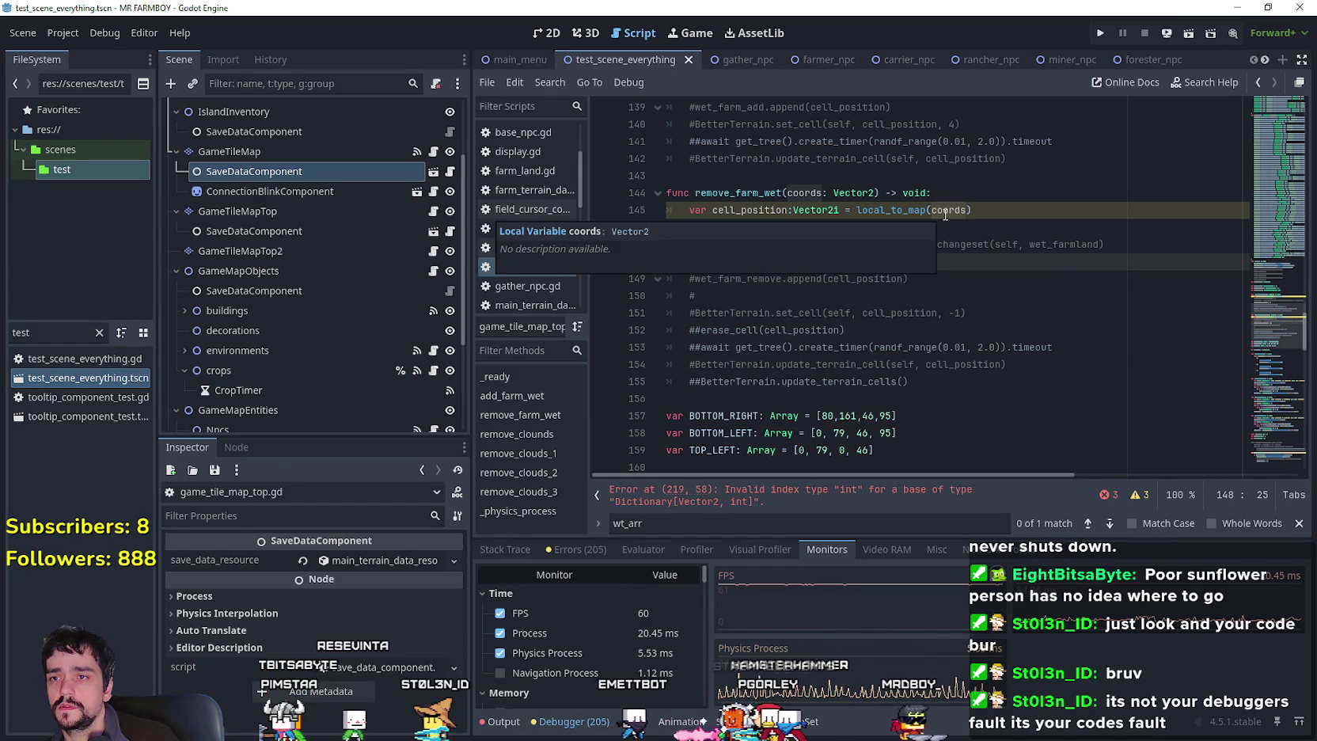
left_click(838, 210)
key("BackSpace")
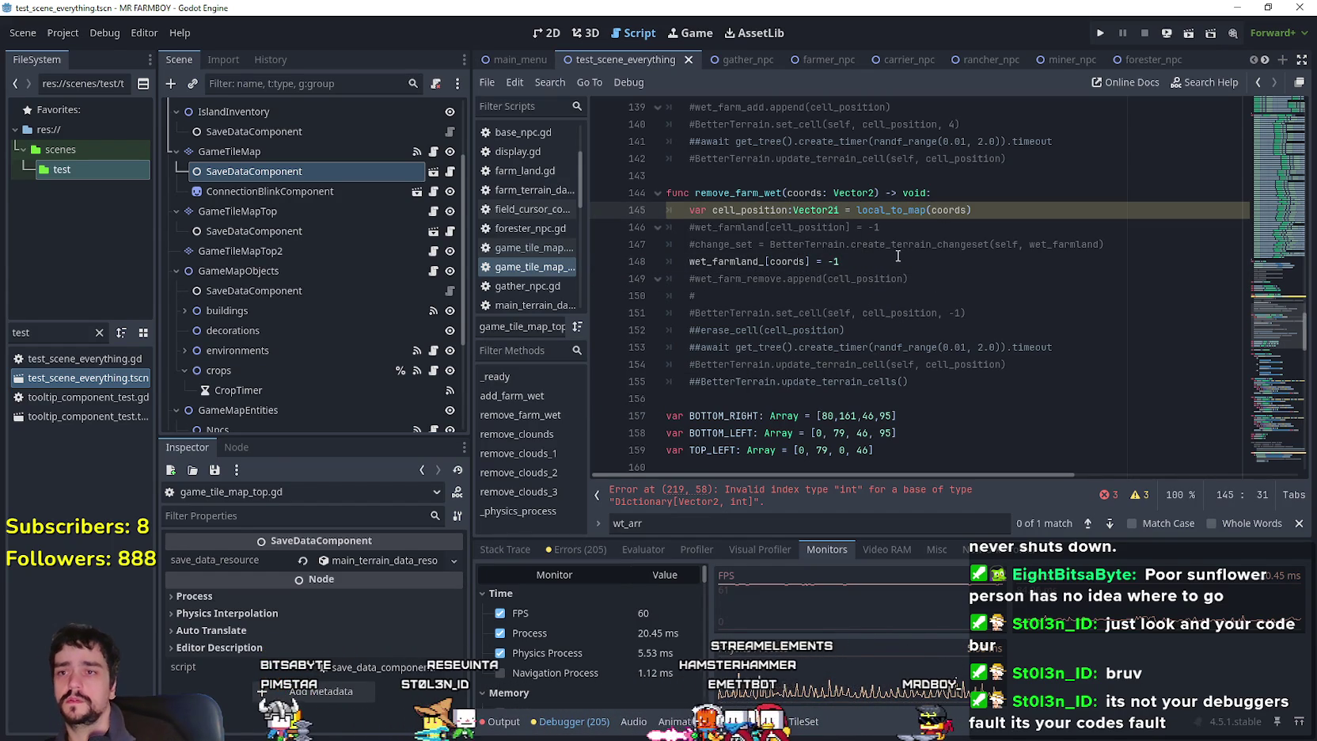
Restore Vector2i on line 145 and index wet_farmland_ by cell_position on line 148.
left_click(892, 258)
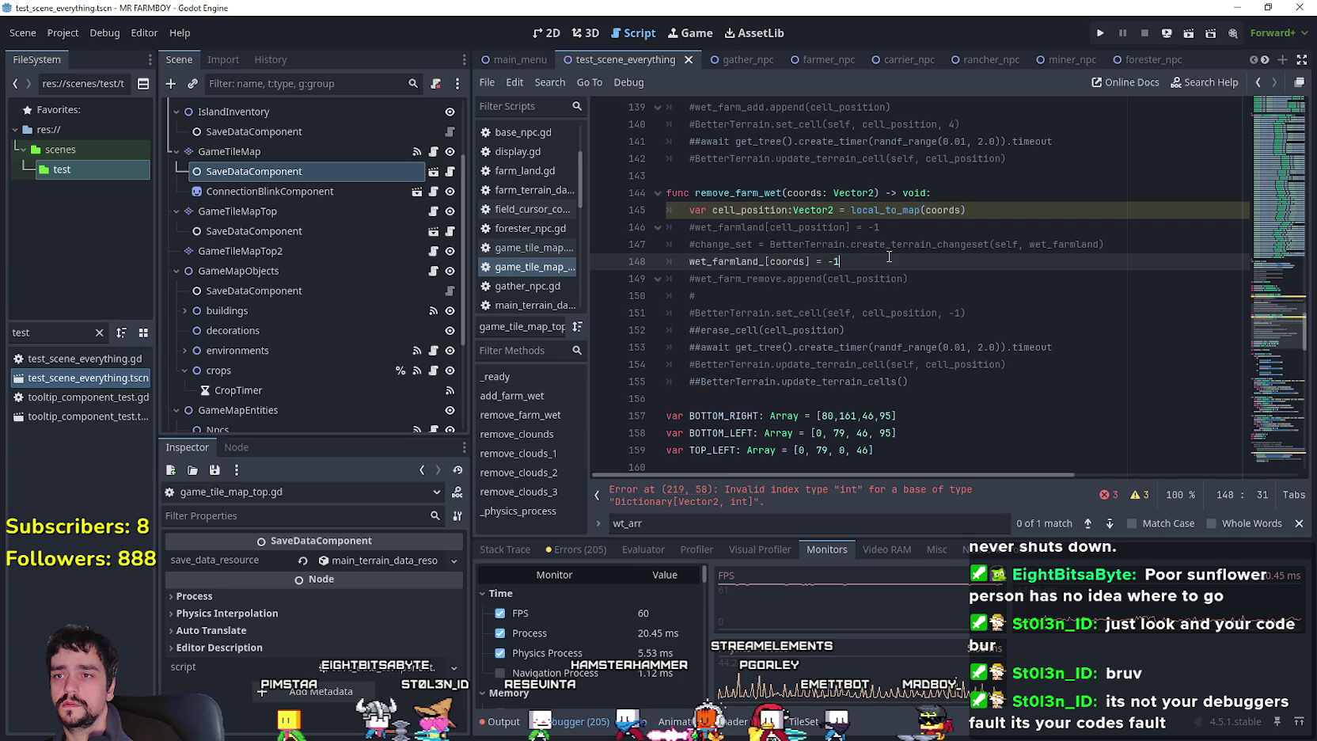
double_click(759, 210)
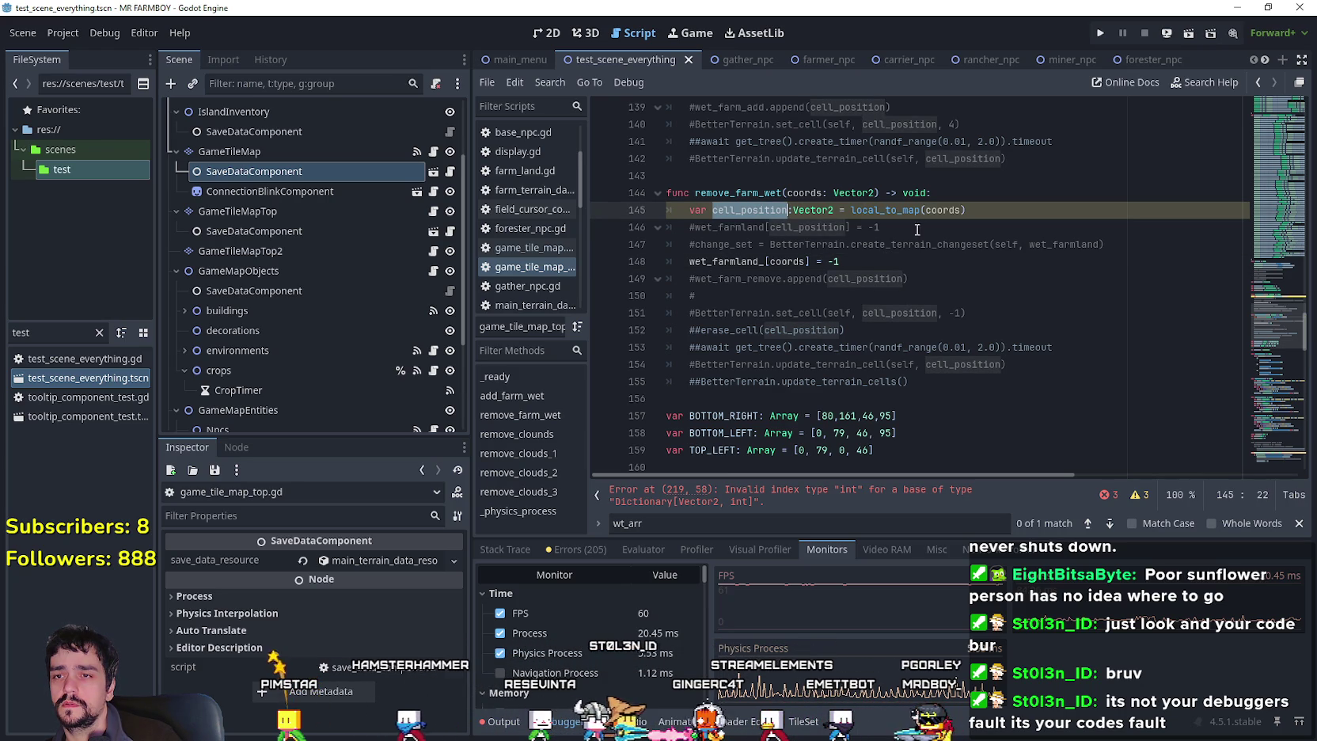
mouse_move(904, 216)
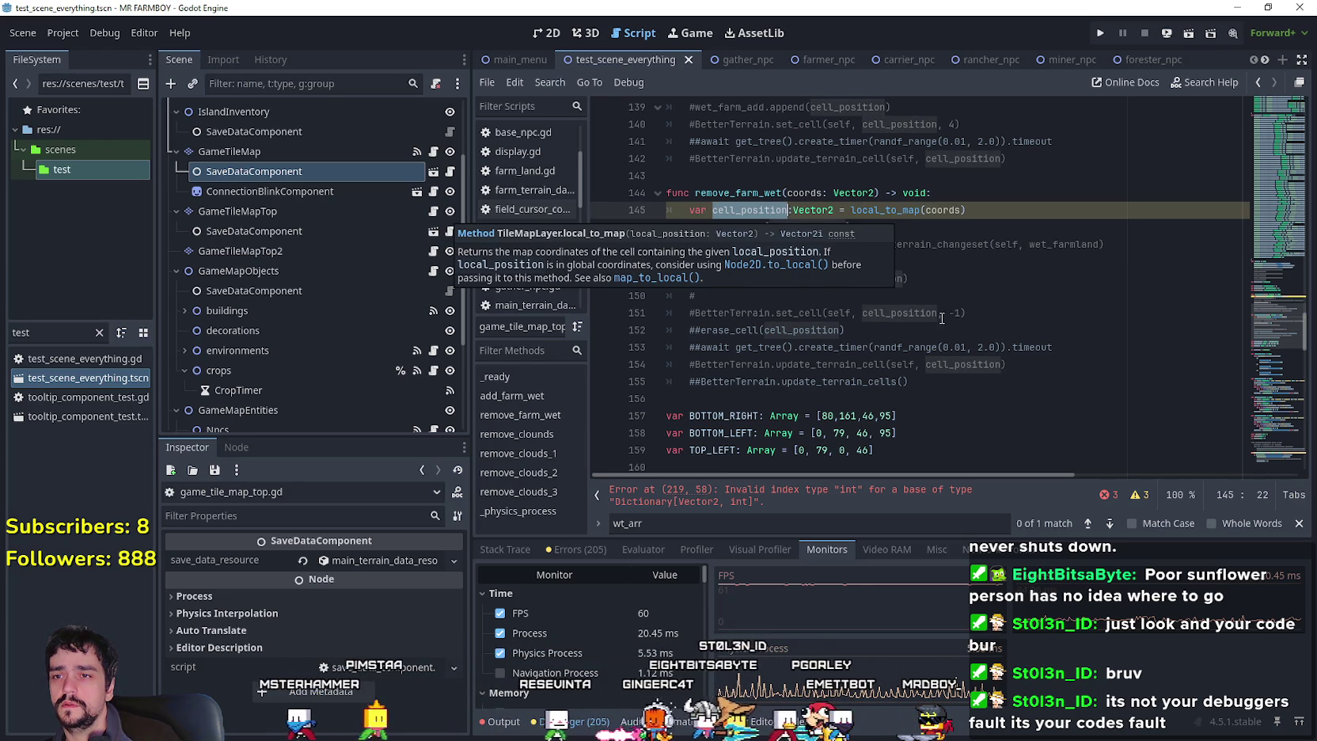
key("ctrl+Right")
key("ctrl+Right")
type("i")
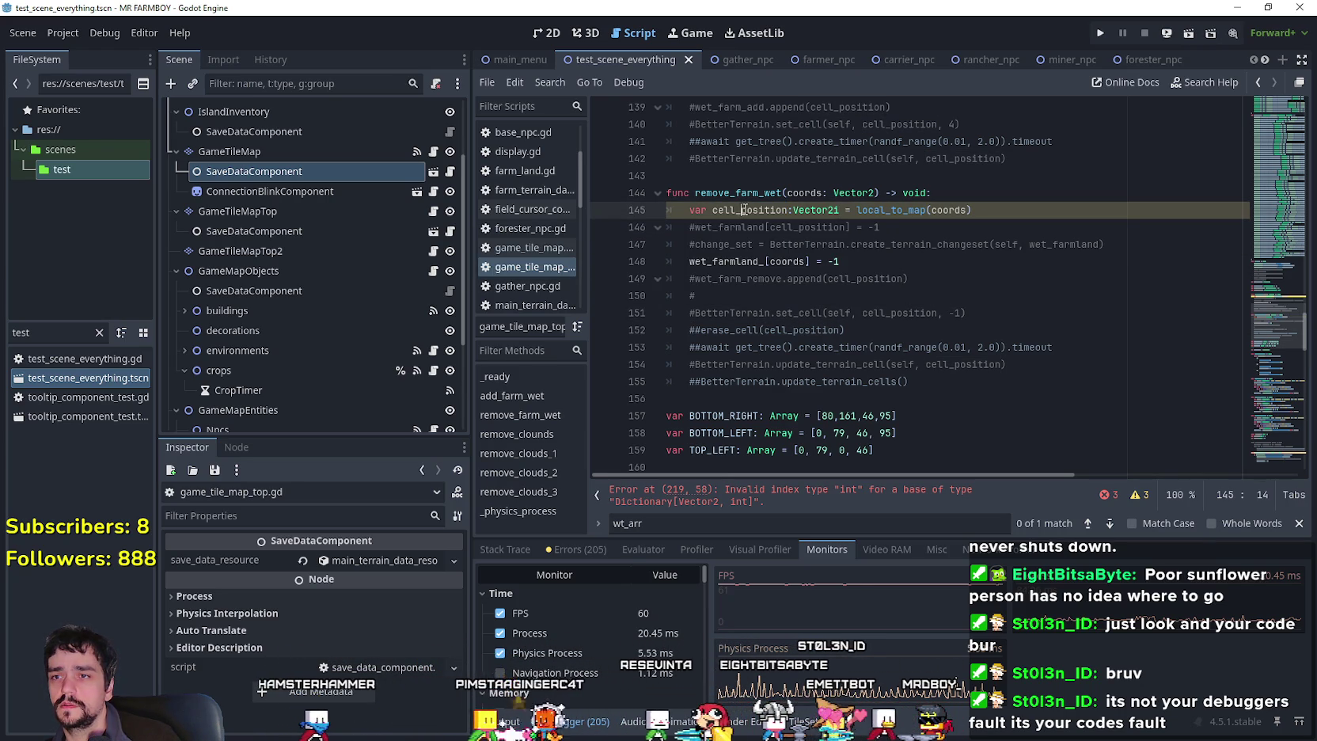
double_click(794, 261)
type("cell_position")
Set the dictionary key type on line 132 back to Vector2i.
scroll(794, 302, "up", 4)
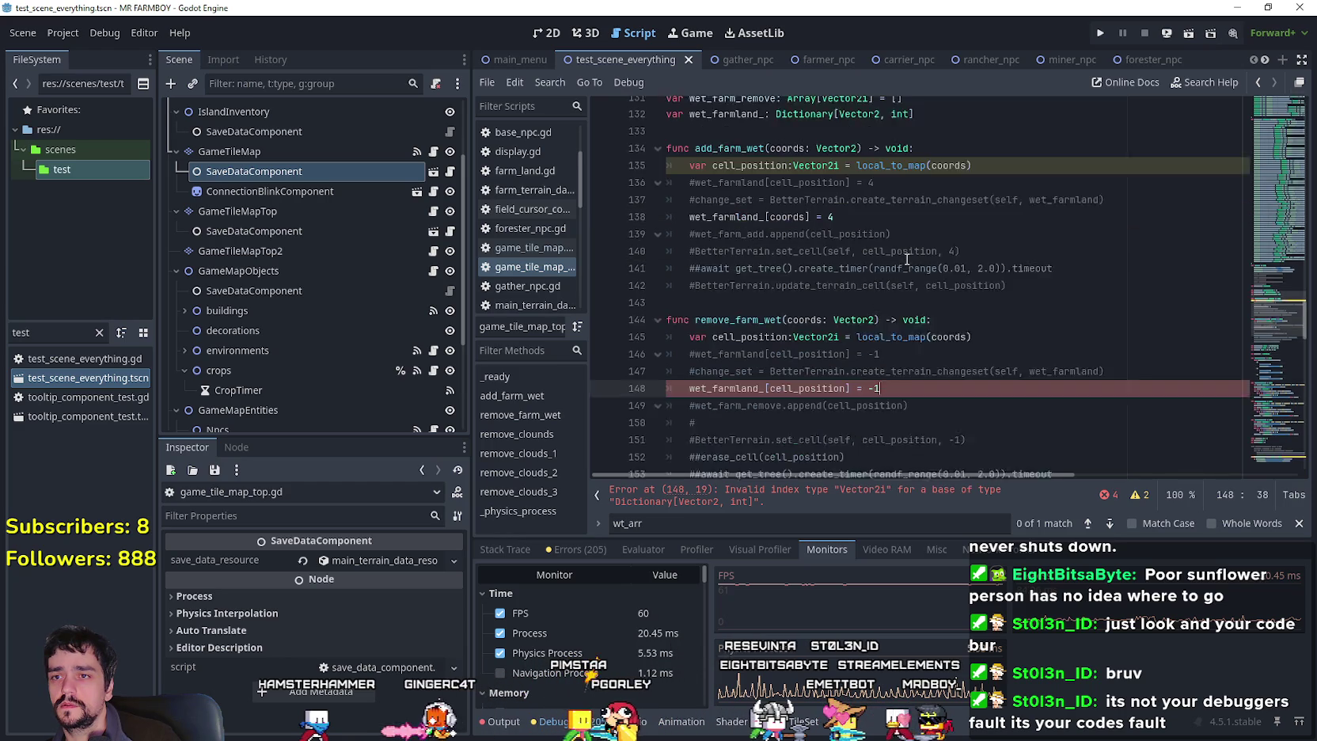
left_click(794, 302)
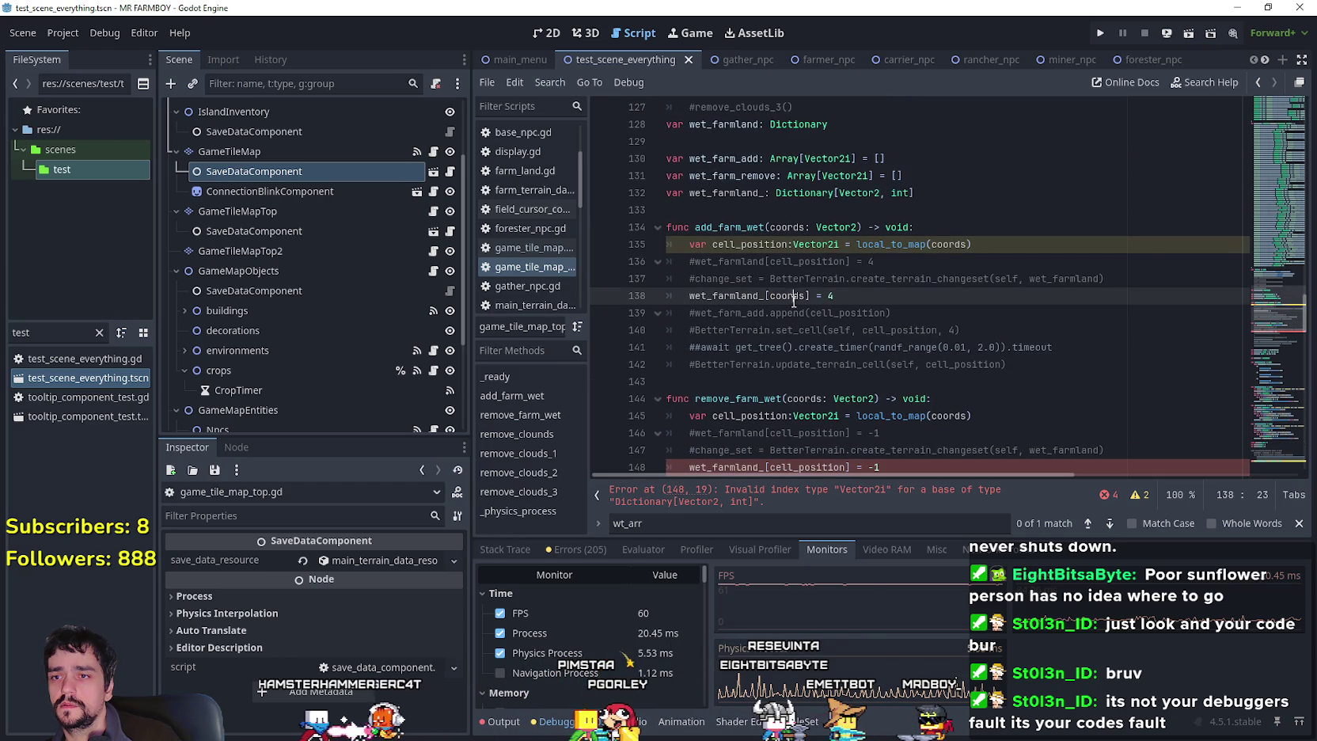
left_click(885, 193)
type("i")
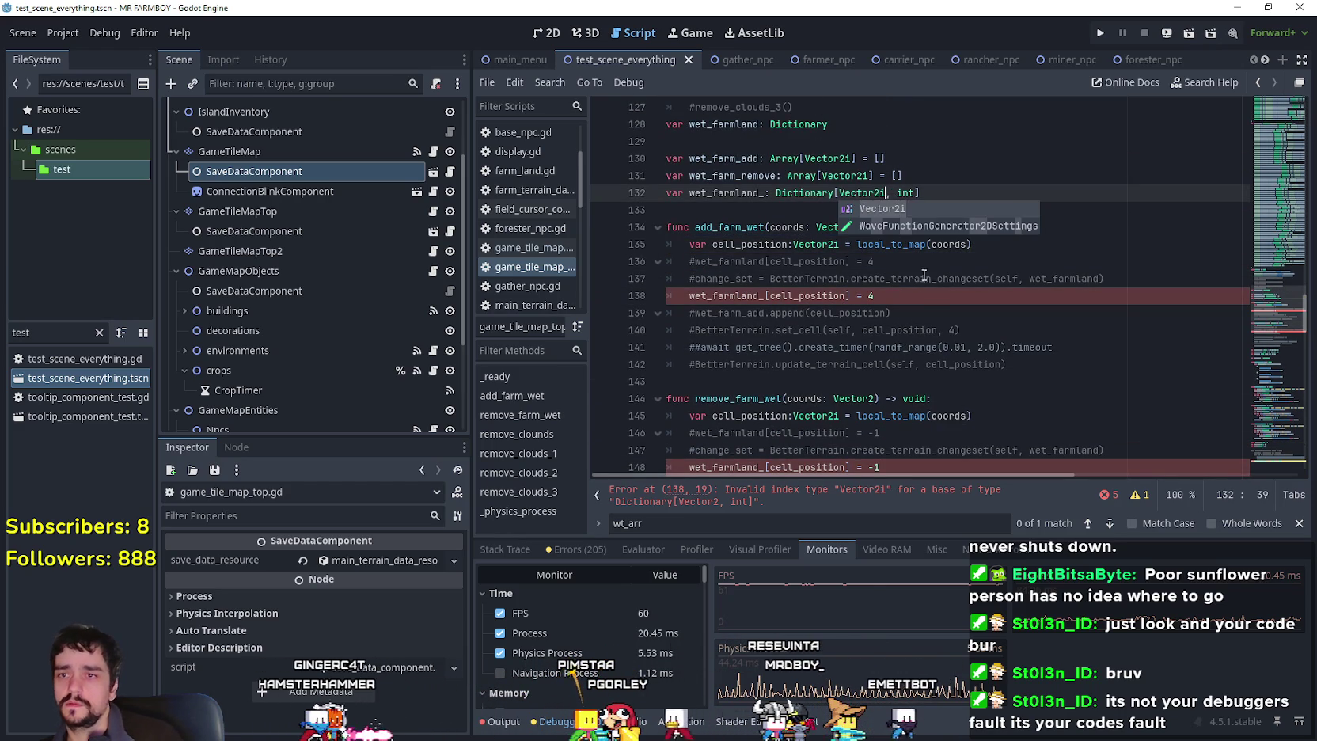
left_click(918, 313)
scroll(920, 293, "down", 4)
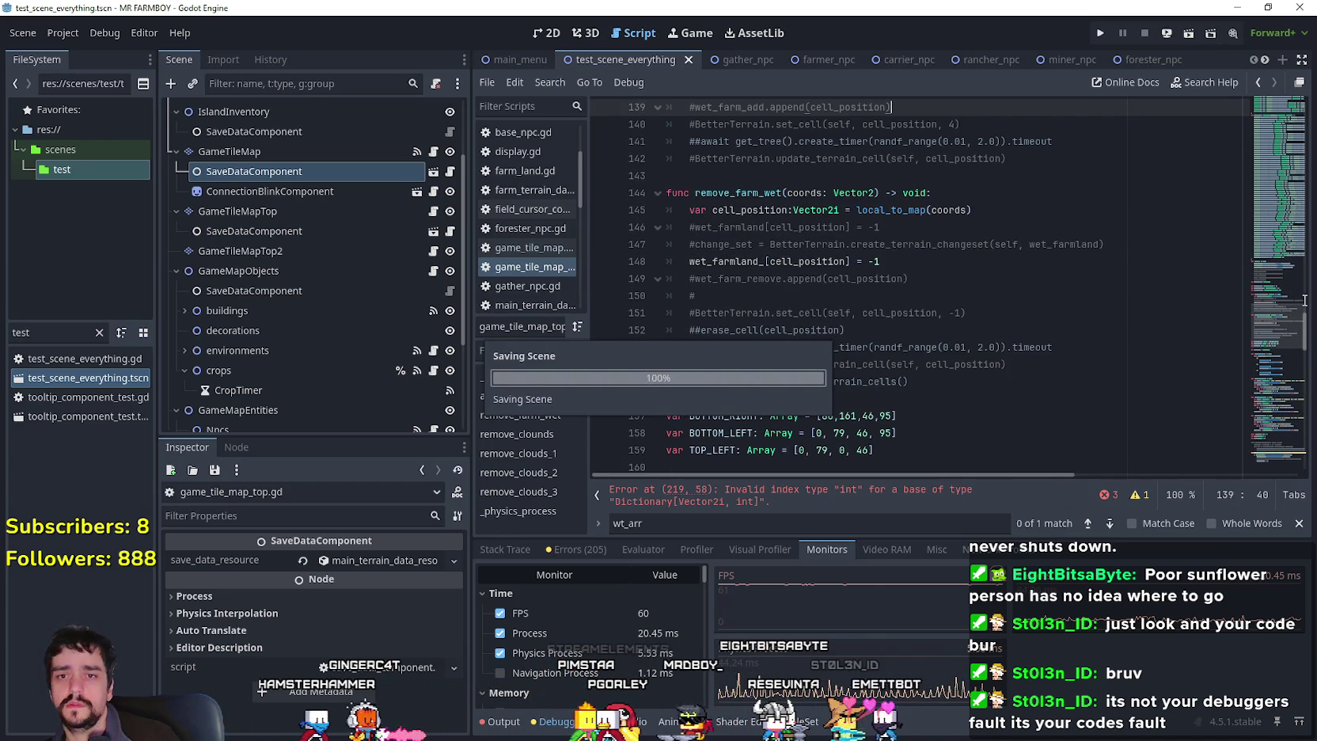
left_click(1275, 430)
scroll(922, 305, "down", 1)
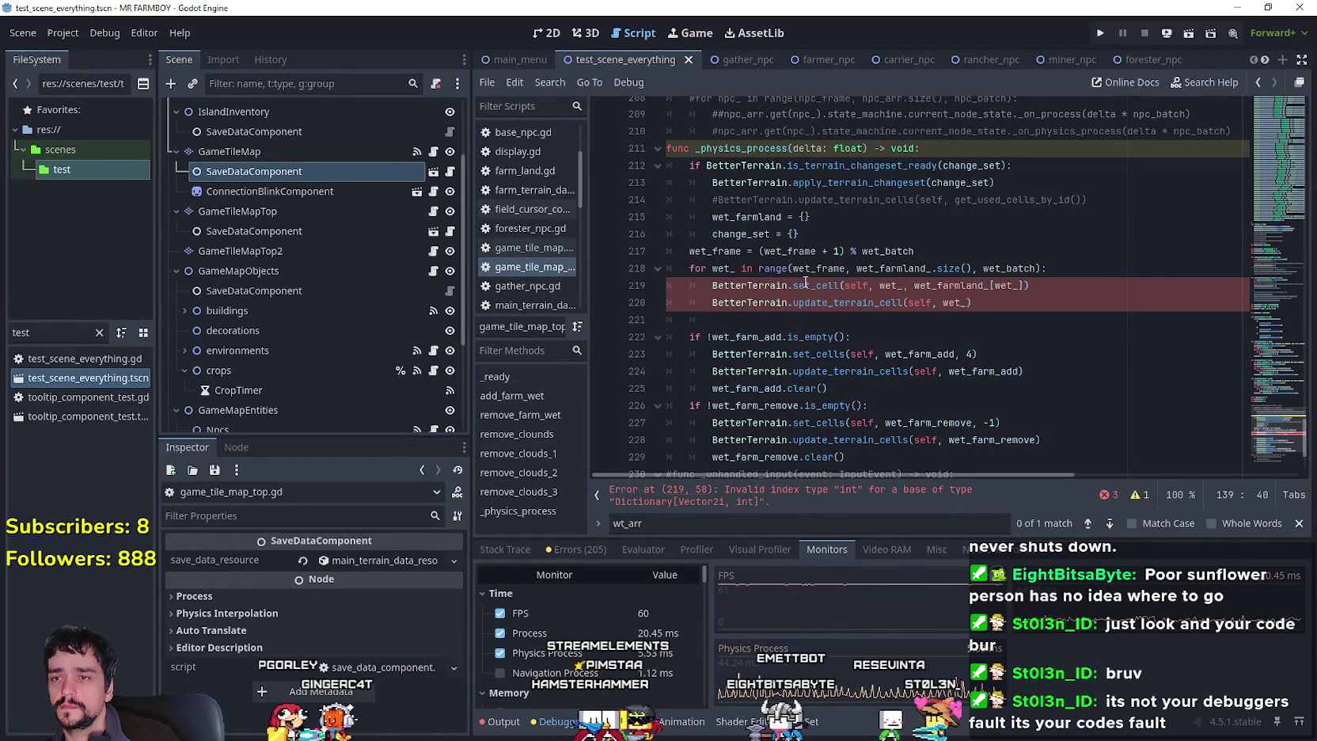
Compare the wet_ batch loop with the commented-out npc_arr loop on line 209.
mouse_move(806, 282)
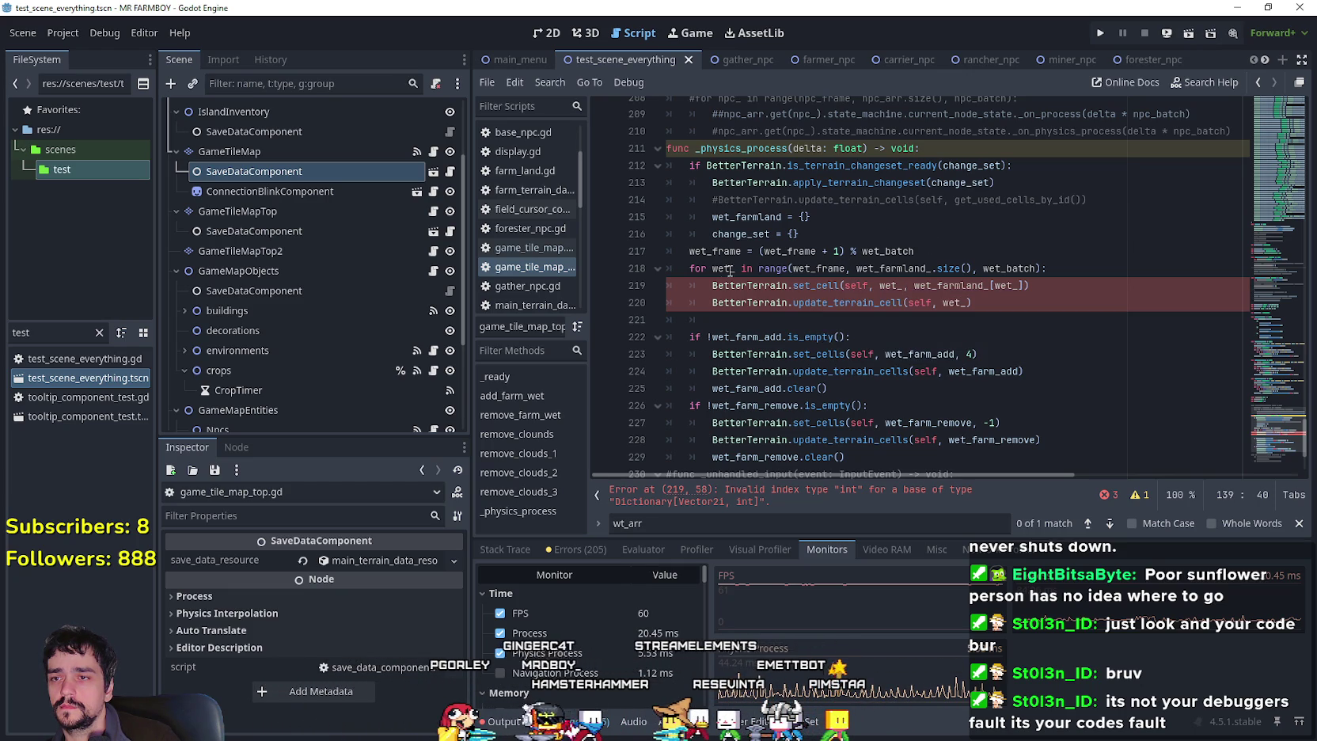
double_click(723, 269)
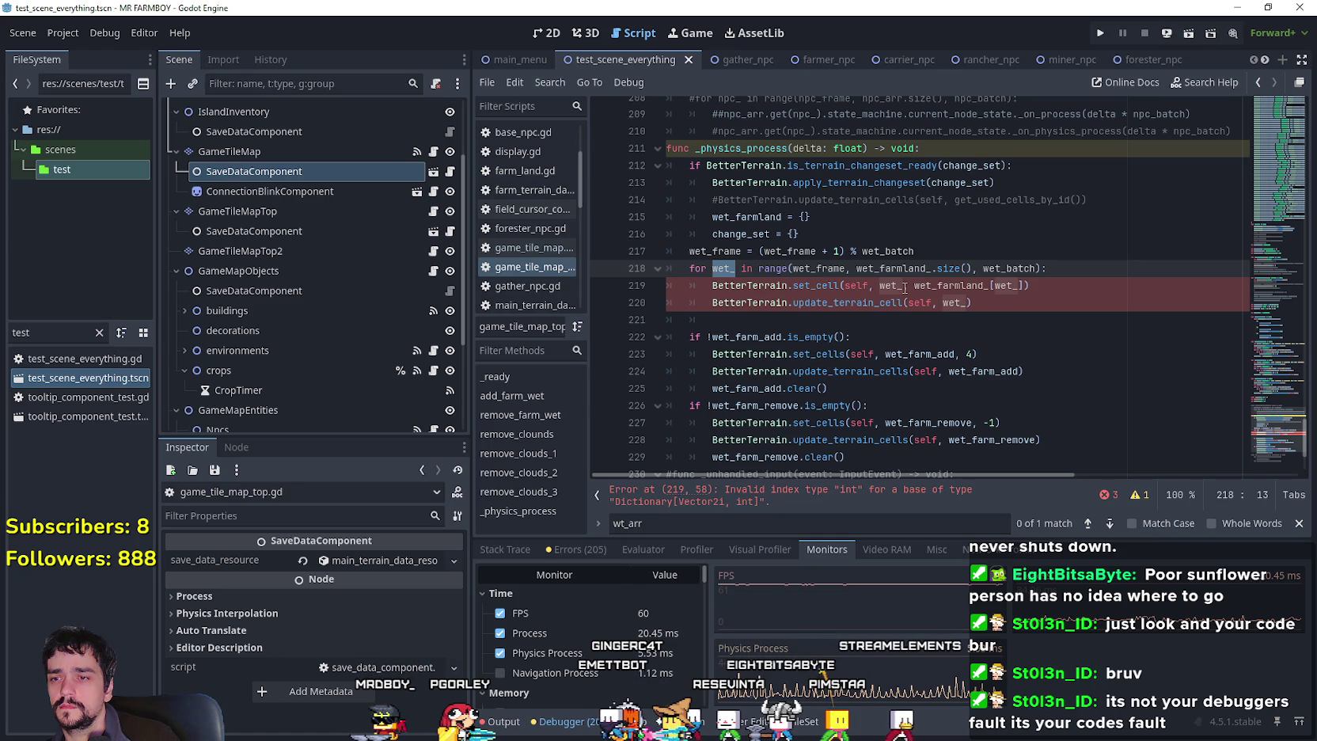
mouse_move(905, 288)
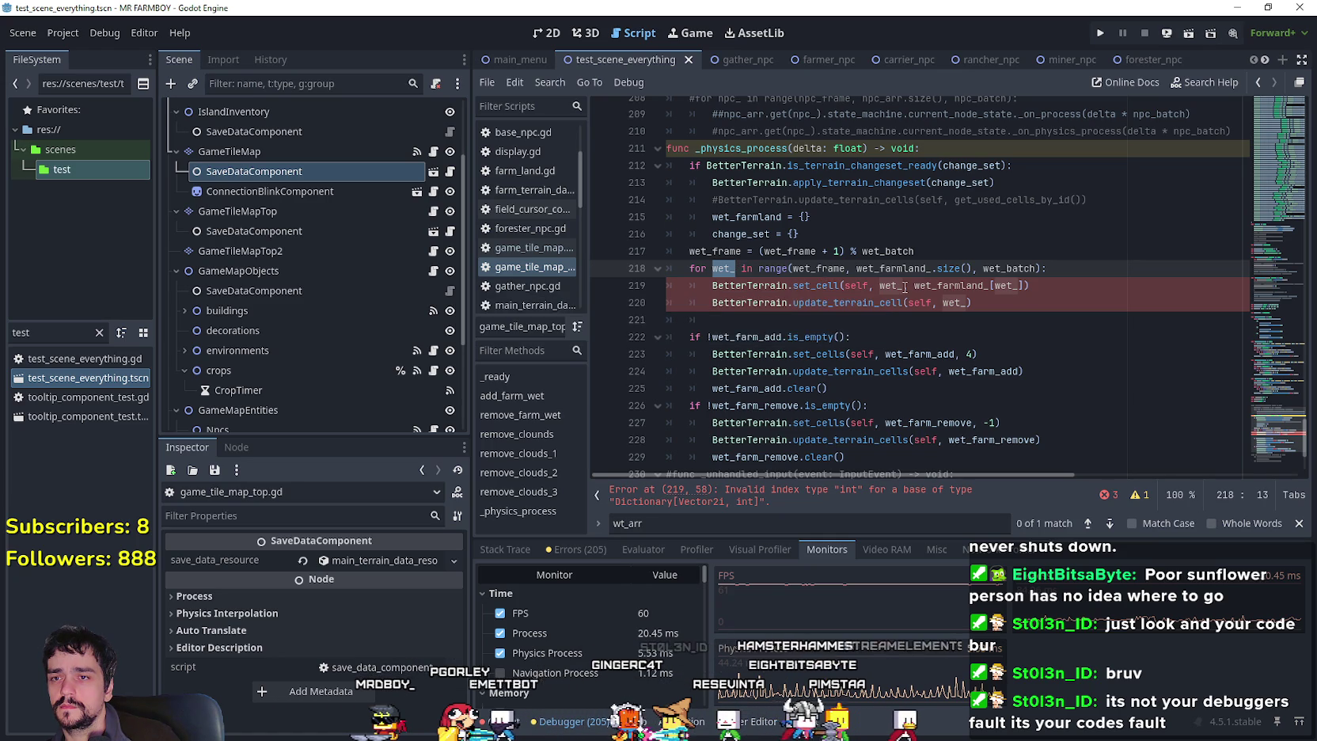
double_click(898, 269)
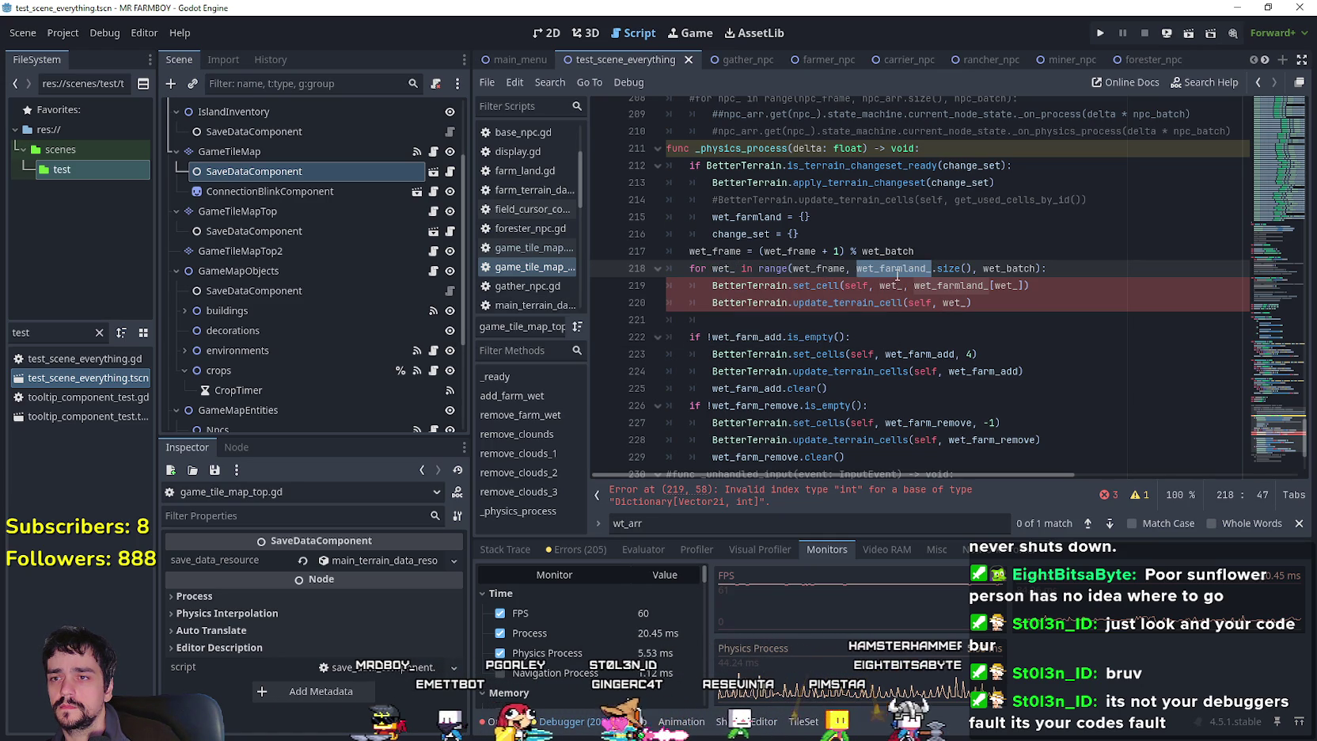
mouse_move(897, 275)
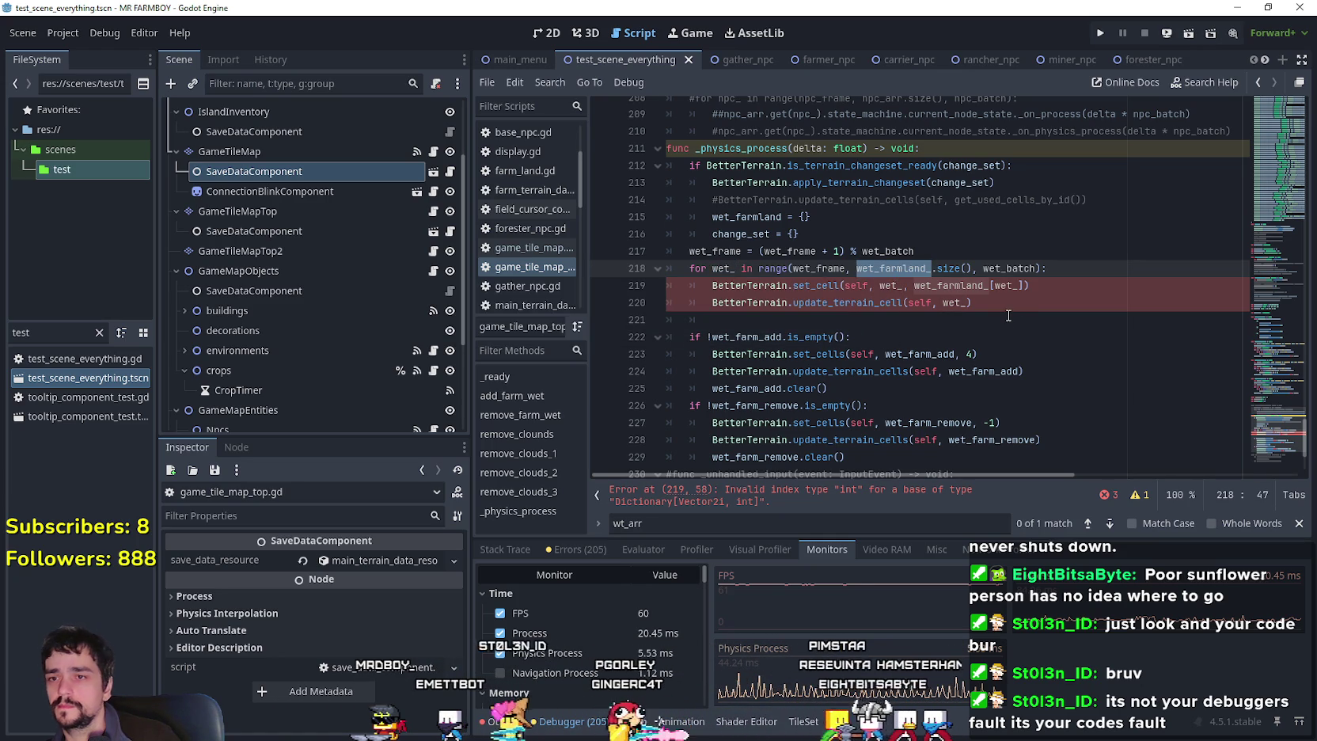
left_click(985, 295)
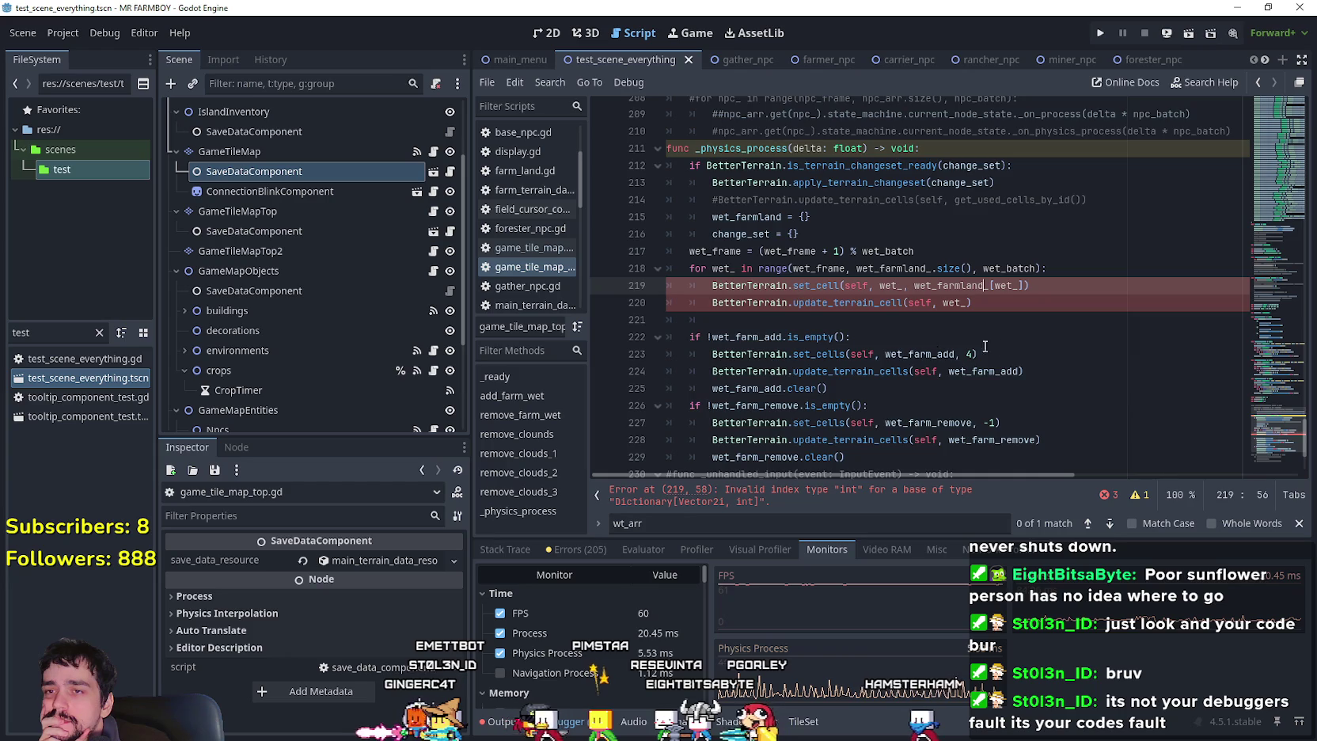
scroll(993, 345, "up", 3)
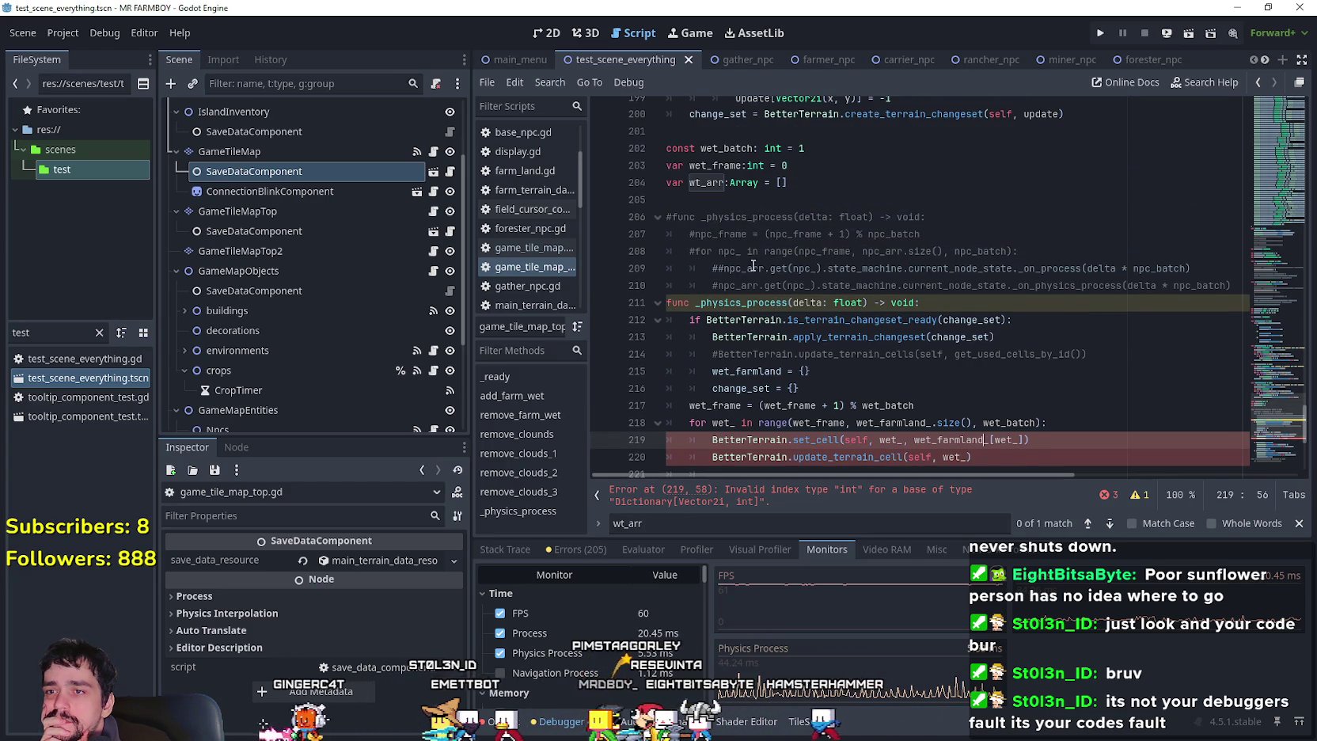
double_click(744, 269)
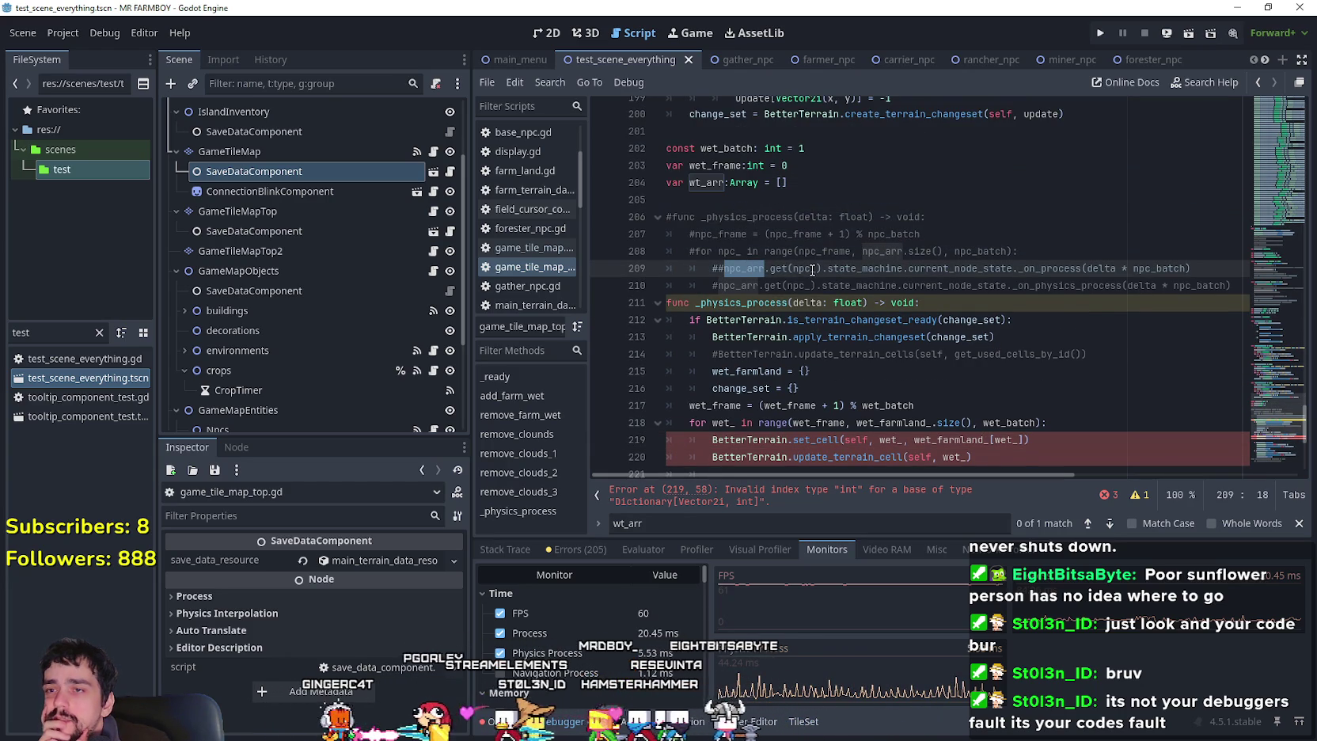
key("Right")
key("Right")
key("Right")
key("ctrl+shift+Right")
double_click(736, 269)
scroll(842, 351, "down", 2)
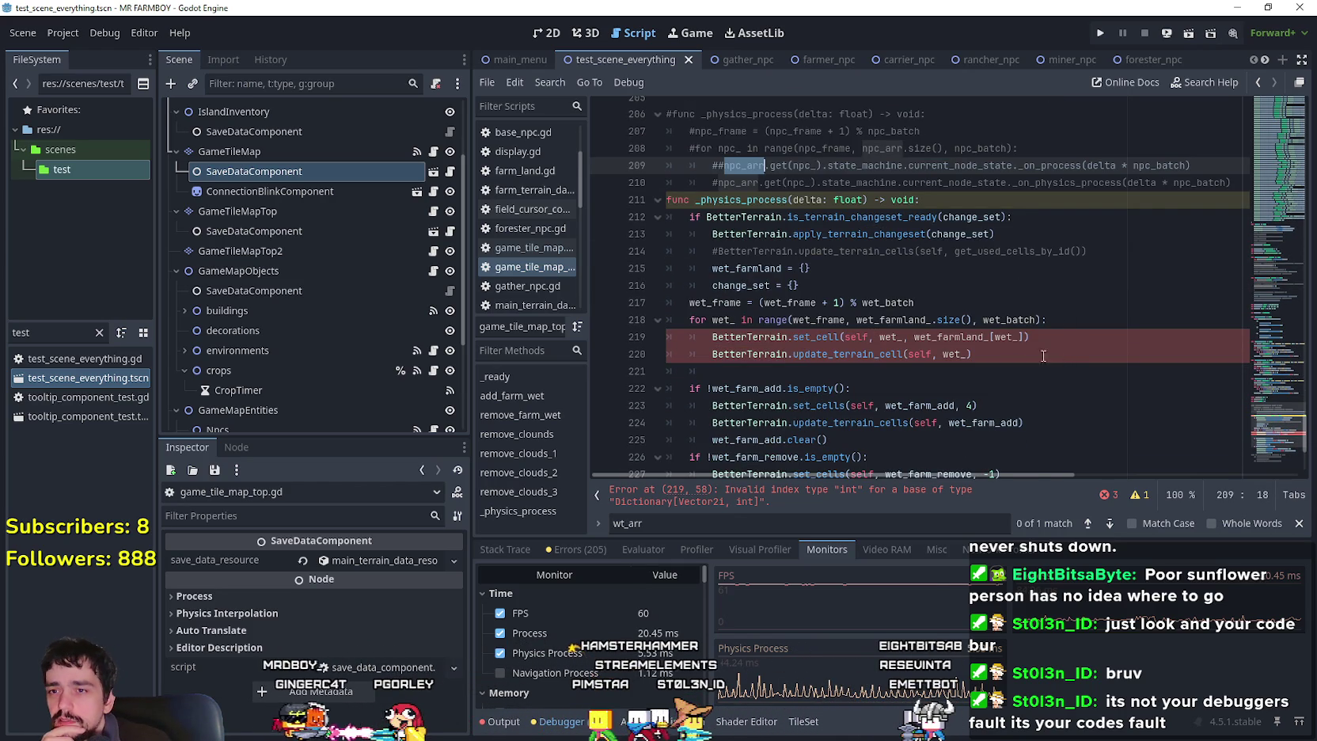
Put the caret right after the loop variable wet_ in line 218's for statement.
left_click(897, 336)
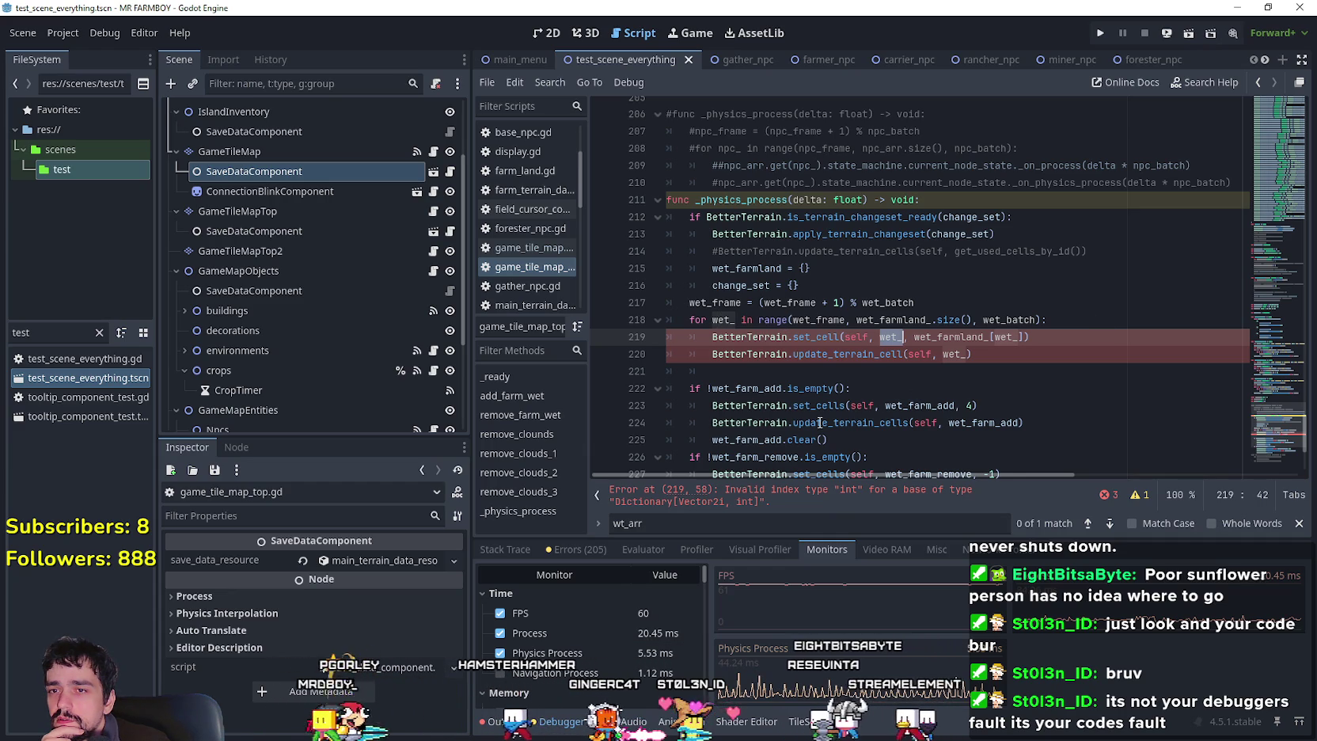
mouse_move(819, 422)
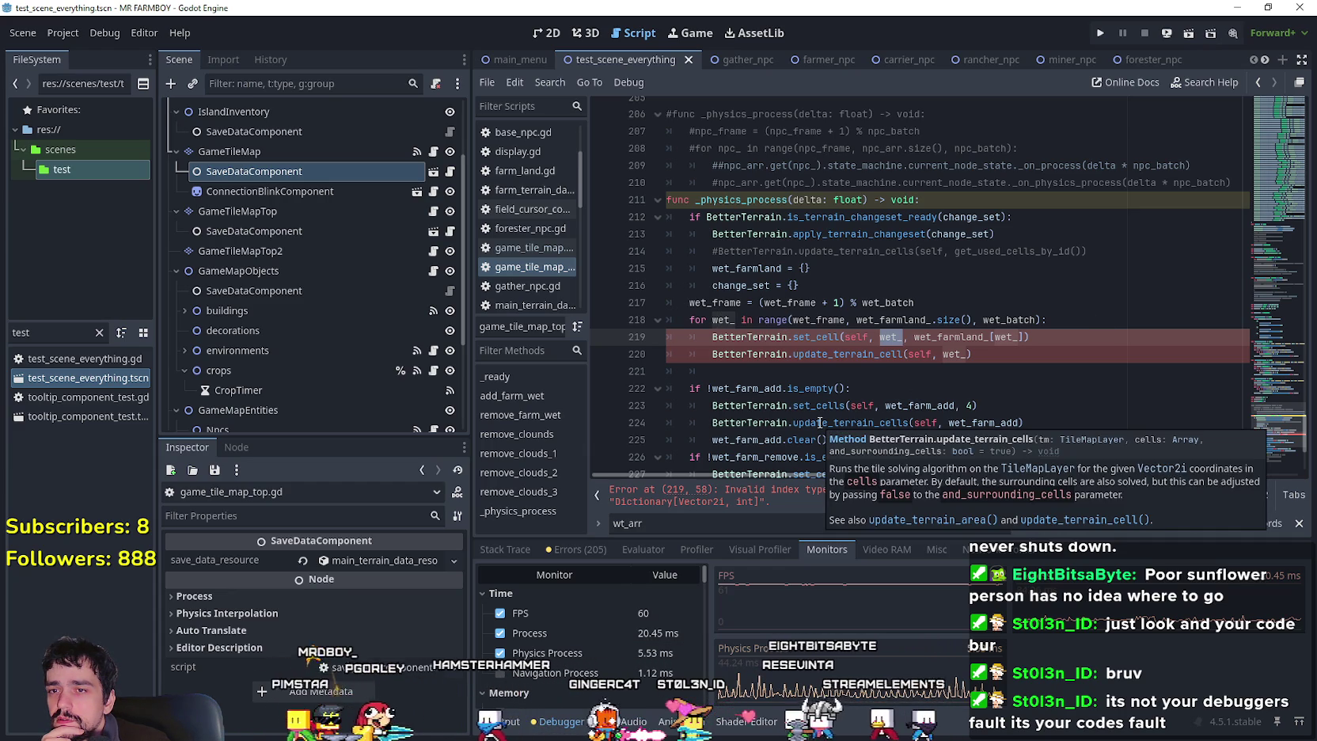
double_click(841, 322)
double_click(1008, 320)
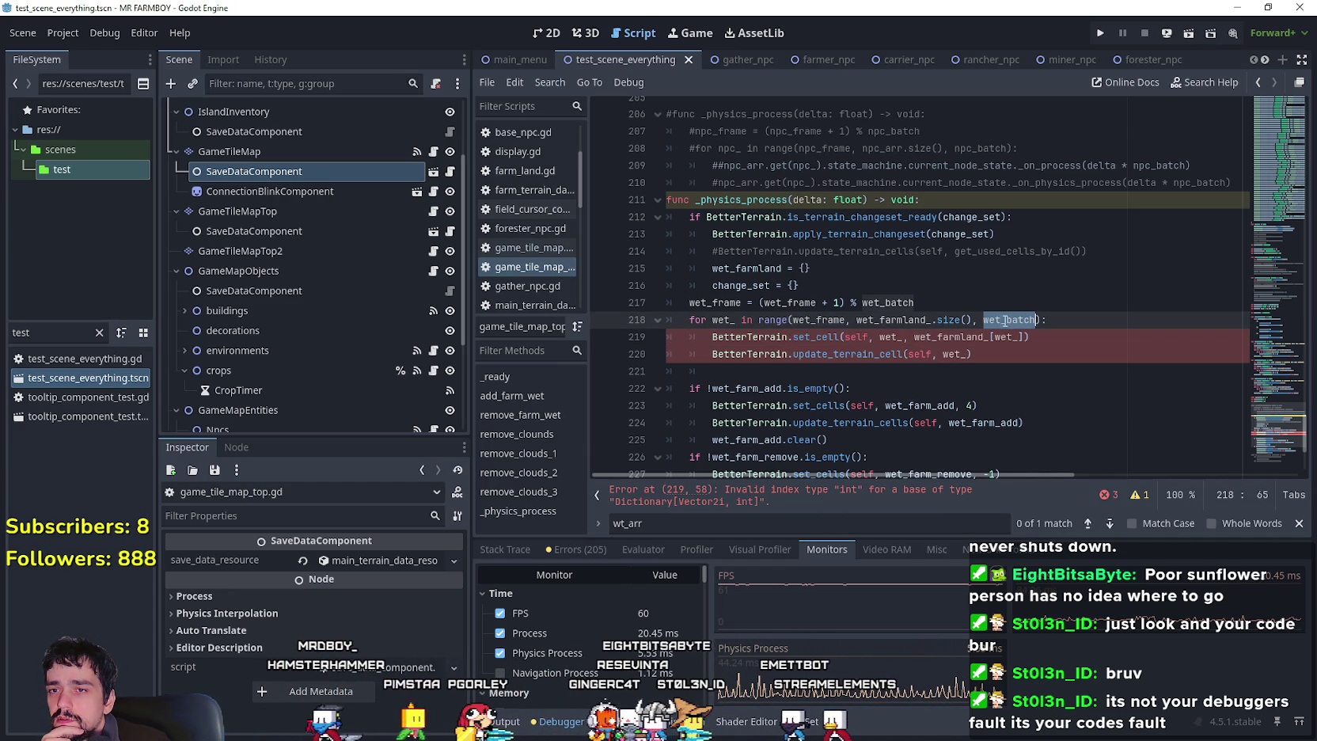
left_click(716, 322)
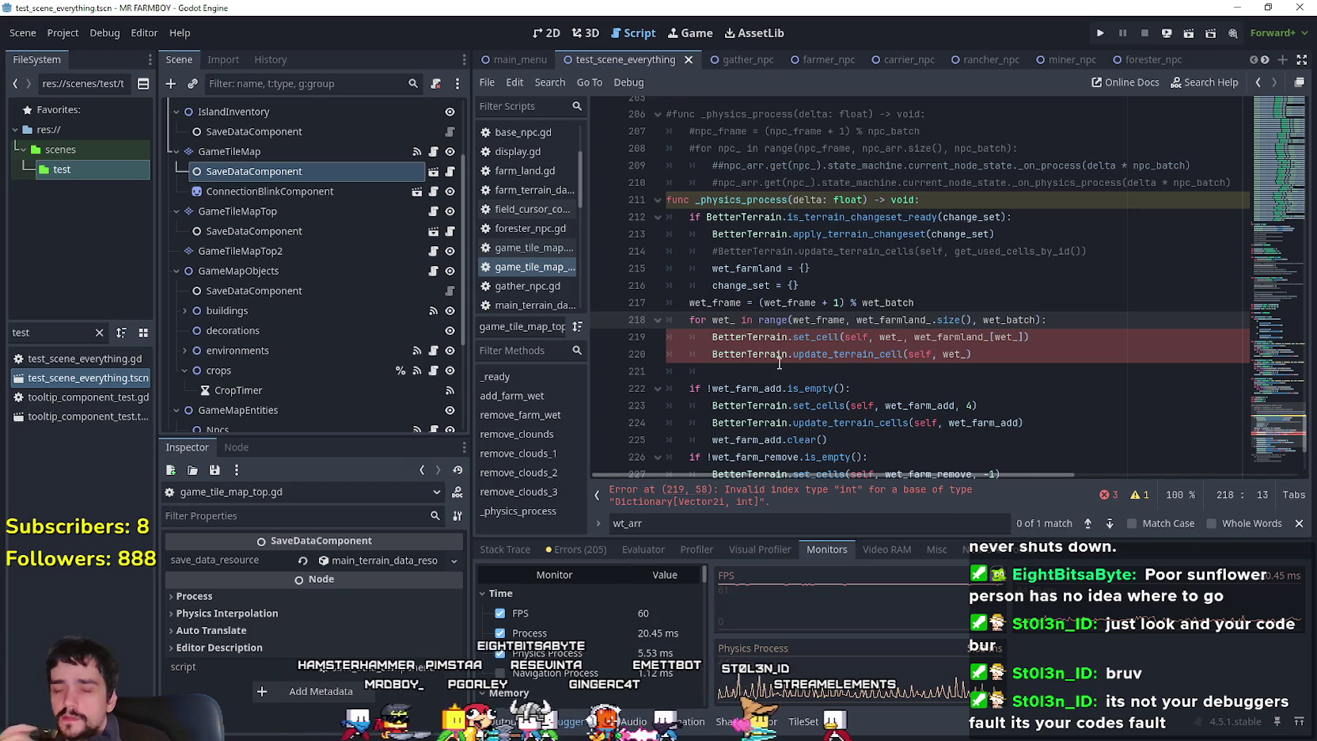
Annotate the loop variable on line 218 as wet_:Vector2i.
type("_:ve")
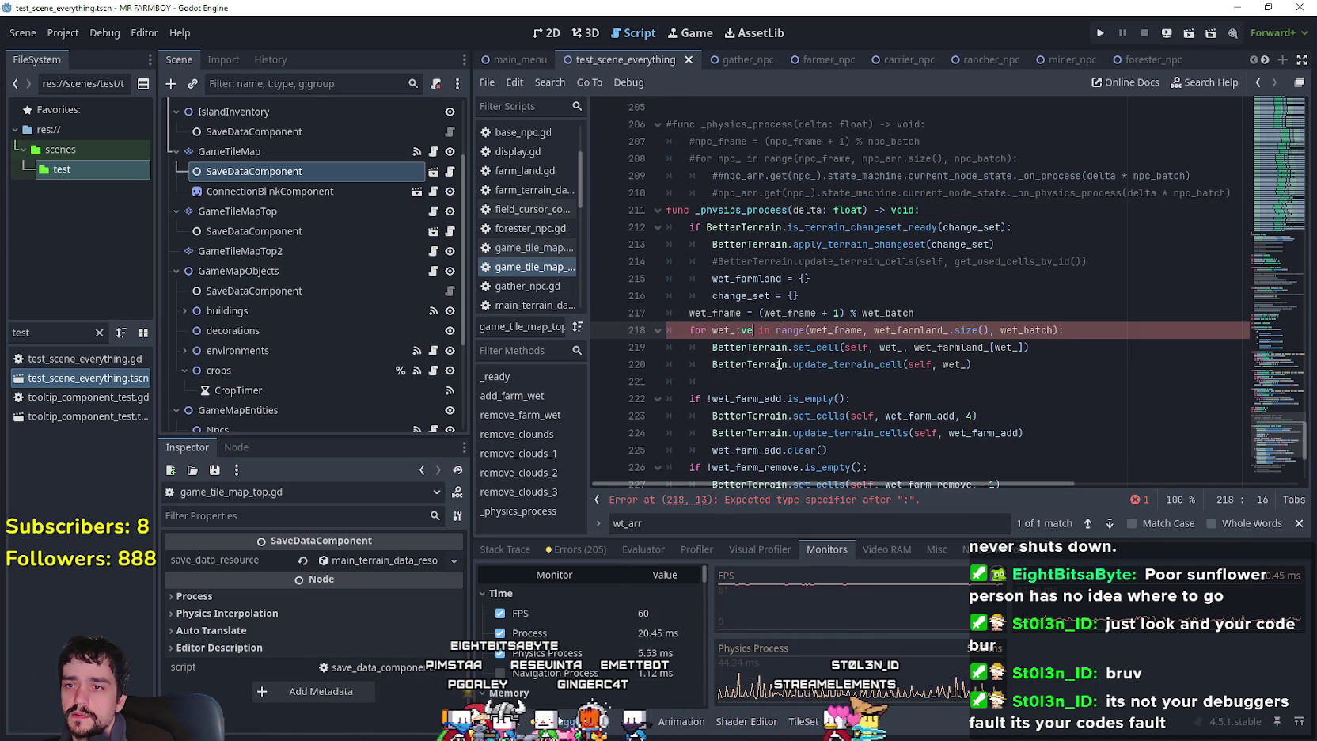
type("topr")
key("BackSpace")
key("BackSpace")
key("BackSpace")
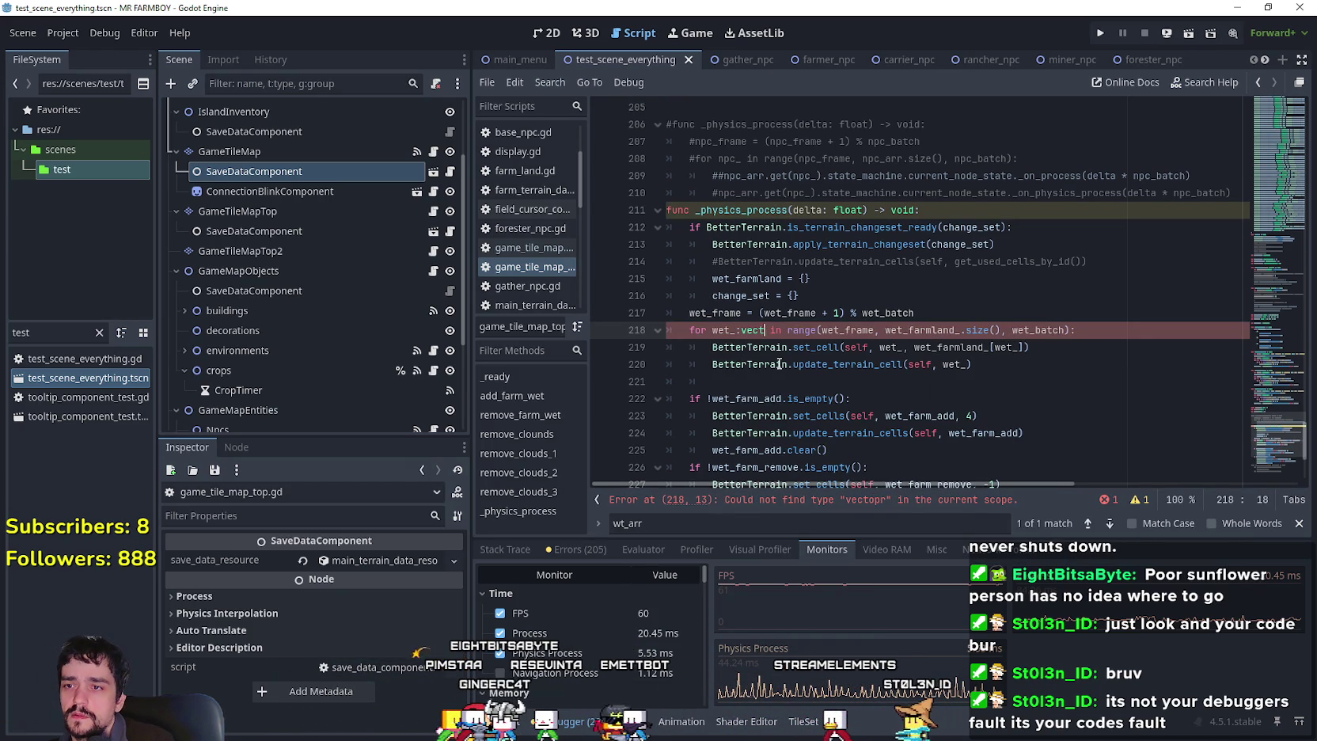
type("ector2i")
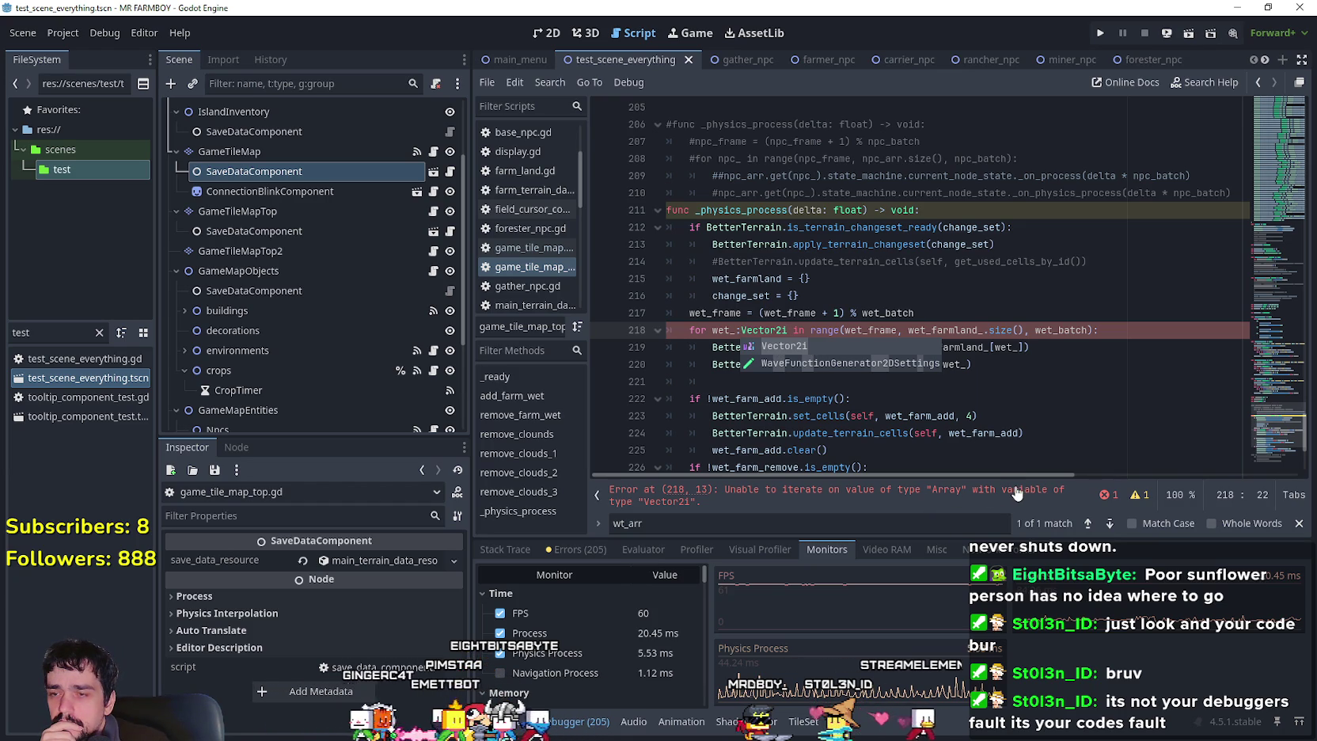
key("Escape")
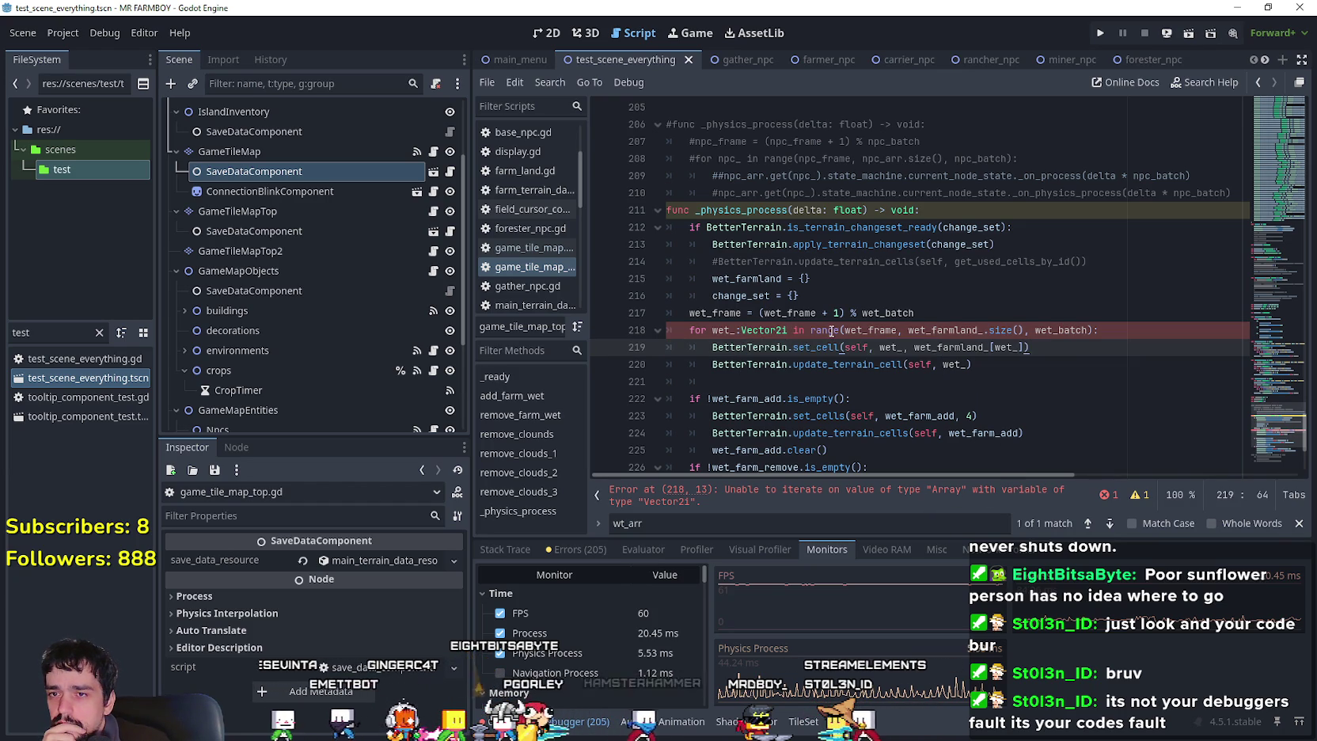
Replace the Vector2i annotation with int, so the loop reads wet_:int.
mouse_move(831, 331)
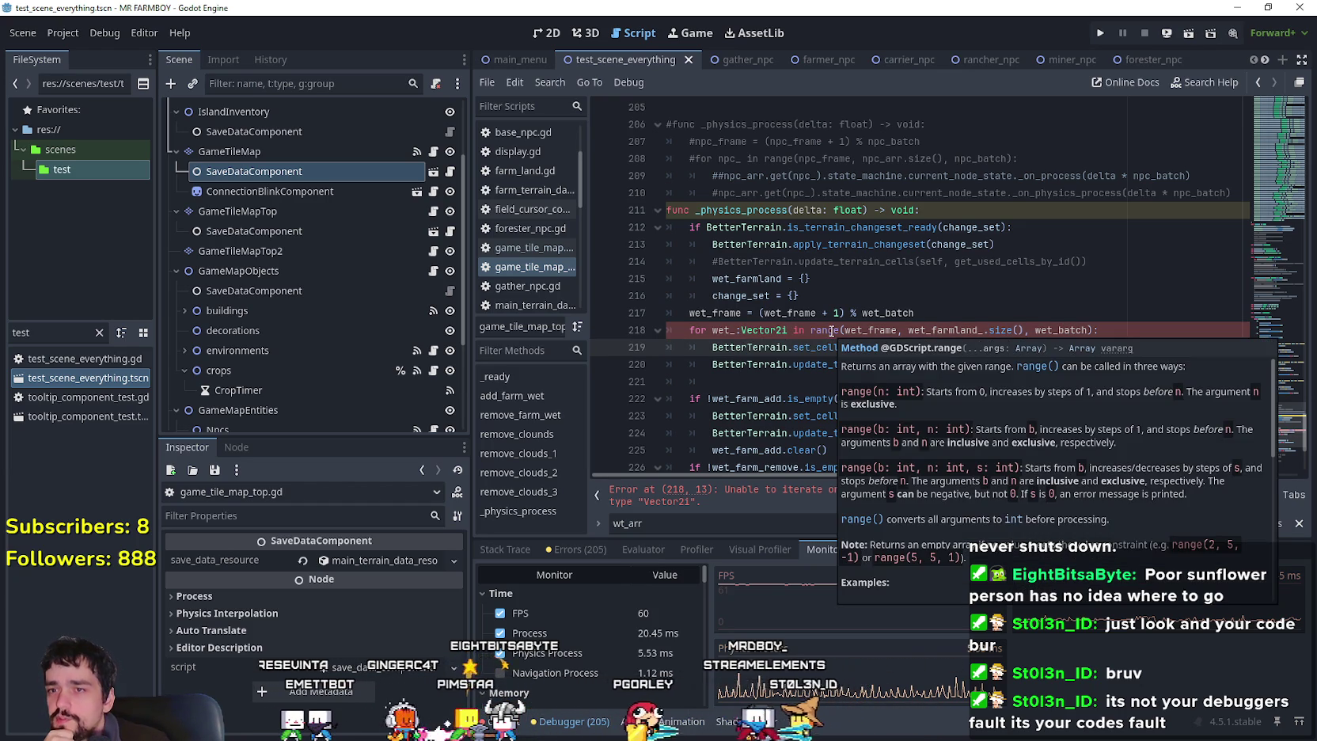
left_click(739, 329)
type(":")
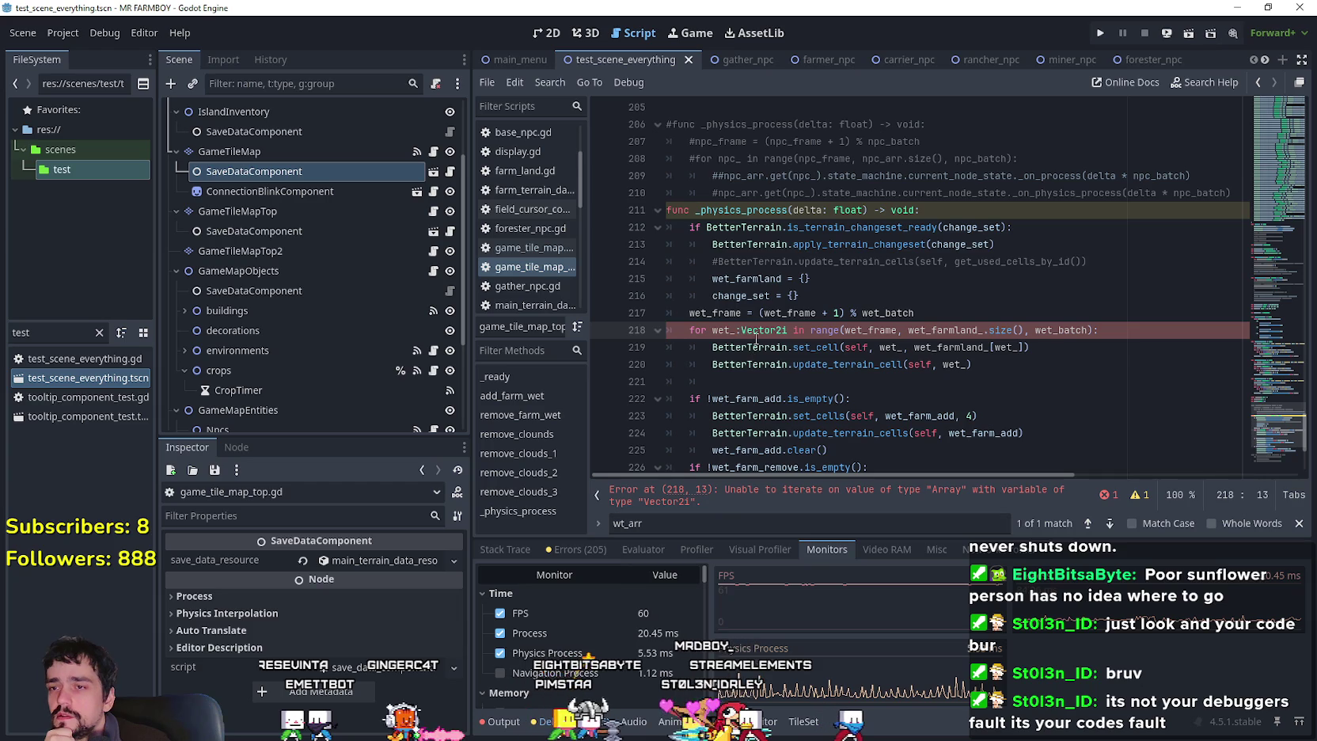
double_click(757, 331)
mouse_move(757, 336)
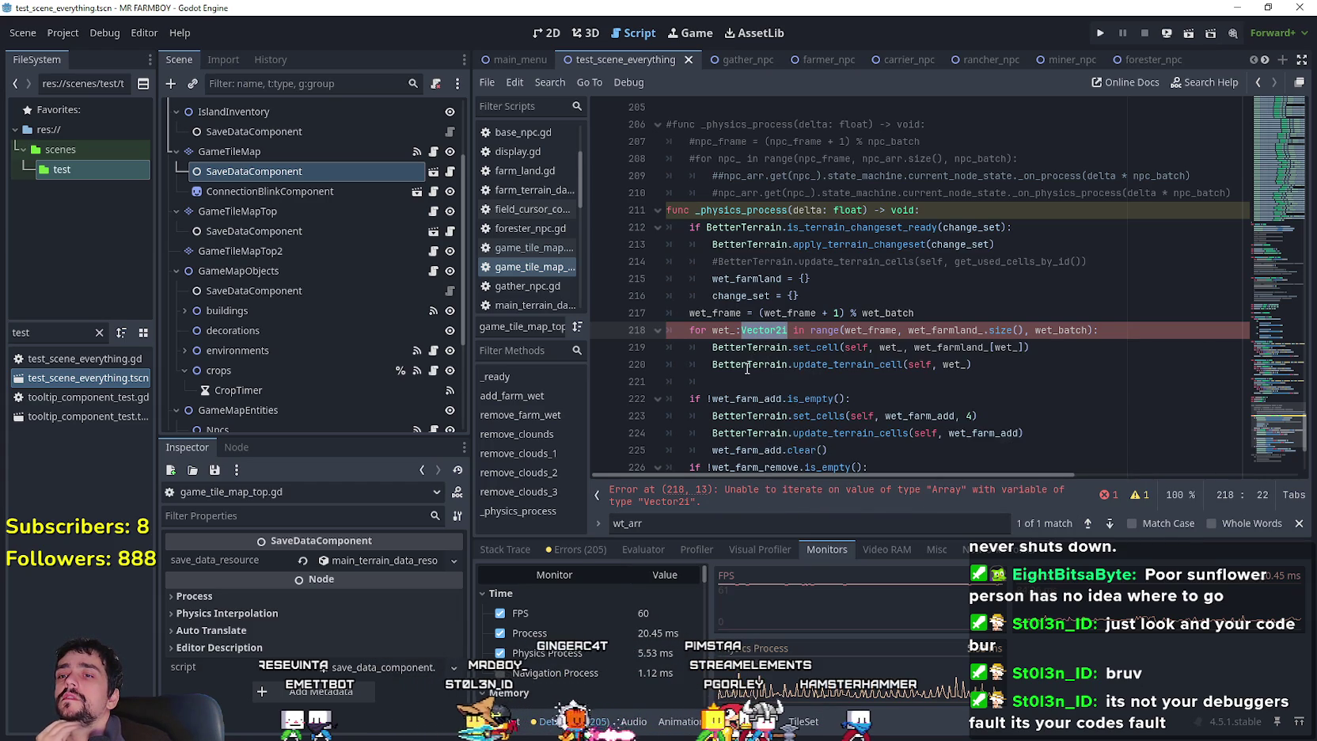
mouse_move(742, 369)
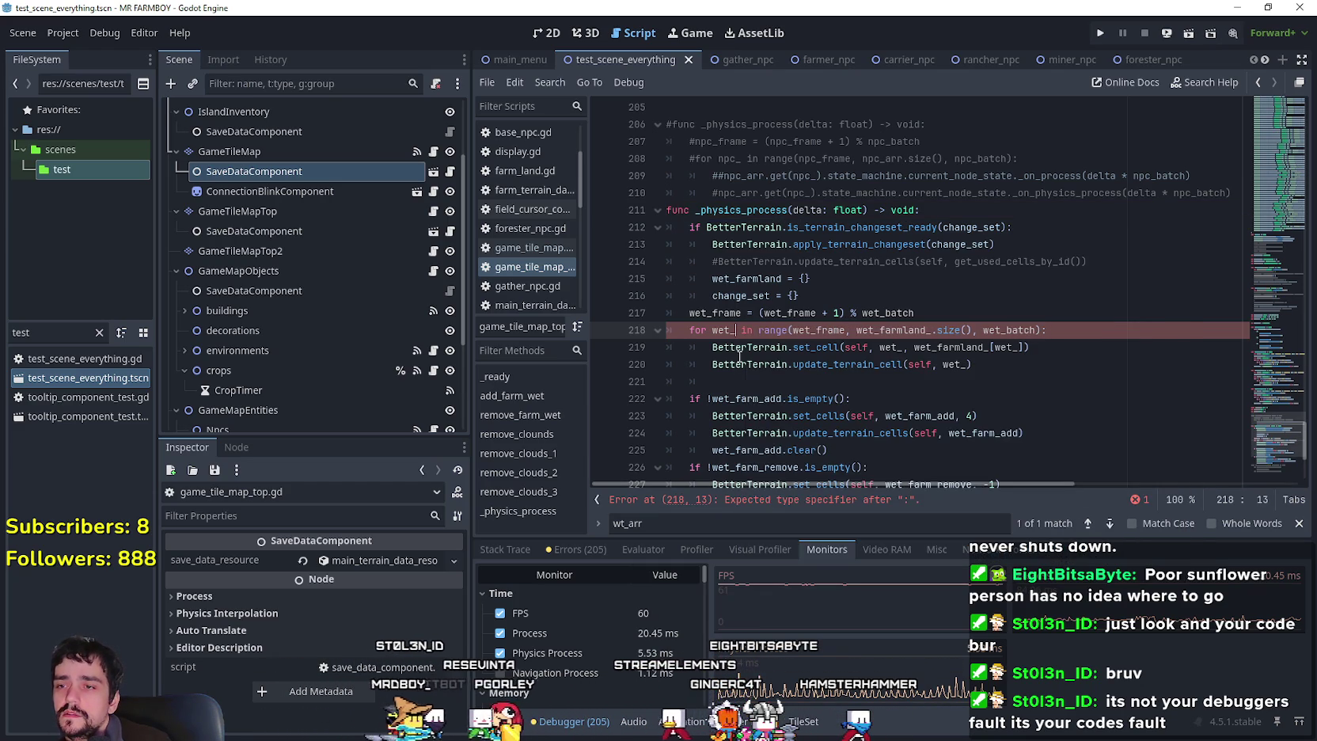
key("BackSpace")
key("BackSpace")
type(":")
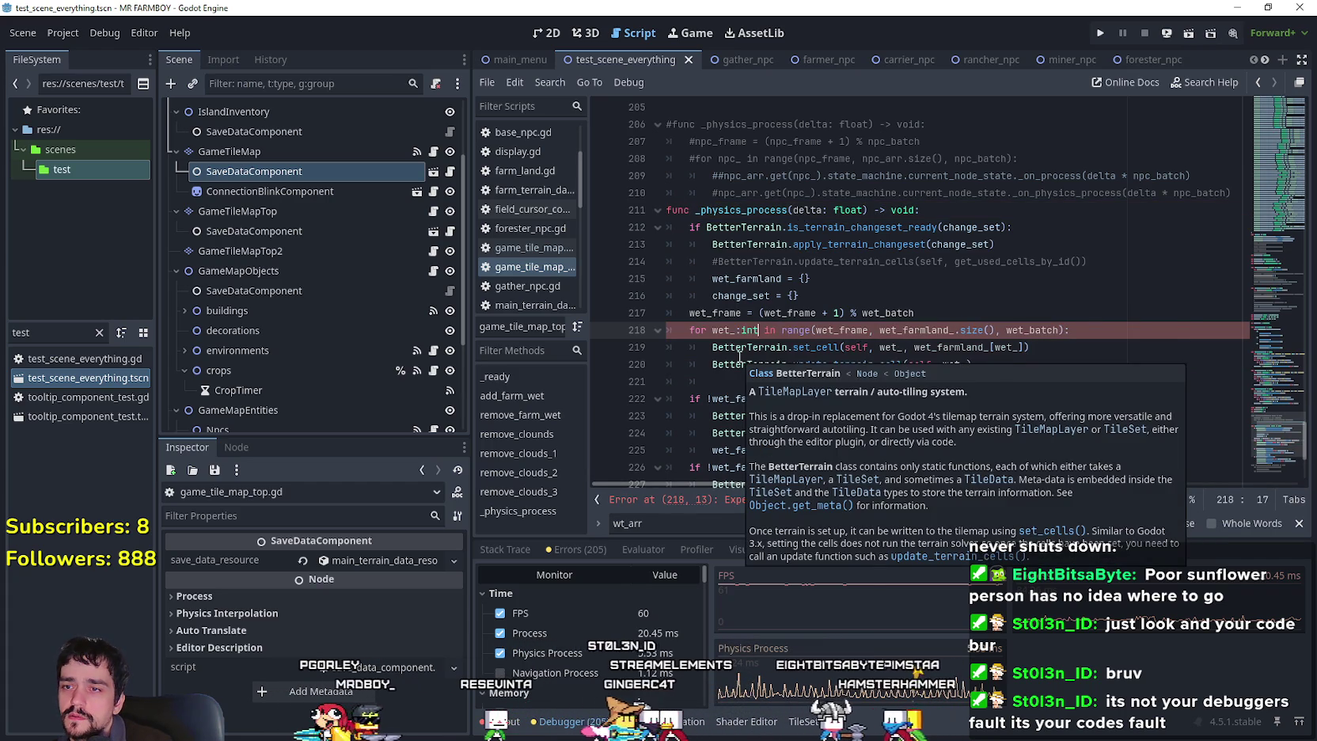
type("int")
double_click(723, 330)
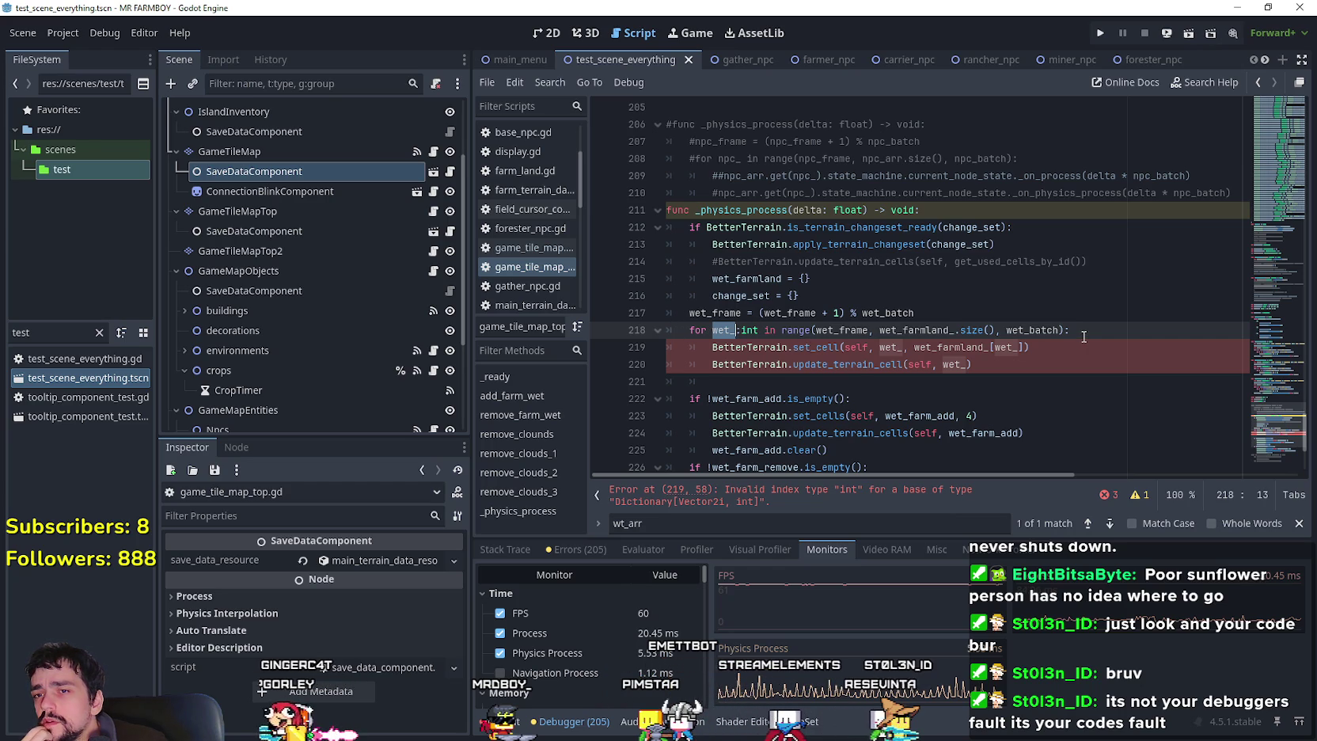
Check npc_ and npc_arr in the commented-out npc loop against wet_farmland_ in the loop header.
double_click(729, 159)
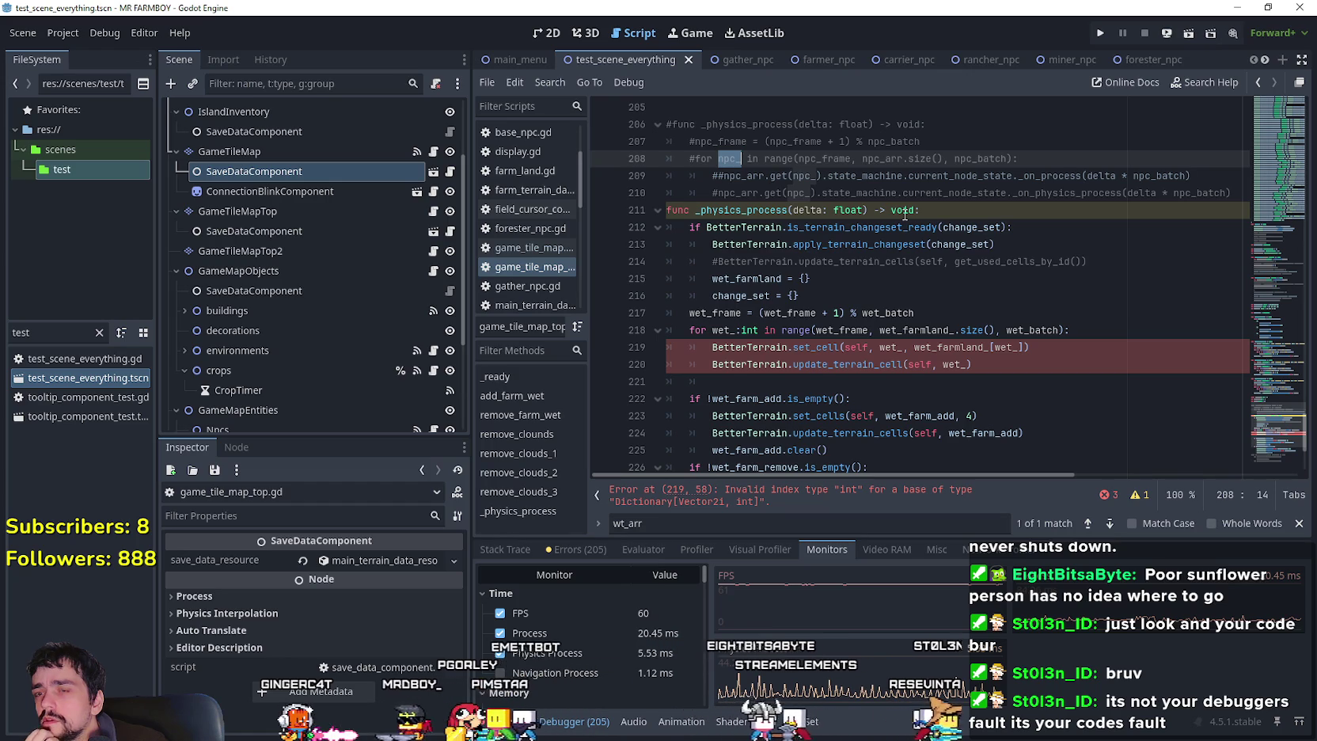
scroll(857, 192, "up", 1)
scroll(858, 192, "up", 1)
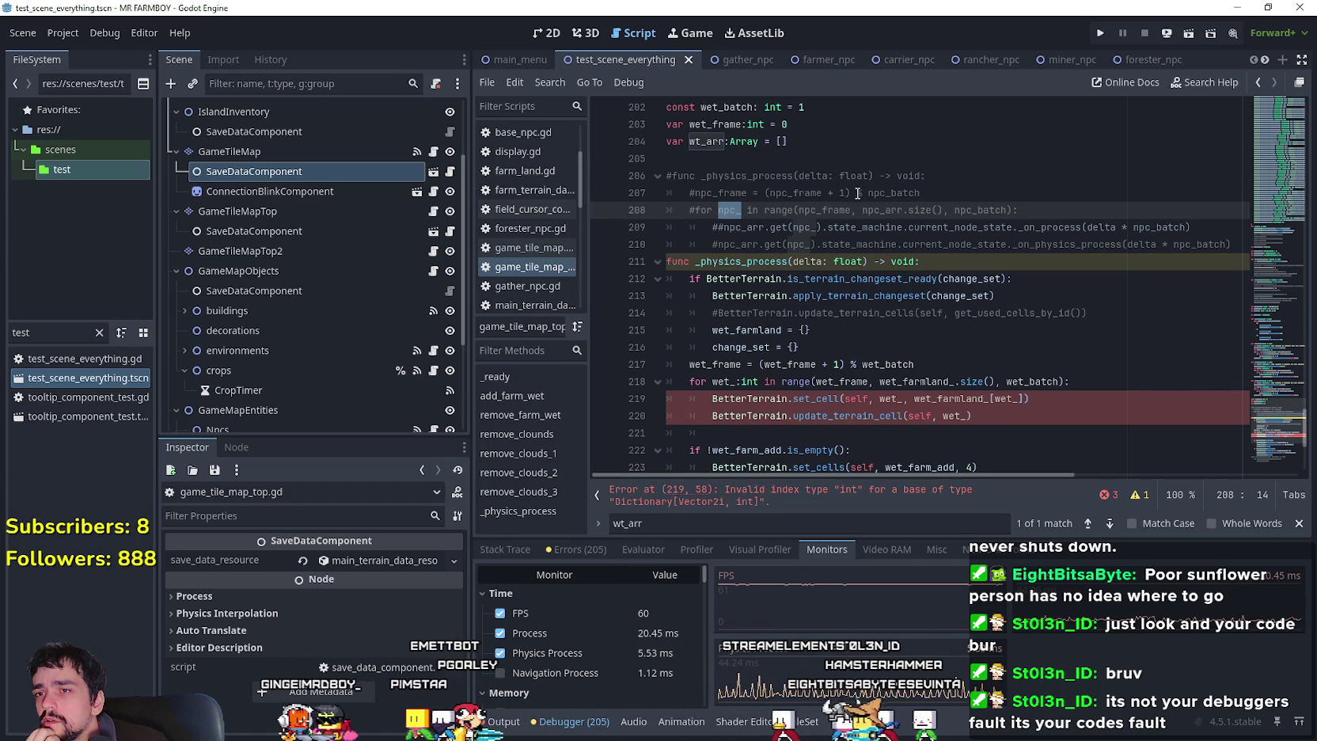
double_click(756, 227)
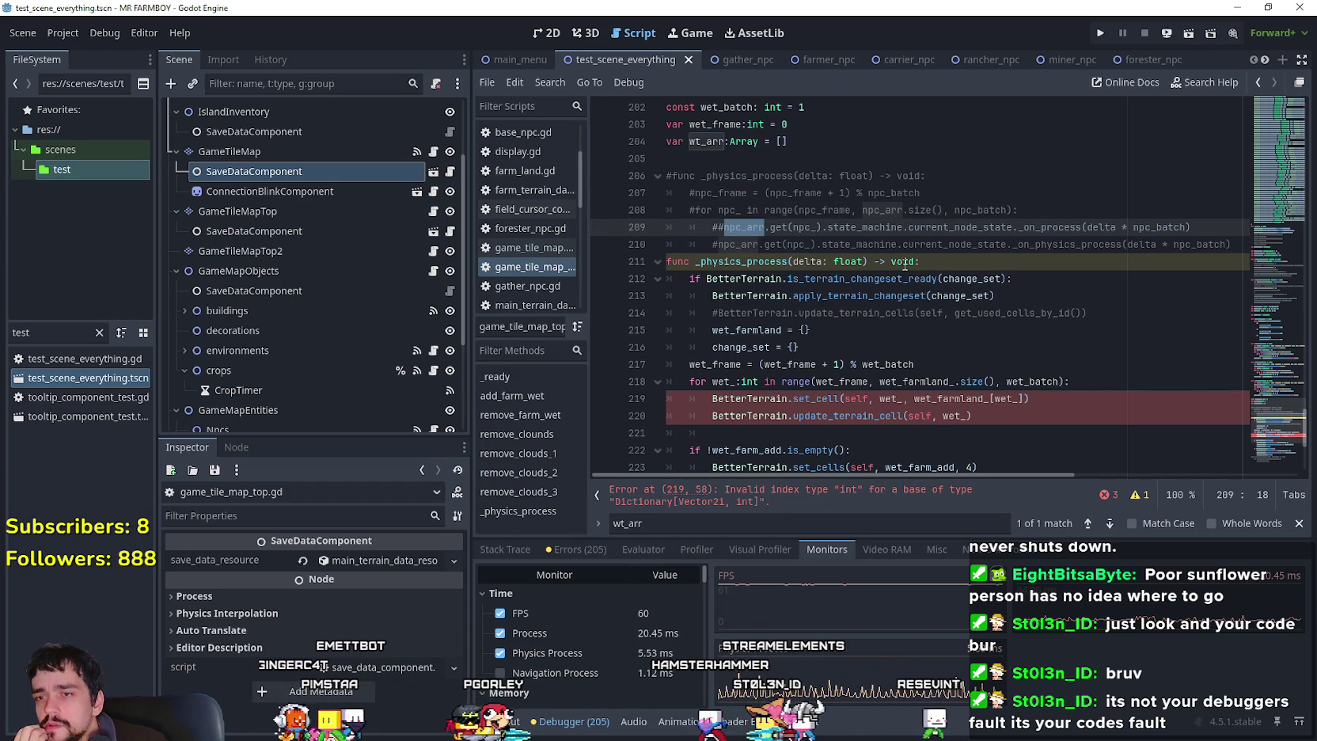
scroll(905, 265, "down", 2)
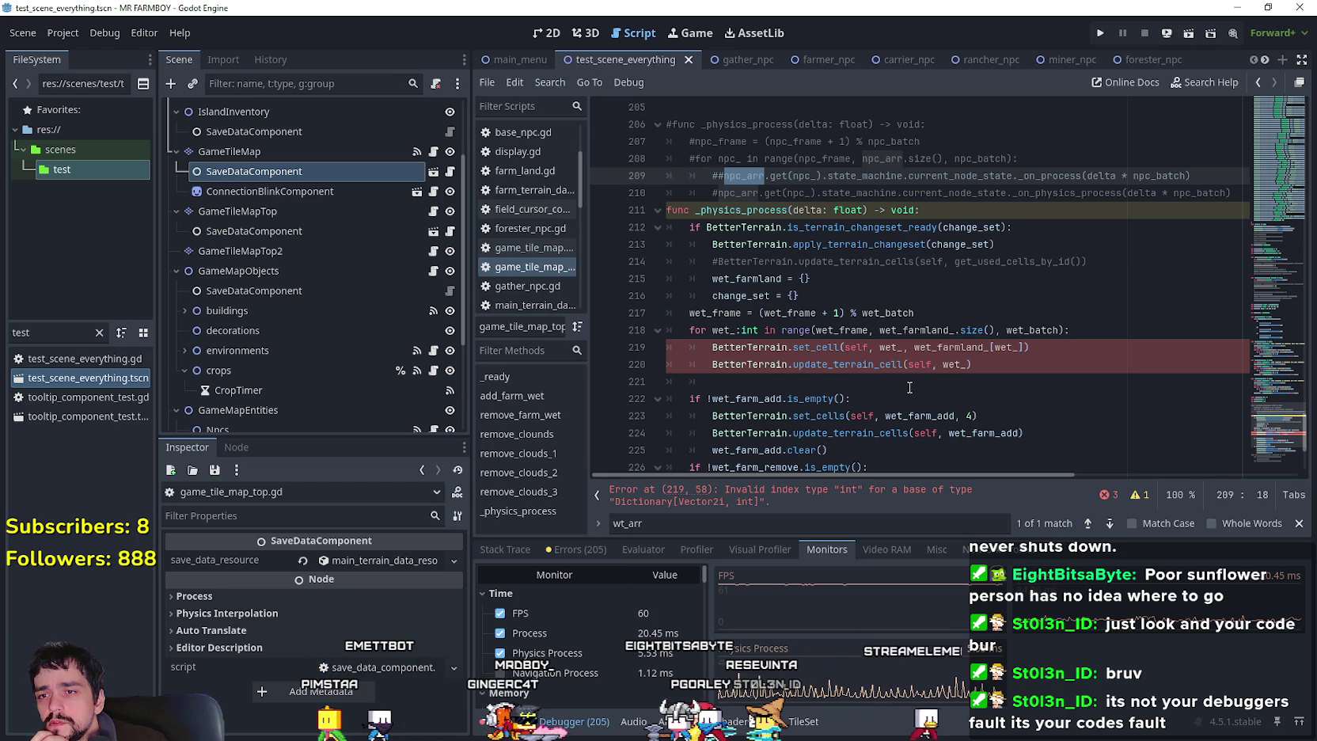
left_click(844, 329)
double_click(934, 330)
mouse_move(933, 333)
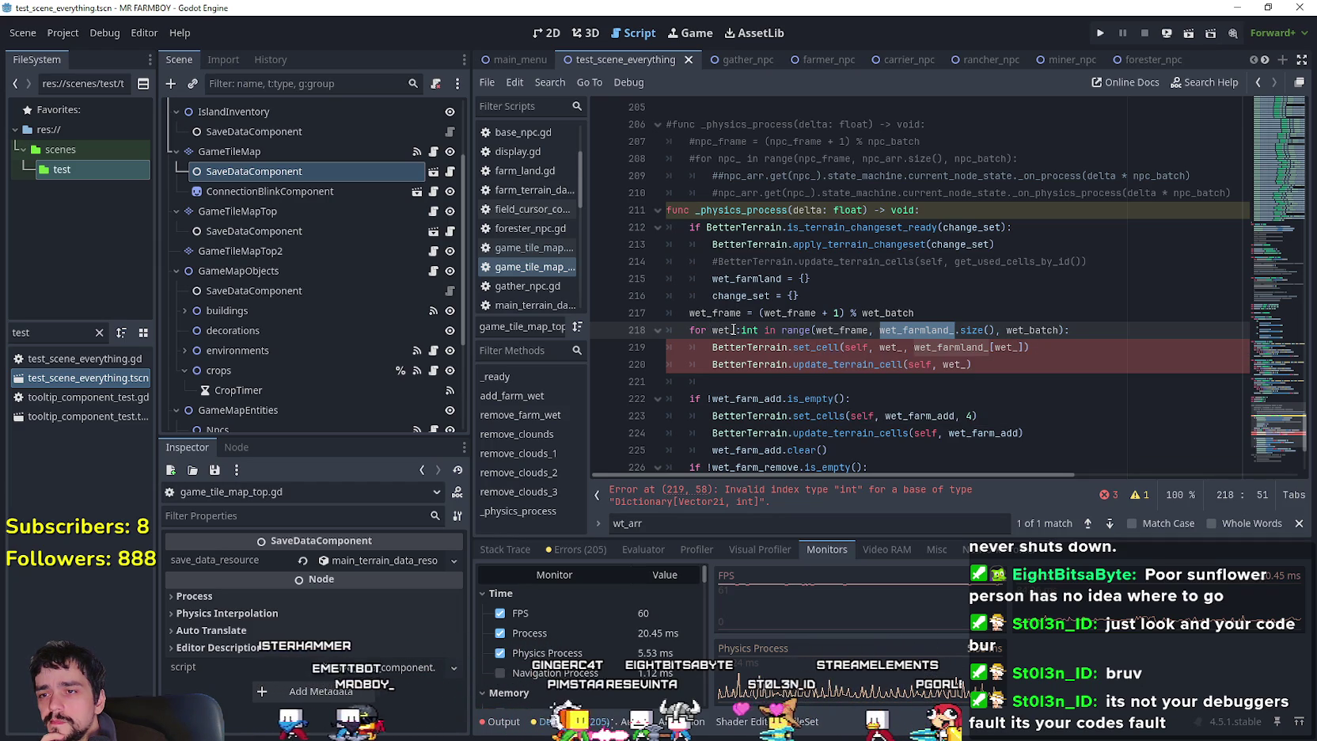
Replace set_cell's wet_ argument on line 219 with wet_farmland_.get().
double_click(898, 347)
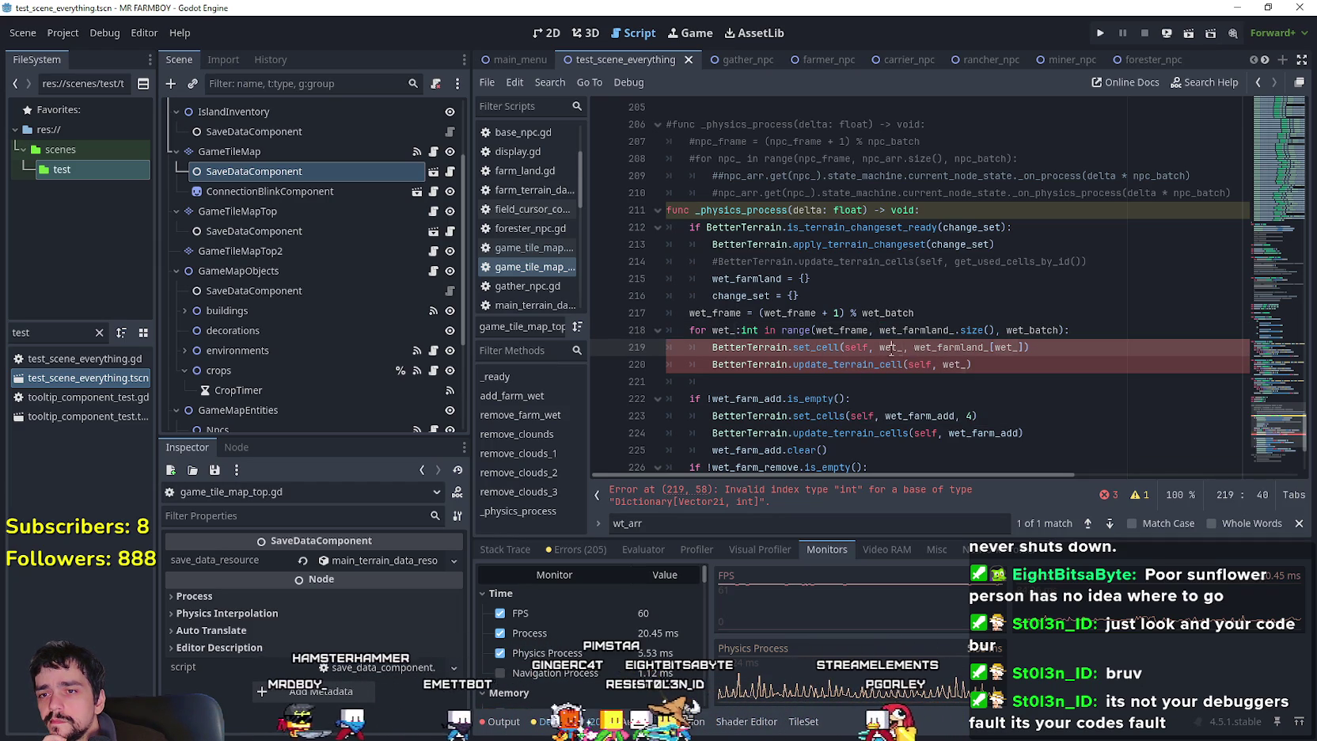
left_click(900, 348)
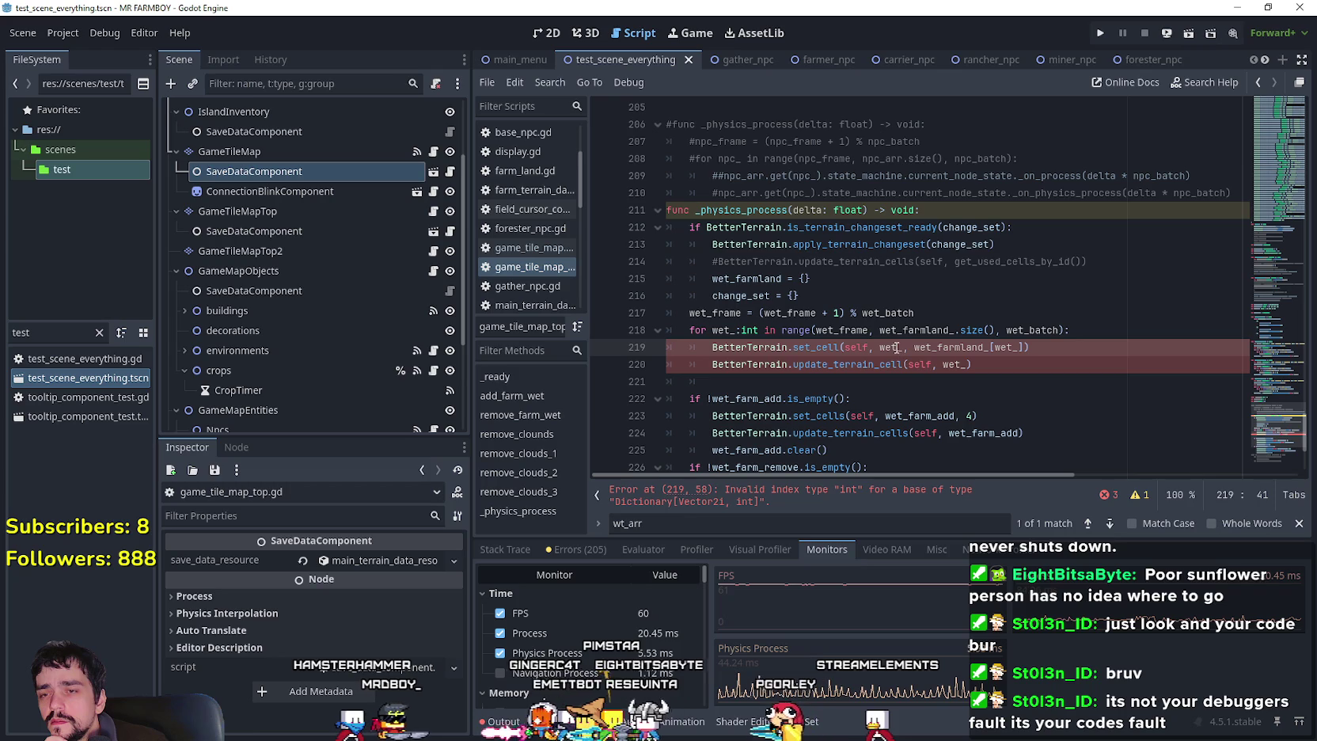
left_click(910, 330)
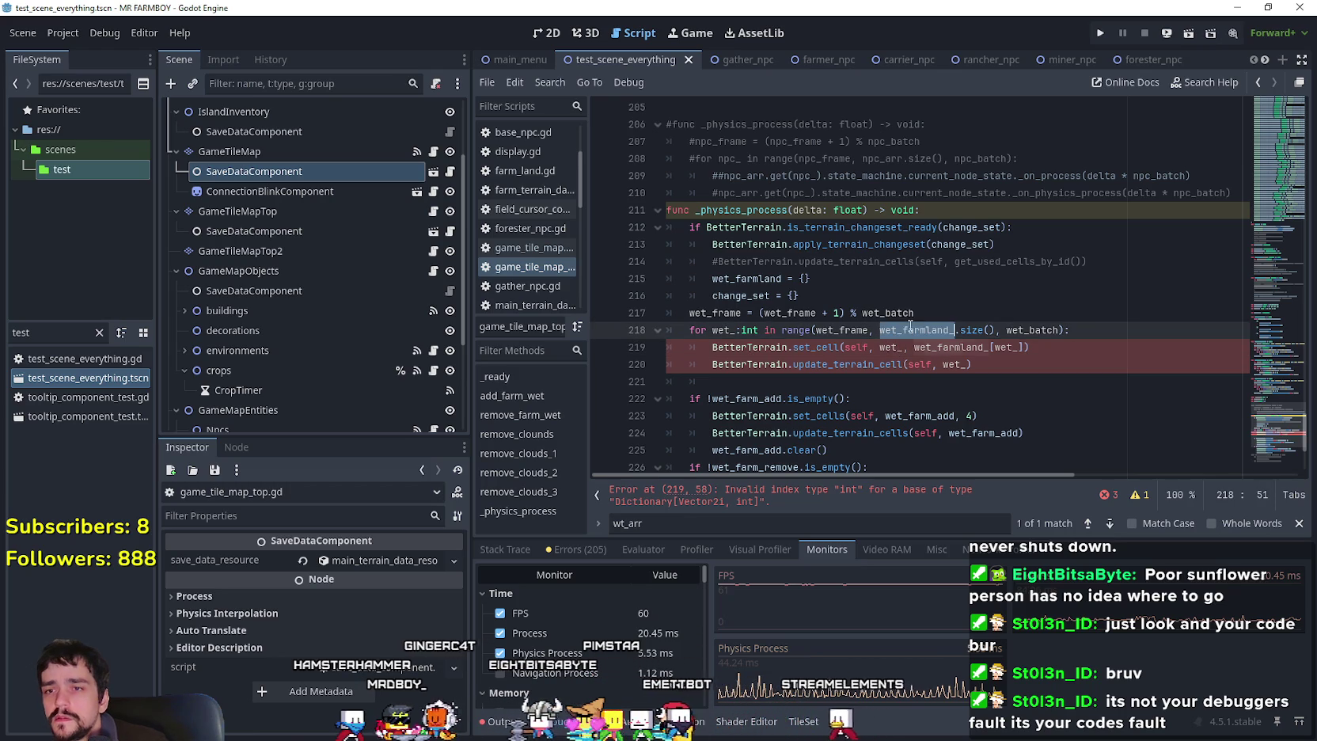
double_click(891, 350)
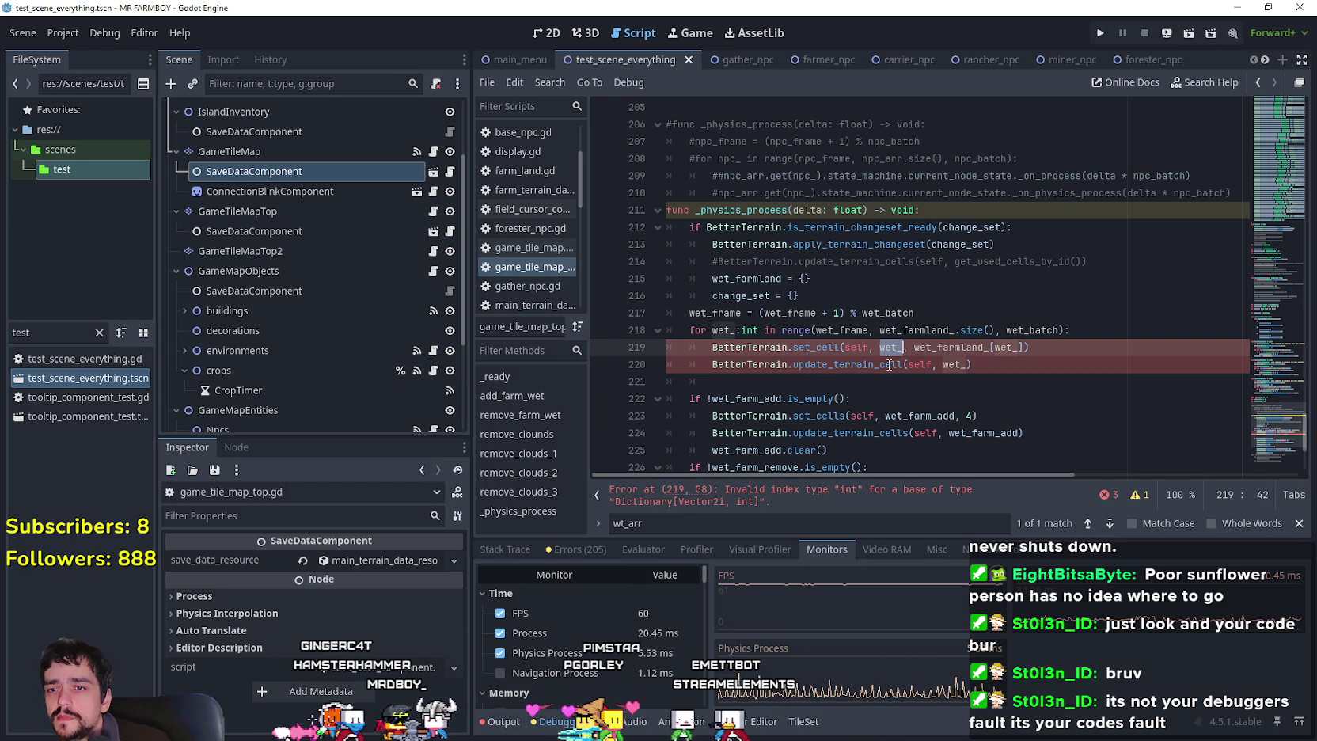
type("wet_farmland_.get")
key("Return")
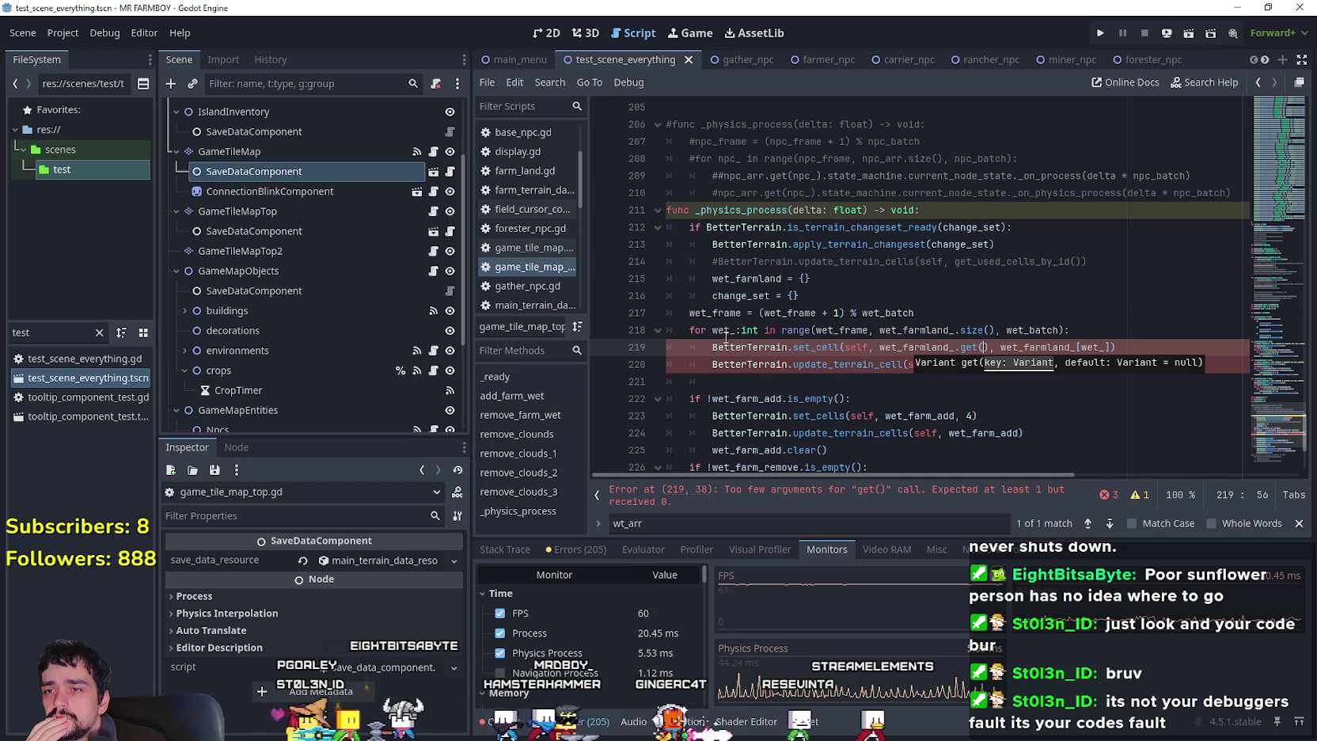
mouse_move(801, 333)
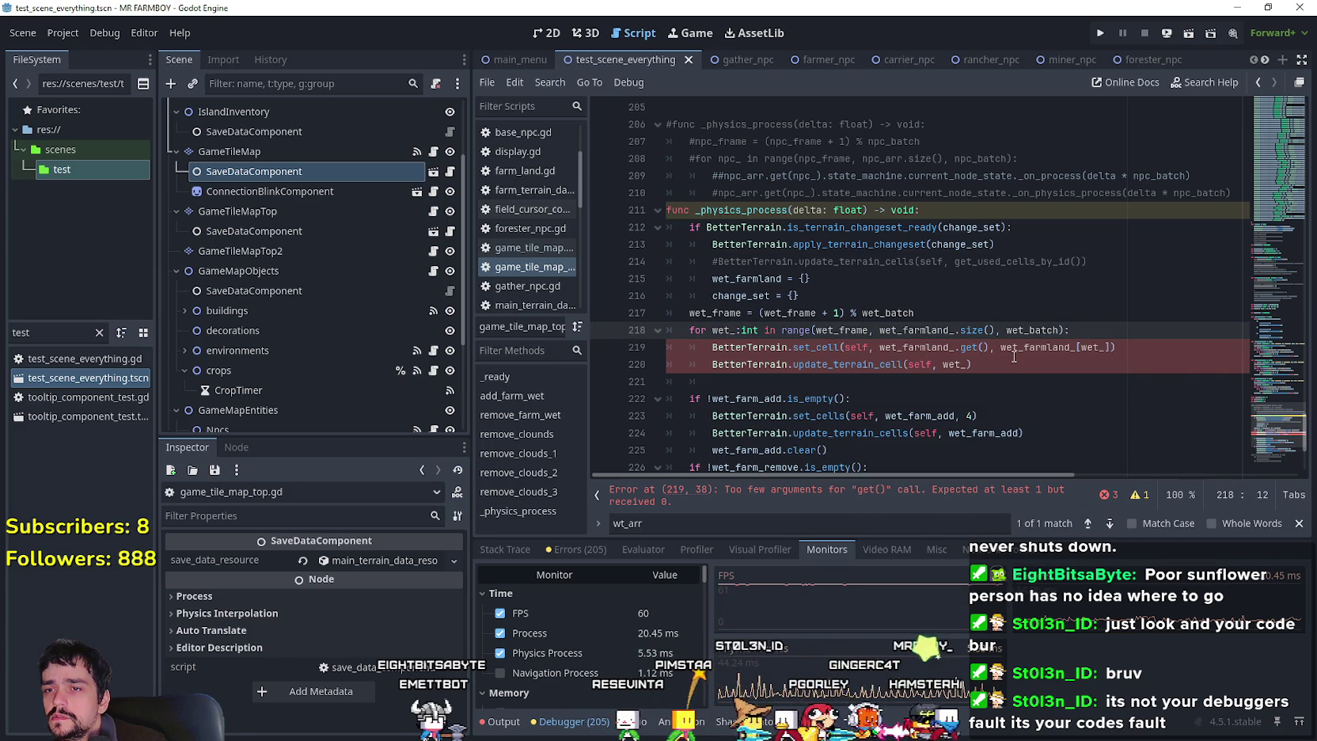
left_click(805, 178)
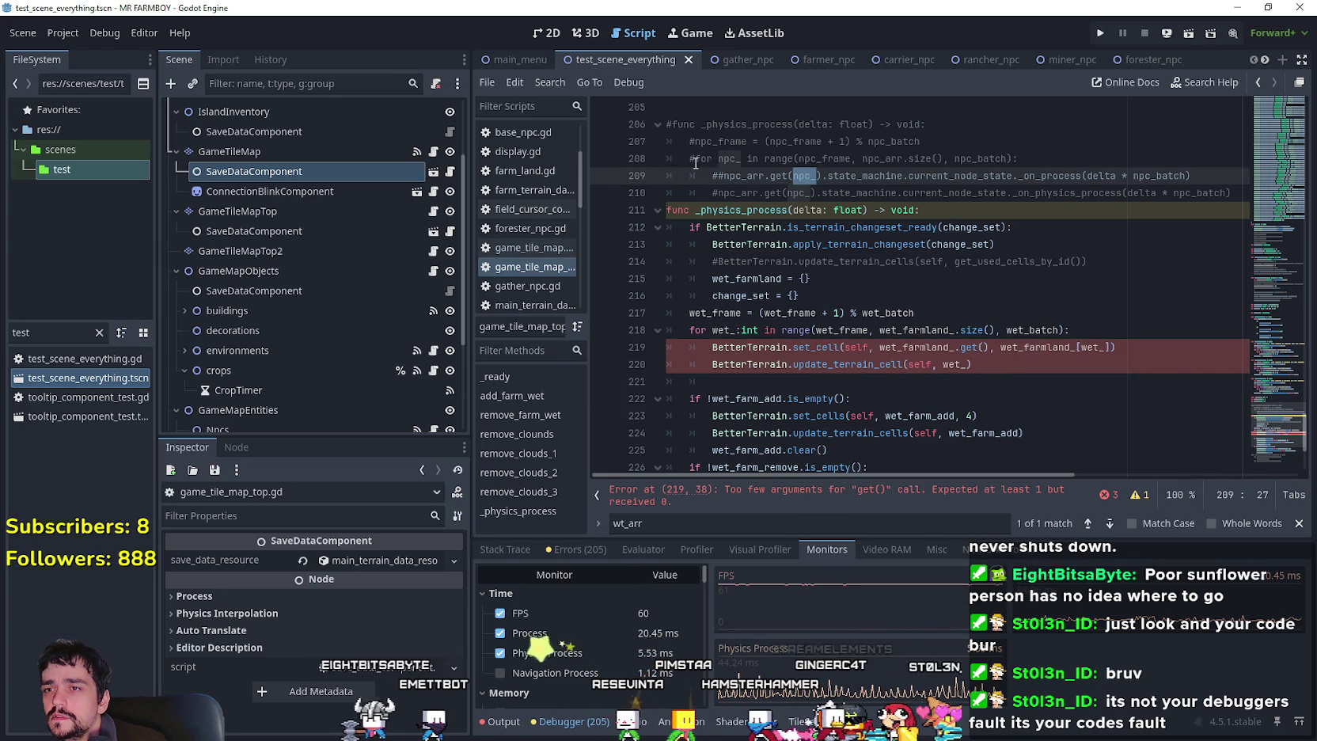
left_click(972, 347)
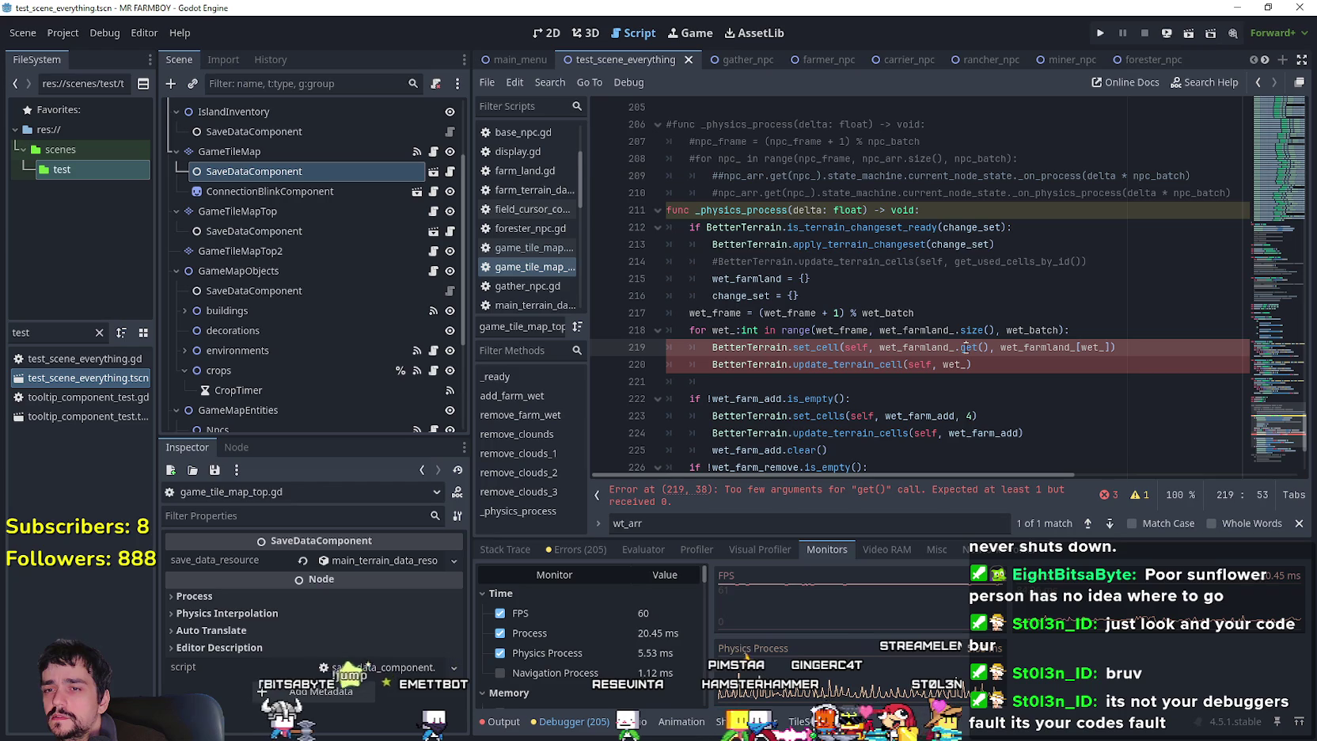
mouse_move(973, 340)
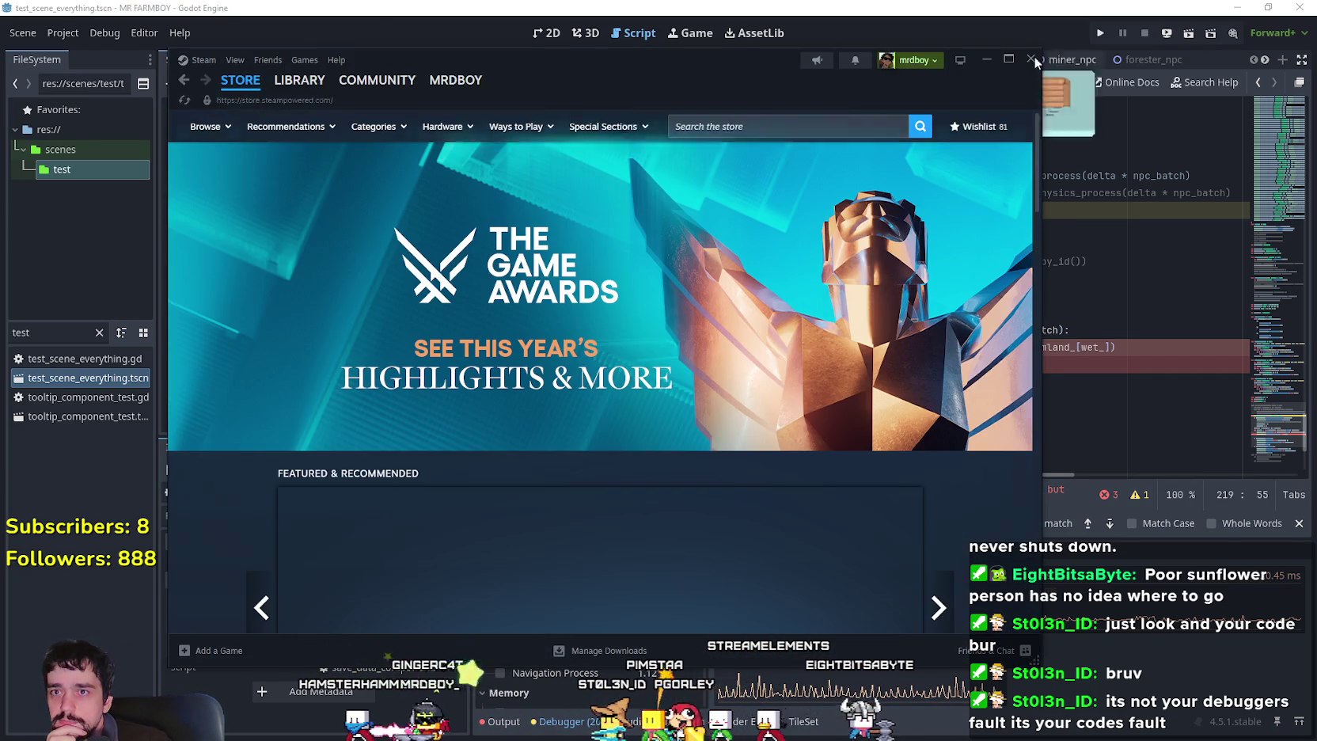
left_click(1165, 645)
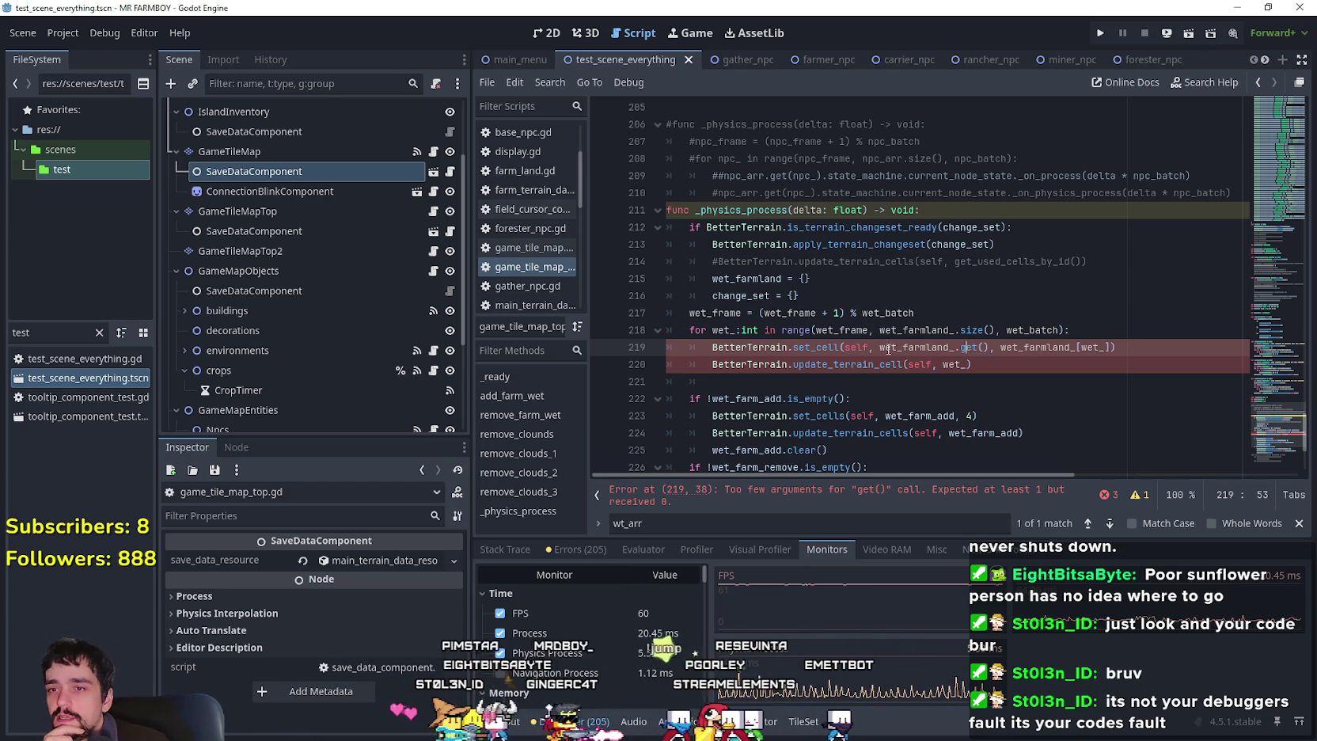
key("Up")
key("Up")
key("Up")
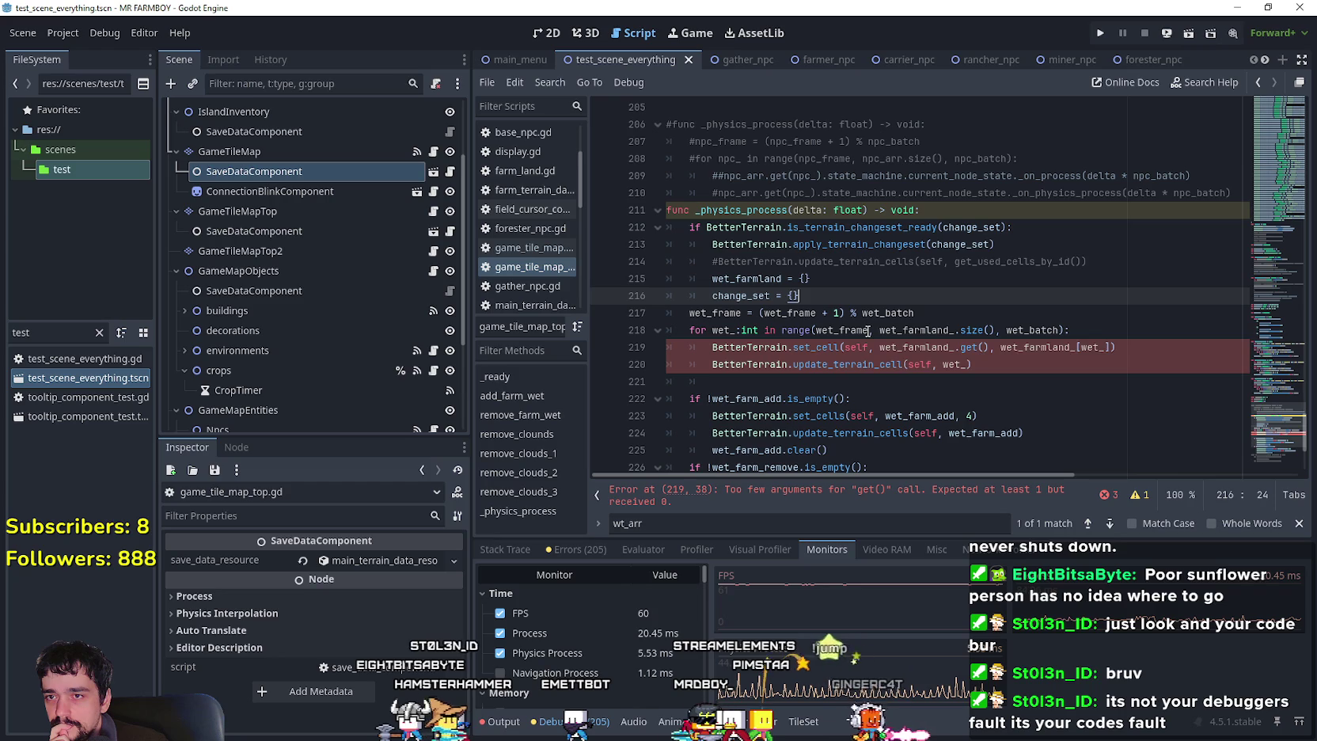
mouse_move(931, 337)
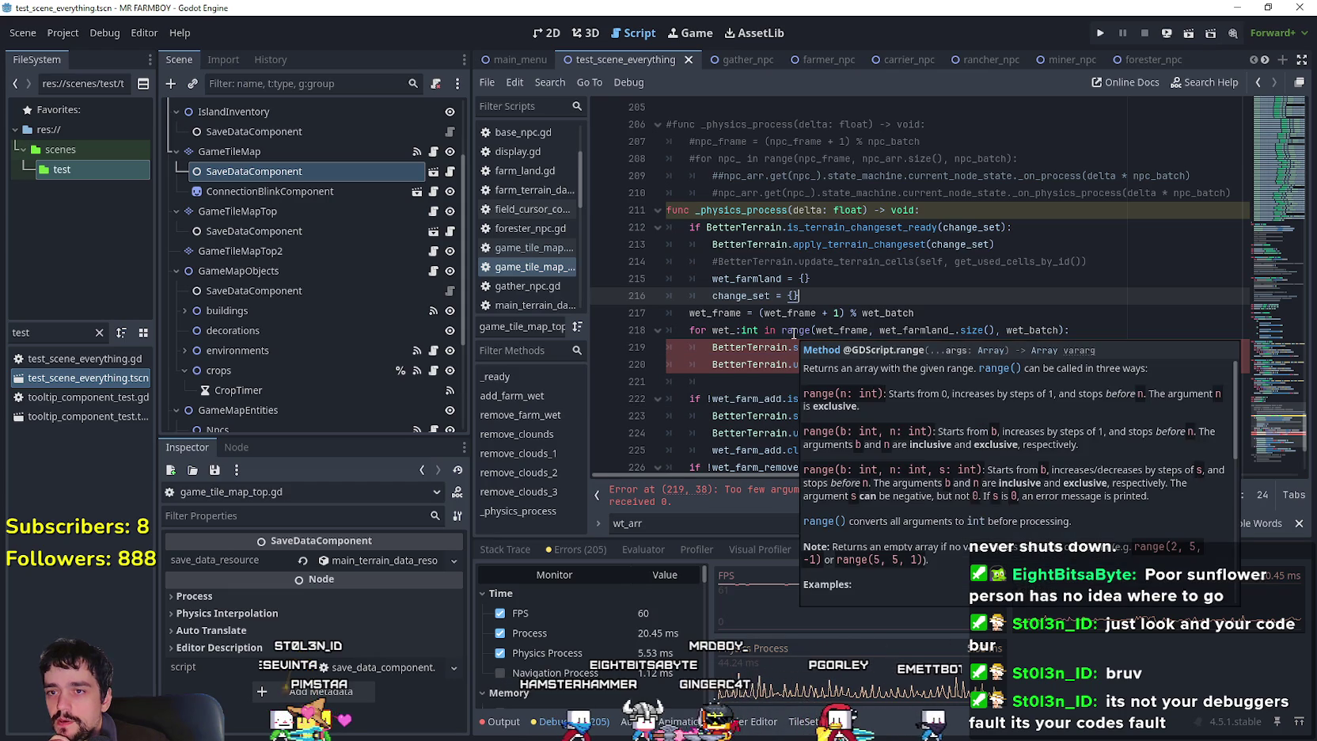
mouse_move(794, 333)
scroll(1026, 471, "down", 3)
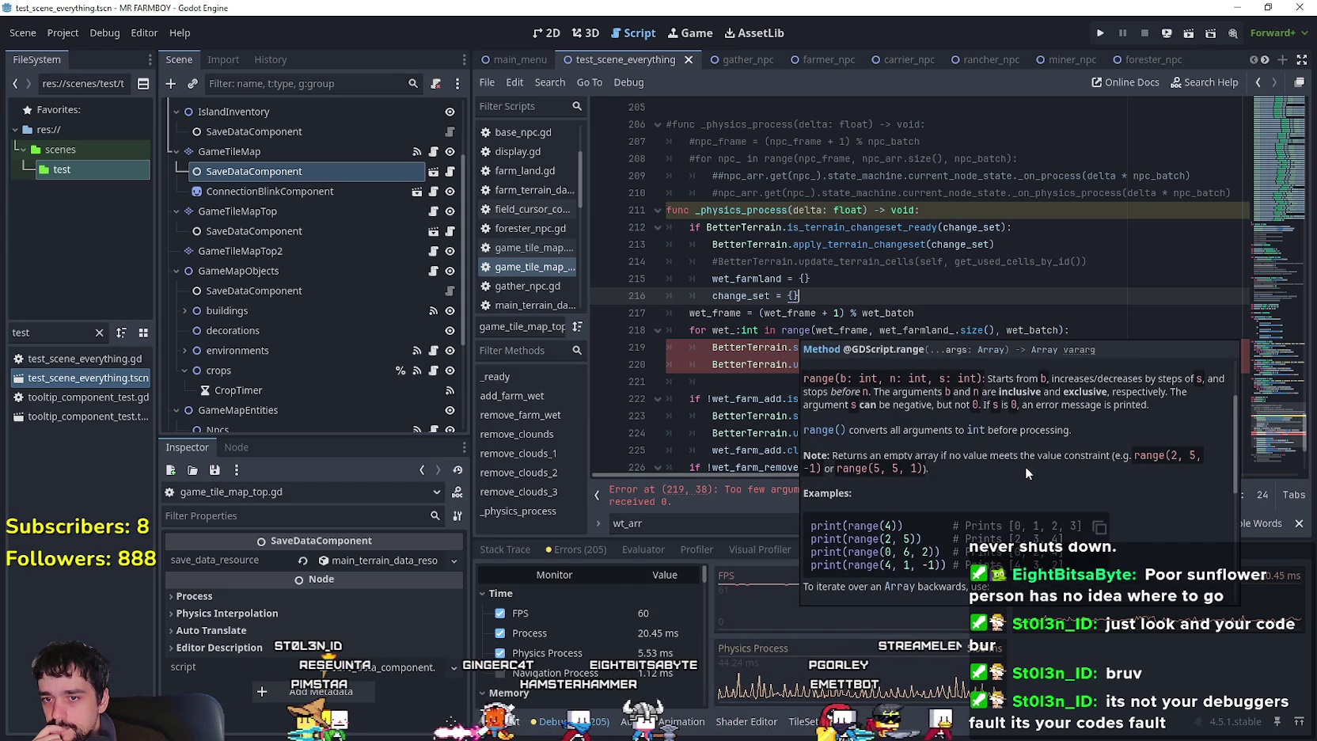
scroll(1024, 464, "down", 2)
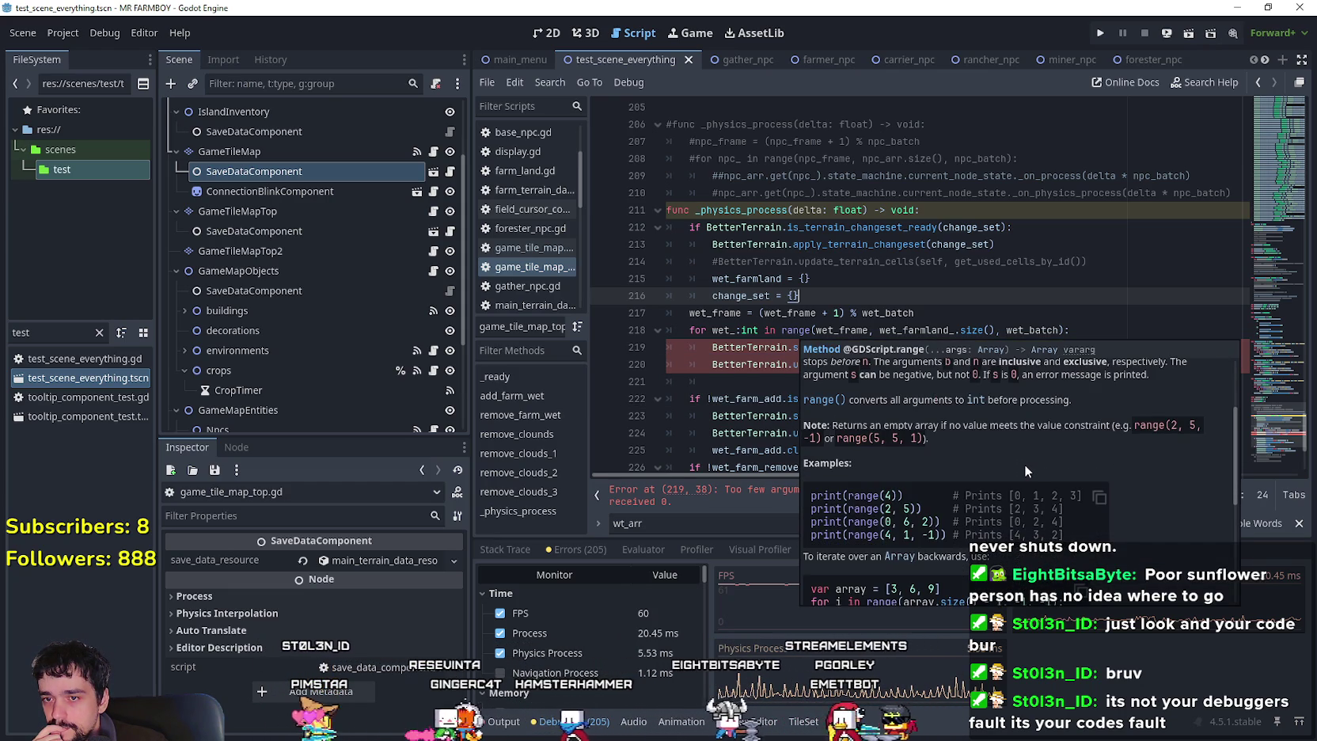
scroll(1025, 459, "down", 2)
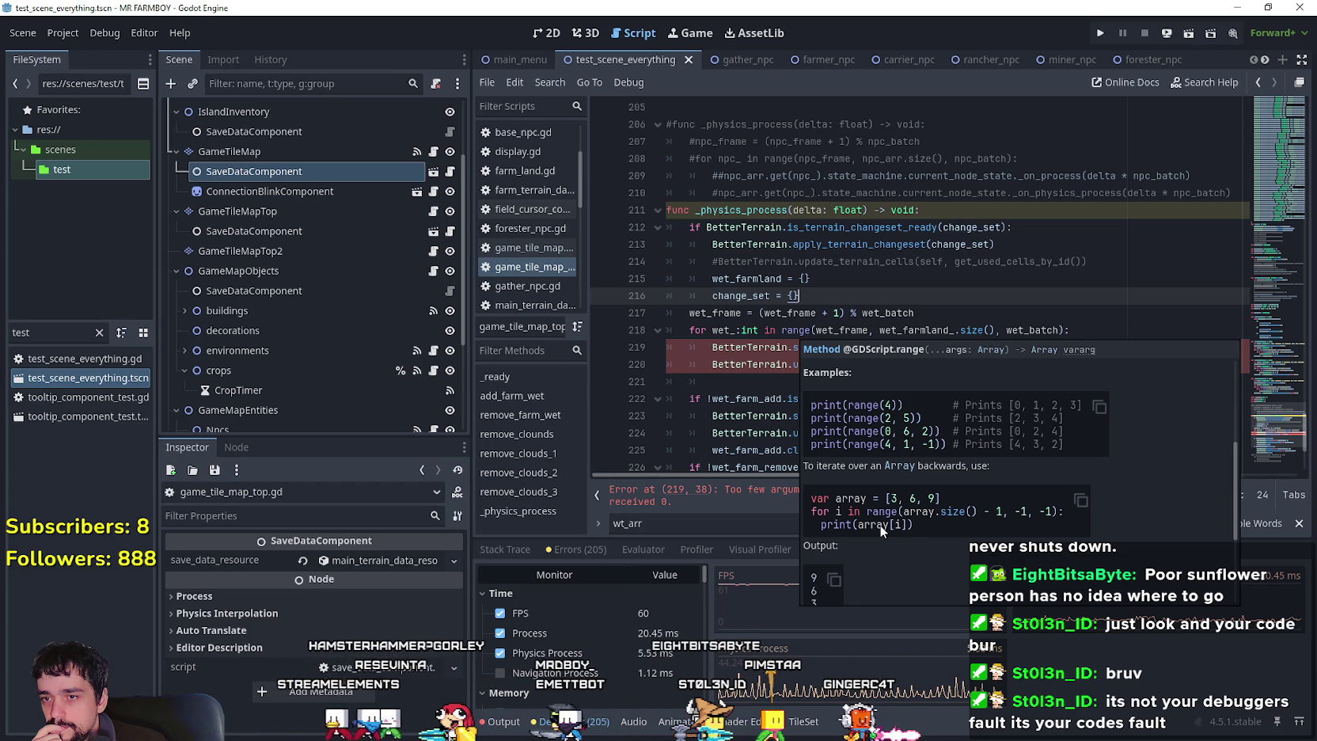
scroll(881, 532, "down", 3)
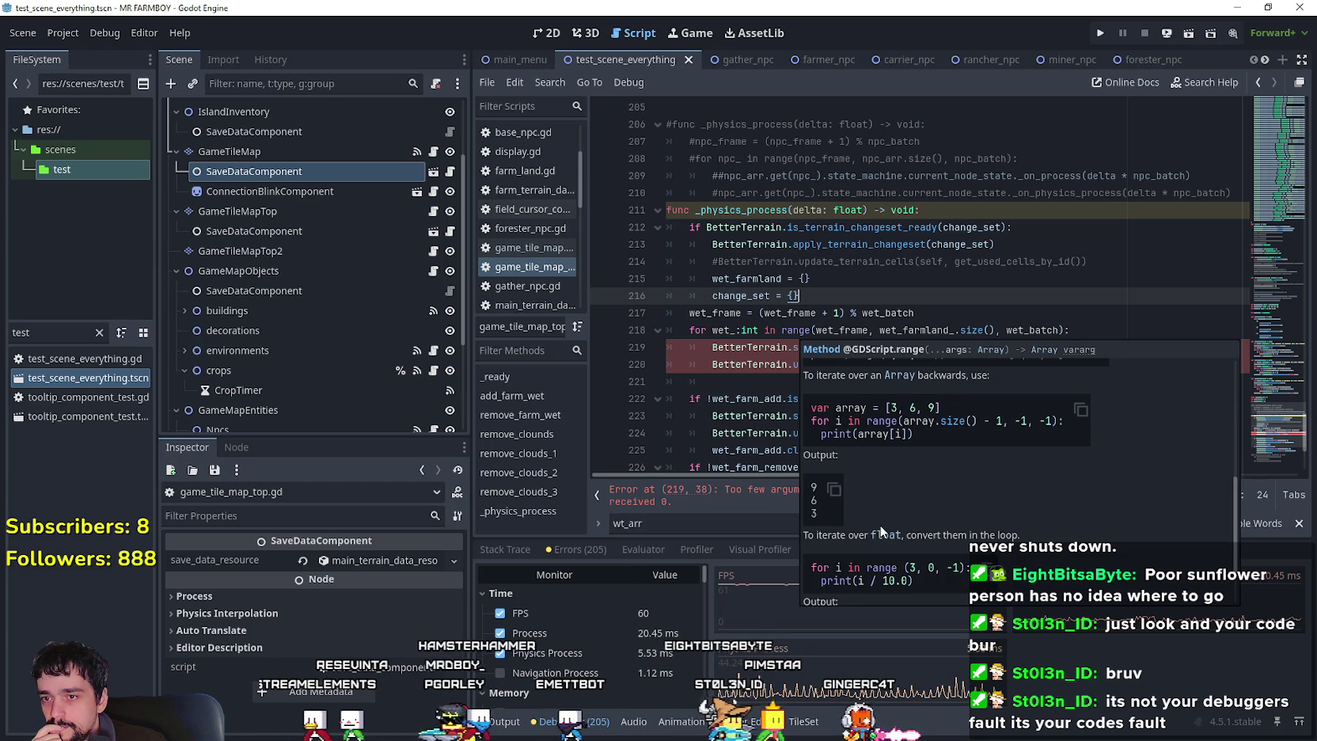
scroll(882, 531, "down", 2)
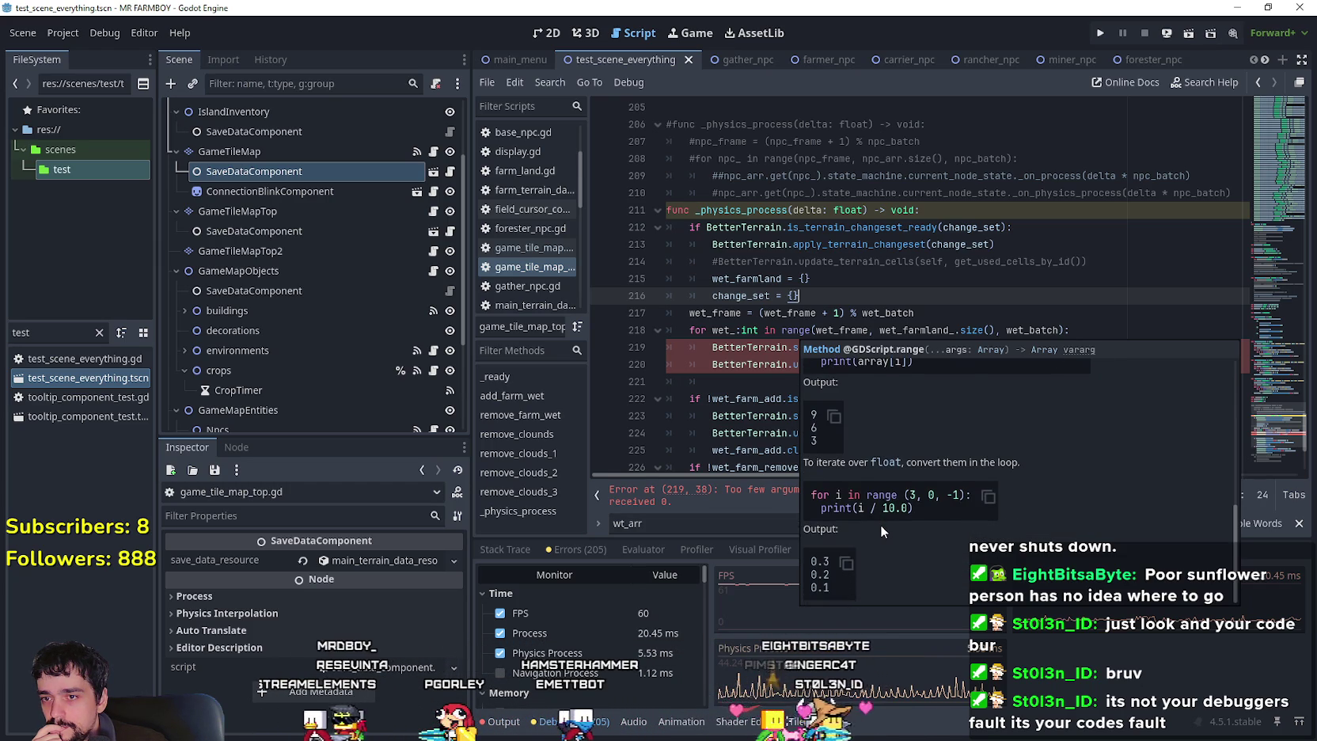
scroll(882, 531, "up", 3)
scroll(881, 524, "up", 4)
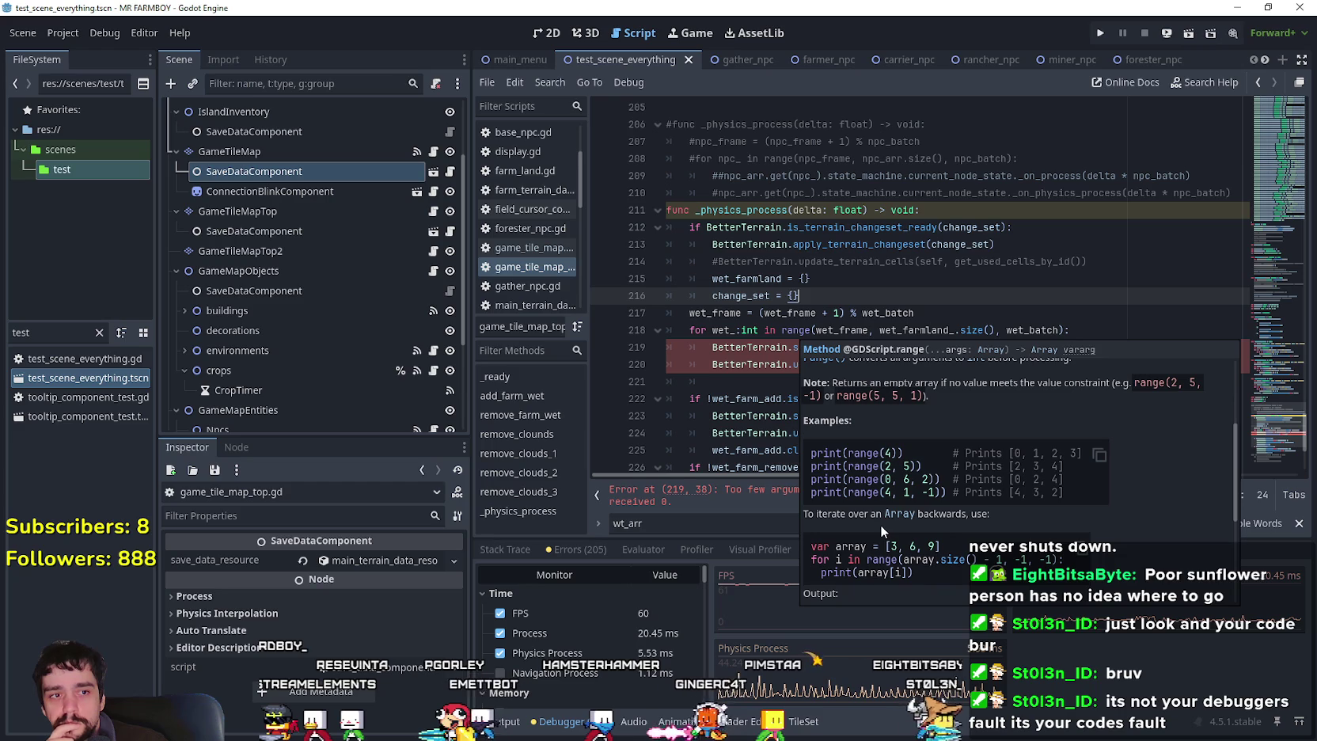
left_click(965, 320)
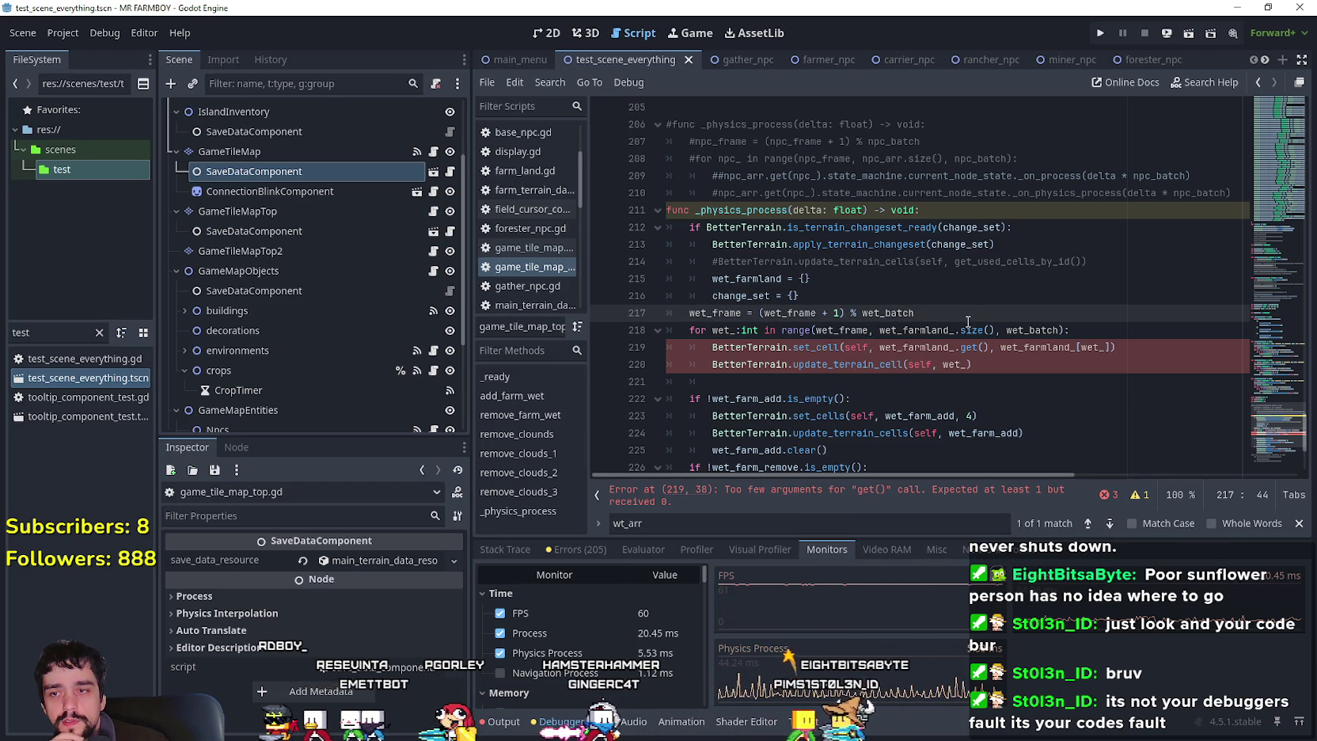
Make the batch loop range over wt_arr.size() instead of wet_farmland_.
mouse_move(965, 325)
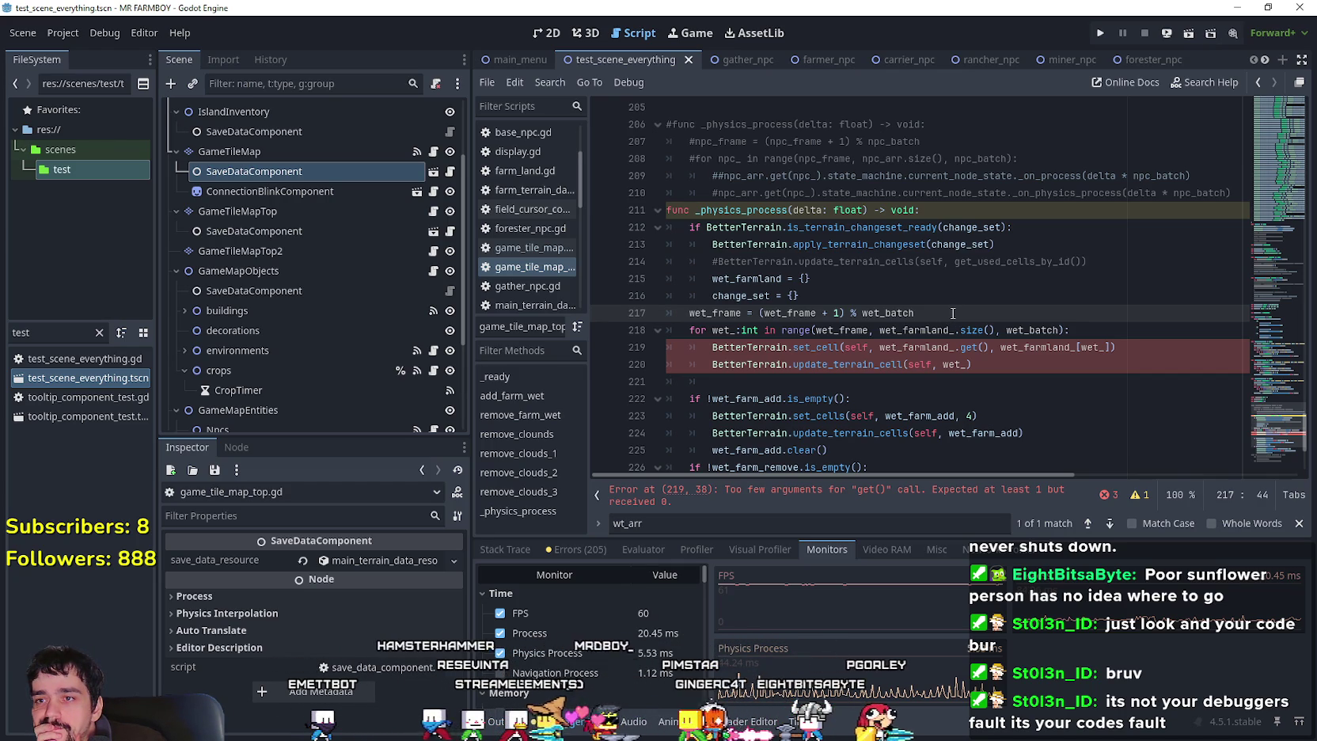
scroll(953, 313, "up", 1)
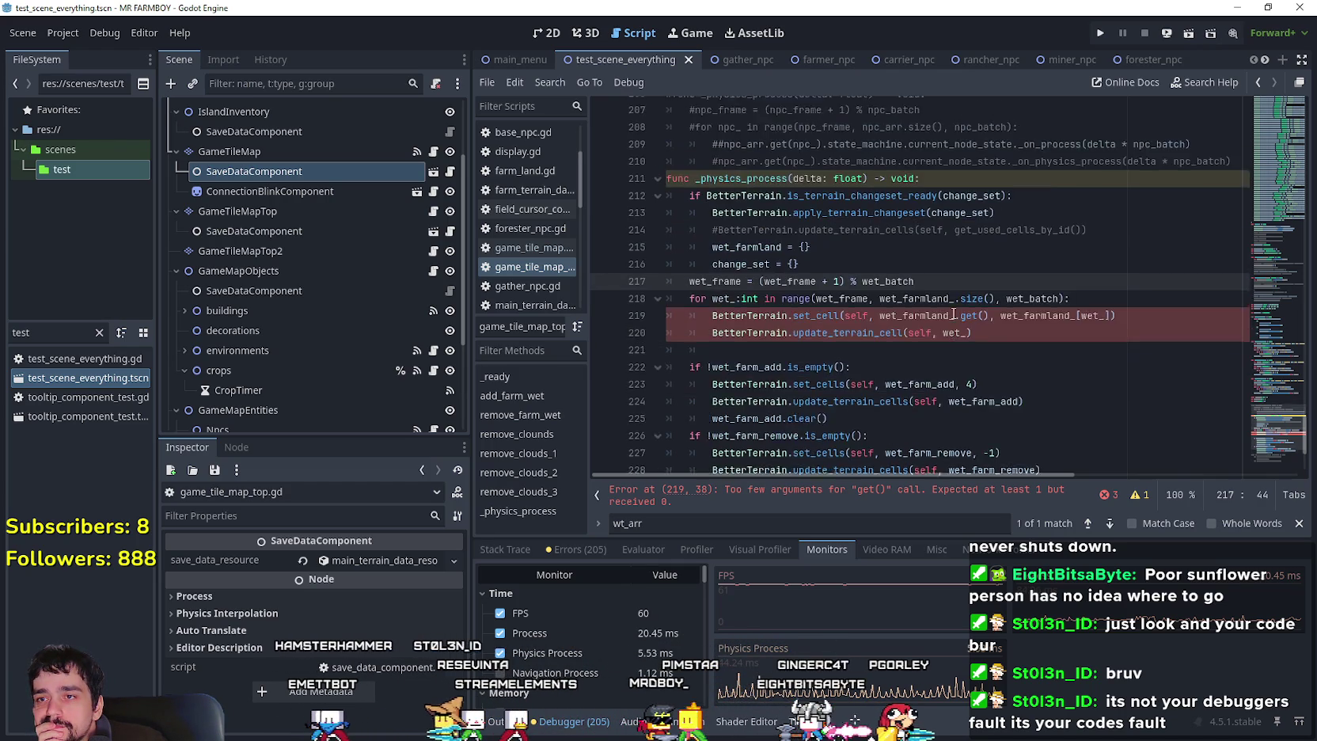
key("F3")
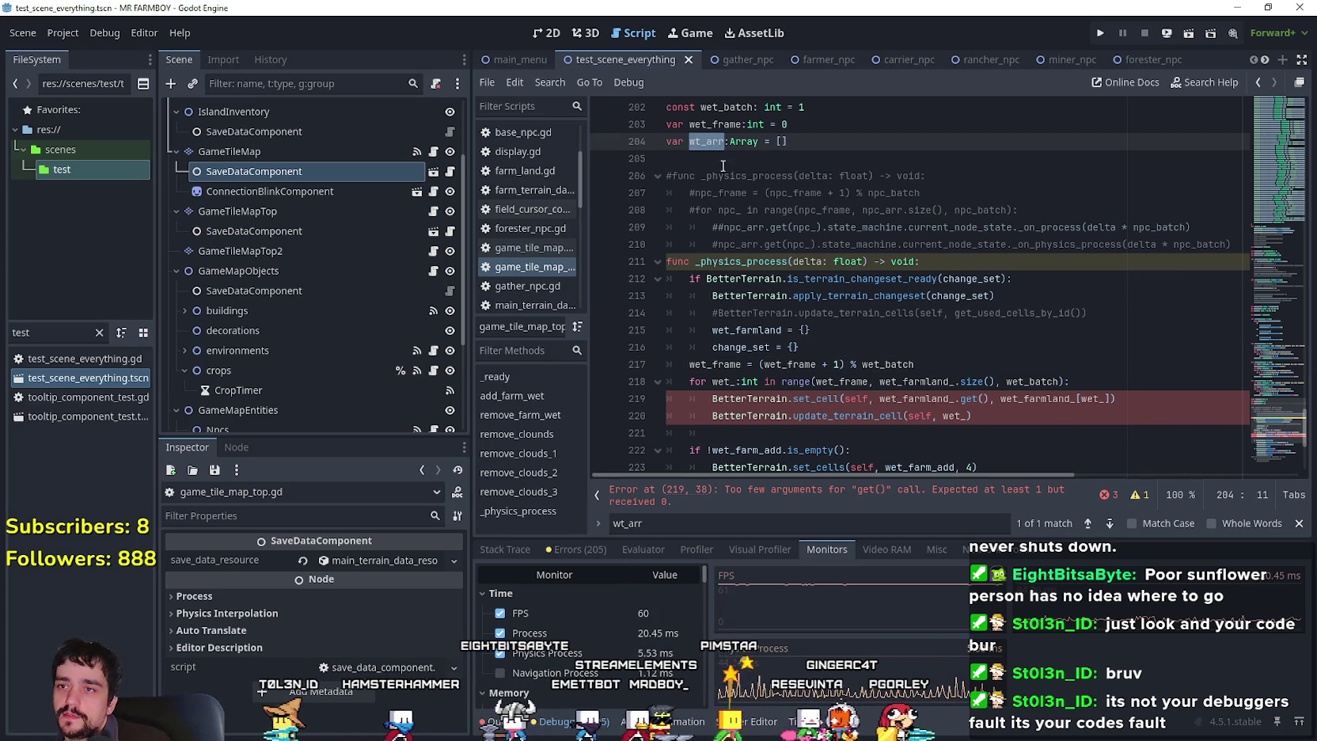
double_click(938, 381)
type("wt_arr")
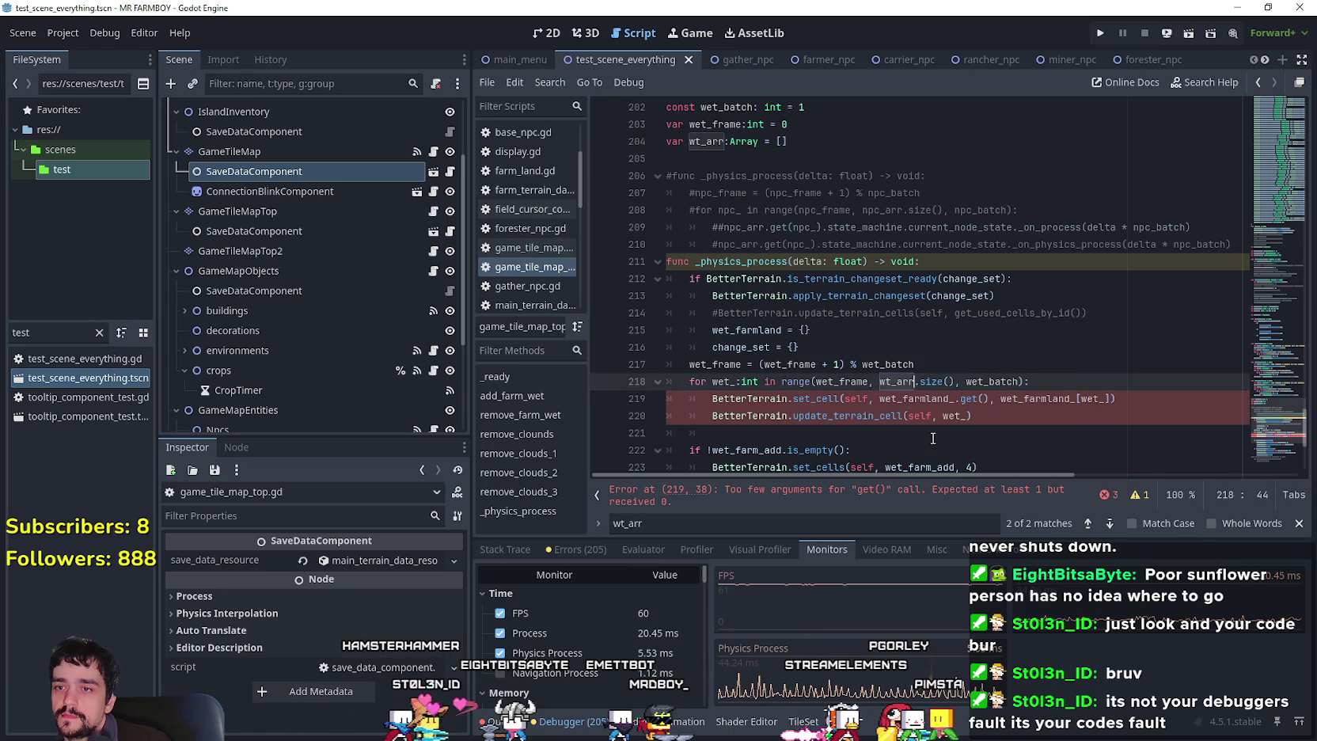
Change set_cell's position argument on line 219 to wt_arr[wet_].
left_click(928, 400)
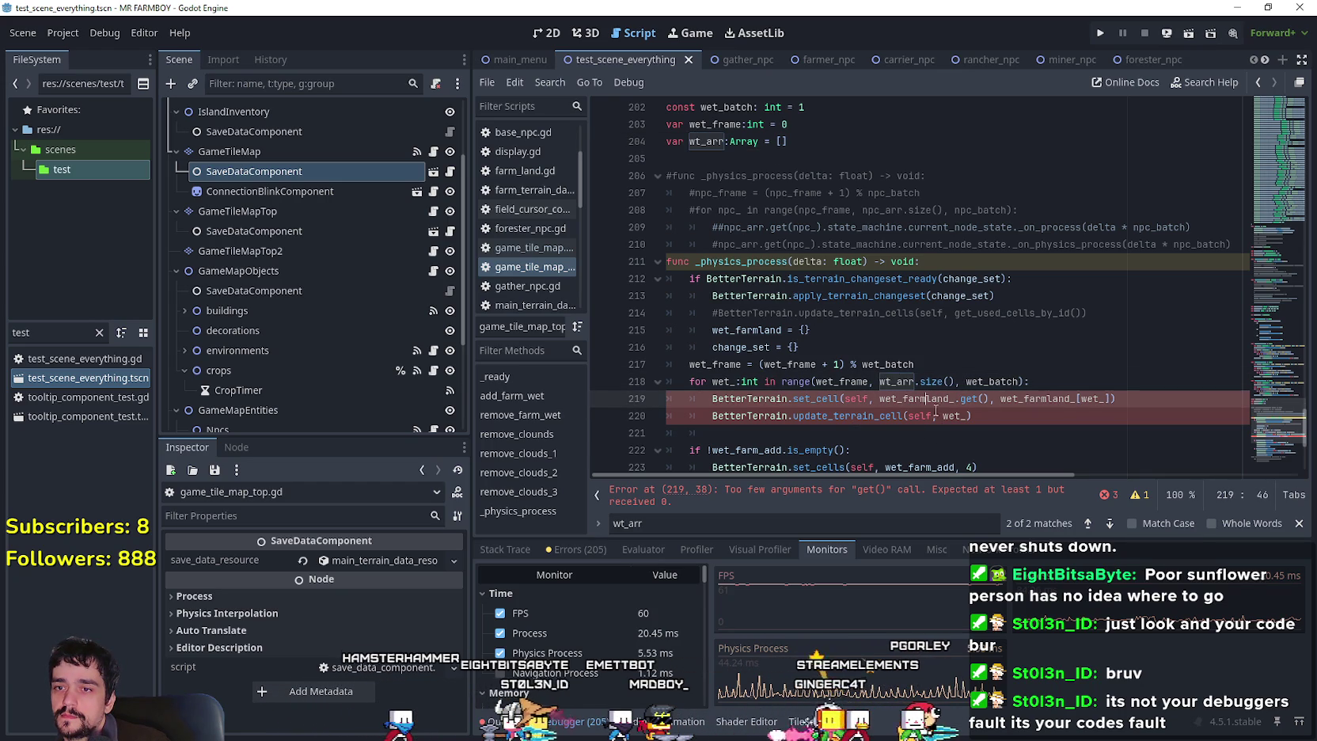
double_click(922, 399)
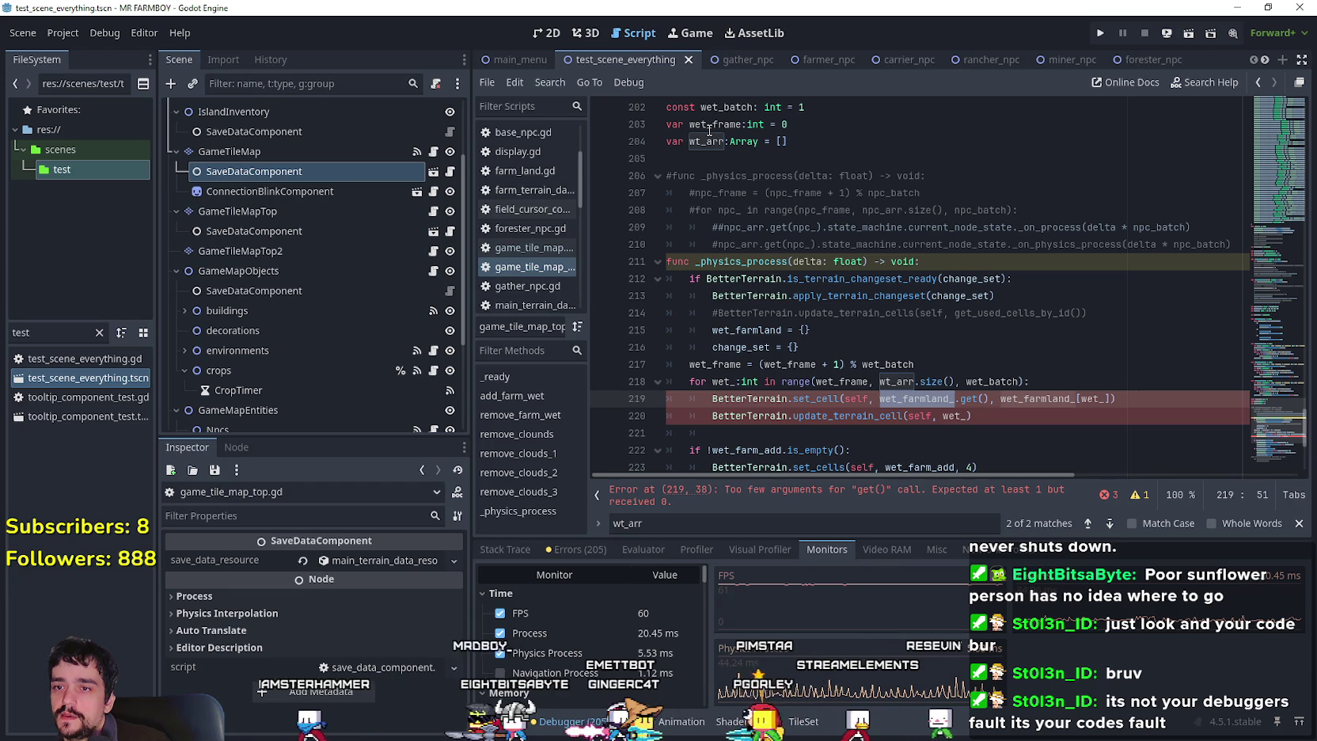
left_click(967, 399)
left_click_drag(968, 398, 962, 398)
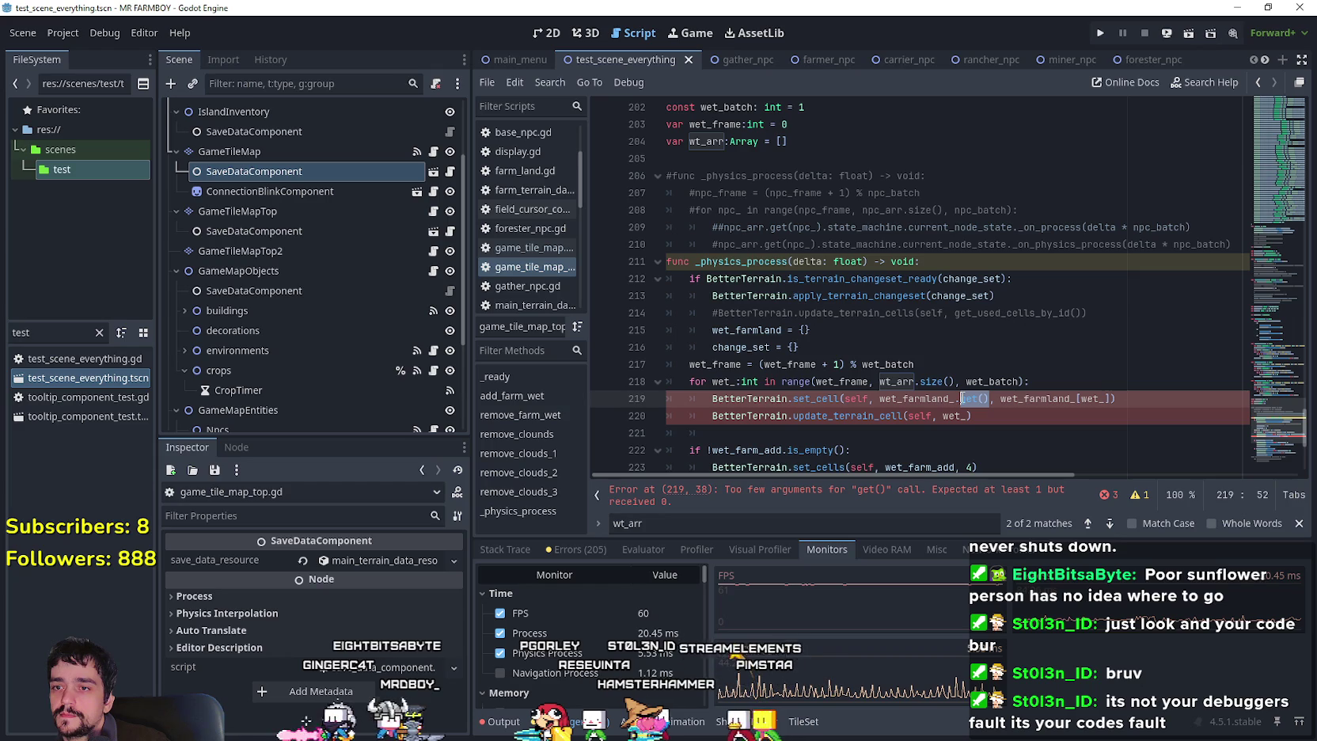
left_click(726, 381)
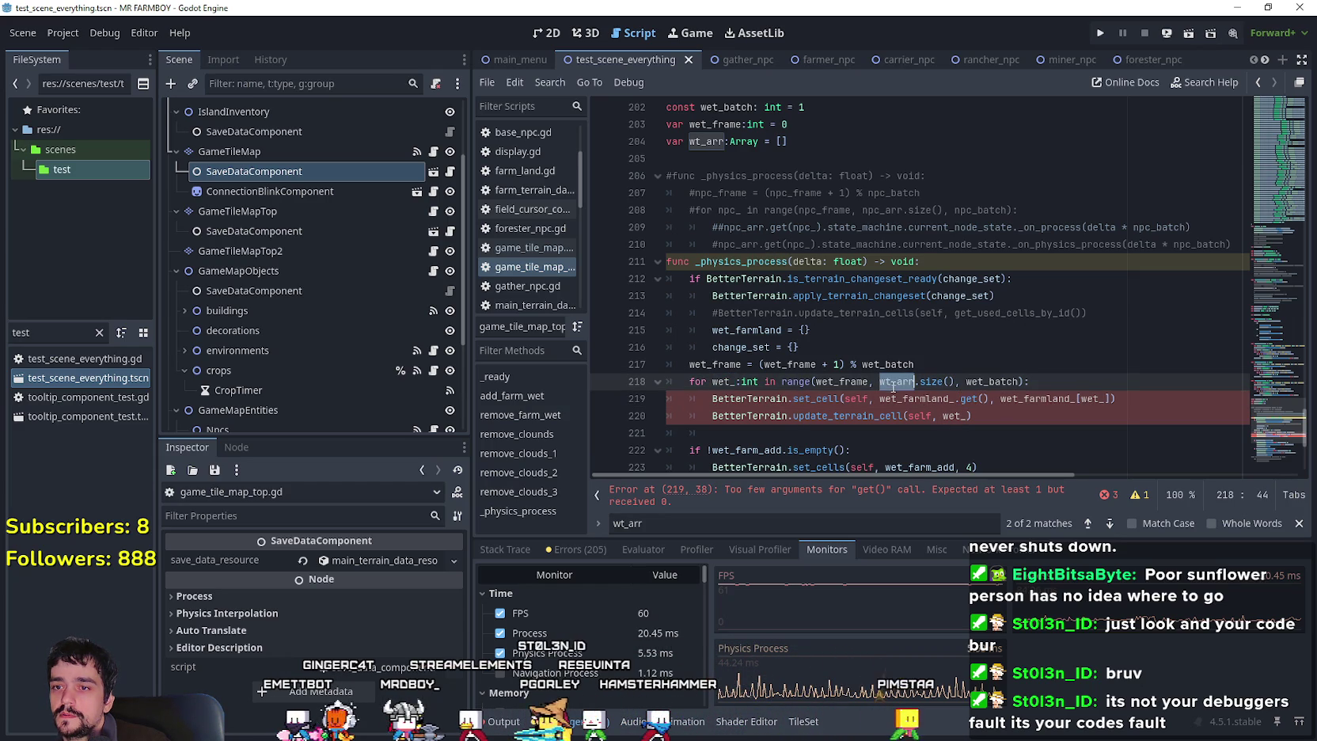
left_click_drag(989, 398, 922, 398)
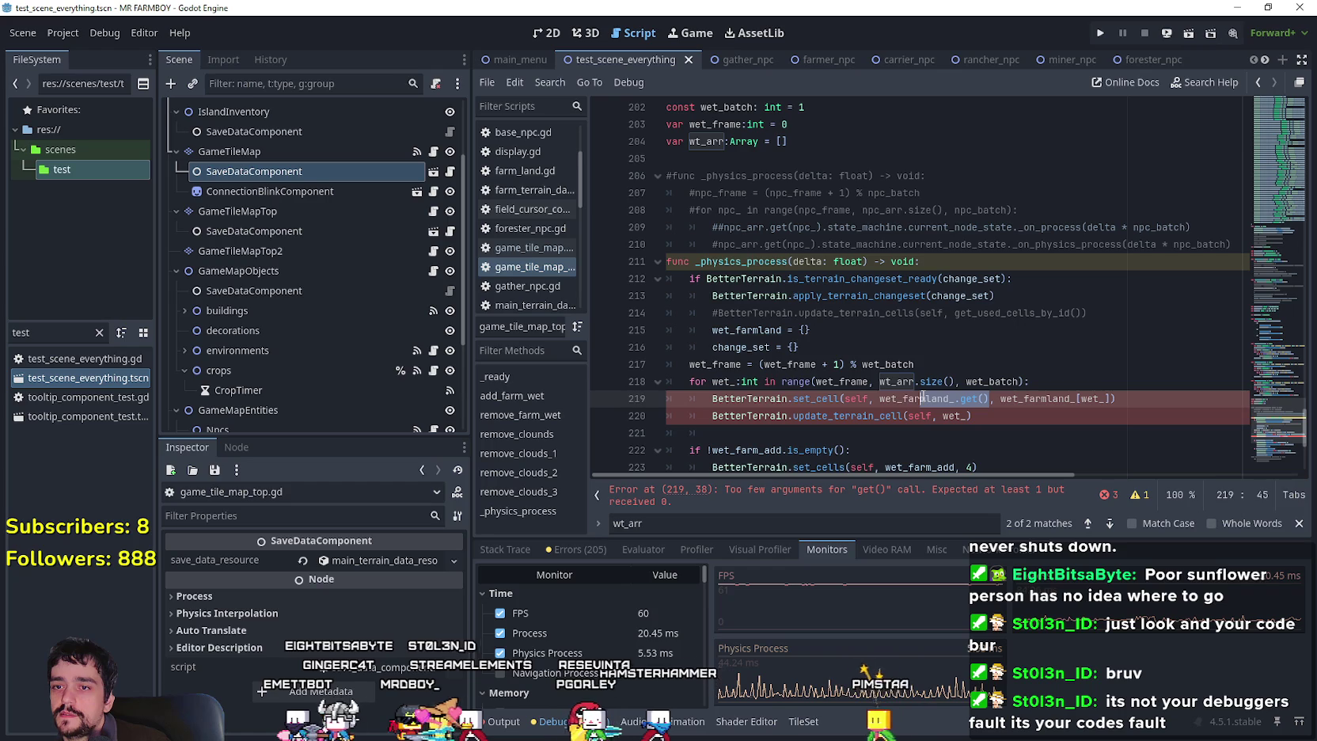
type("t_arr")
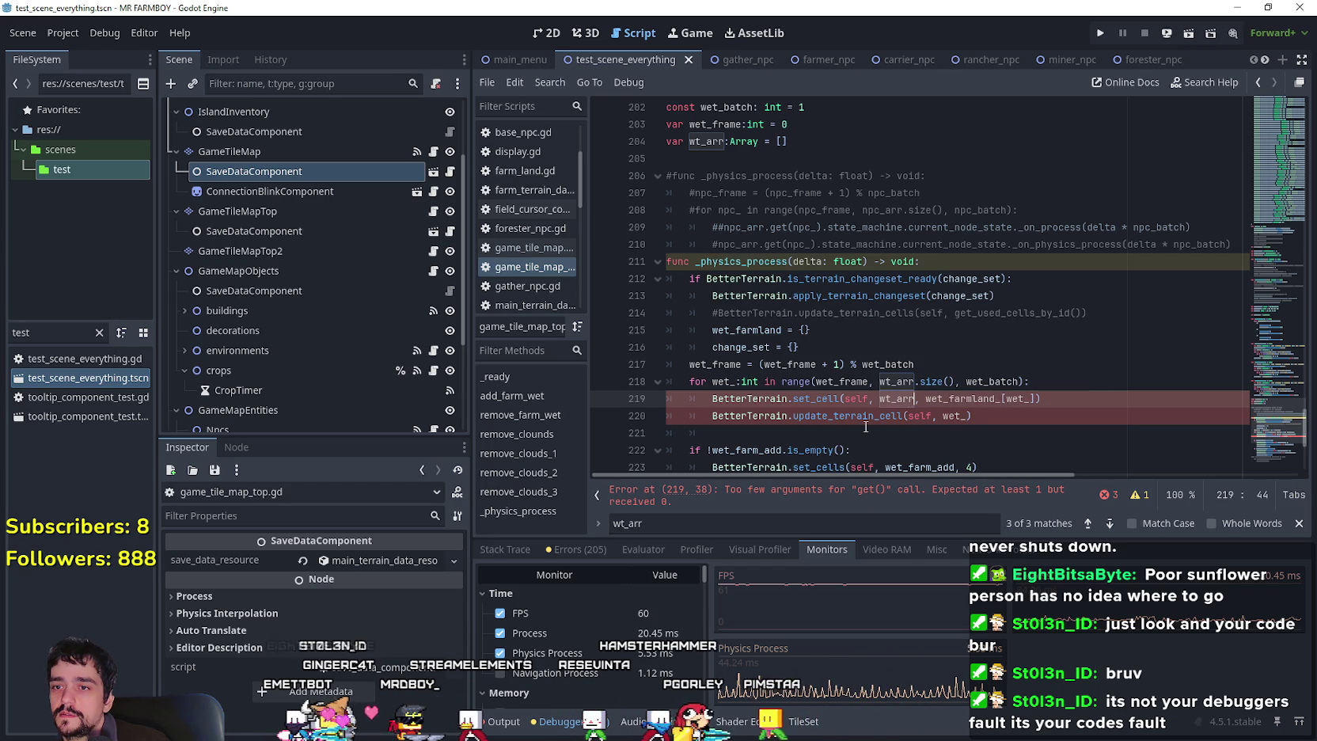
type("[")
left_click(718, 381)
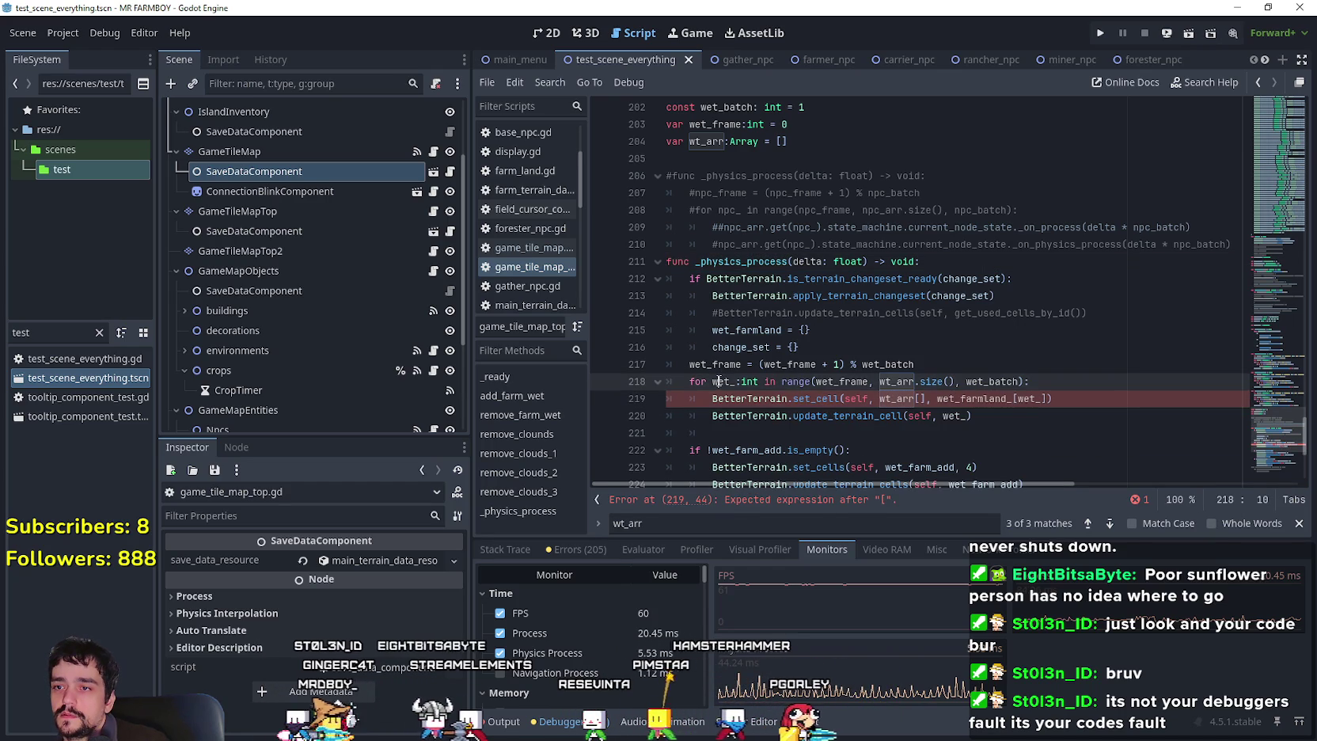
left_click(919, 398)
type("wet_")
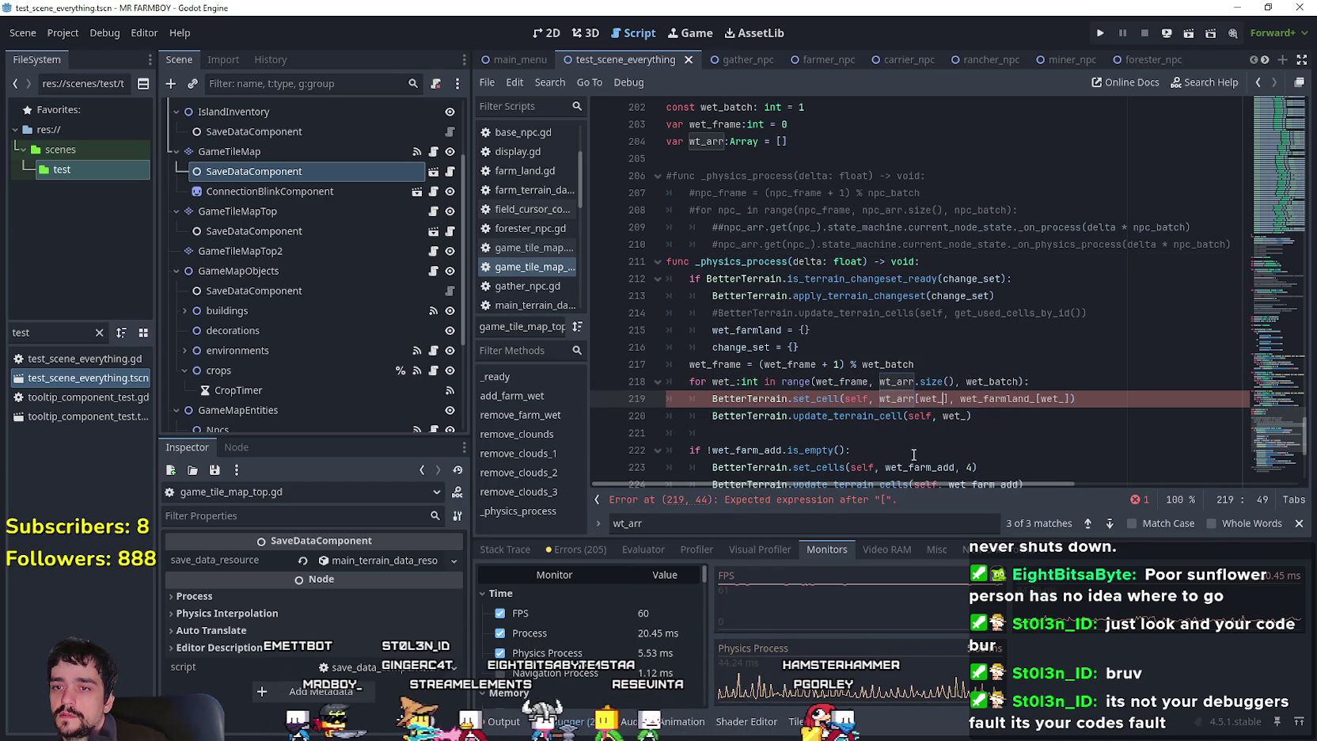
Index wet_farmland_ by wt_arr[wet_] in the set_cell call.
double_click(991, 382)
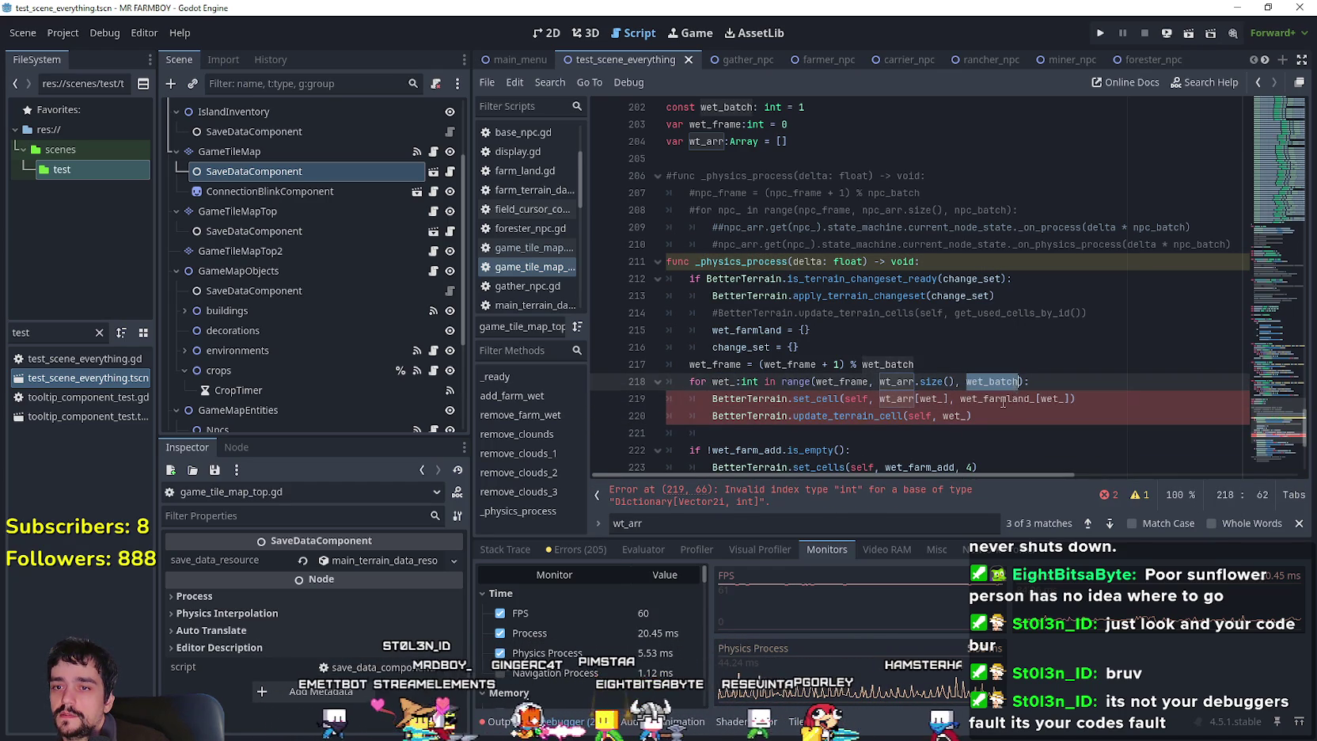
left_click(1063, 398)
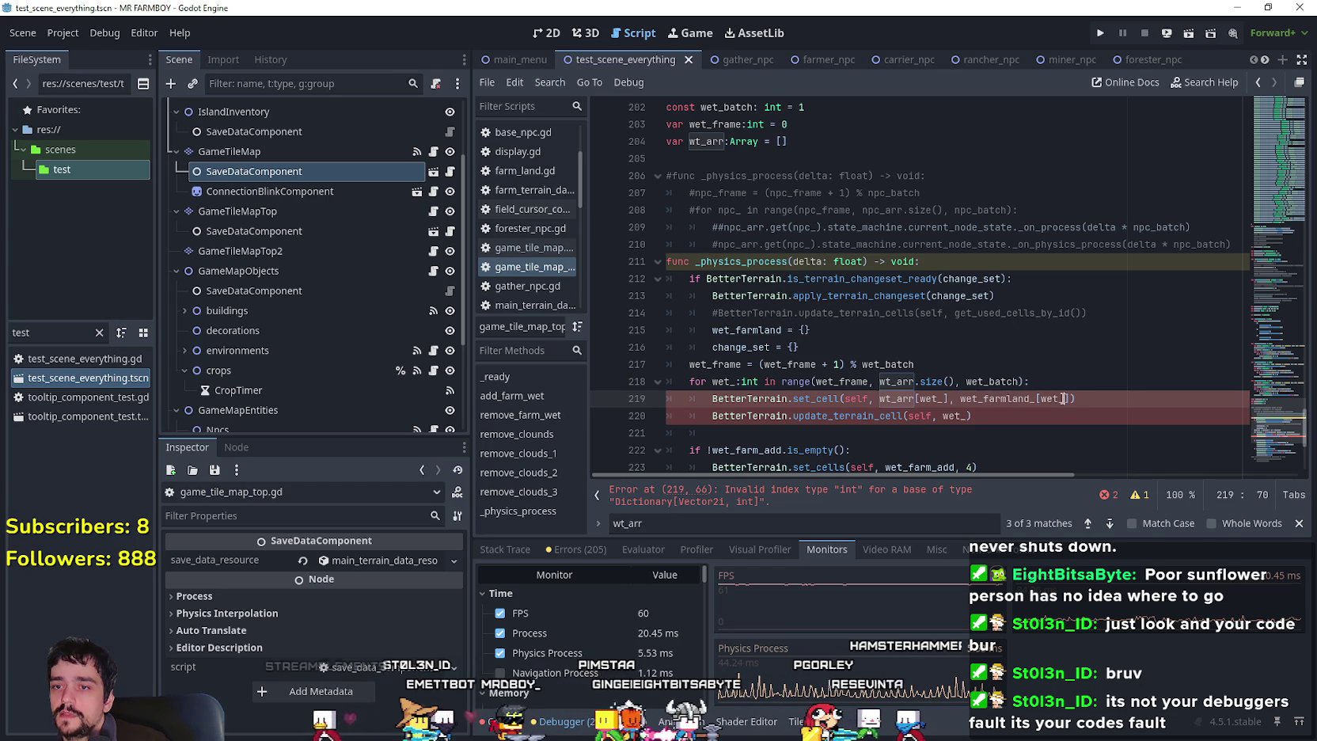
double_click(897, 398)
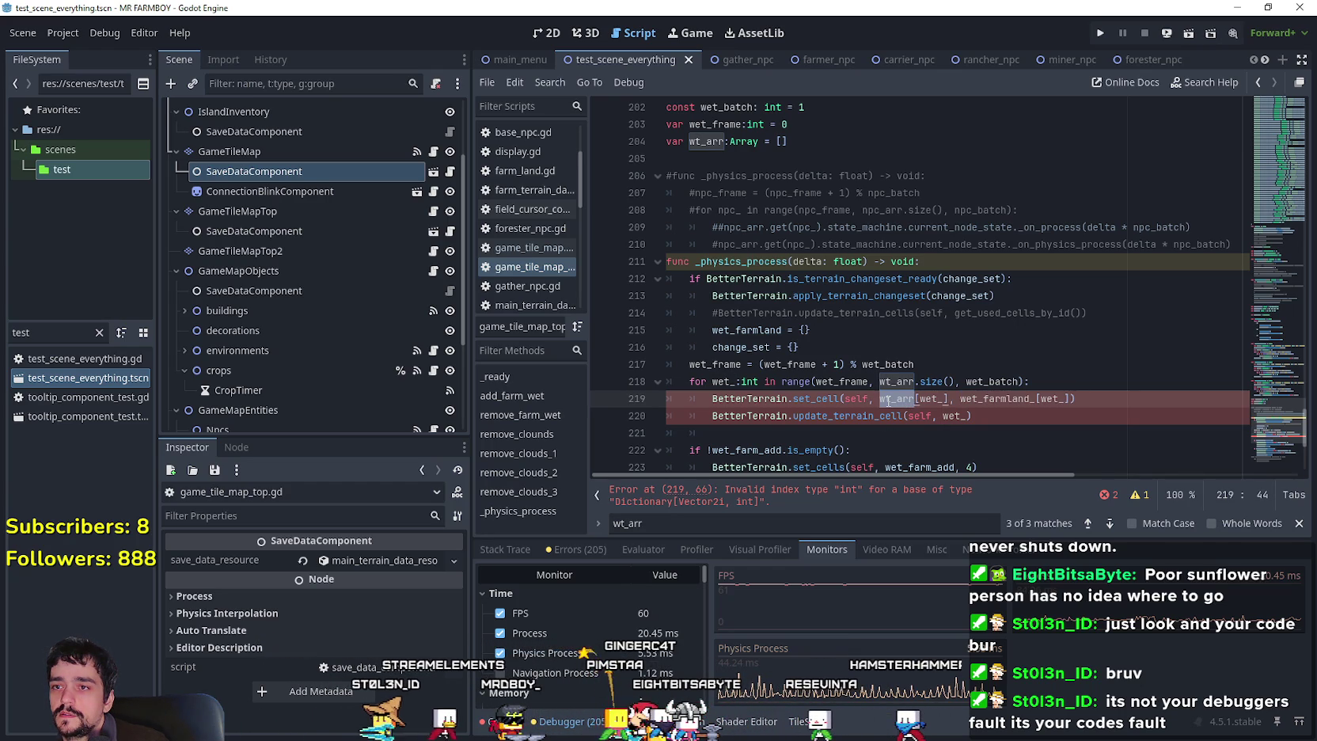
left_click(946, 398, "shift")
key("ctrl+c")
double_click(1057, 398)
key("ctrl+v")
type("]")
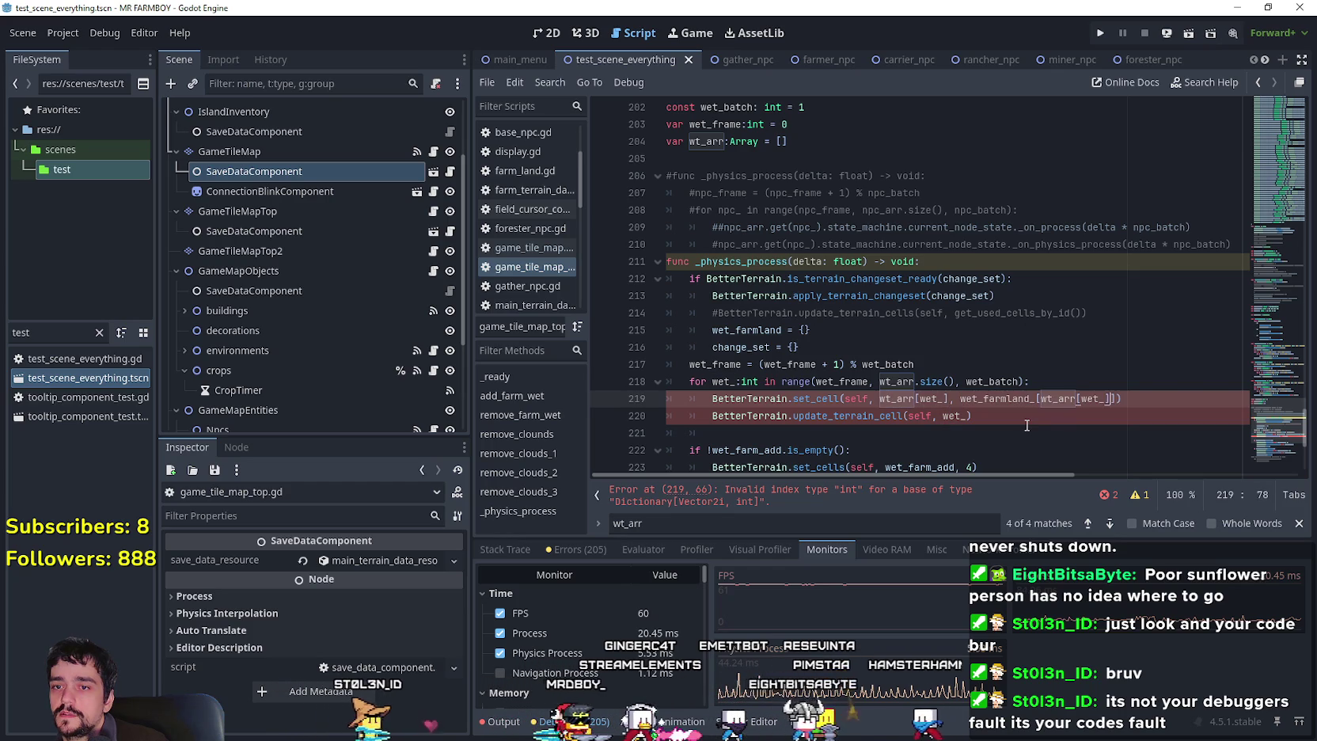
Pass wt_arr[wet_] to update_terrain_cell on line 220.
left_click(994, 413)
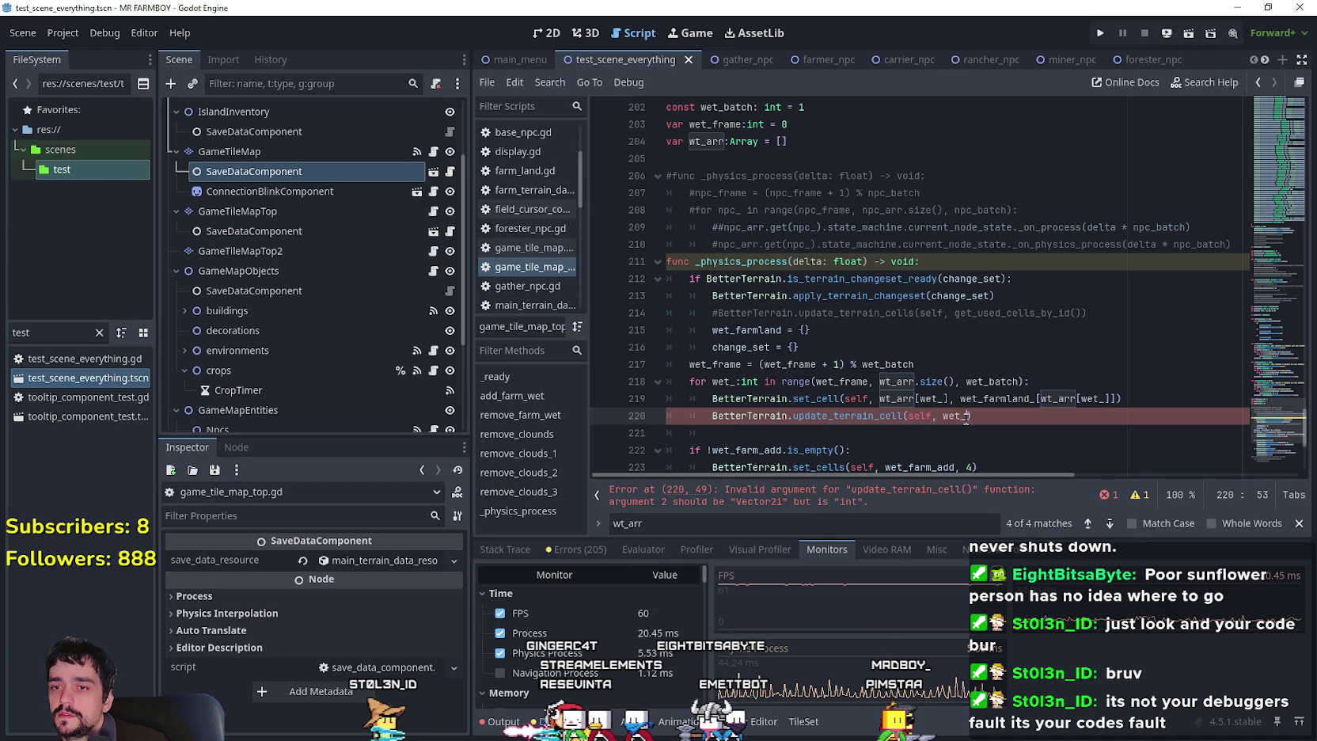
left_click_drag(880, 398, 954, 399)
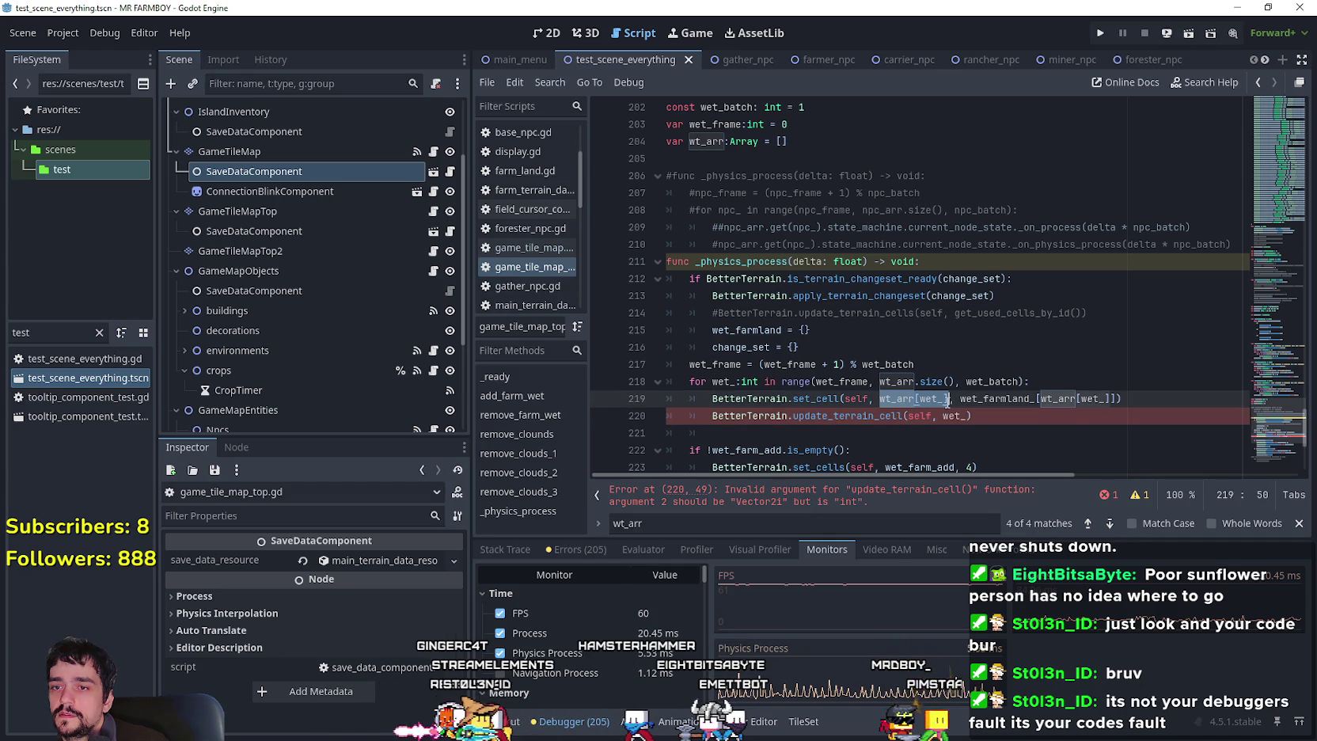
double_click(954, 416)
key("ctrl+v")
left_click(1034, 424)
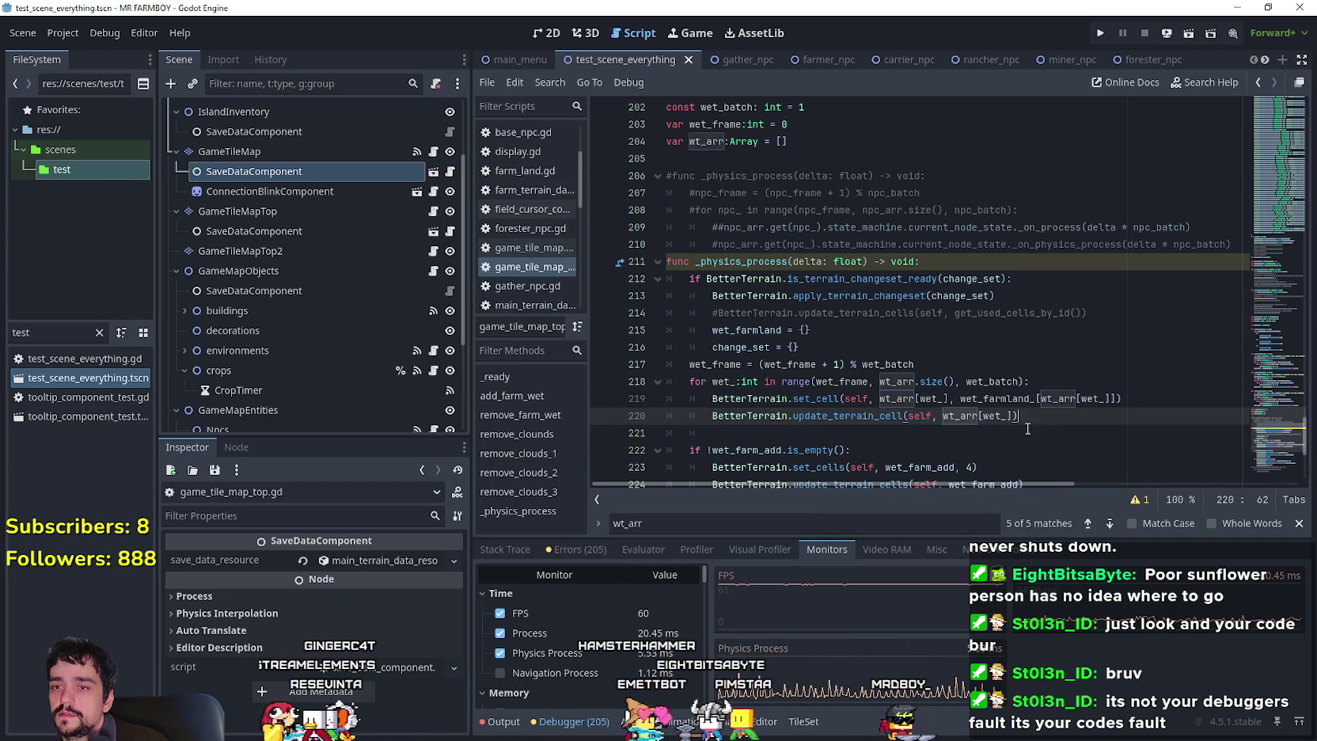
left_click_drag(943, 416, 1014, 416)
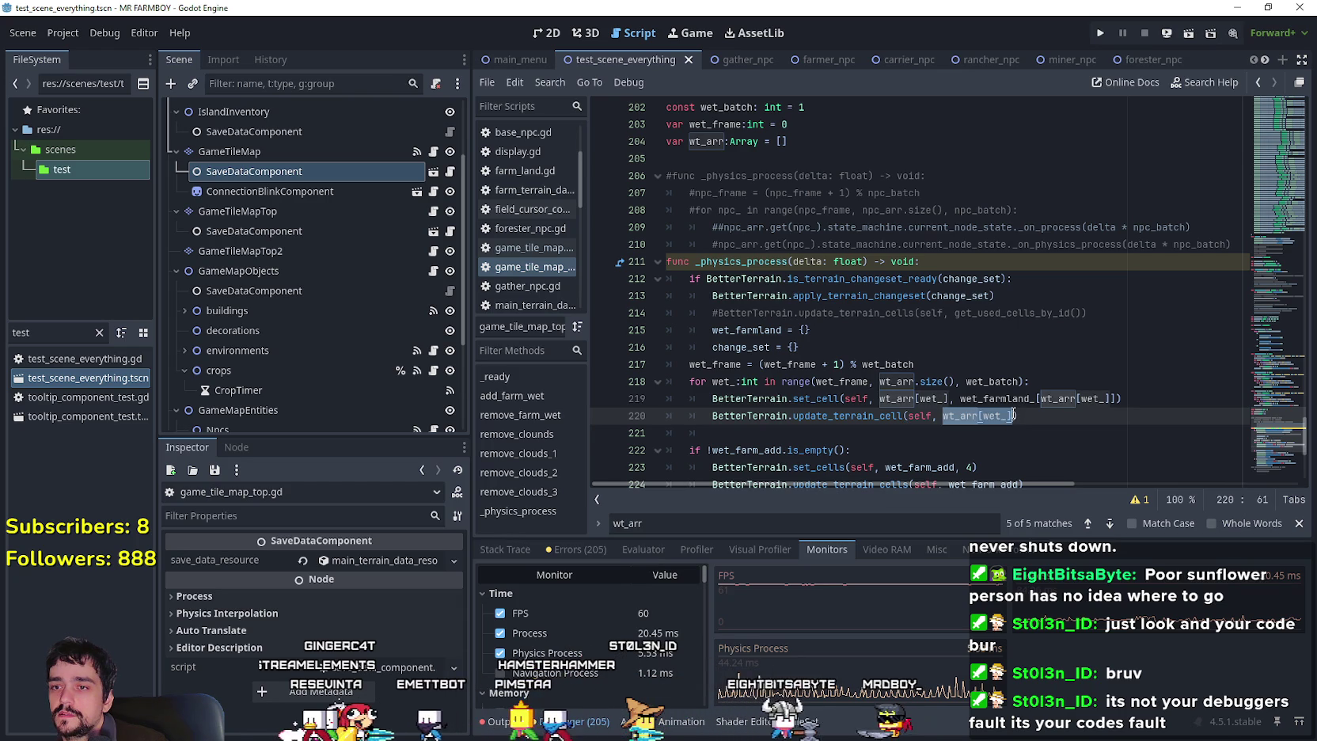
left_click(1039, 427)
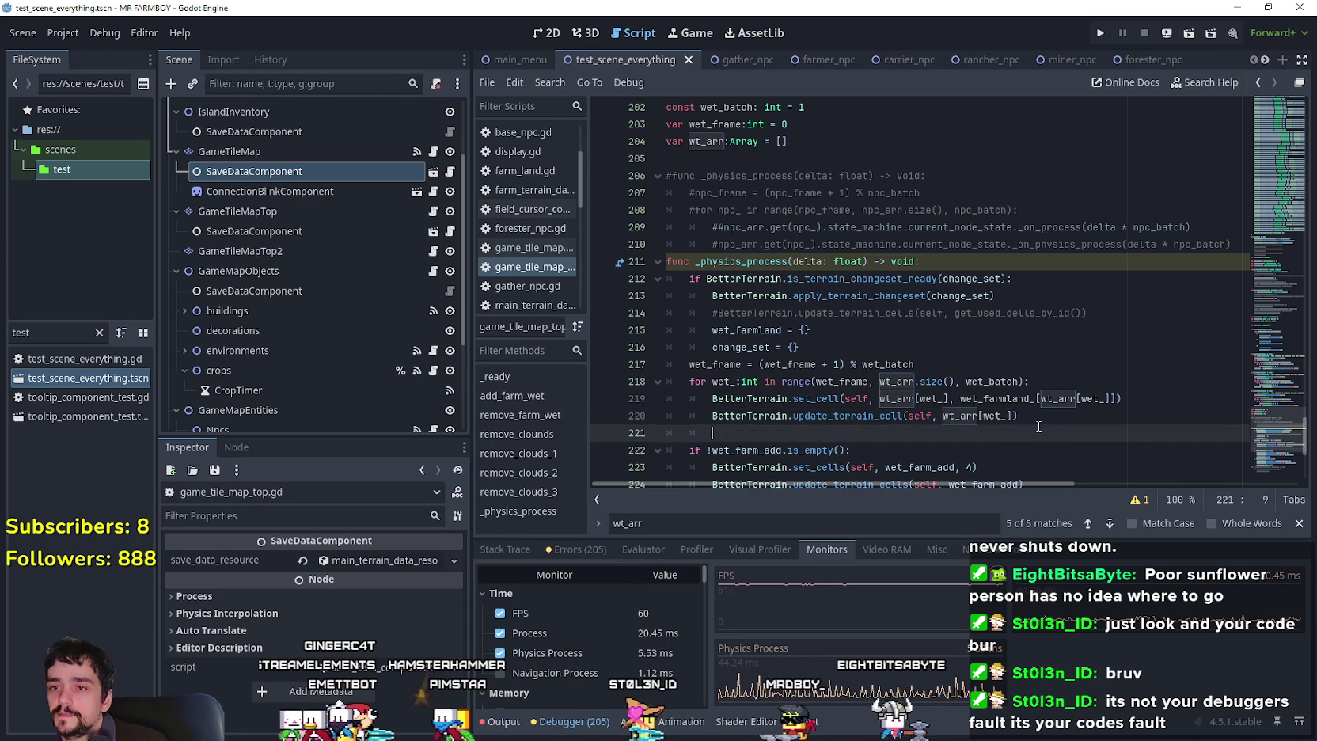
key("Return")
Add wt_arr.erase(wet_) as a new line in the batch loop.
left_click(1032, 433)
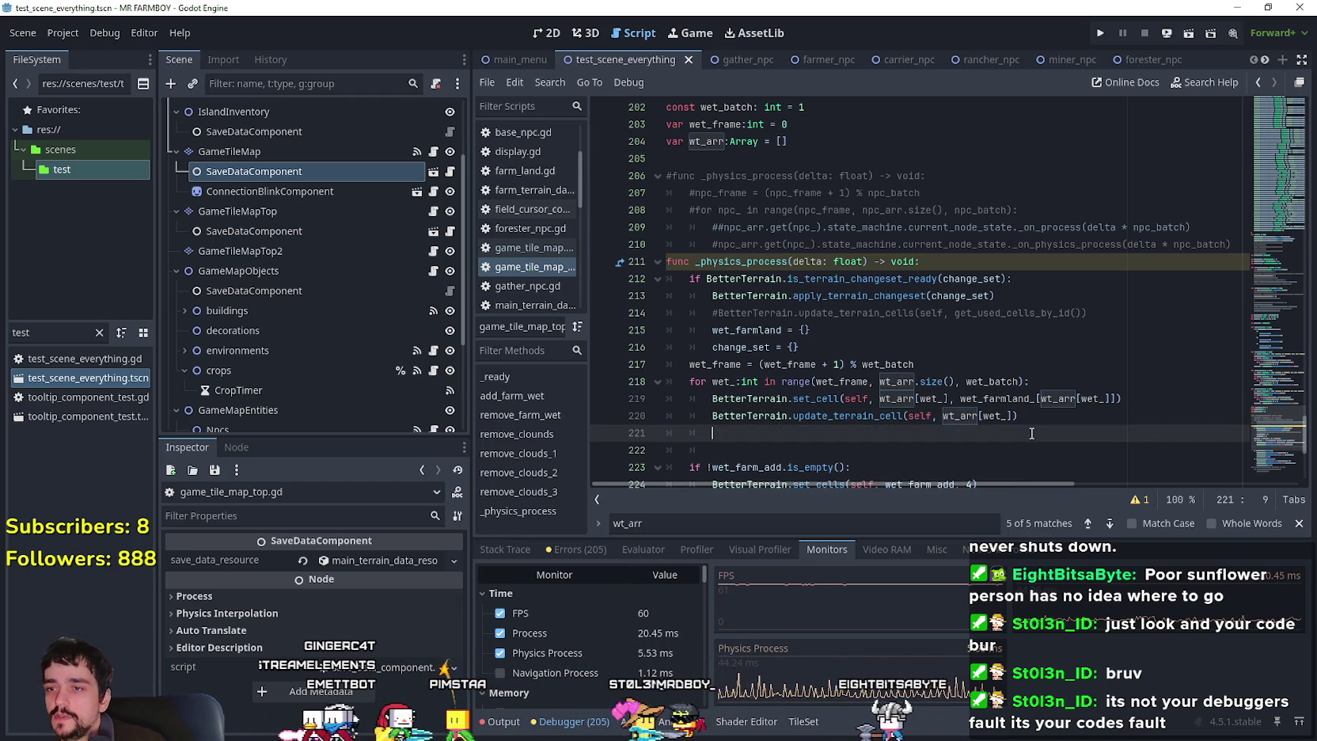
type("wt_arr.er")
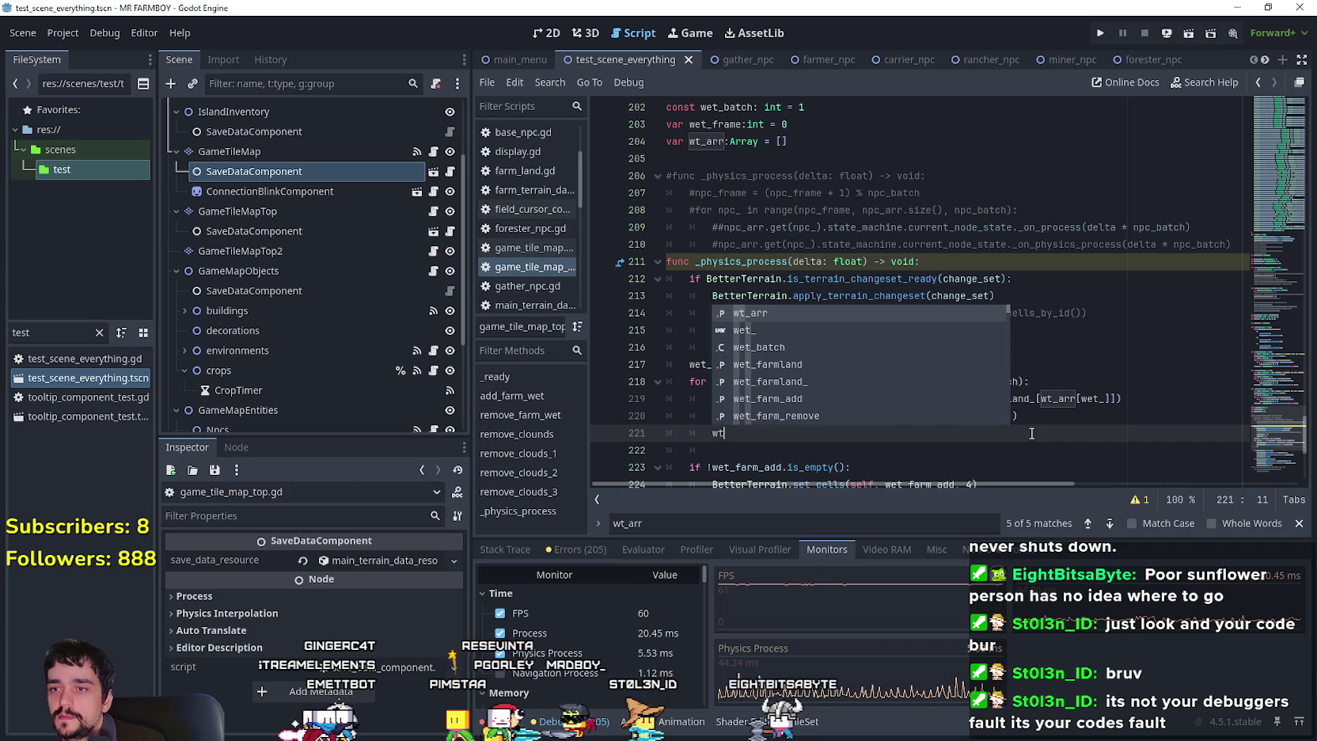
key("Return")
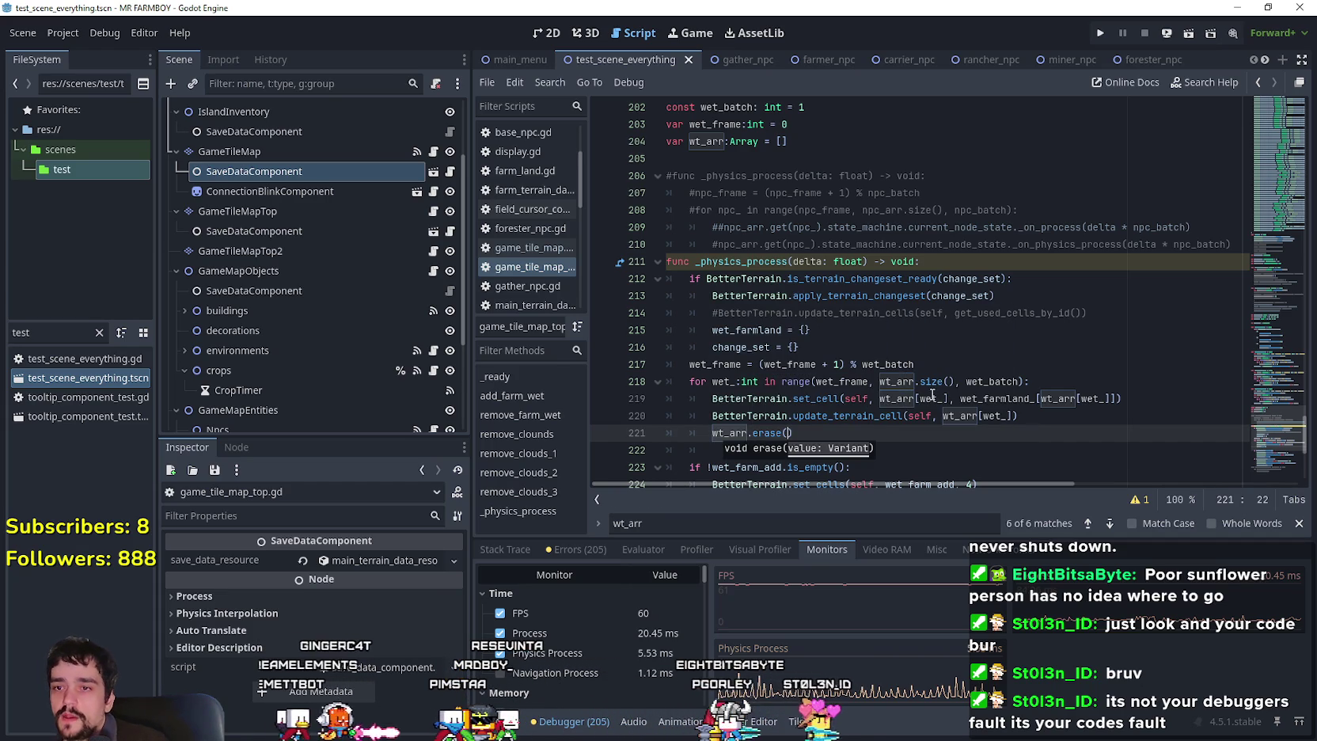
scroll(910, 350, "down", 1)
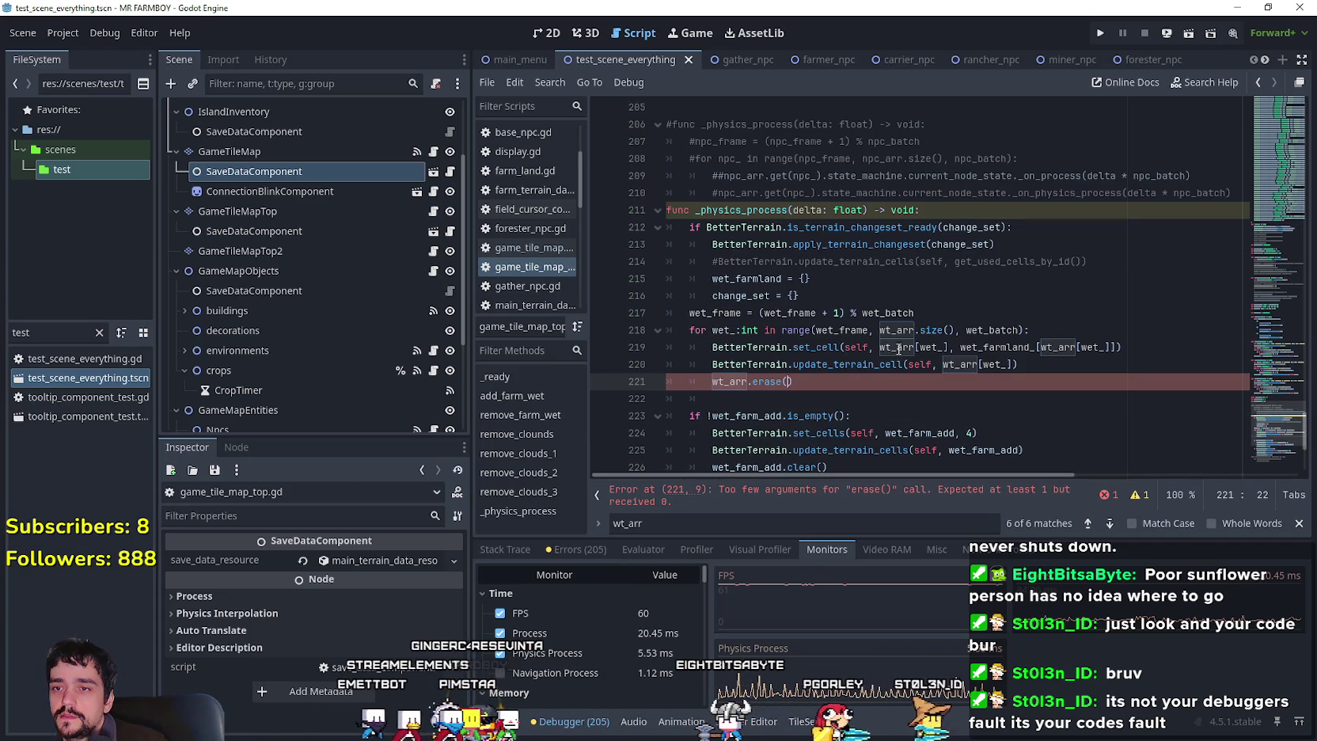
left_click(924, 346)
double_click(928, 346)
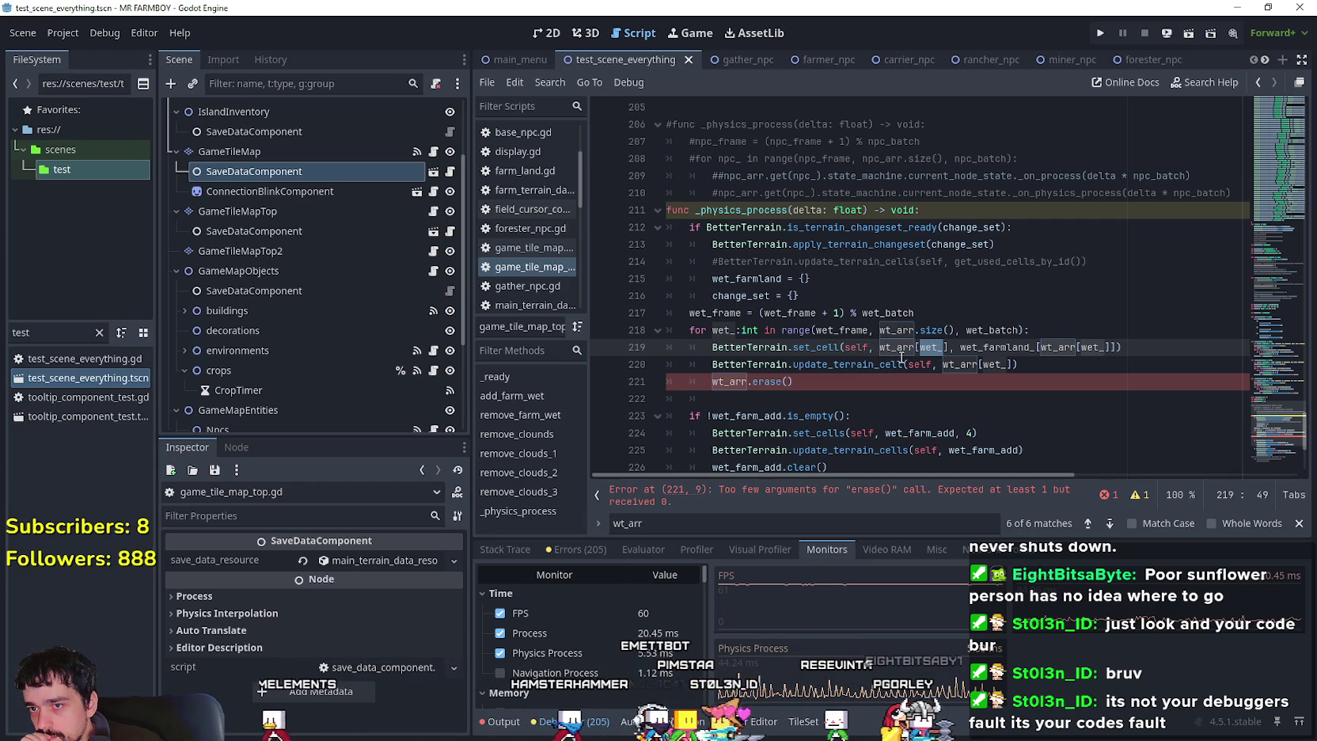
double_click(722, 330)
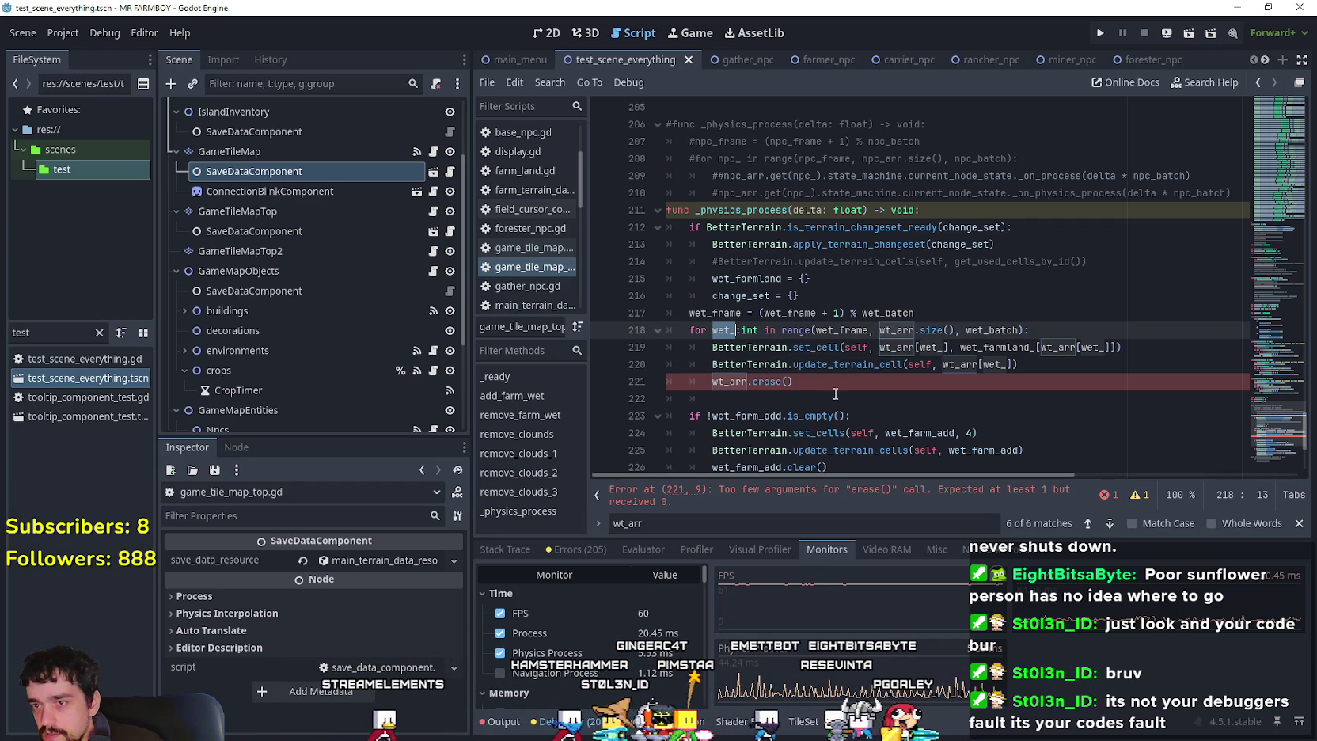
left_click(788, 382)
type("wet_")
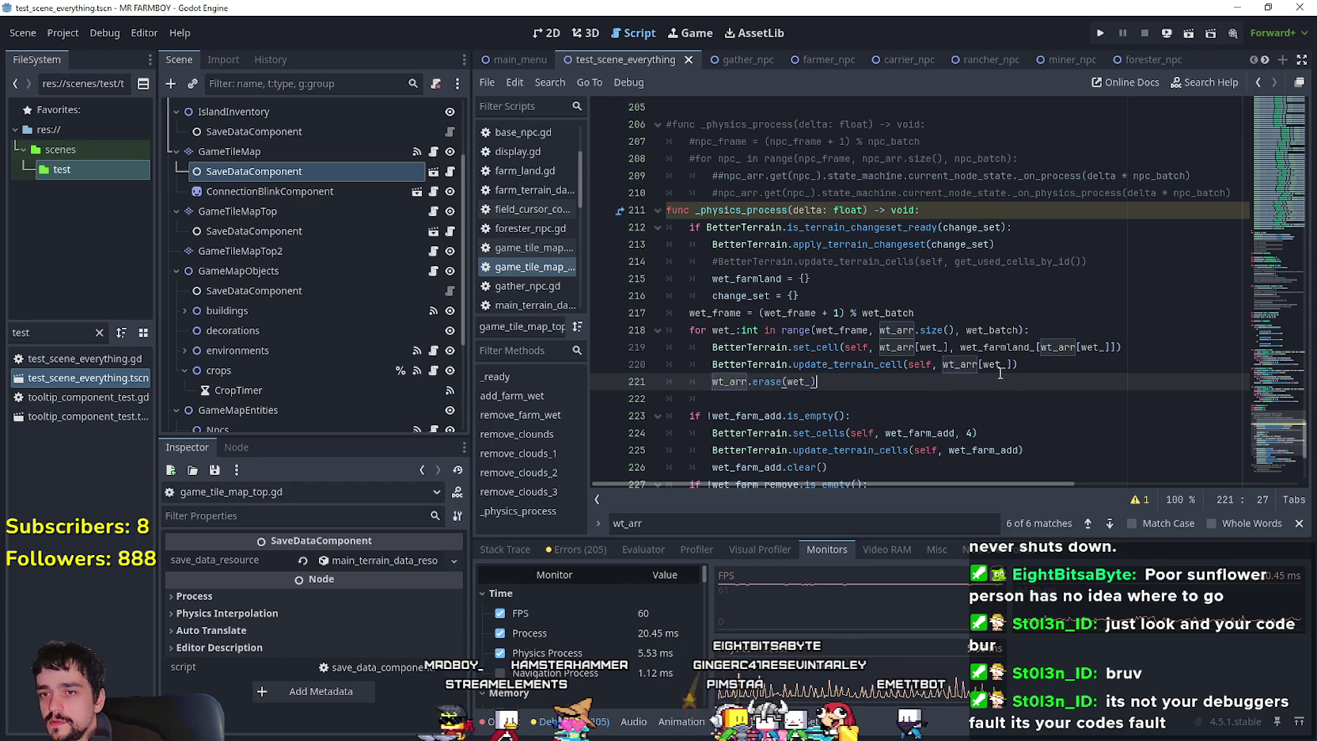
Add wet_farmland_.erase(wt_arr[wet_]) below it, pasting the copied wt_arr[wet_] expression.
left_click_drag(943, 365, 1005, 364)
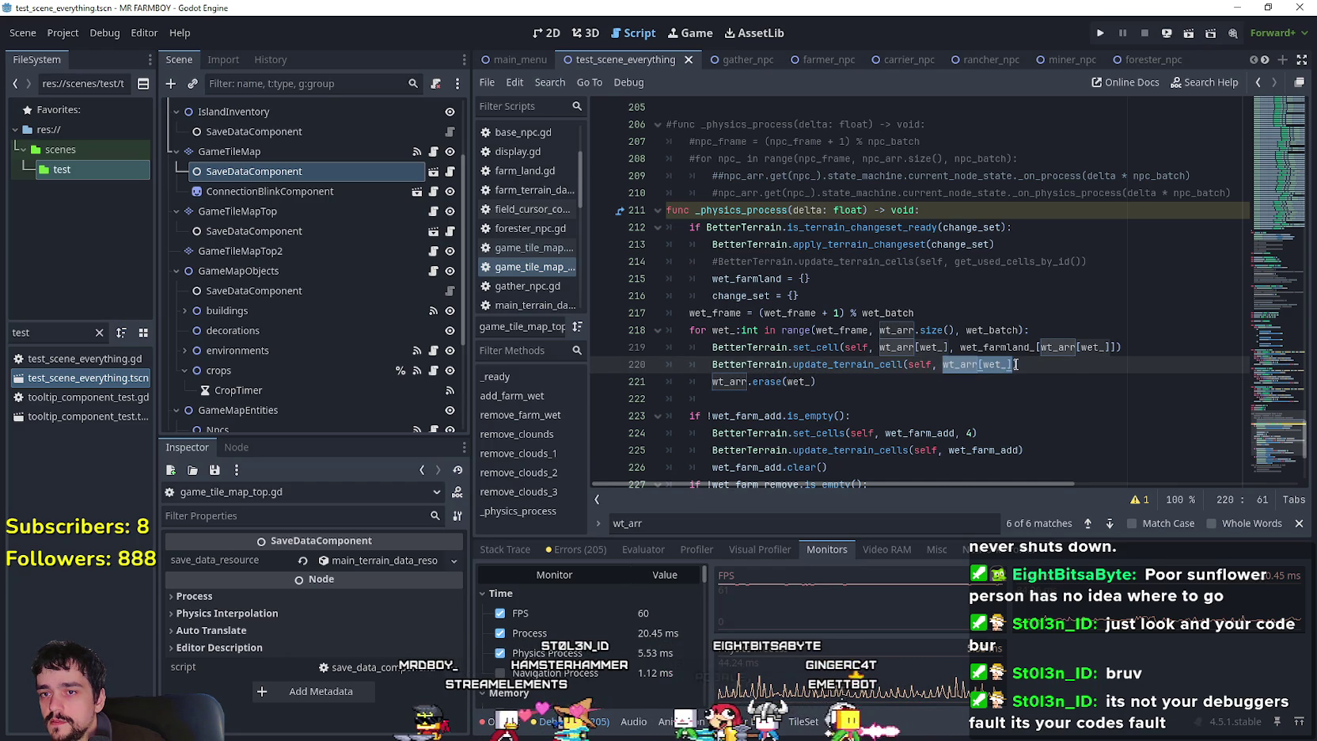
double_click(990, 347)
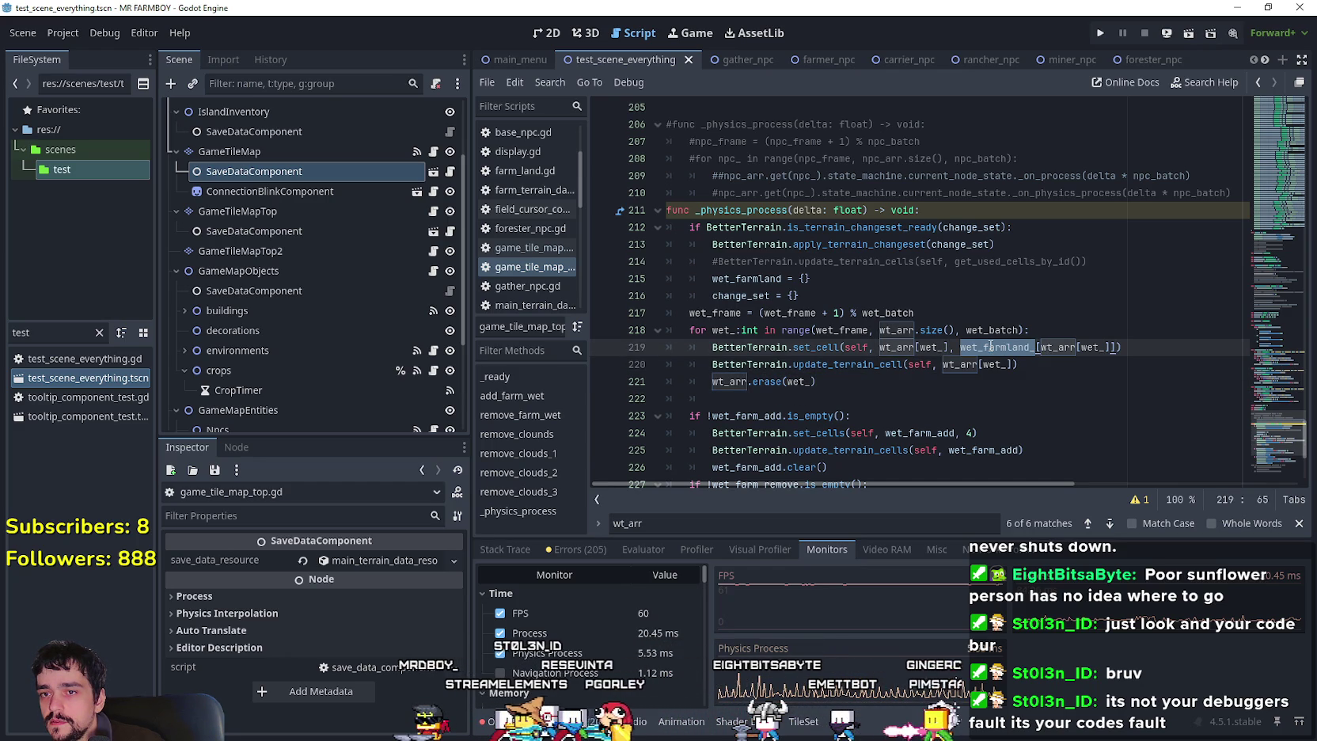
left_click(888, 388)
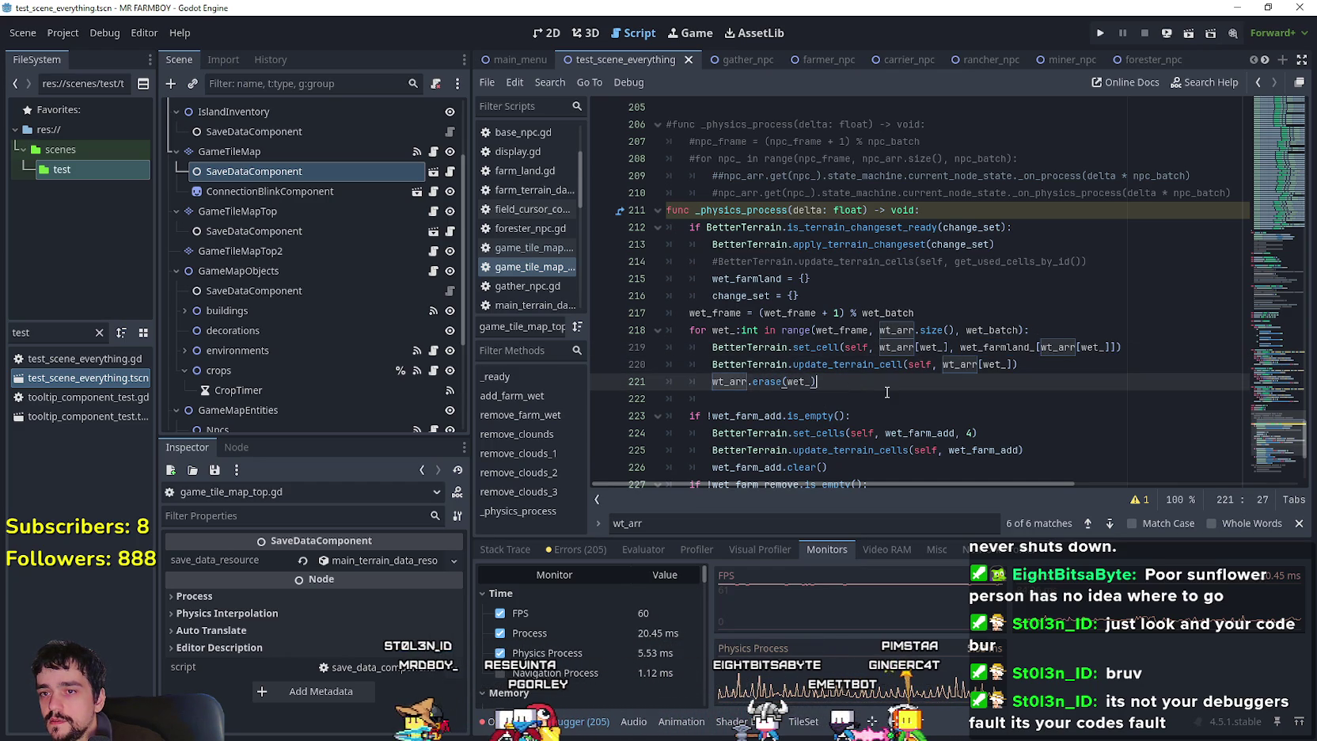
key("Return")
type("wet_farmland_.erase(")
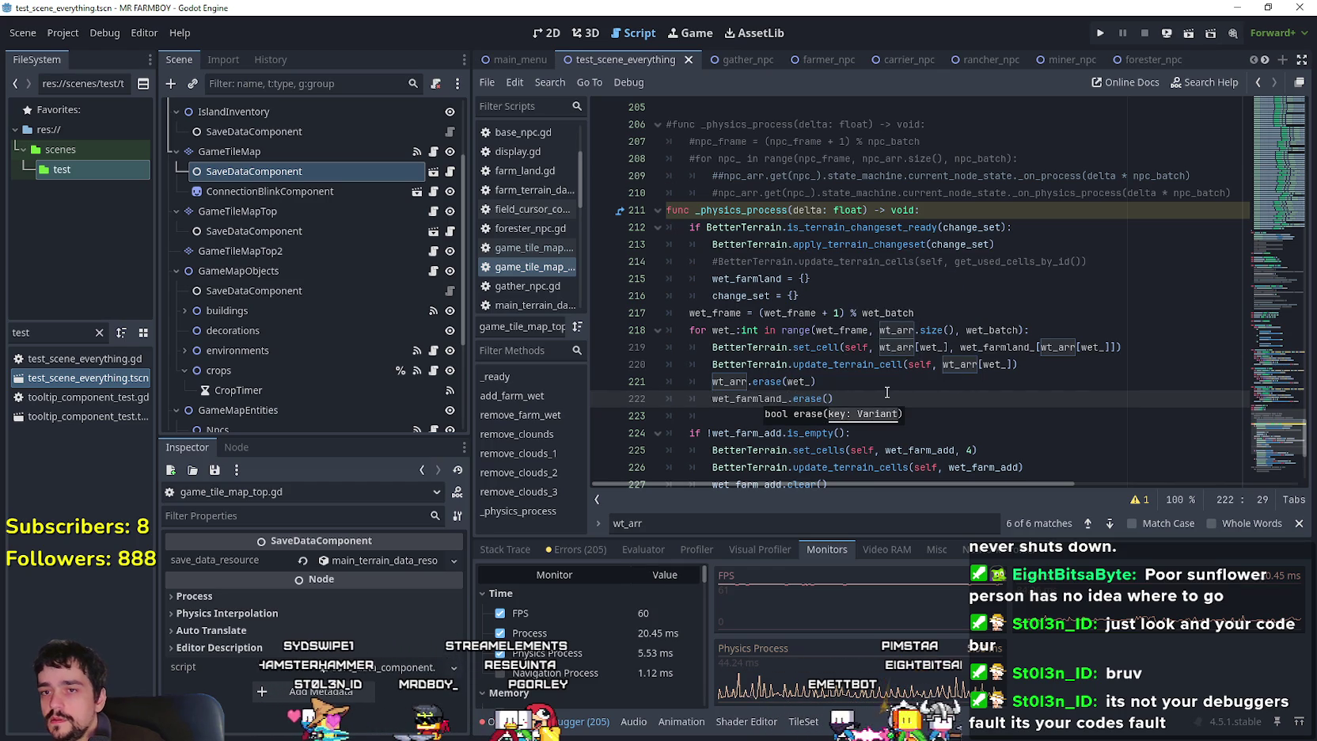
left_click(961, 363)
left_click_drag(943, 363, 1010, 364)
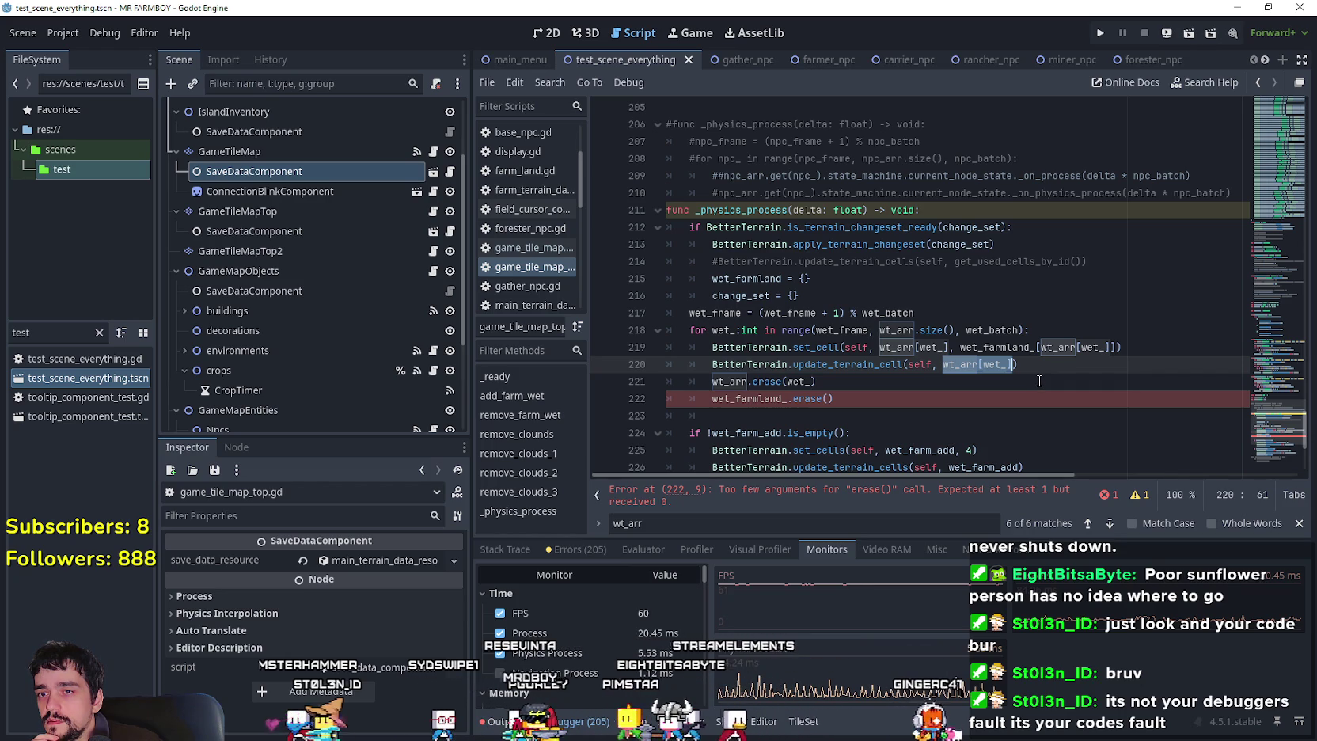
double_click(1056, 347)
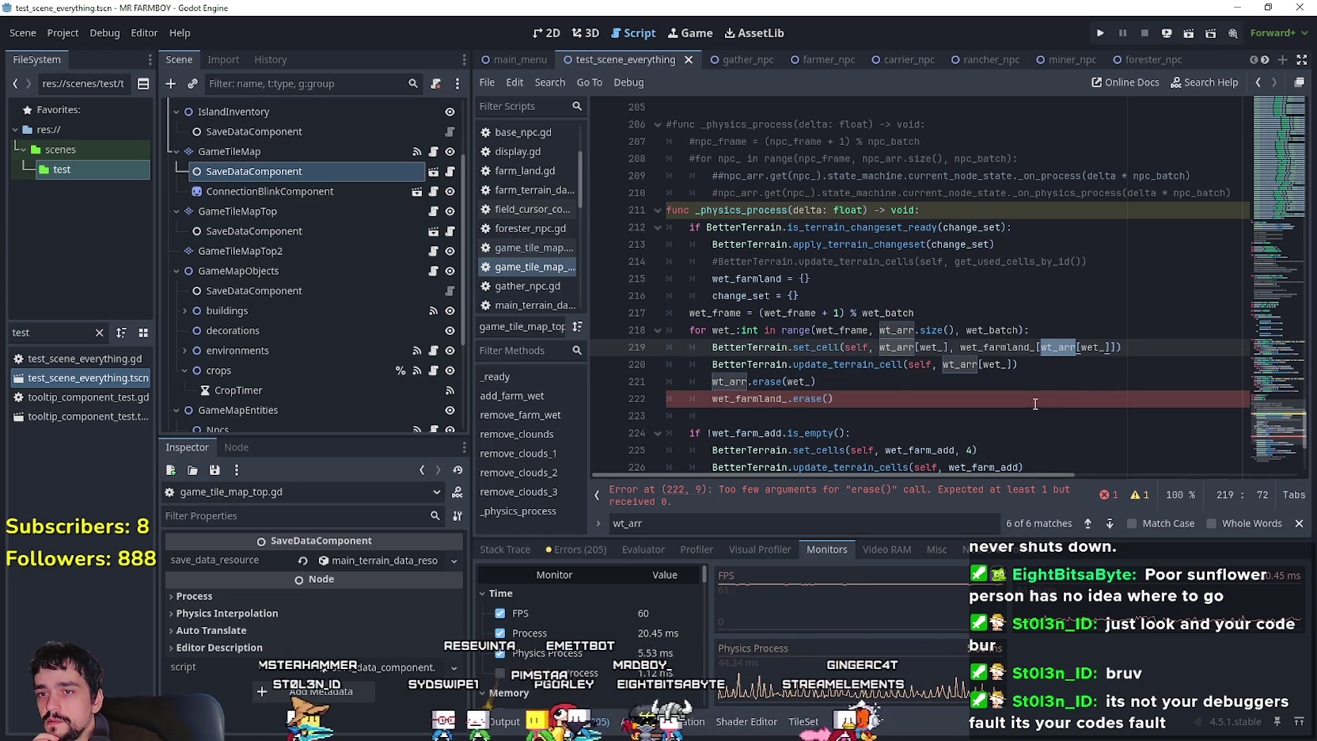
left_click(967, 365)
left_click_drag(944, 365, 1012, 365)
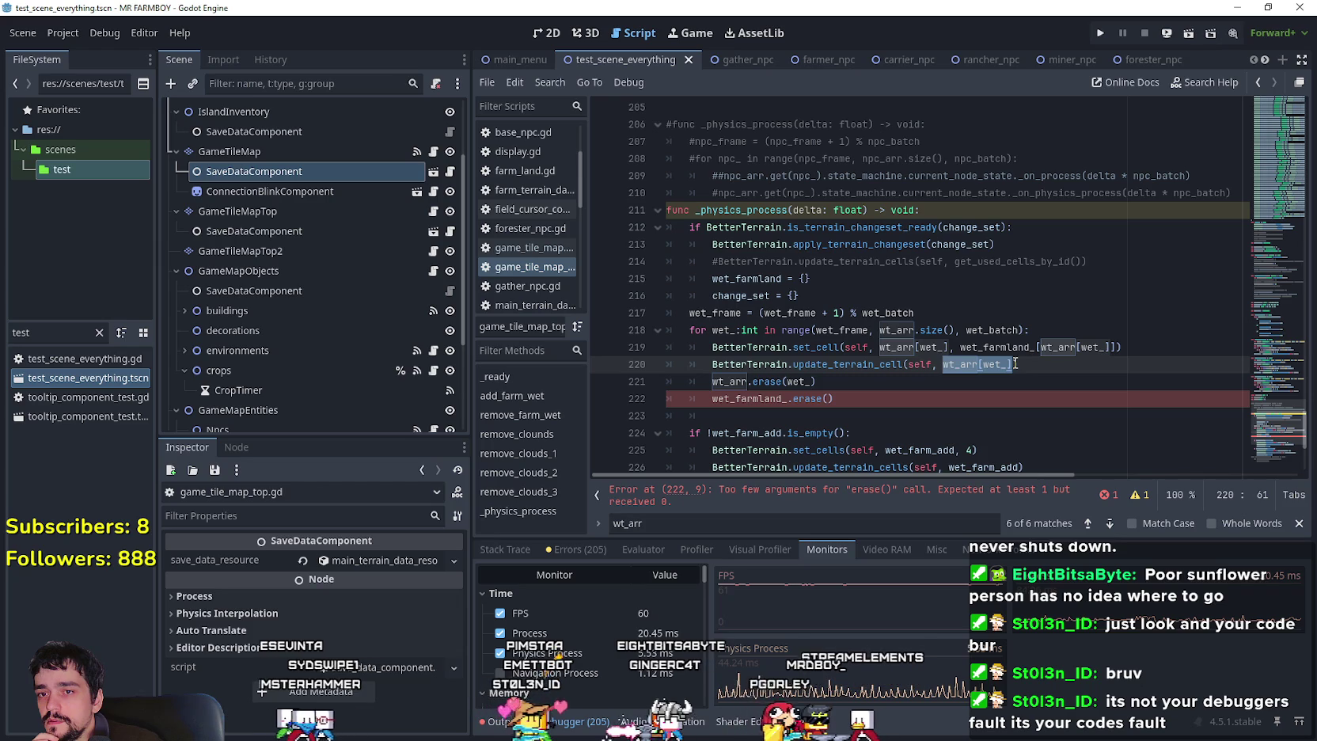
key("ctrl+c")
left_click(827, 398)
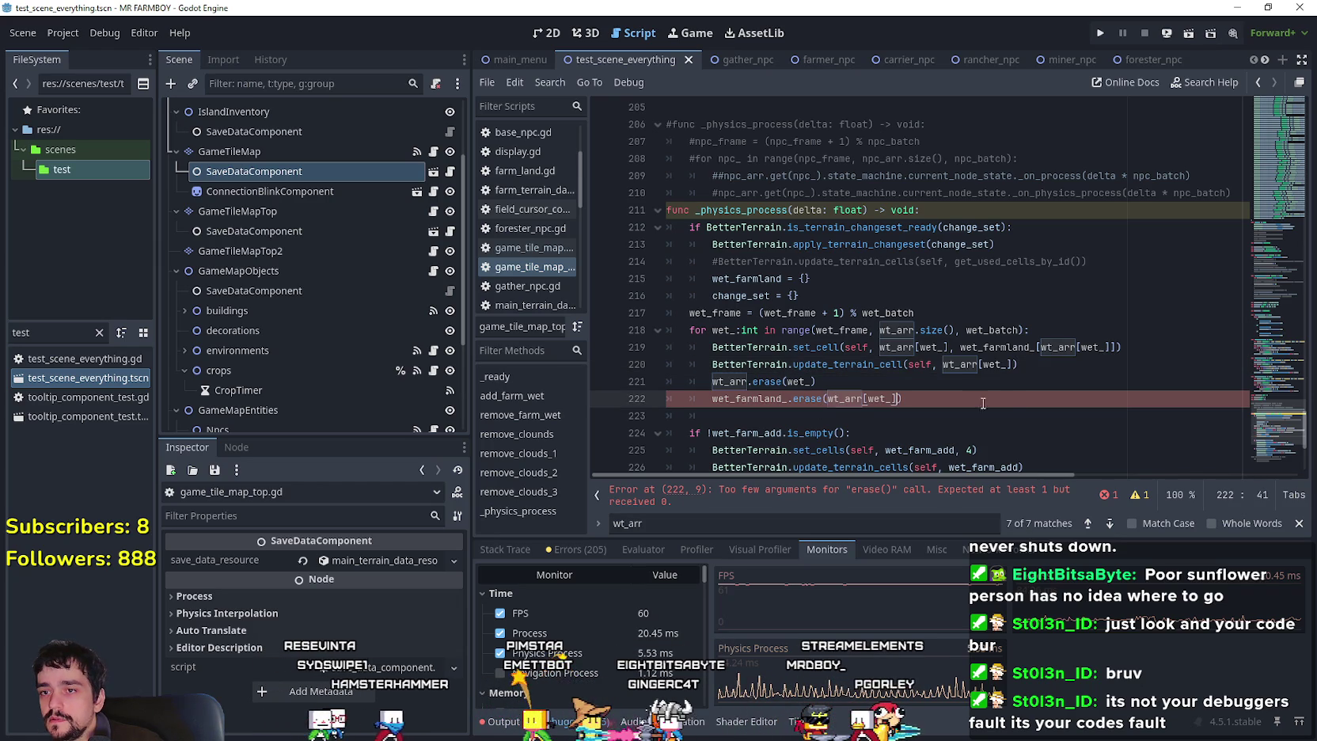
key("ctrl+v")
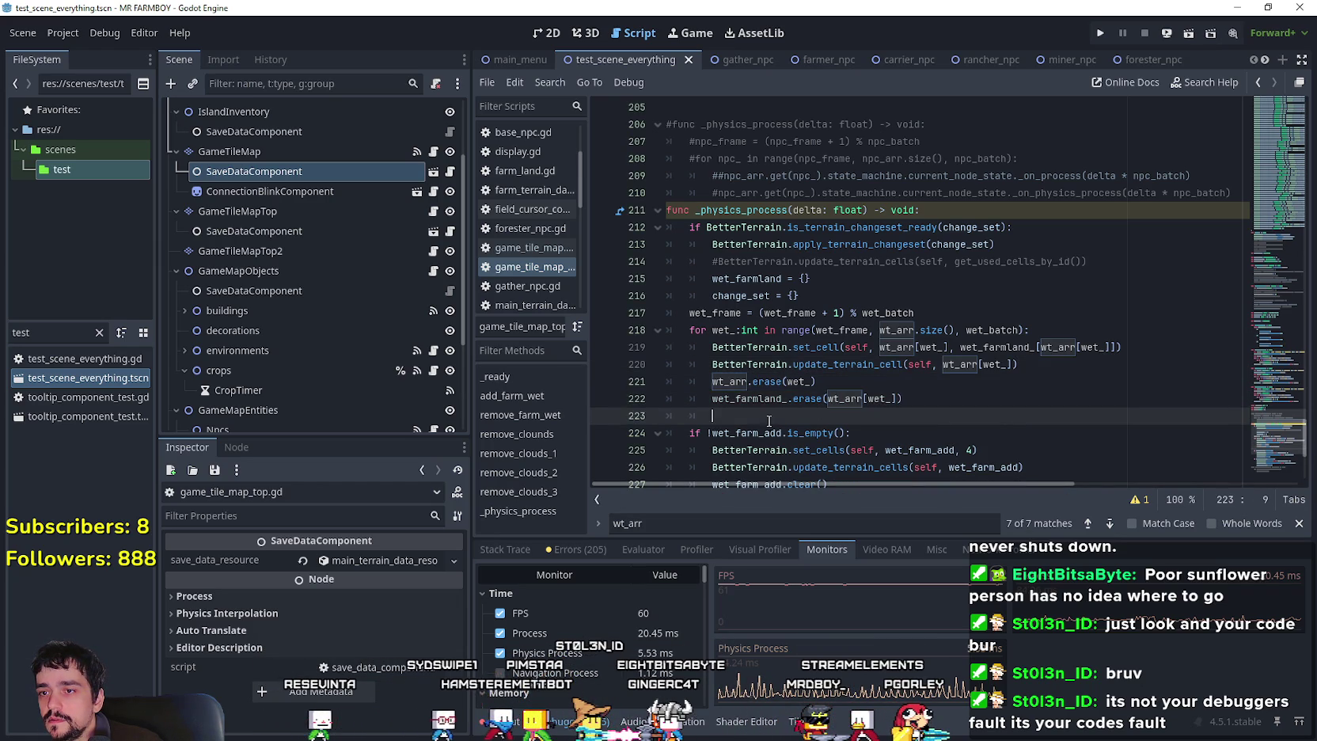
left_click_drag(712, 416, 659, 412)
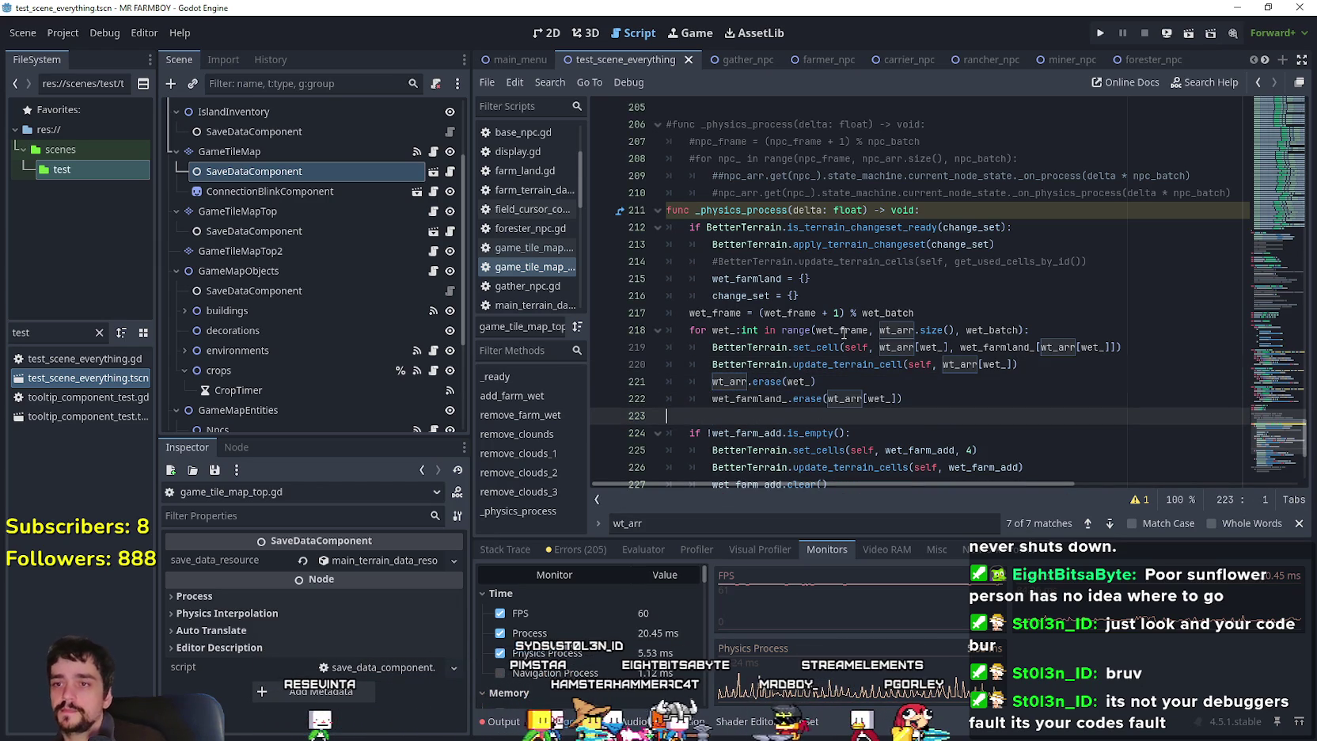
scroll(815, 396, "down", 1)
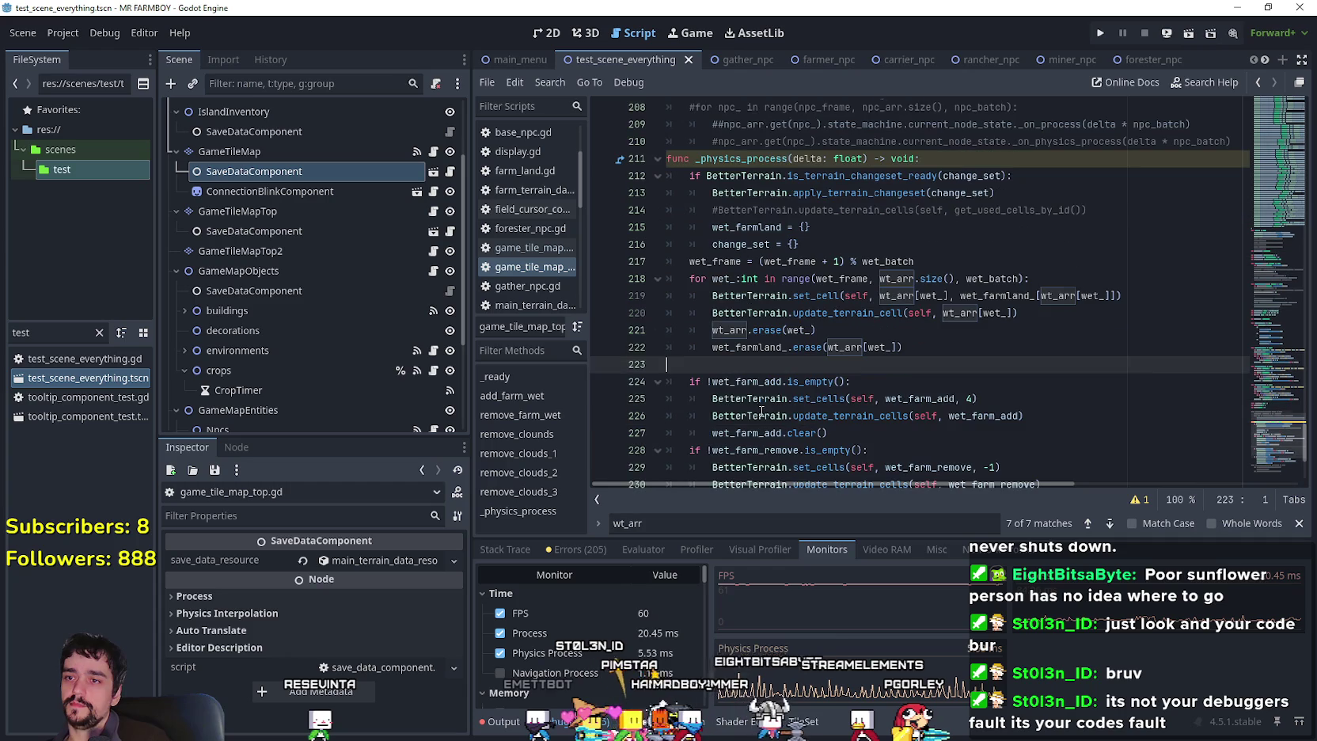
Comment out the wet_farm_add and wet_farm_remove blocks with Ctrl+K.
left_click(823, 243)
key("Return")
key("BackSpace")
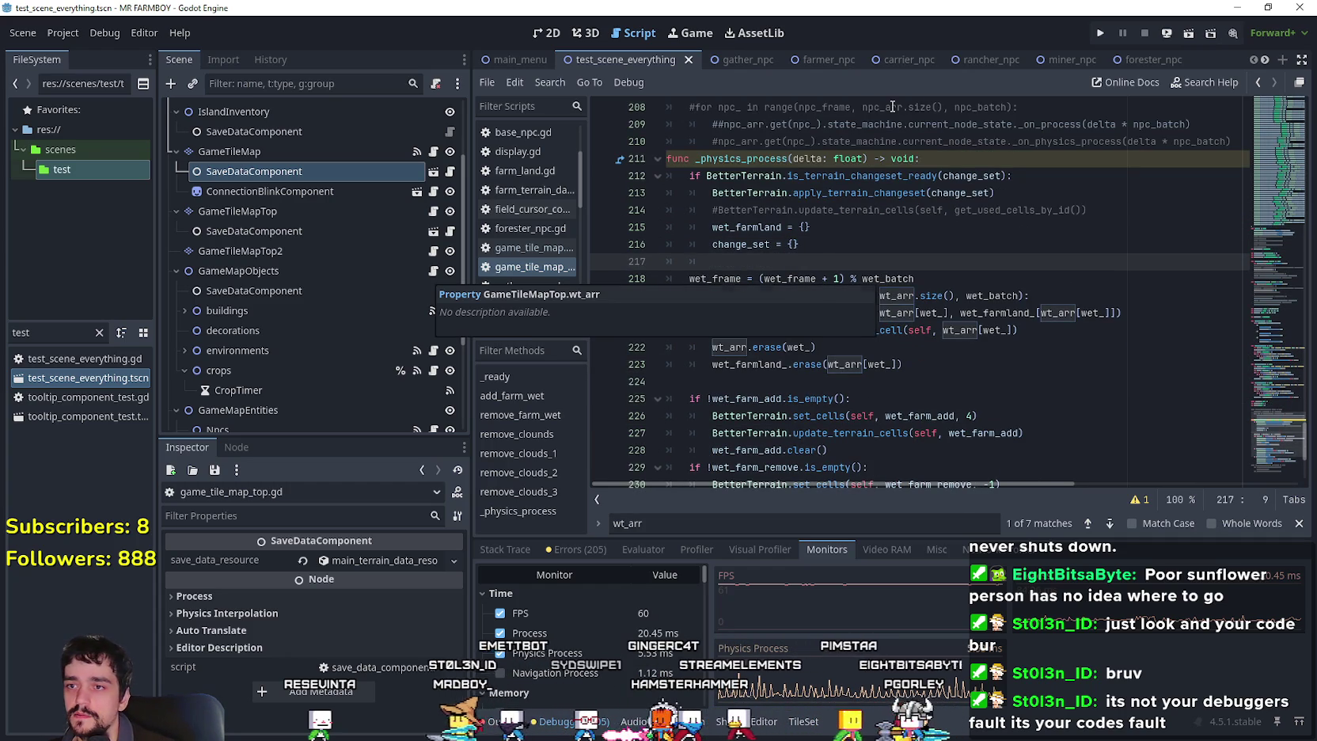
scroll(950, 301, "down", 4)
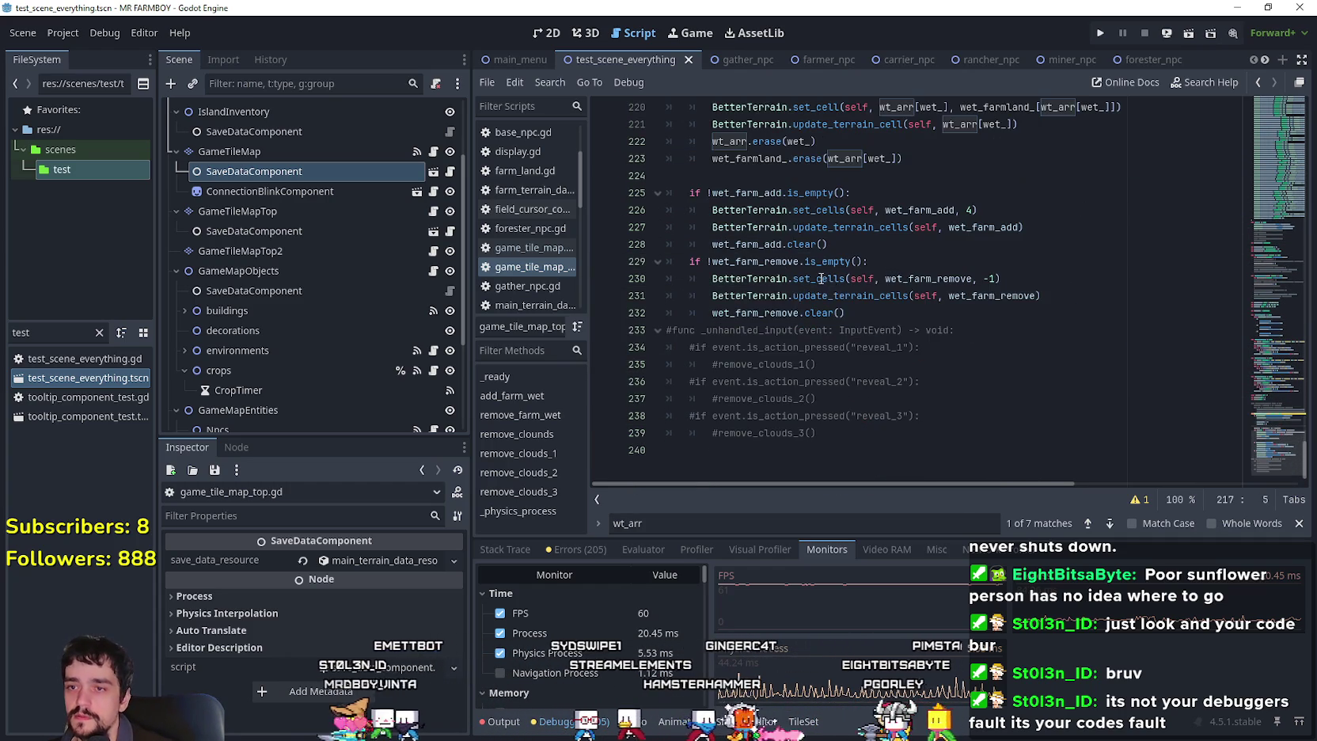
left_click(963, 314)
left_click_drag(962, 314, 668, 193)
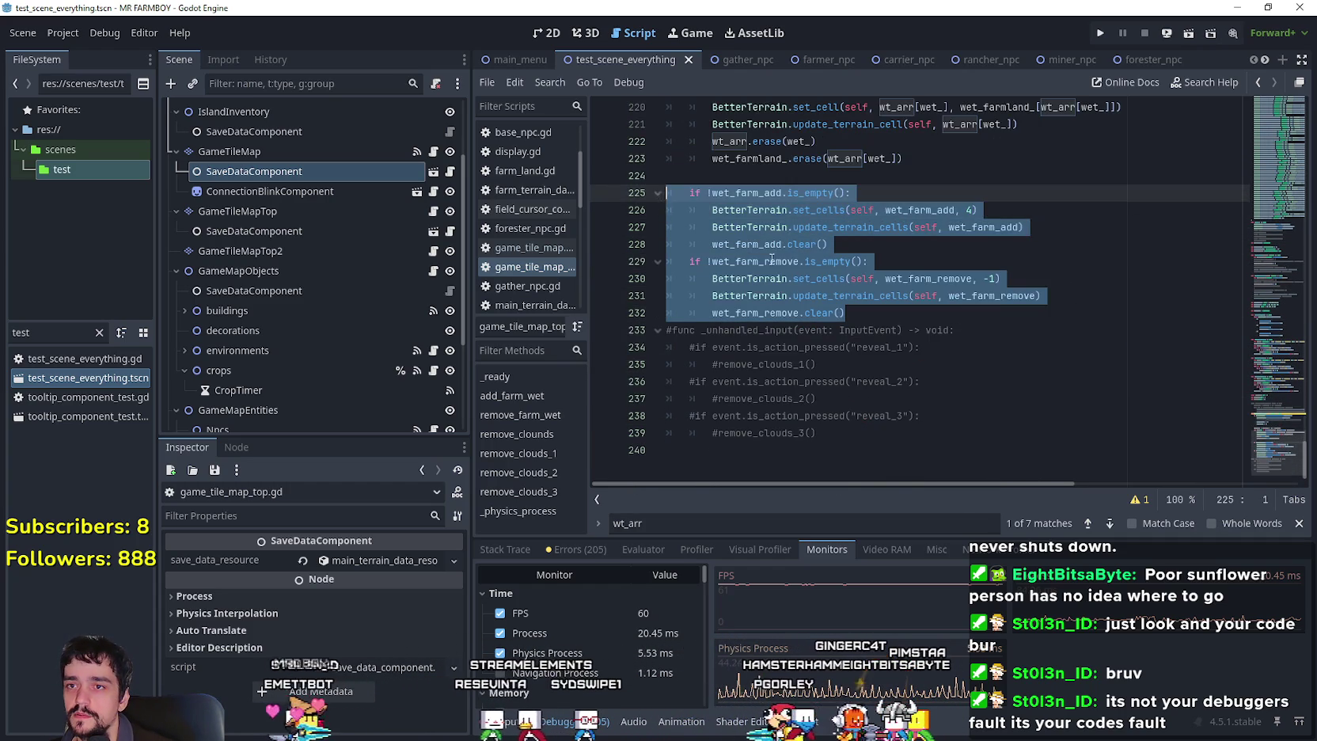
key("ctrl+k")
Add print(wt_arr) after the batch loop, save, and run the game.
scroll(807, 277, "up", 2)
left_click(806, 274)
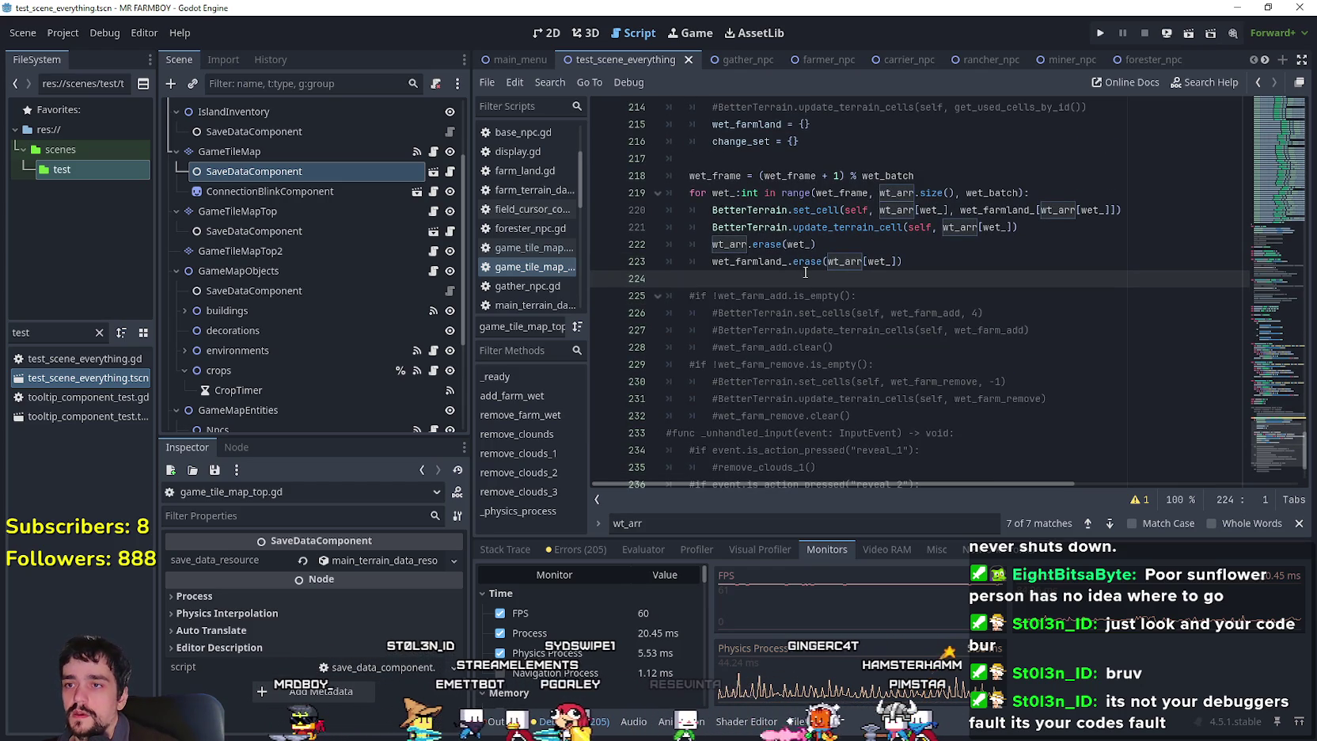
left_click(924, 268)
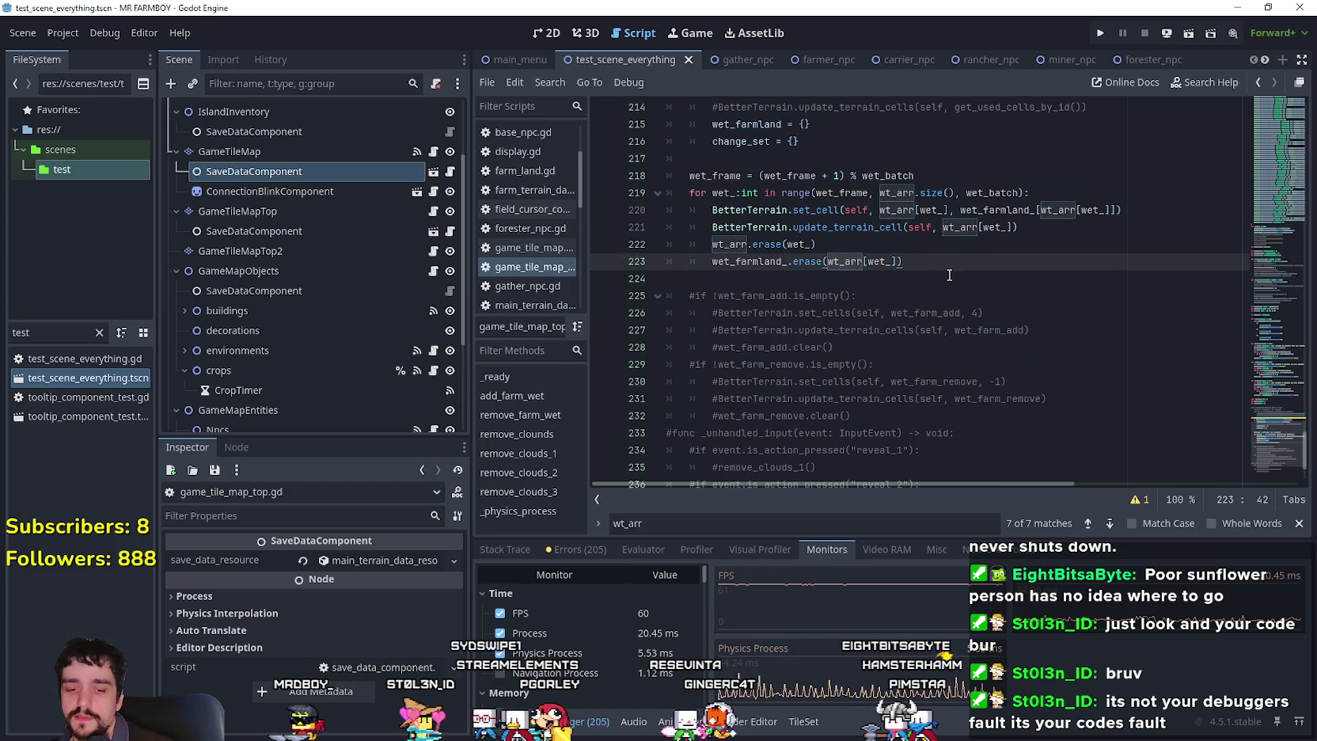
key("Return")
type("rint(")
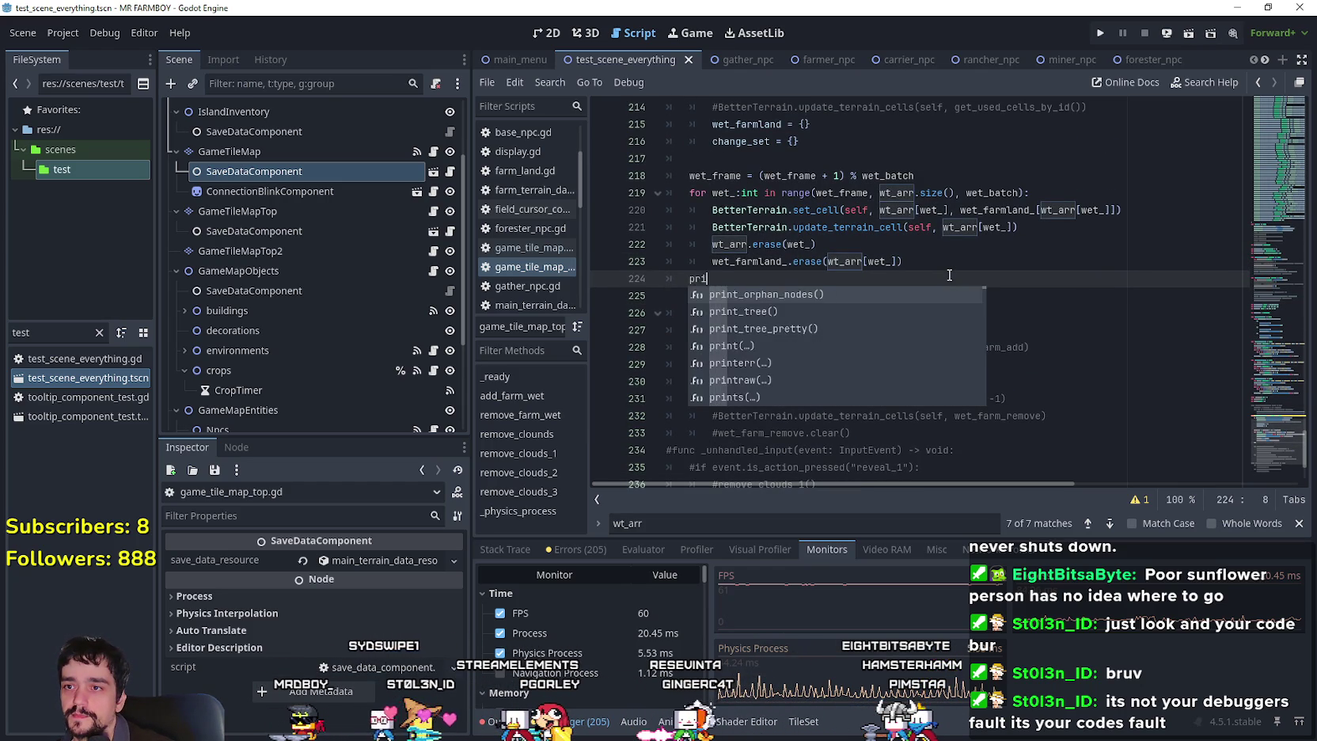
double_click(894, 193)
key("ctrl+c")
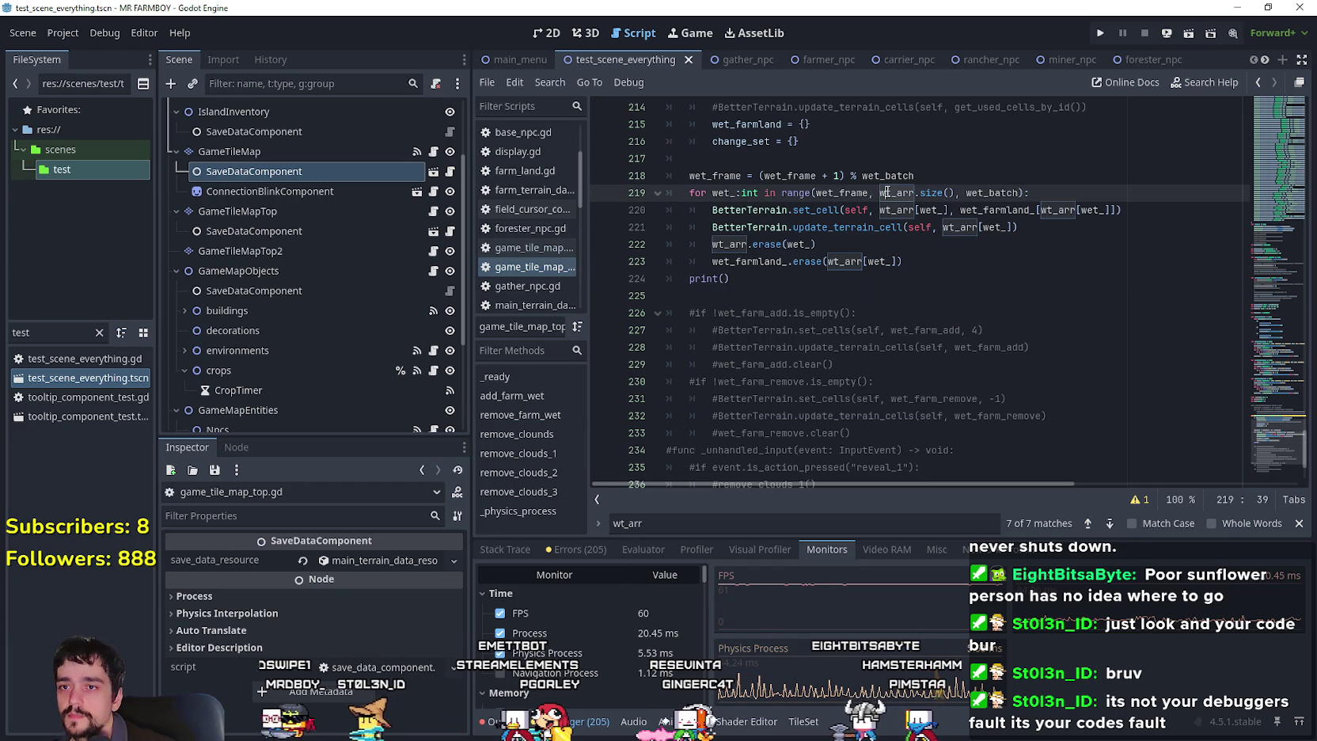
left_click(723, 279)
key("ctrl+v")
key("ctrl+s")
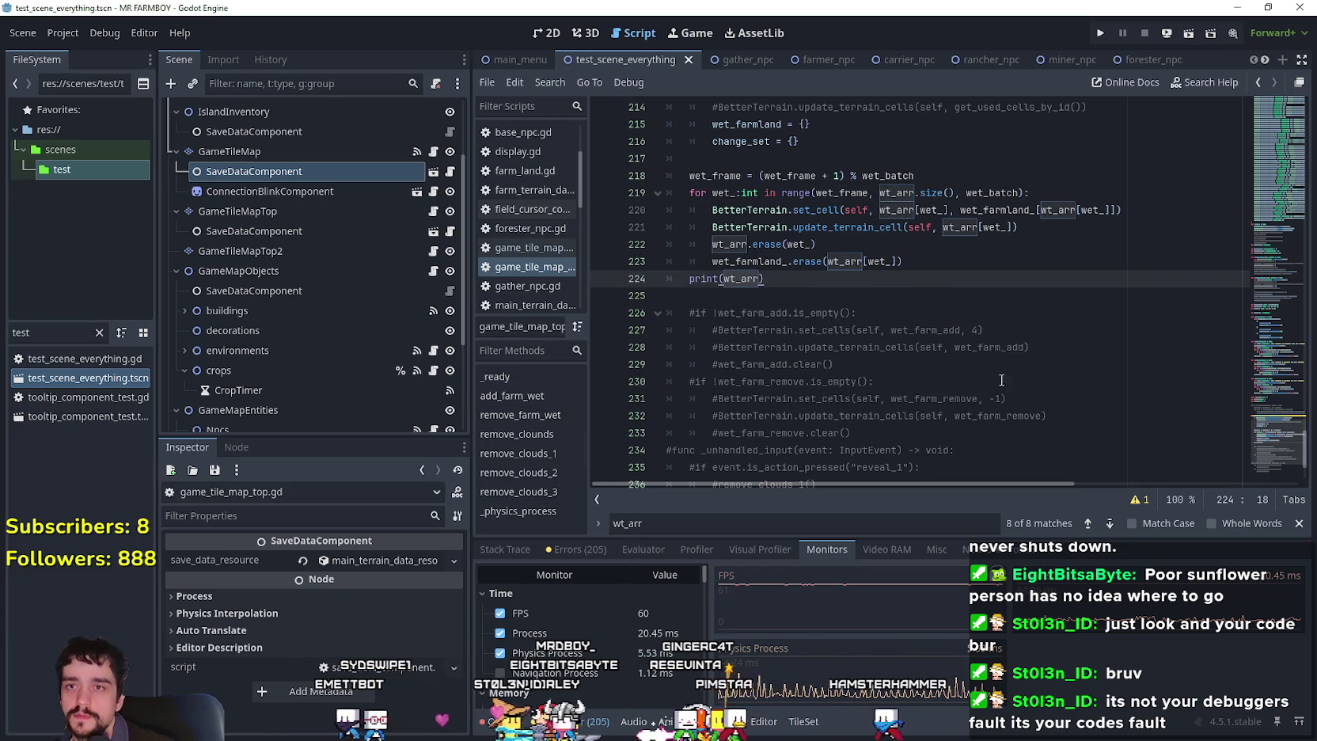
left_click(1100, 33)
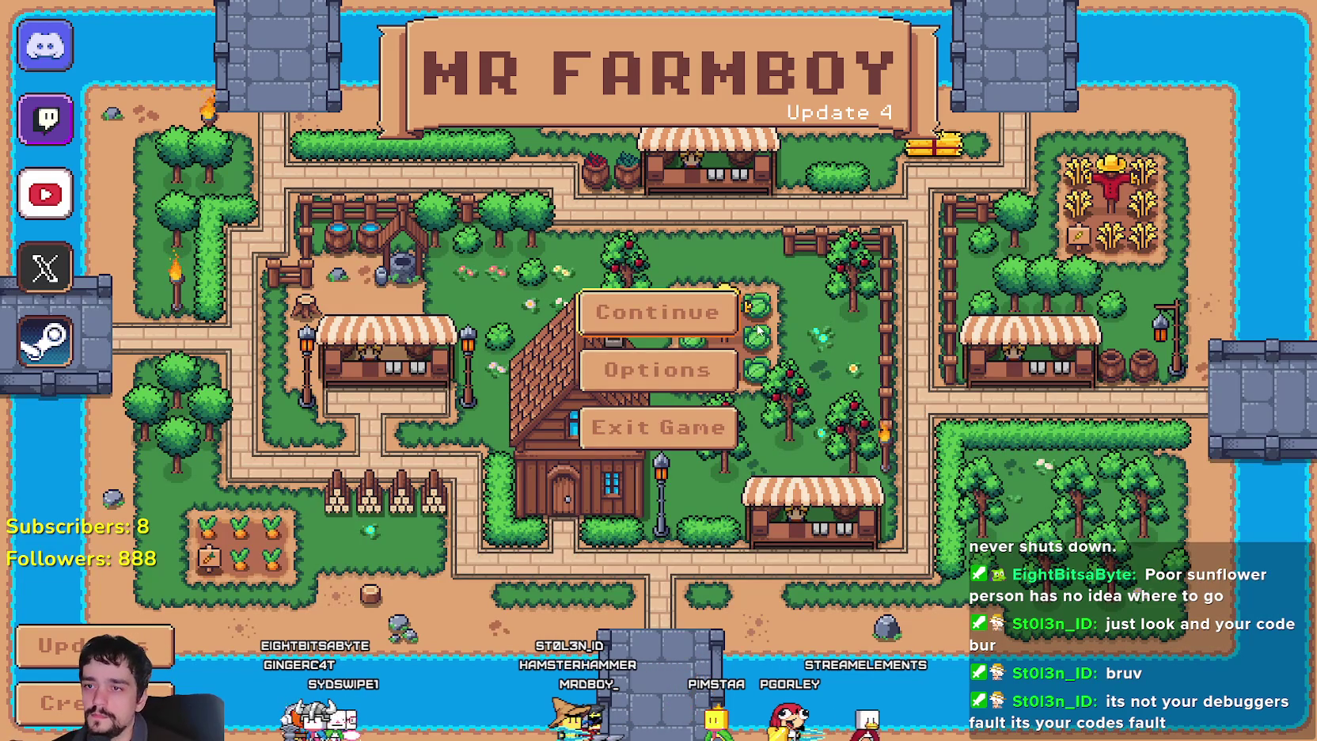
Load Save 2 via Continue, look around the farm, then return to the script editor.
left_click(696, 315)
left_click(688, 349)
left_click(538, 362)
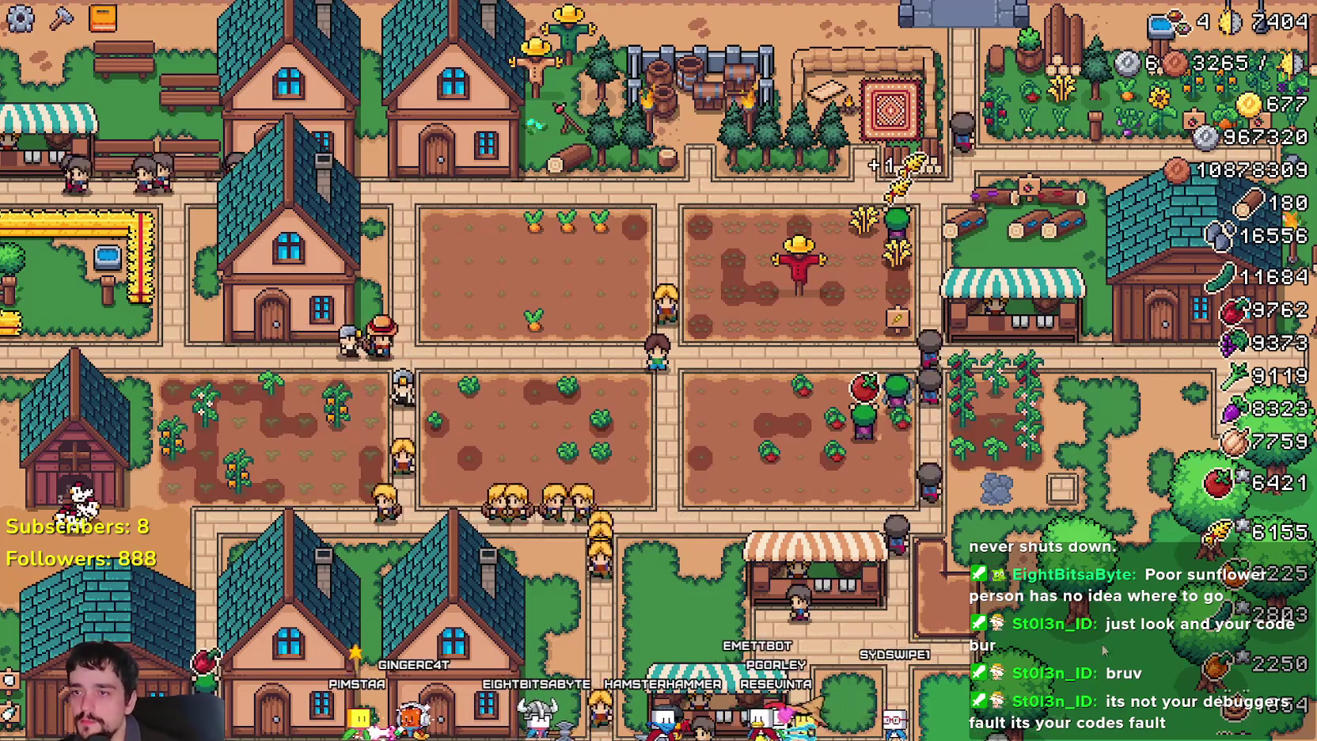
scroll(633, 404, "up", 2)
scroll(633, 404, "up", 1)
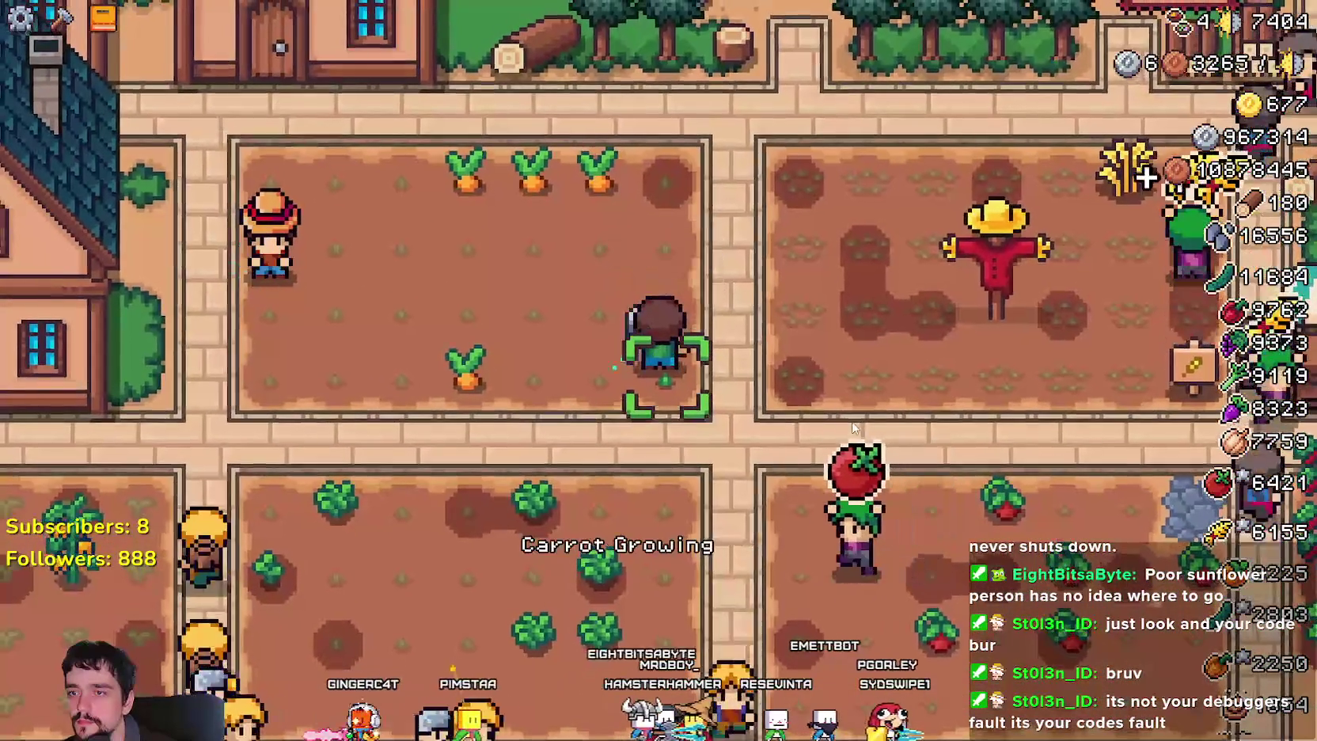
scroll(853, 428, "down", 2)
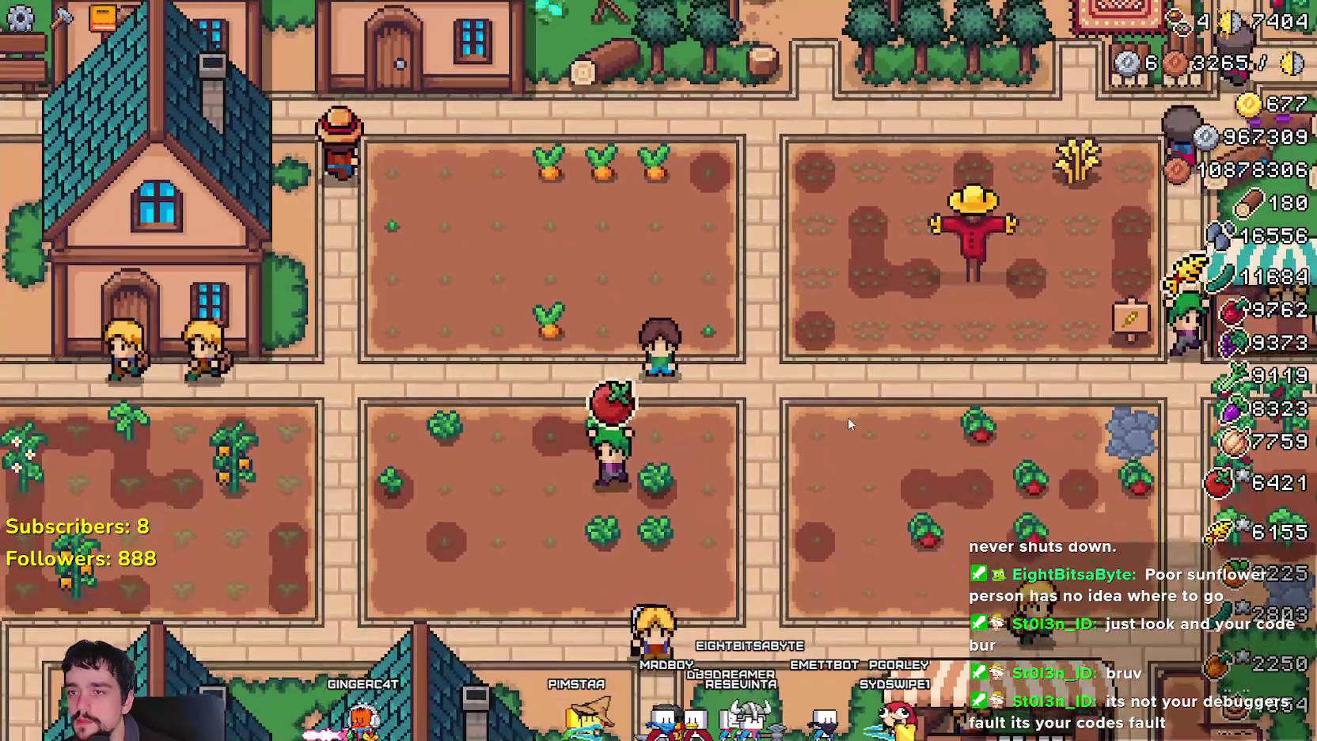
scroll(879, 429, "down", 2)
scroll(879, 429, "up", 2)
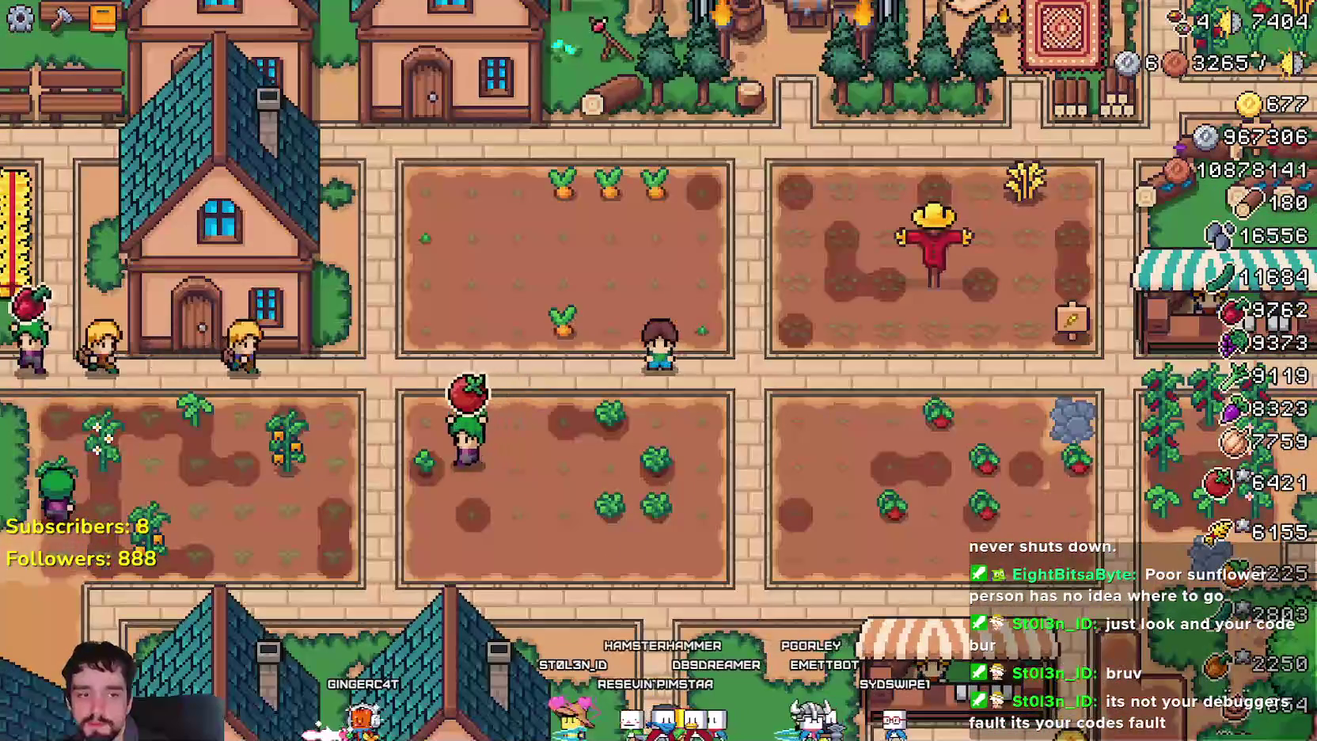
key("alt+Tab")
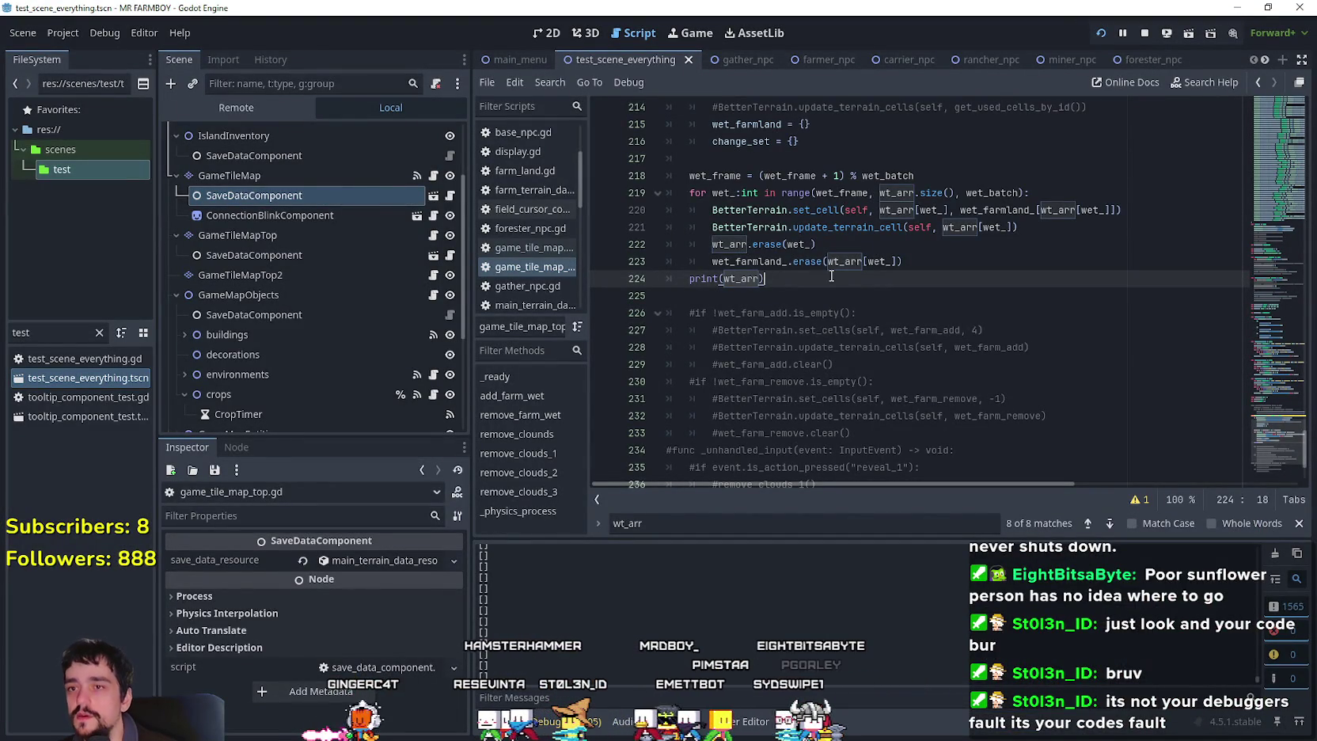
left_click(1145, 32)
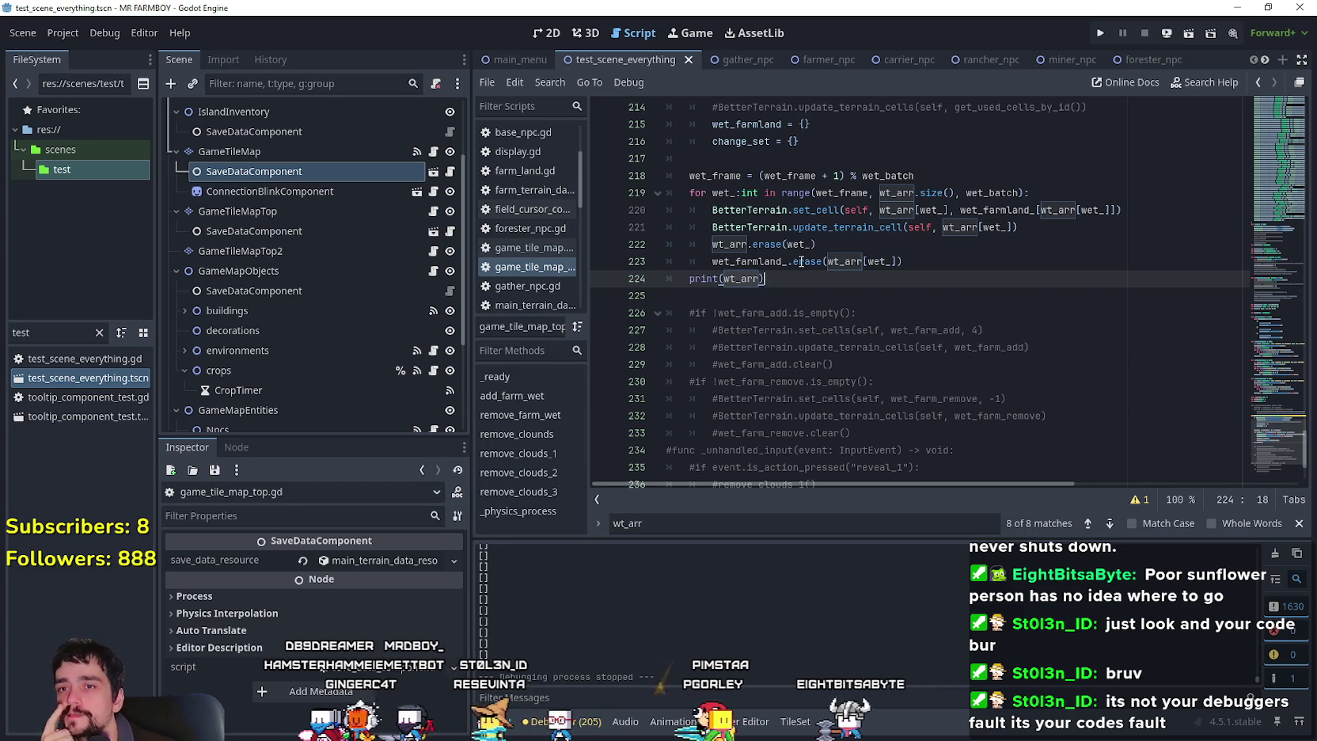
mouse_move(802, 261)
scroll(795, 226, "up", 1)
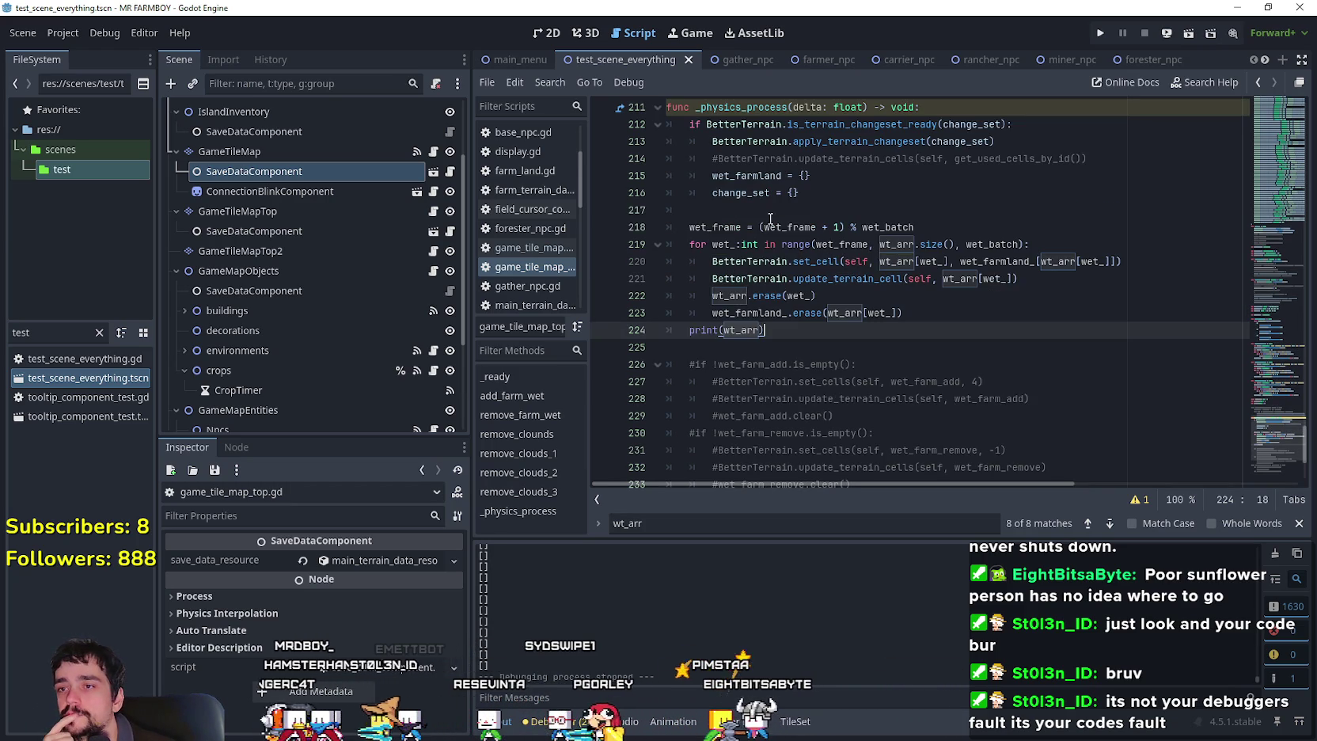
left_click_drag(845, 227, 1001, 226)
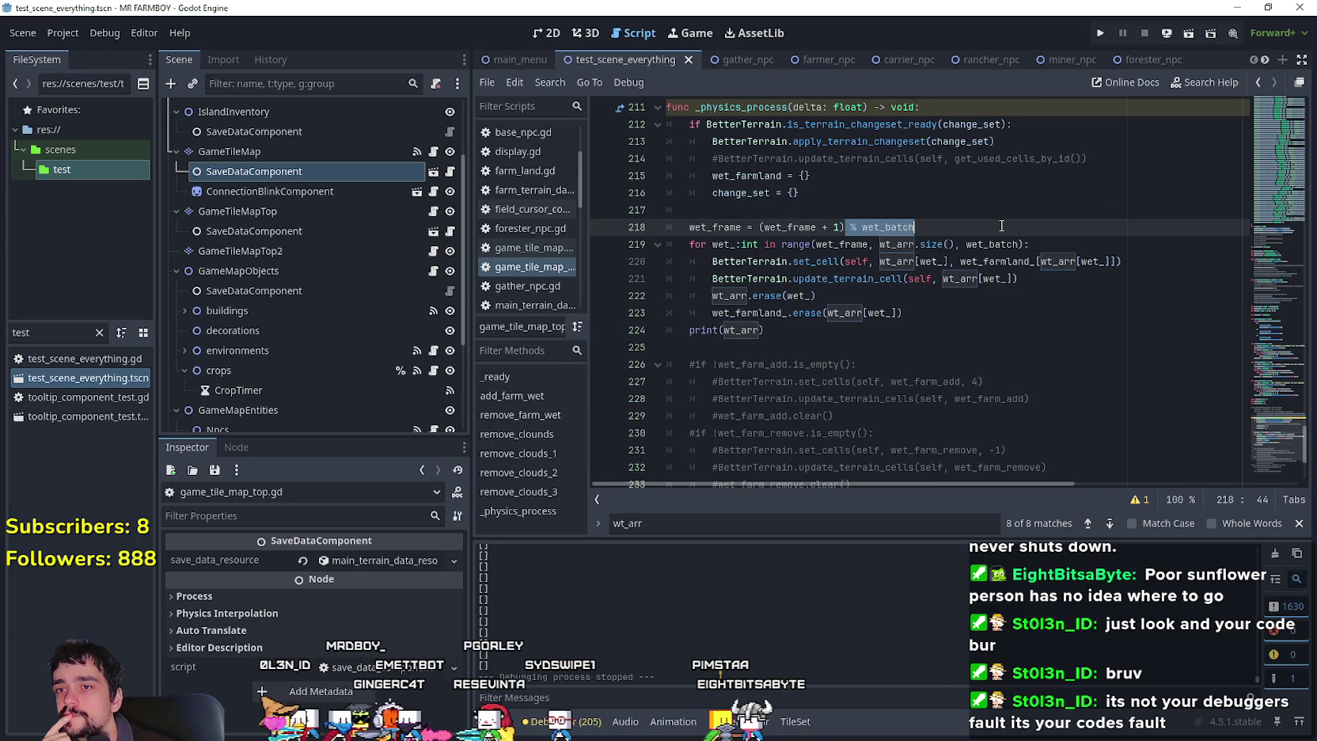
left_click_drag(745, 223, 668, 227)
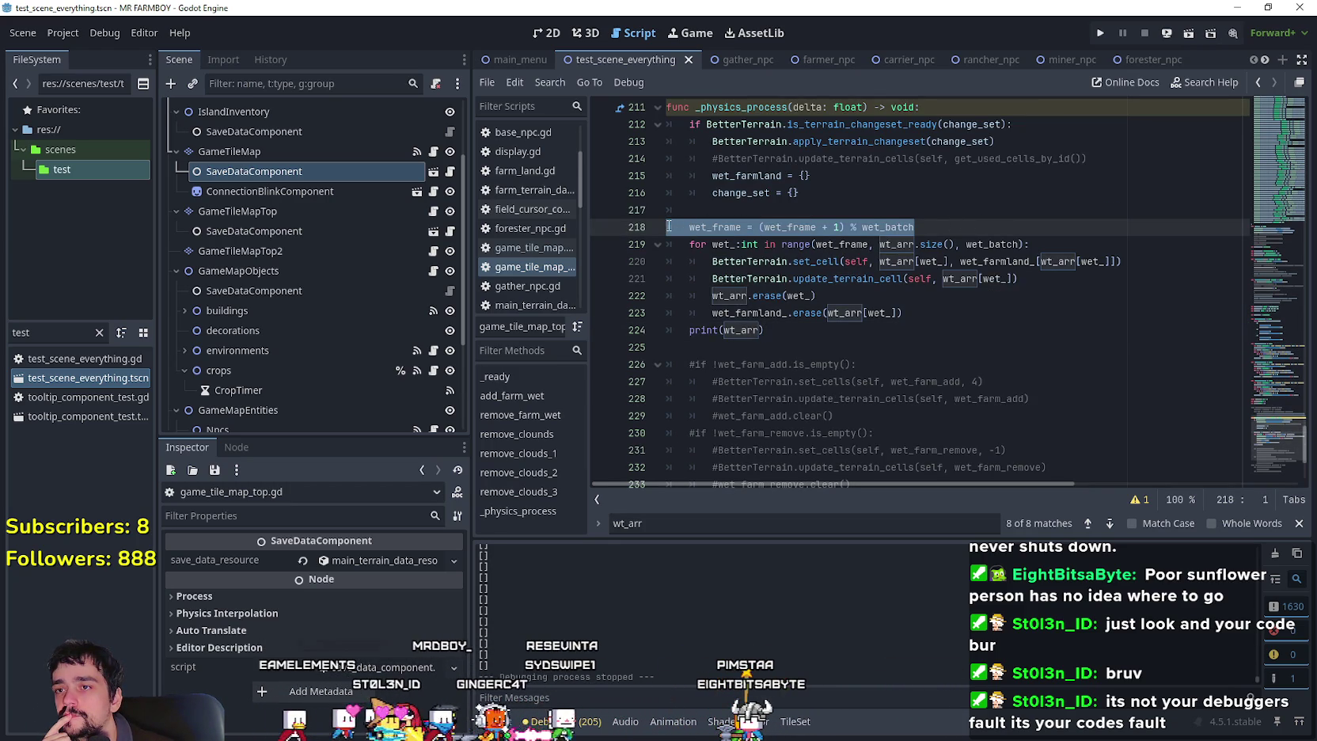
scroll(890, 360, "up", 2)
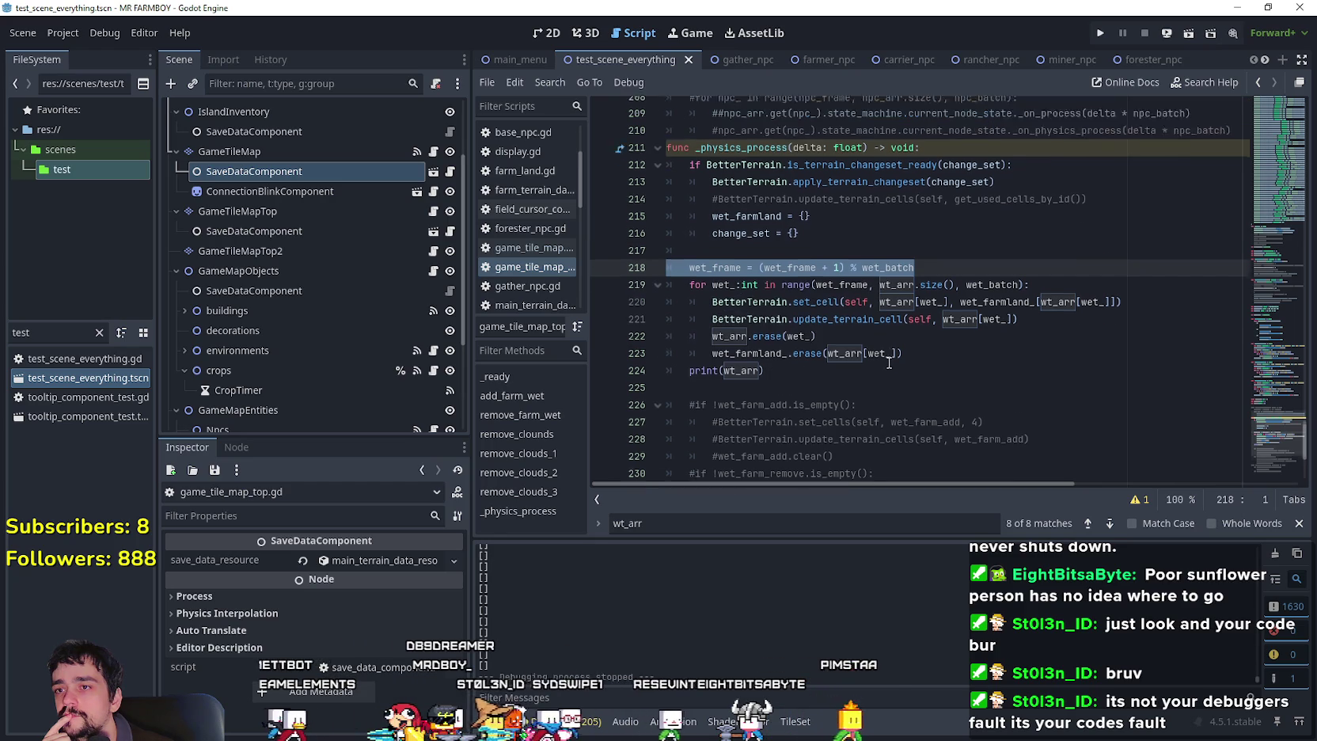
scroll(883, 337, "up", 1)
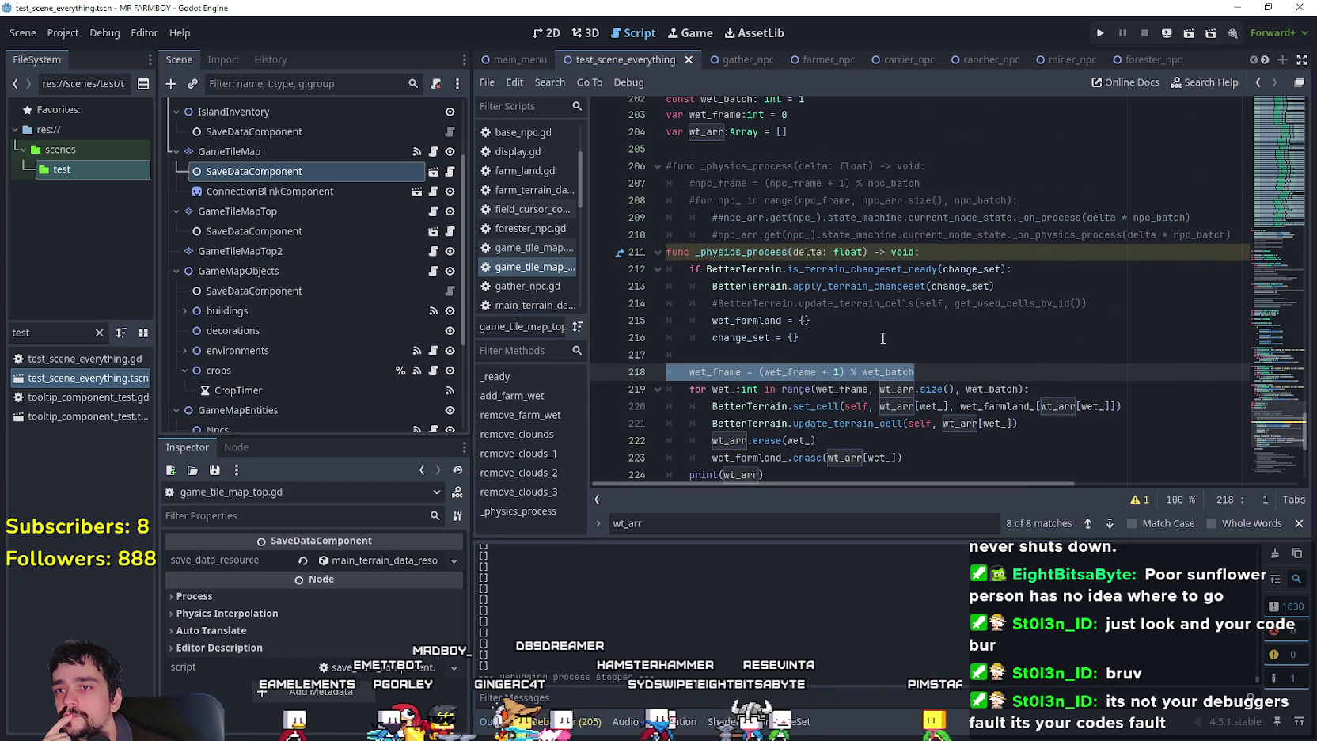
scroll(883, 337, "up", 1)
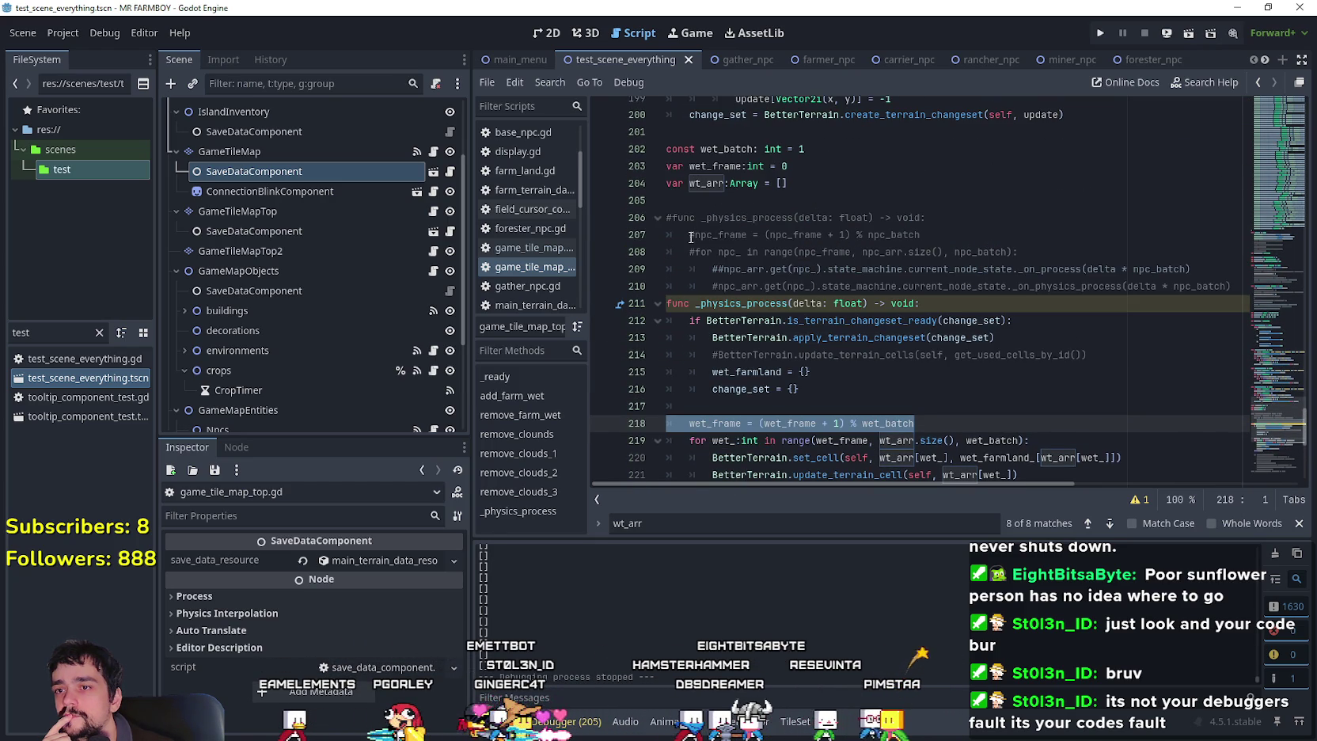
scroll(803, 401, "down", 2)
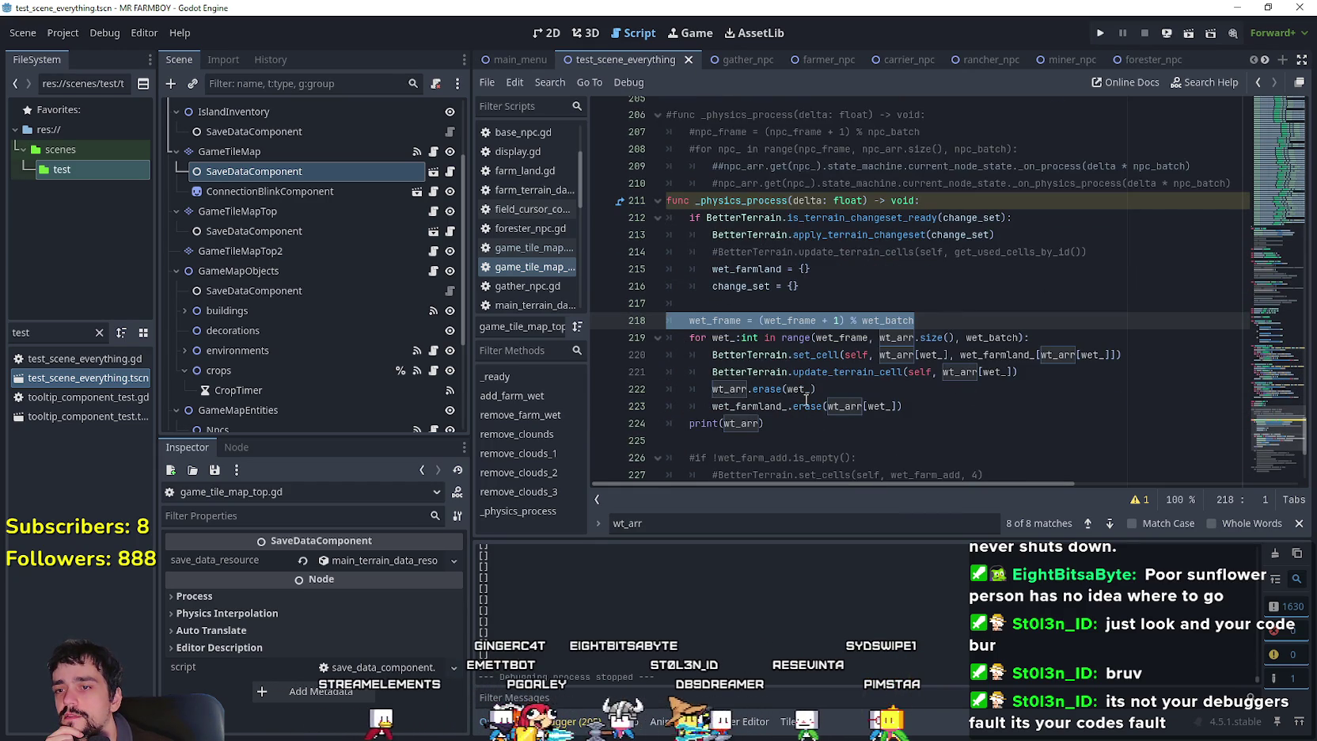
left_click_drag(691, 322, 914, 323)
scroll(836, 251, "up", 1)
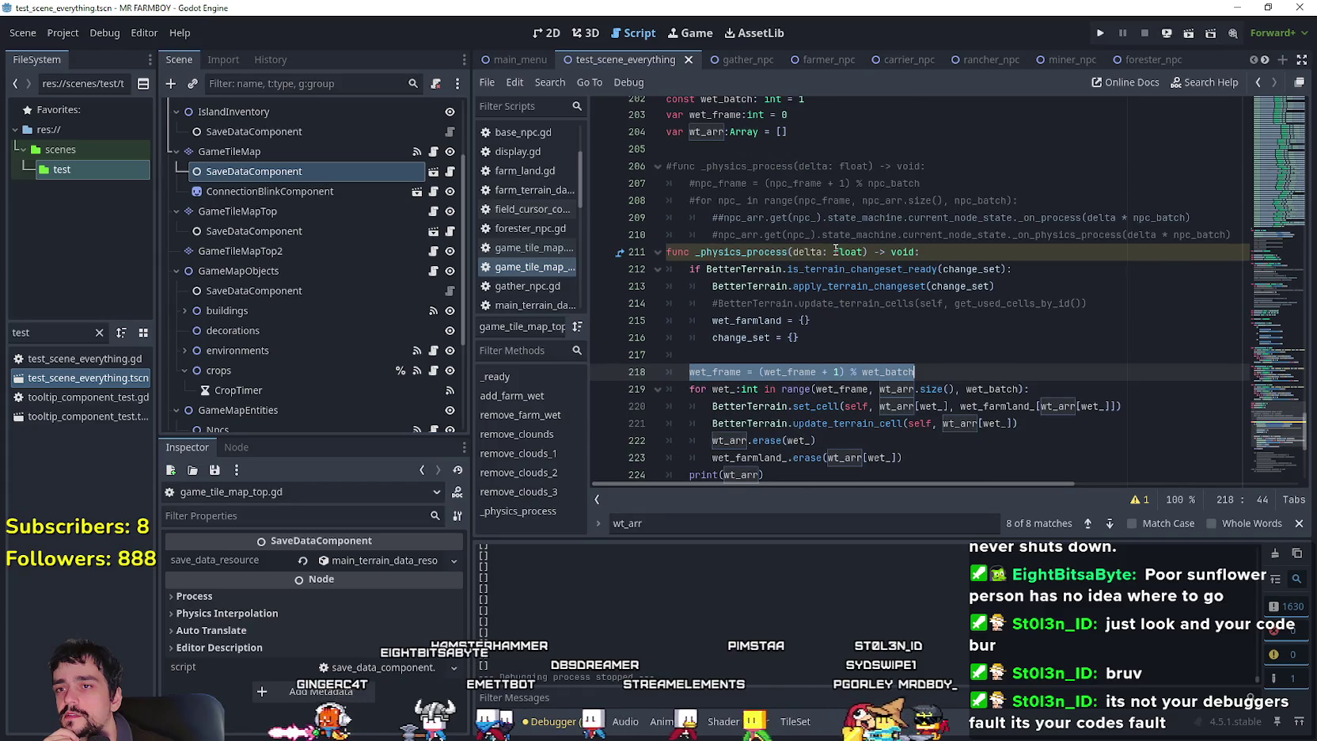
scroll(837, 251, "up", 2)
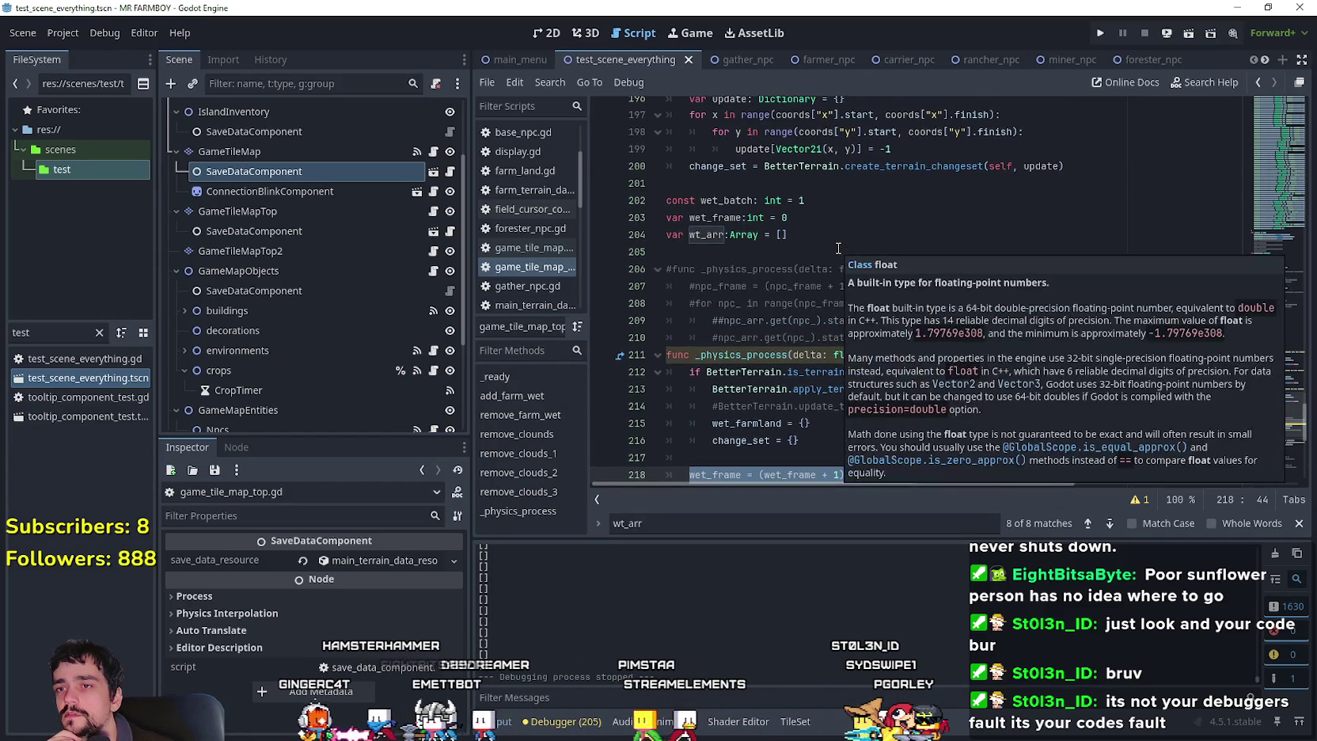
left_click(820, 210)
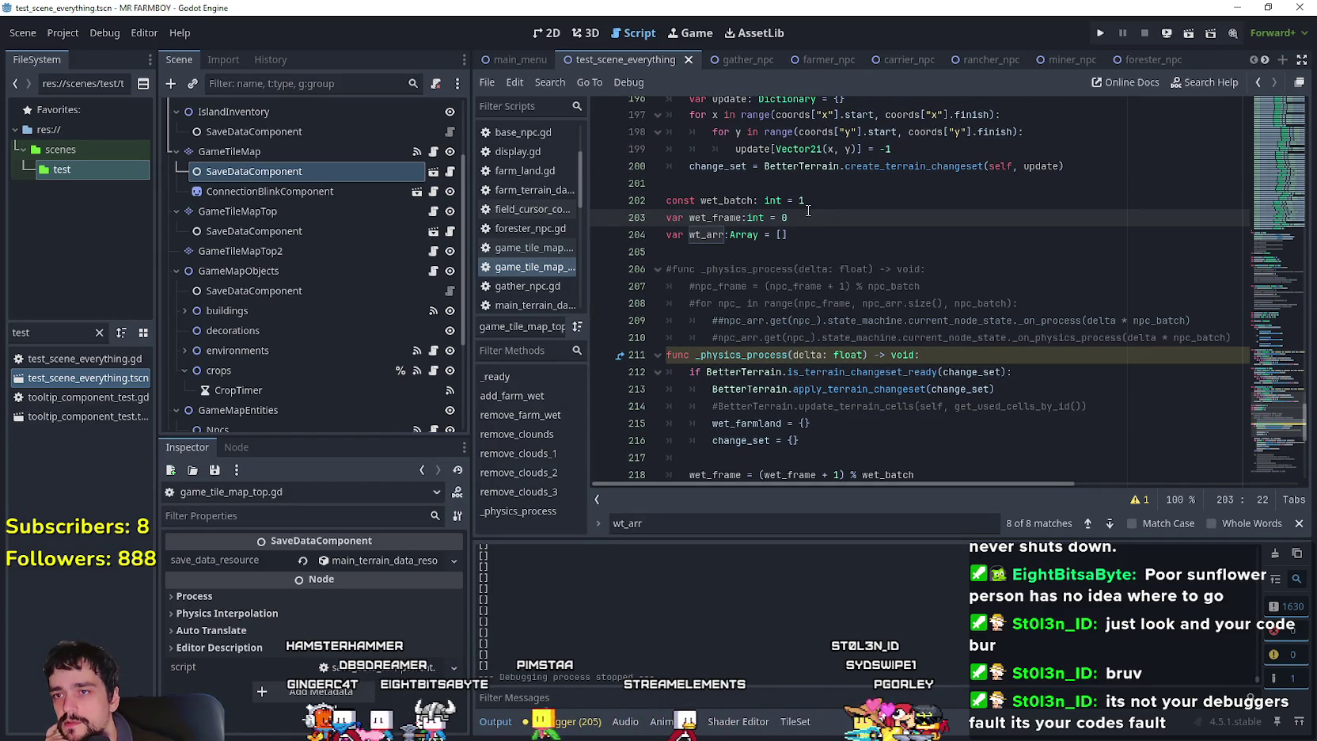
left_click(808, 207)
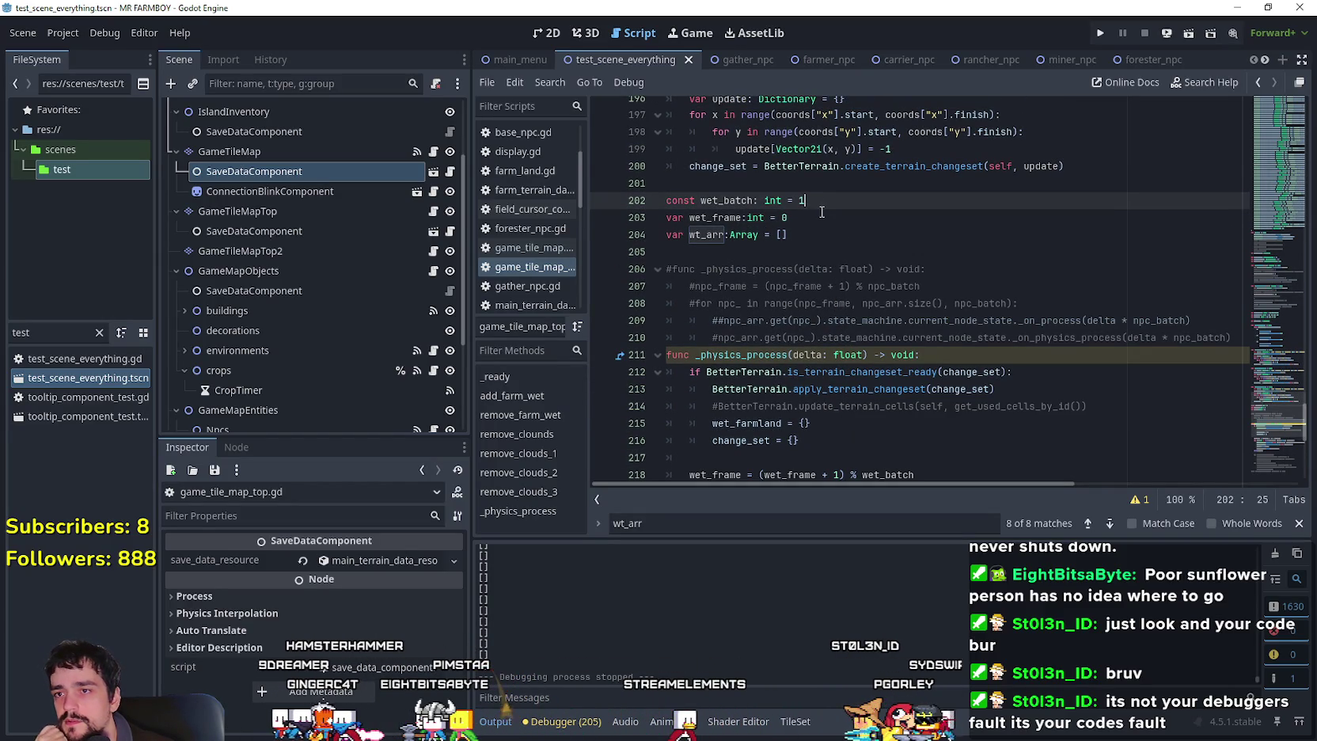
scroll(820, 214, "down", 2)
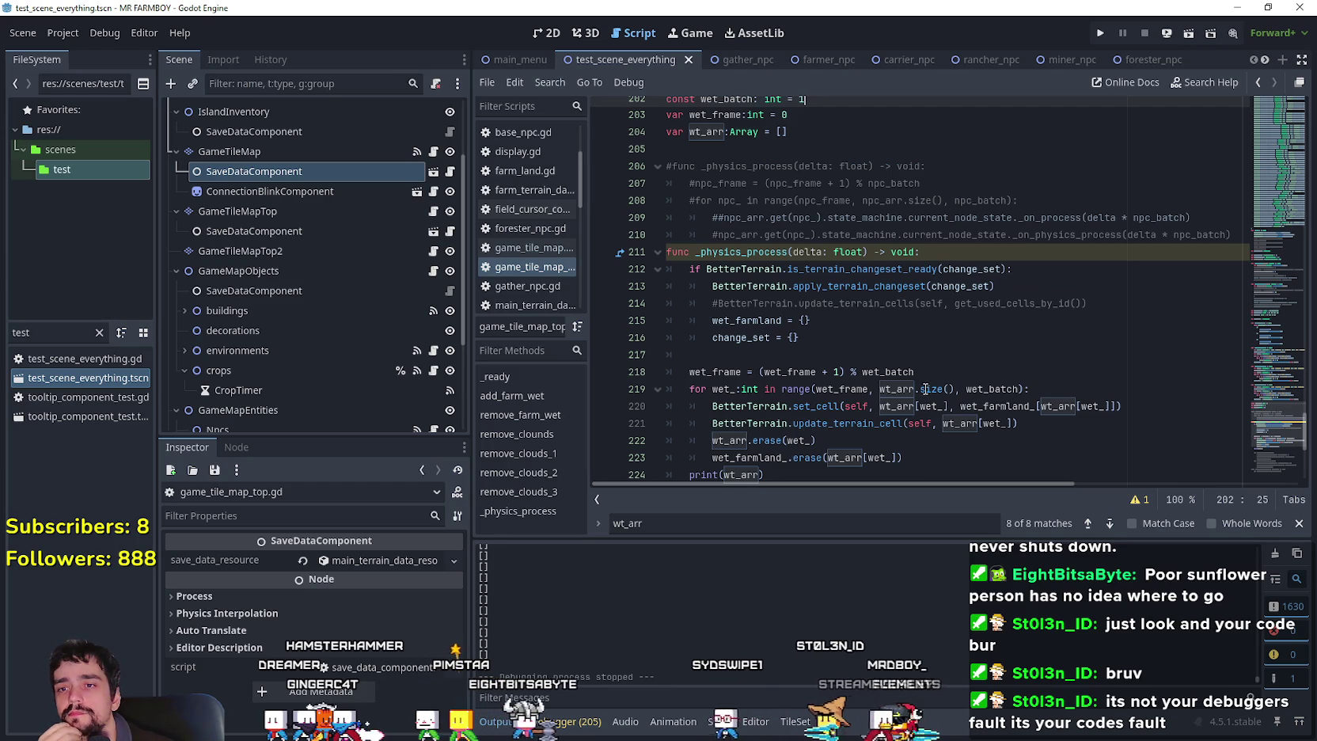
scroll(923, 385, "down", 2)
left_click(911, 368)
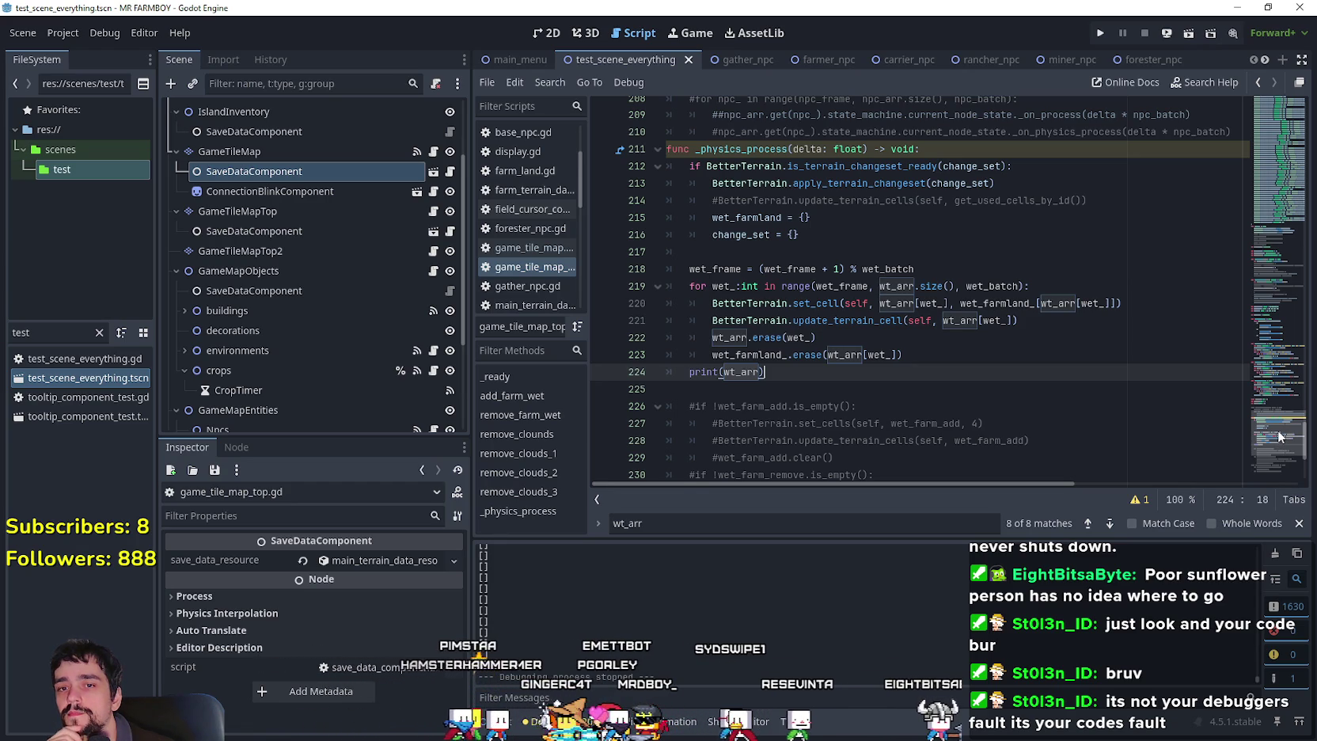
mouse_move(1280, 436)
left_mouse_down()
mouse_move(1263, 107)
mouse_move(1253, 301)
left_mouse_up()
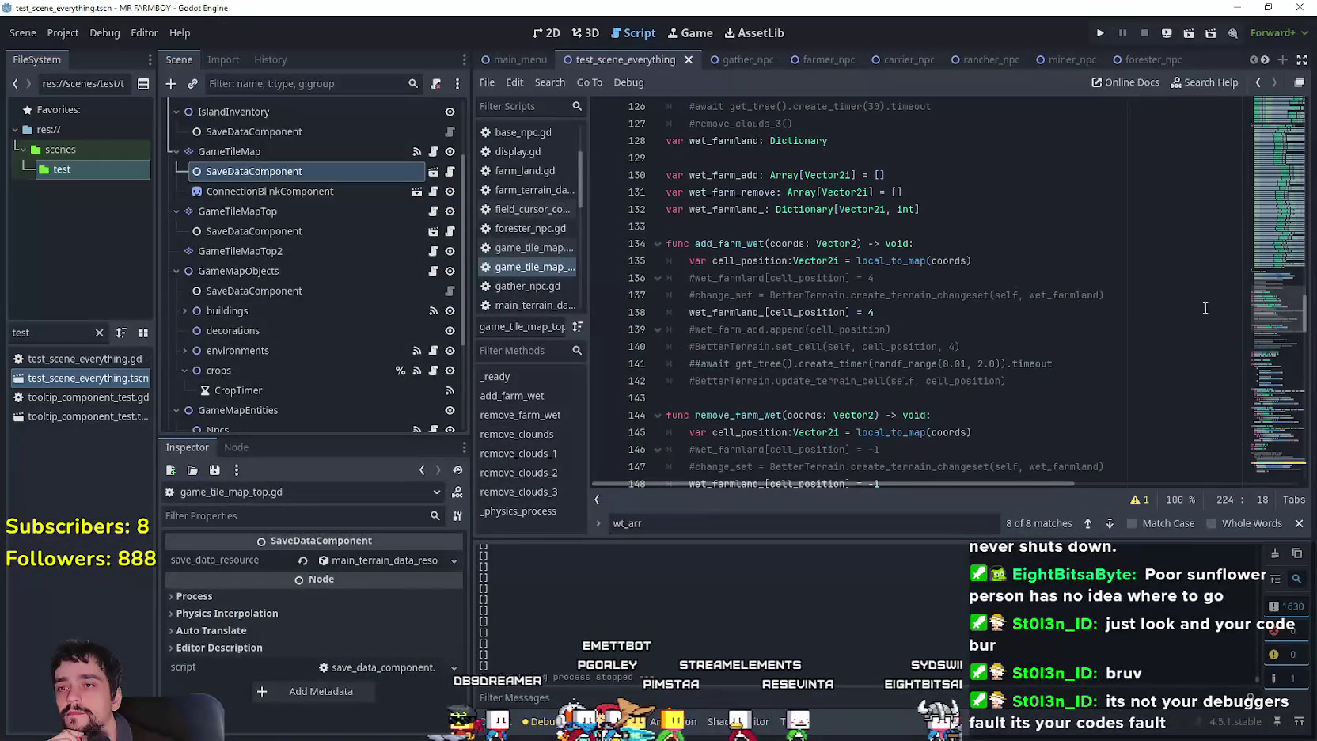
In add_farm_wet, add a wt_arr.append() line below the wet_farmland_ assignment.
left_click(954, 320)
key("Return")
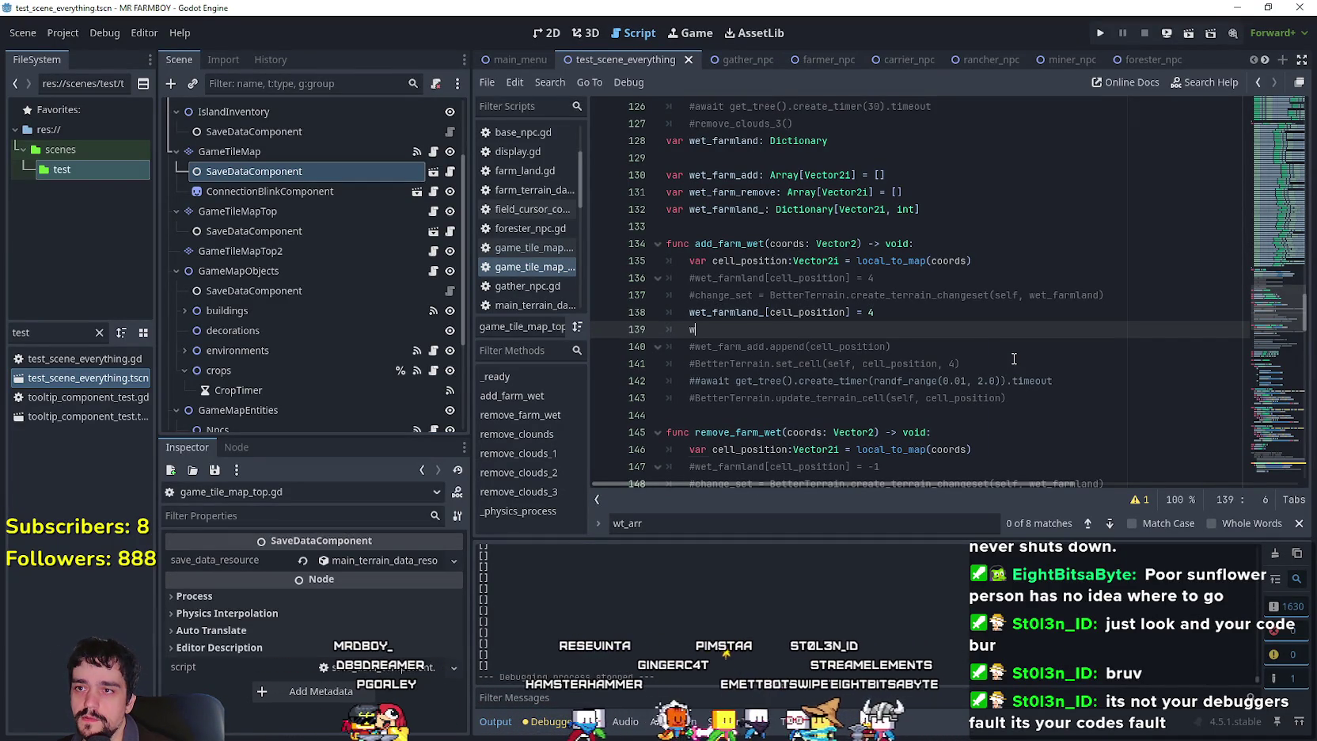
type("et")
key("BackSpace")
key("BackSpace")
key("BackSpace")
type("rr")
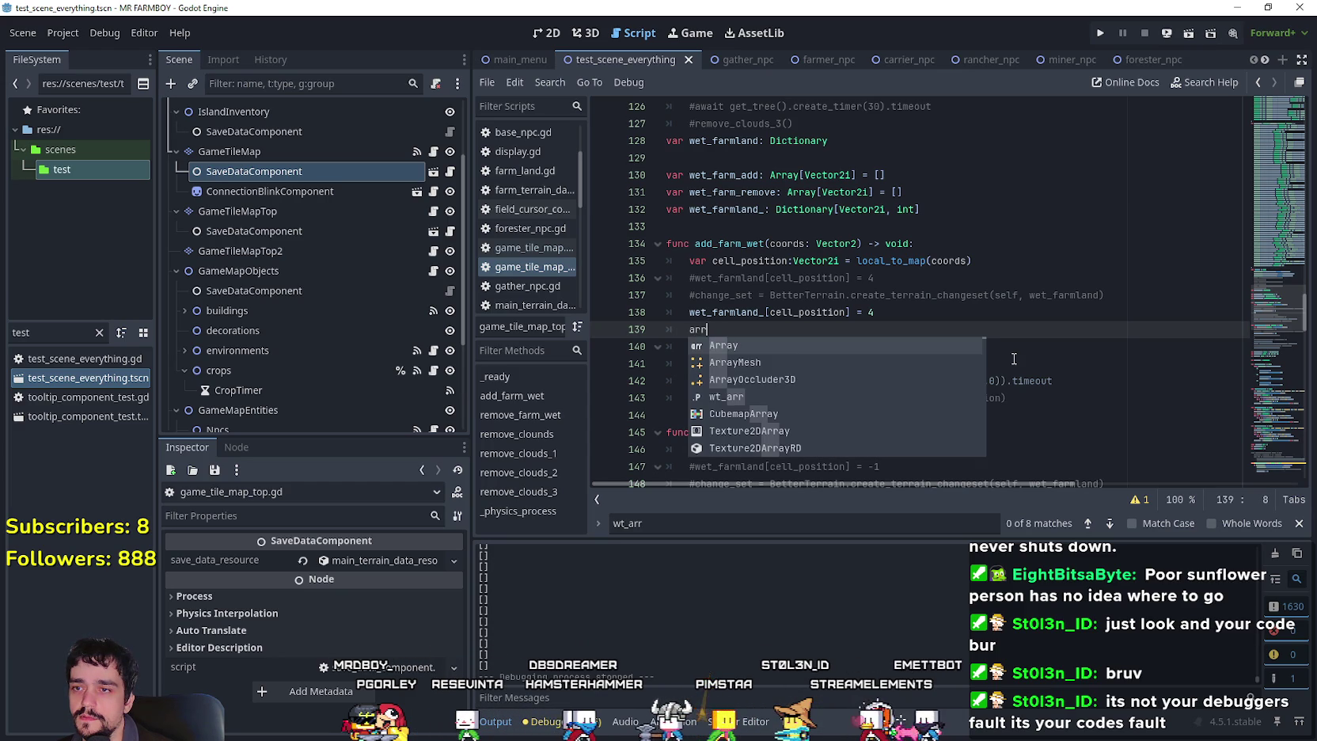
key("Down")
key("Down")
key("Down")
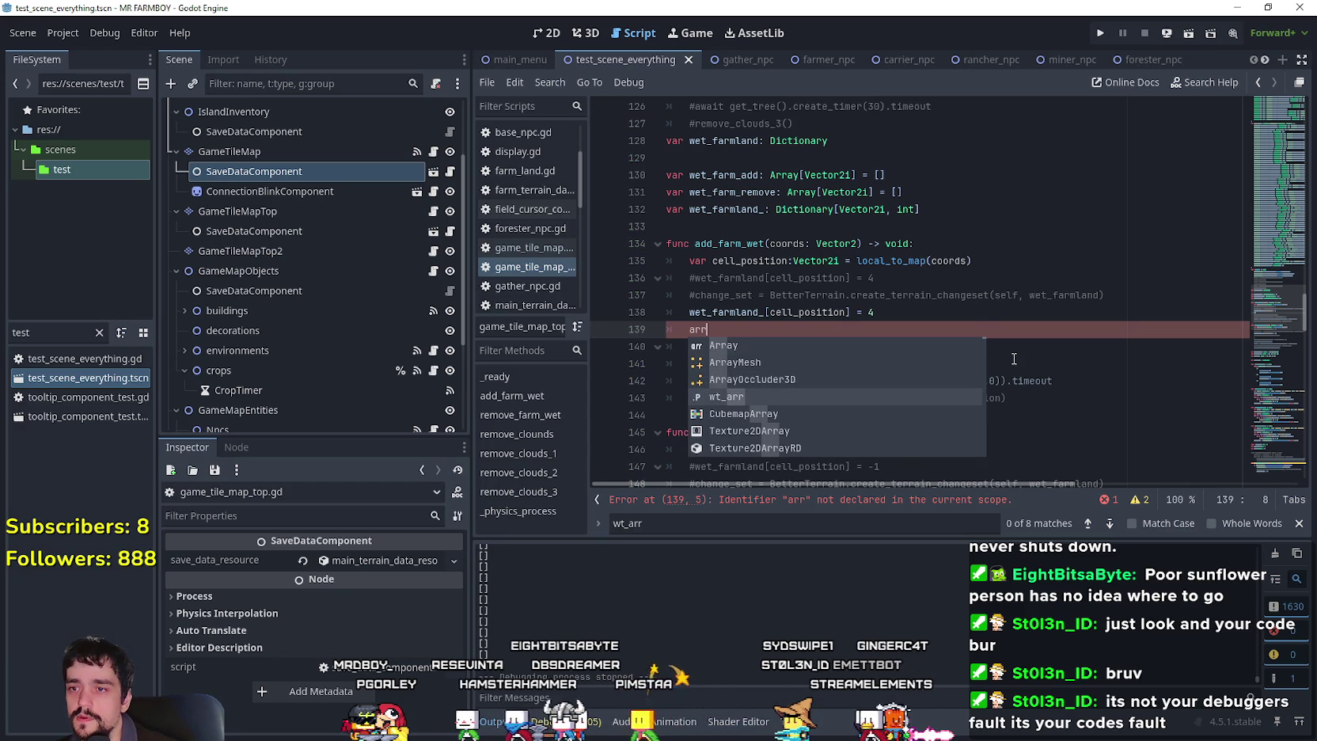
key("Return")
type(".")
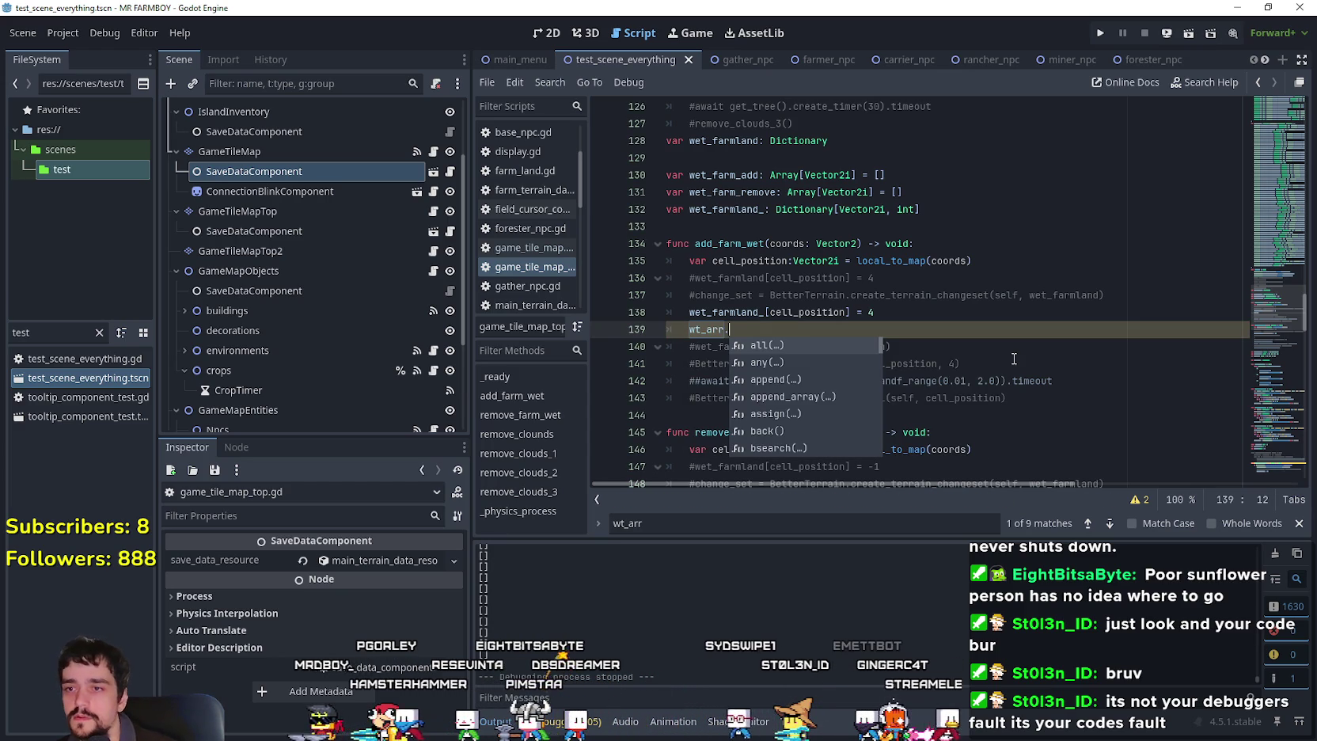
type("app")
key("Return")
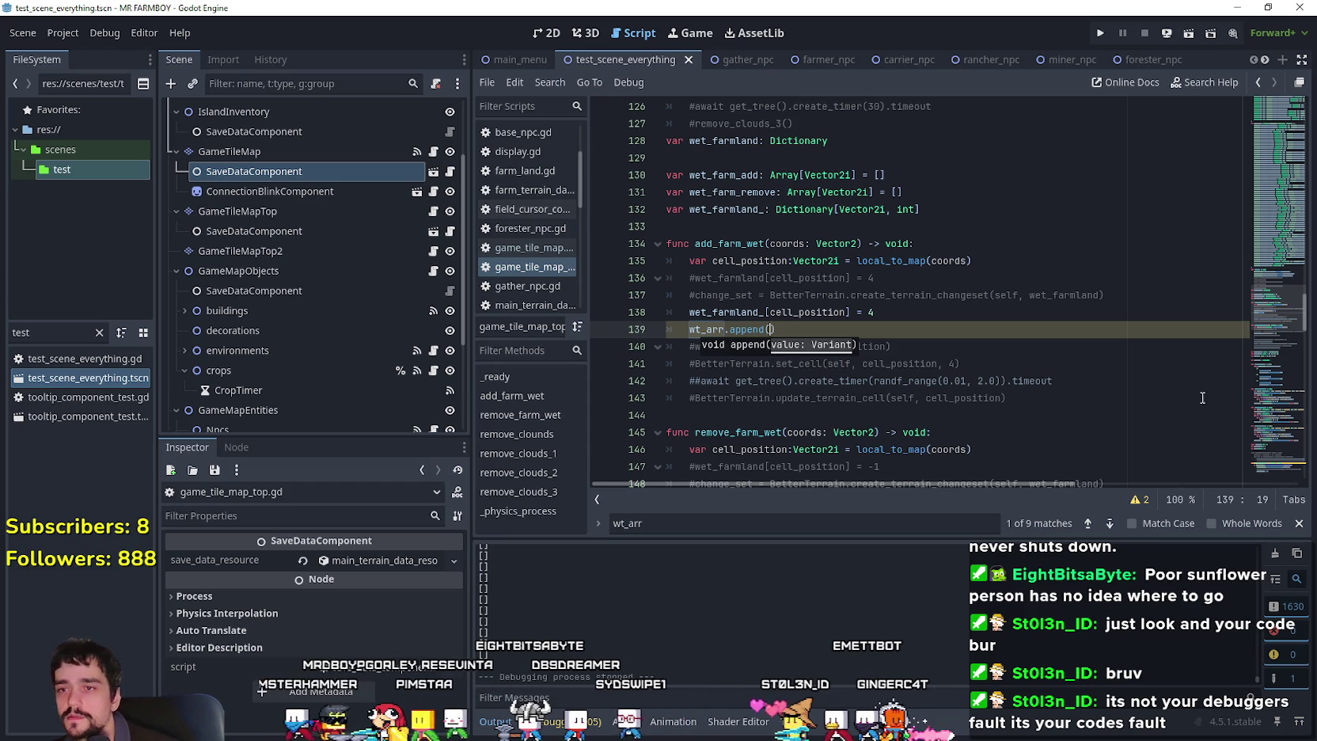
Pass cell_position to append, copy that line into remove_farm_wet, save, and run the game.
left_click(795, 312)
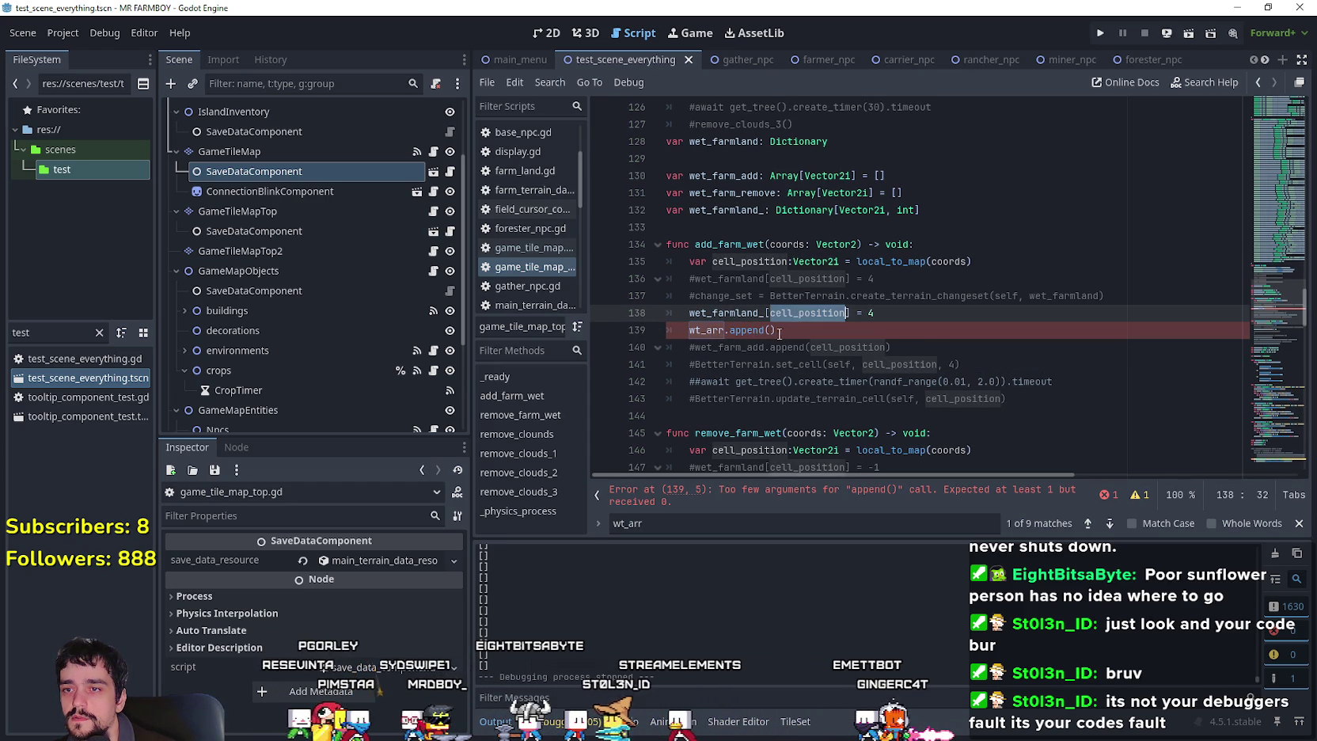
left_click(770, 330)
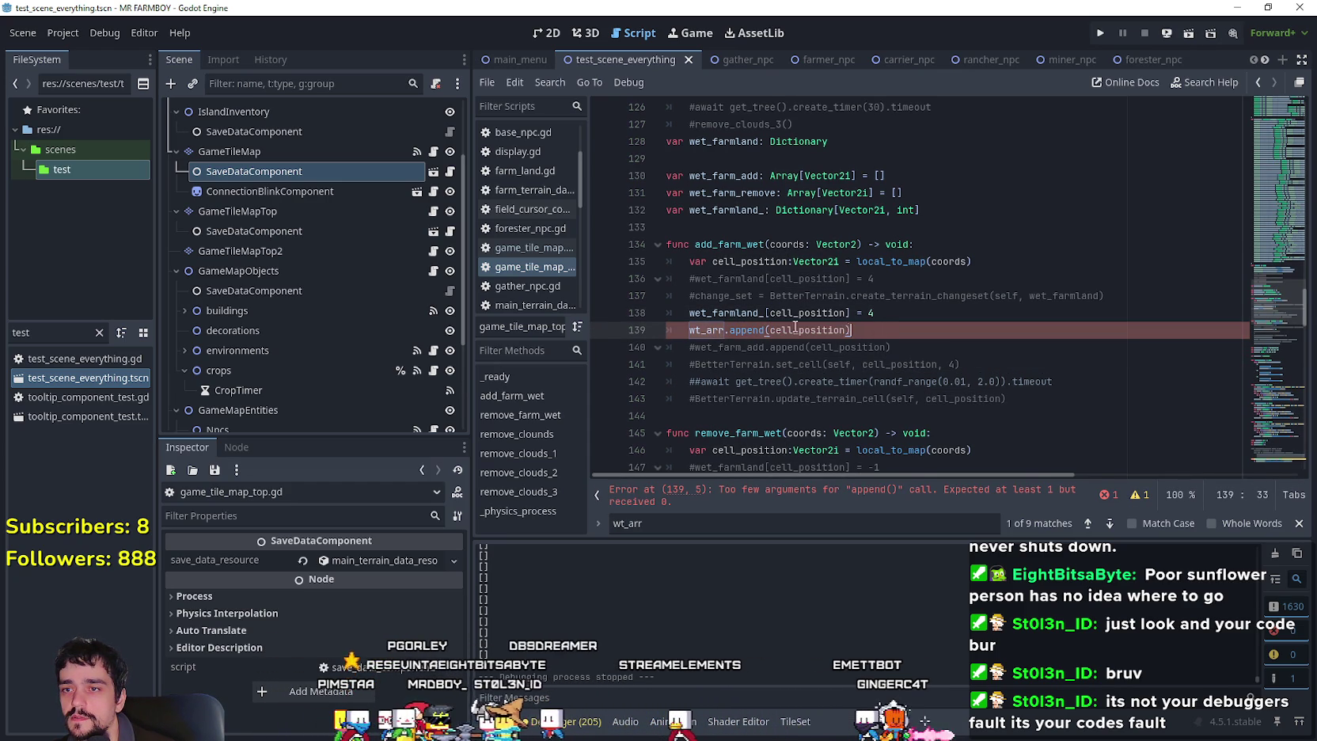
key("ctrl+z")
scroll(690, 324, "down", 5)
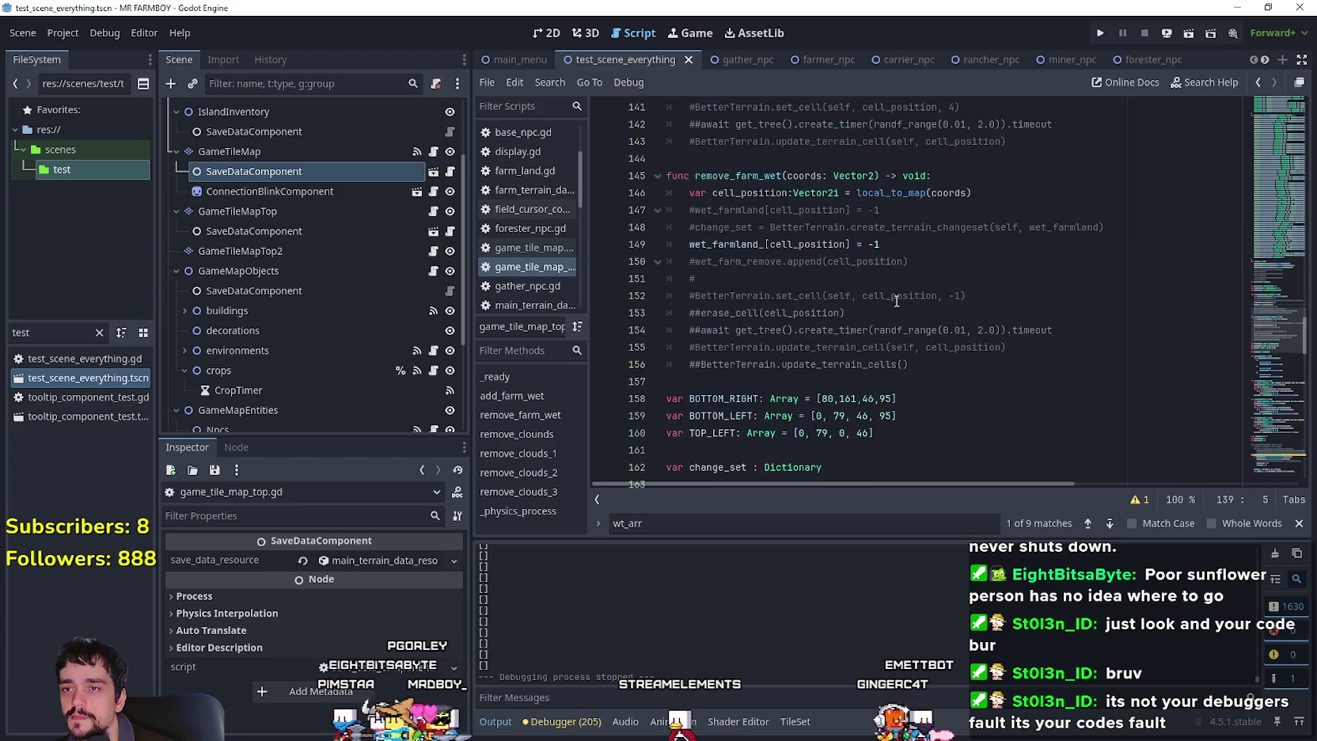
left_click(929, 259)
type("wt_arr.append(cell_position)")
key("ctrl+s")
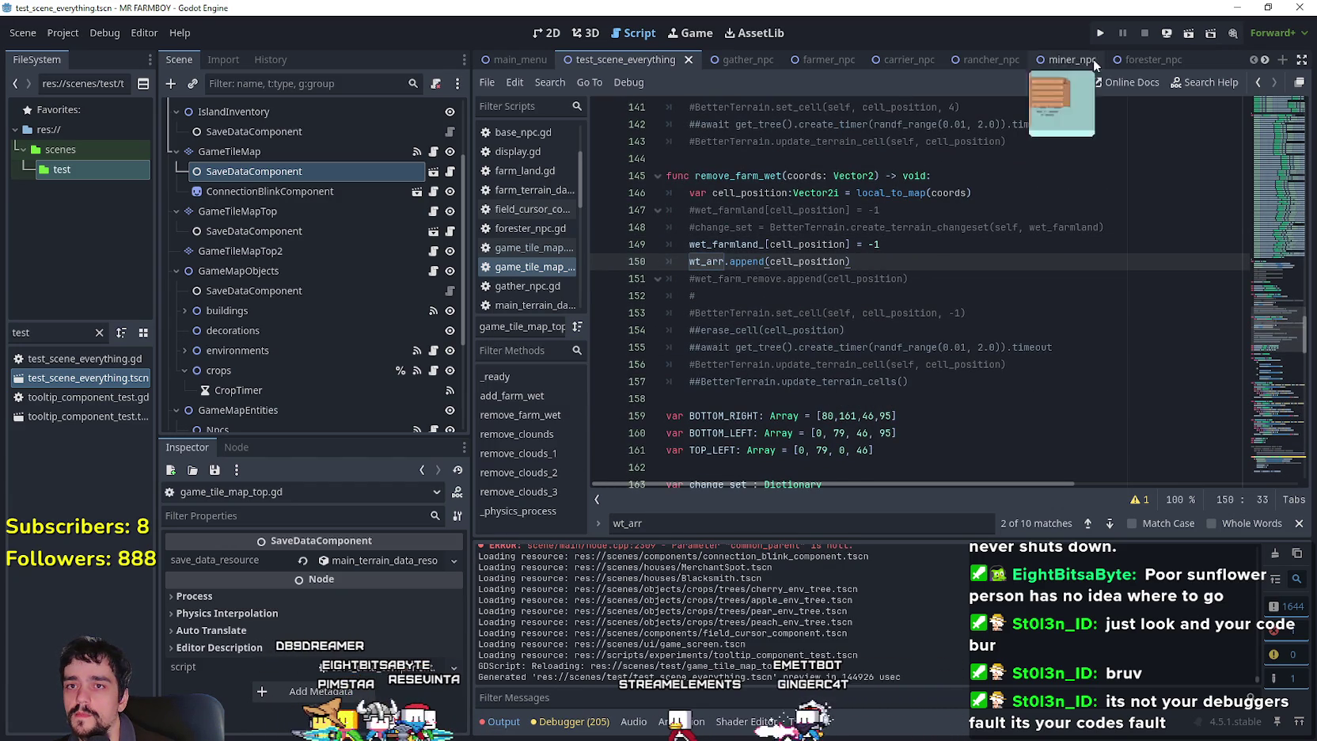
left_click(1100, 29)
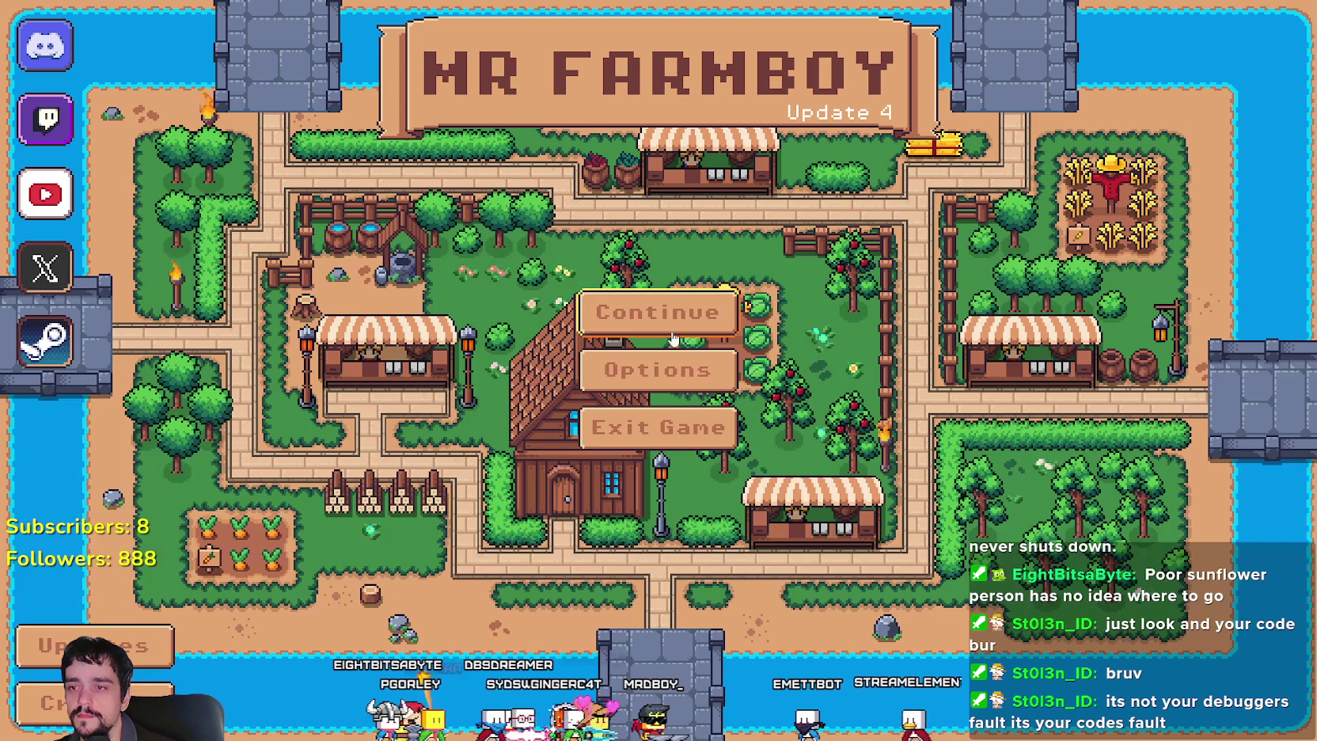
Continue from Save 2 so the game runs until the invalid-key break at line 222.
left_click(625, 310)
left_click(615, 342)
left_click(616, 358)
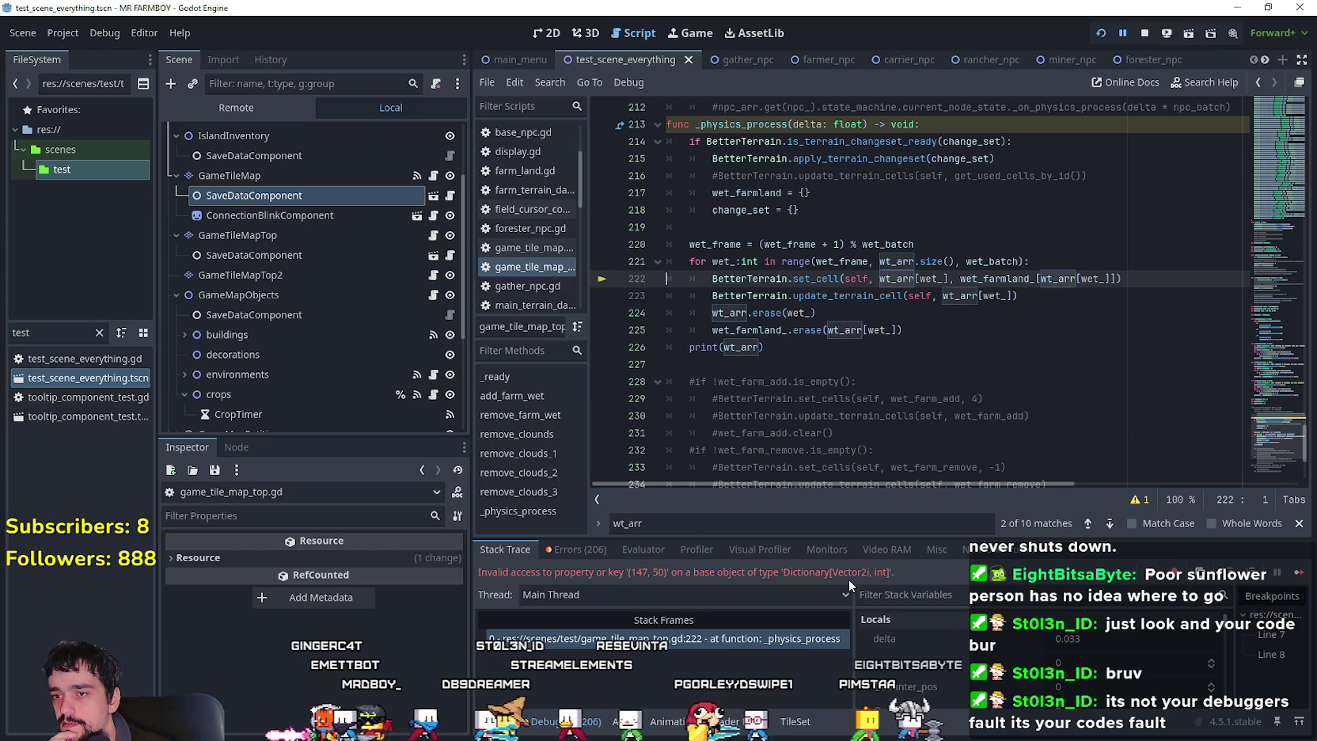
Inspect uses of the loop index wet_ and the printed wt_arr output, then stop the game.
scroll(910, 649, "down", 2)
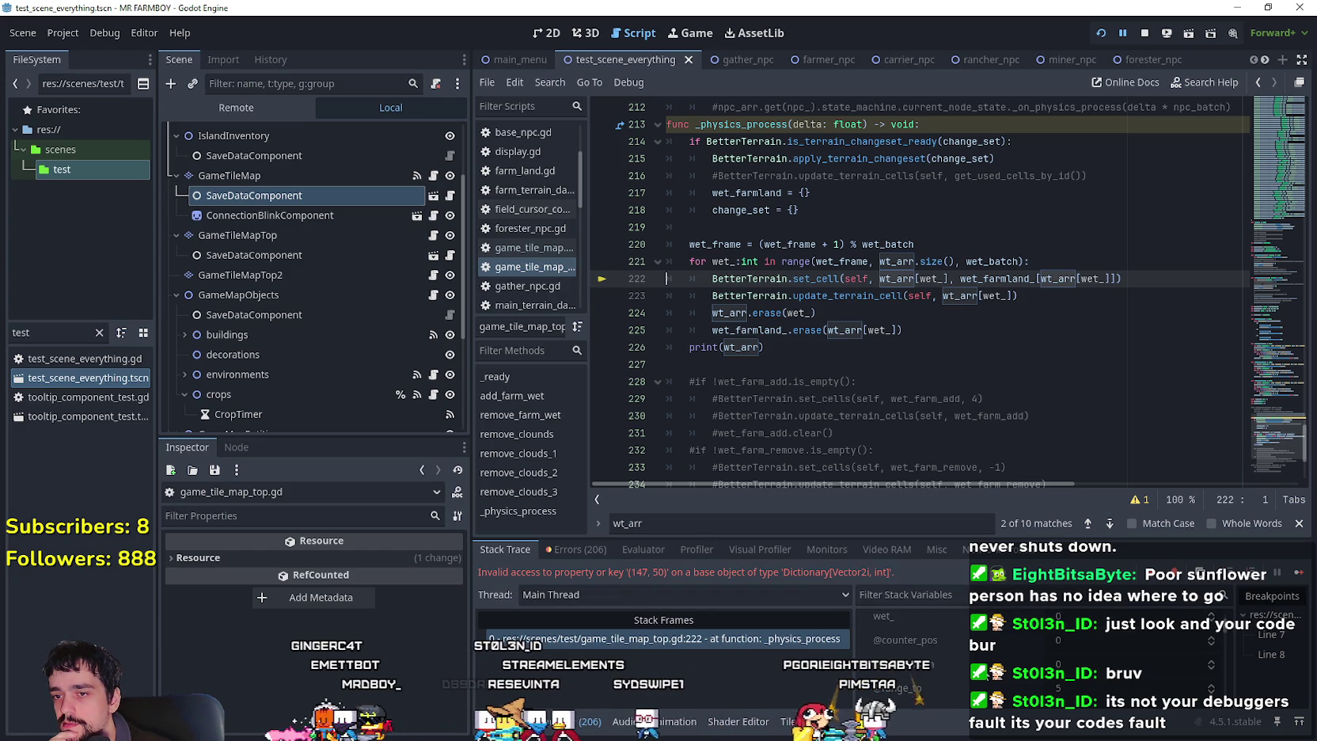
scroll(987, 663, "up", 2)
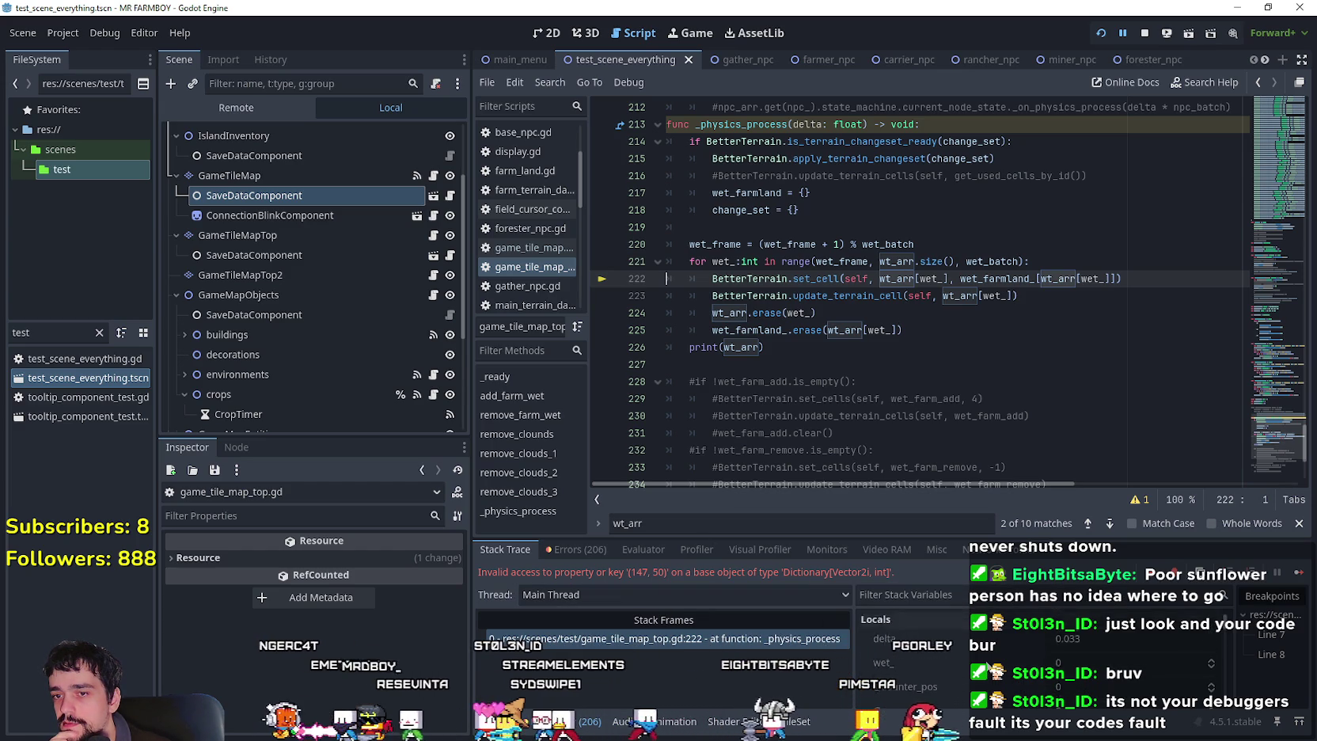
scroll(989, 667, "down", 1)
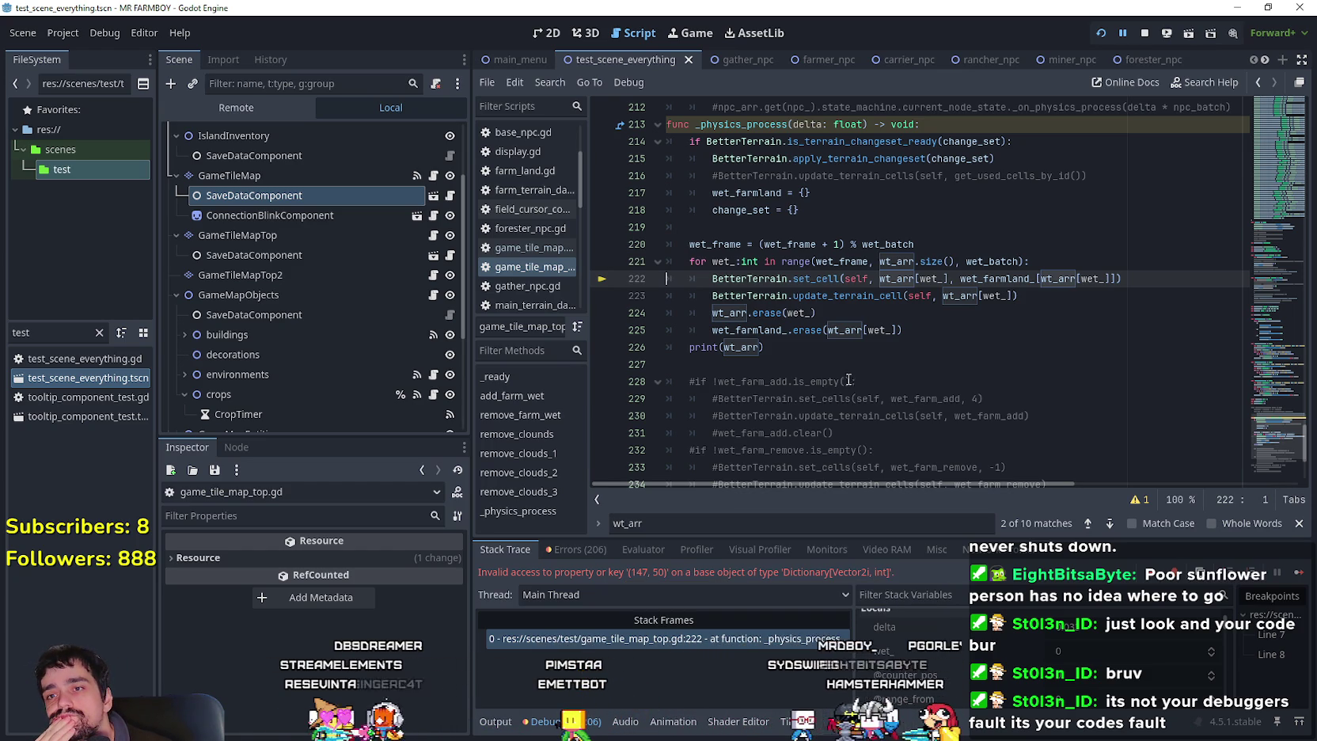
double_click(726, 264)
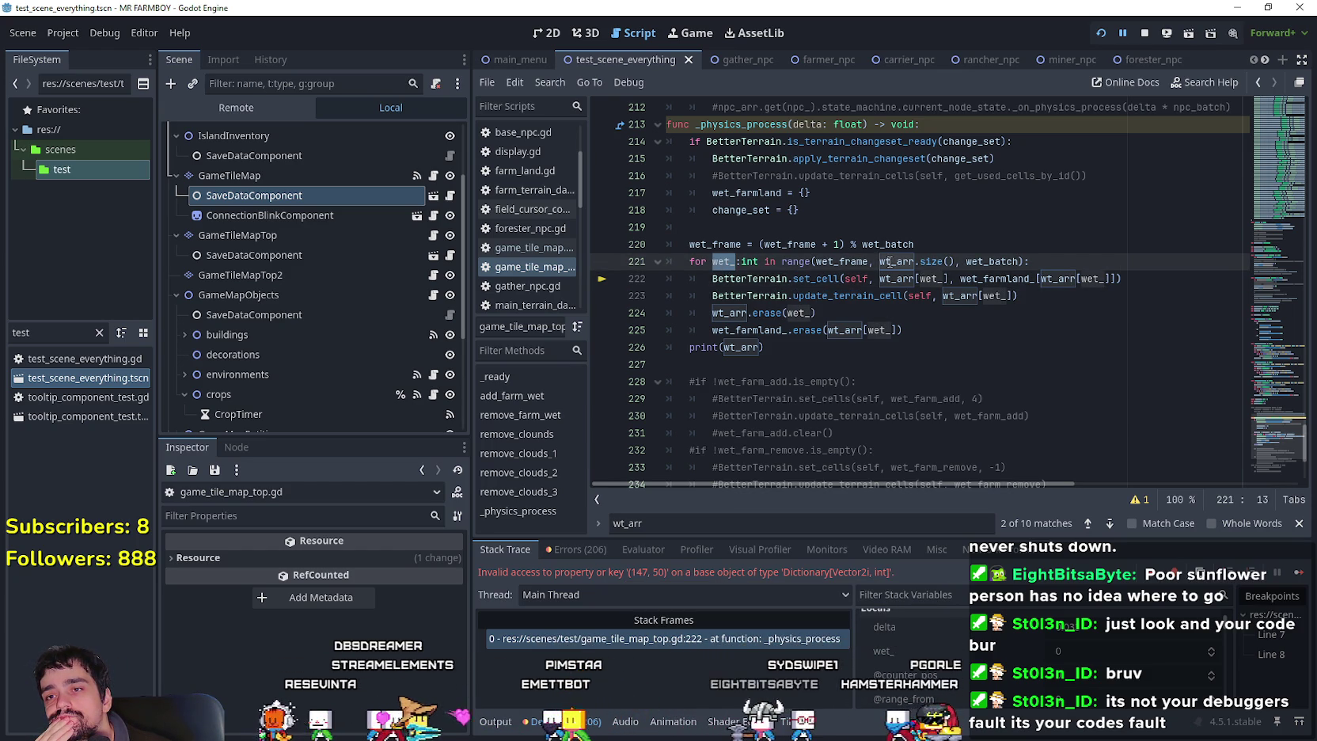
key("alt+o")
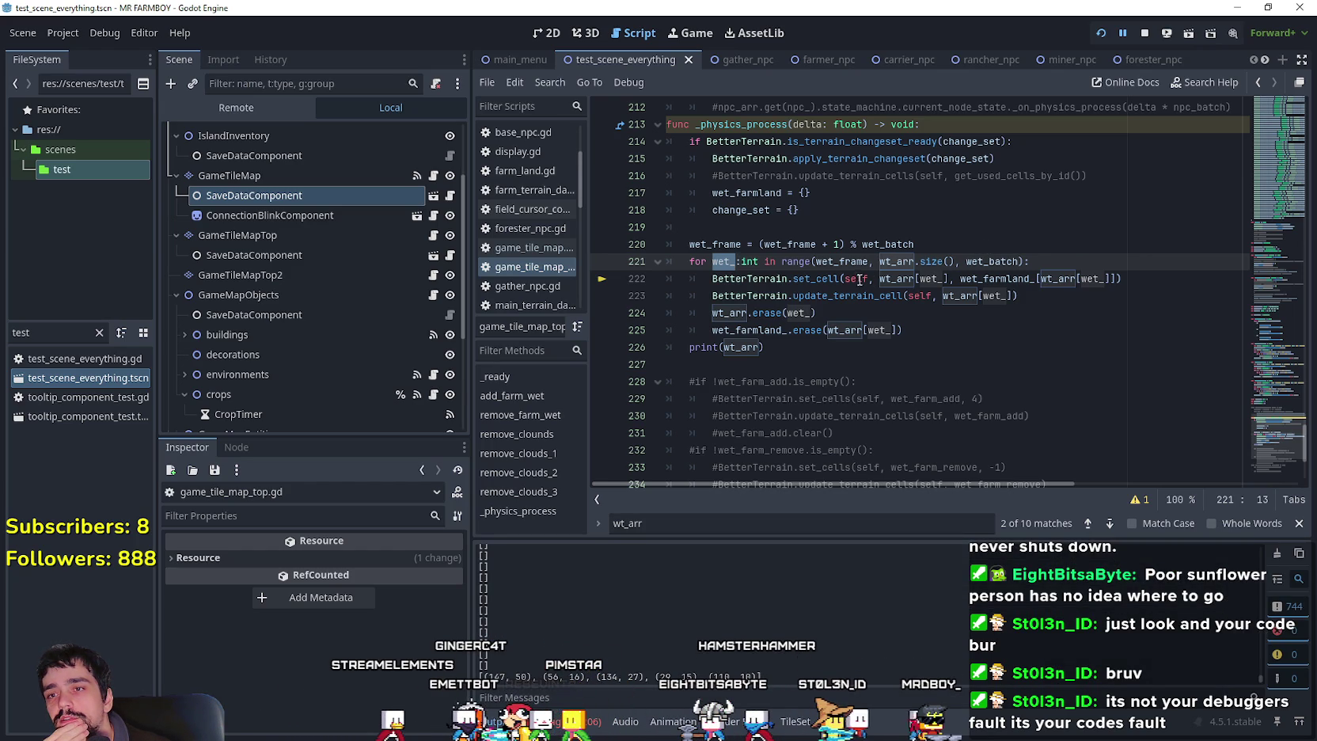
mouse_move(830, 281)
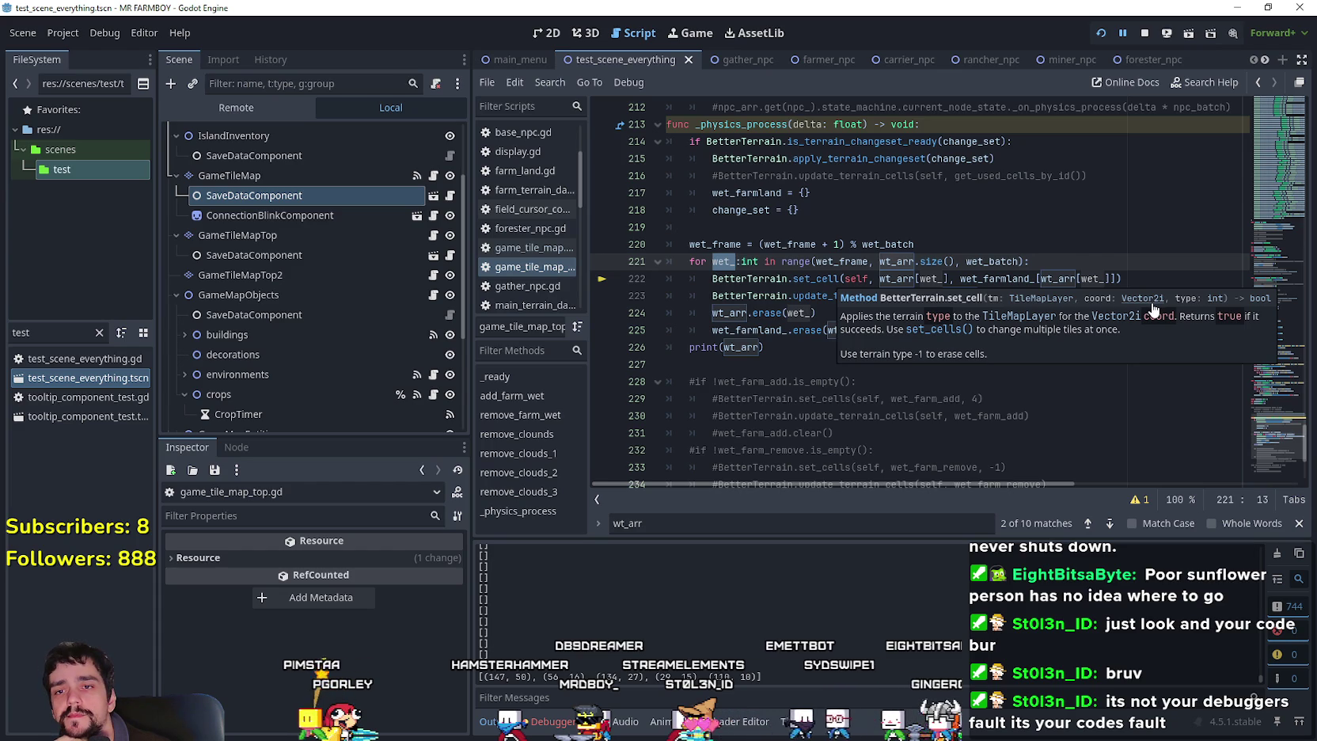
left_click(1144, 33)
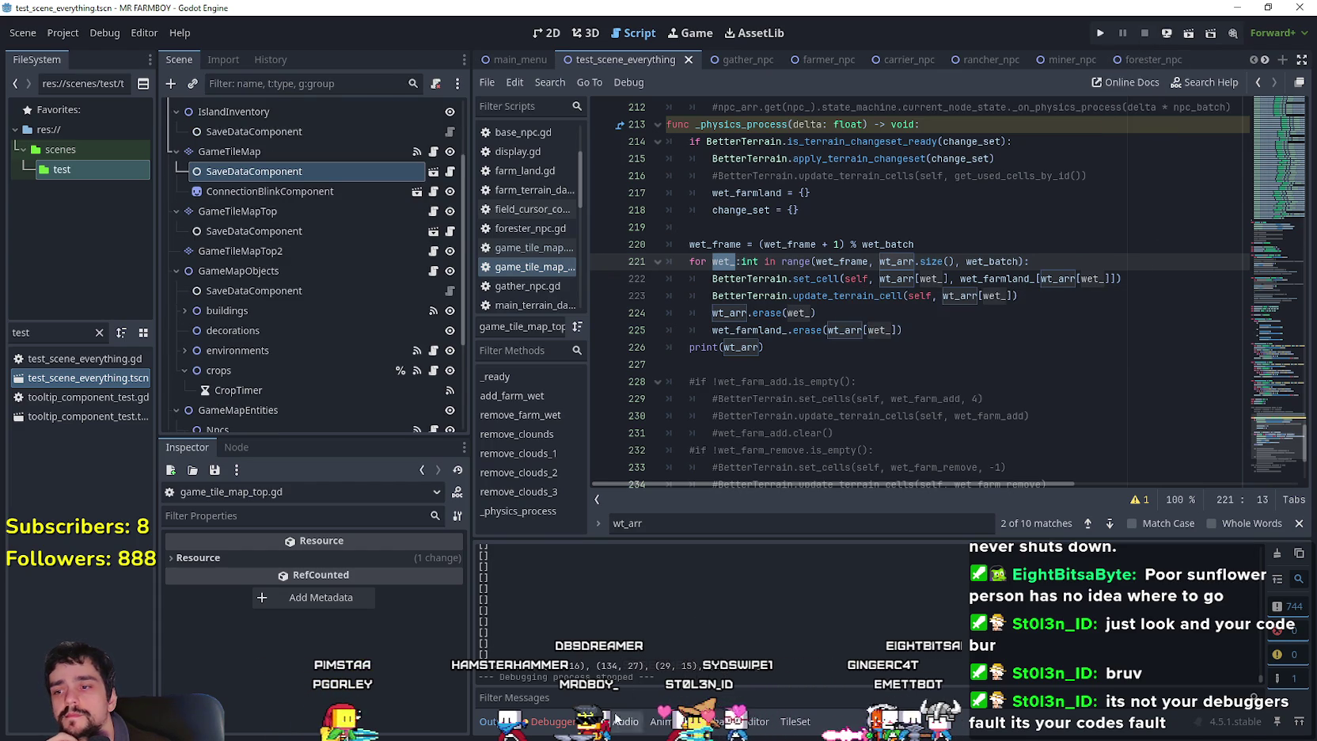
left_click(554, 721)
left_click(576, 550)
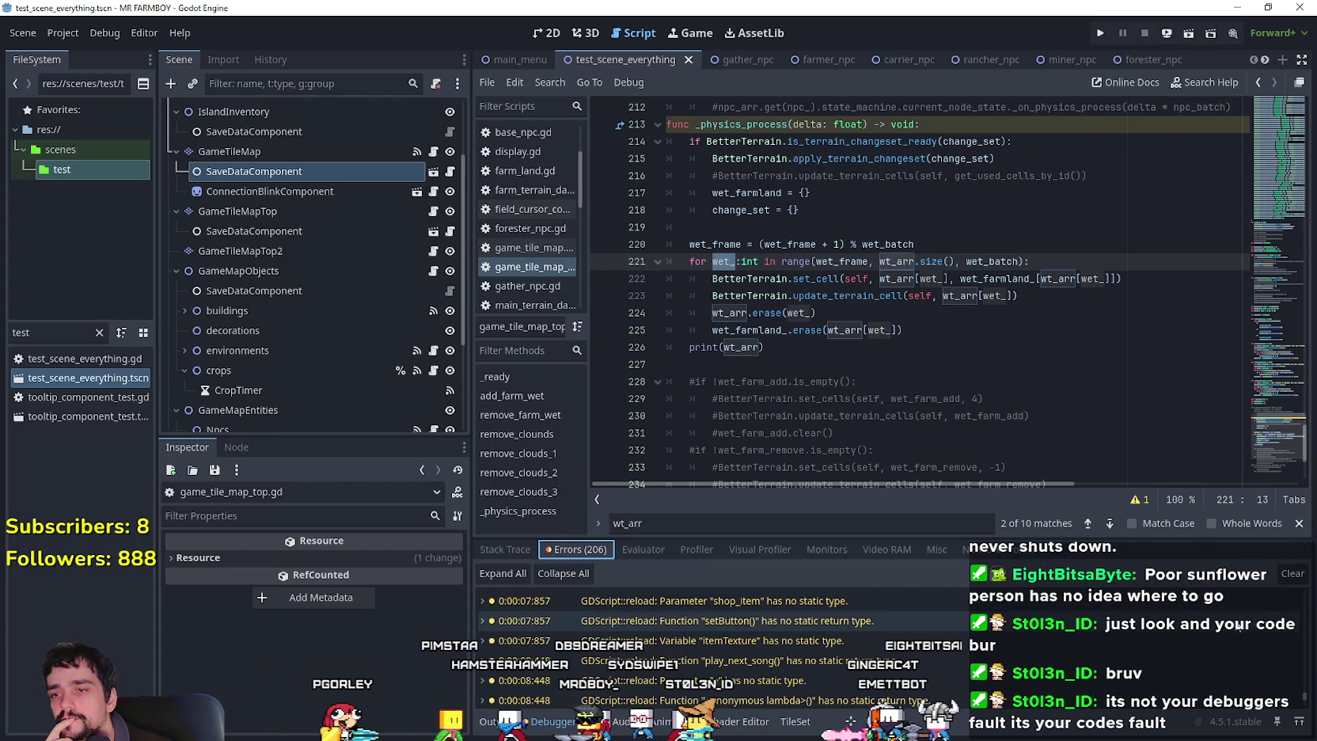
scroll(1307, 703, "down", 10)
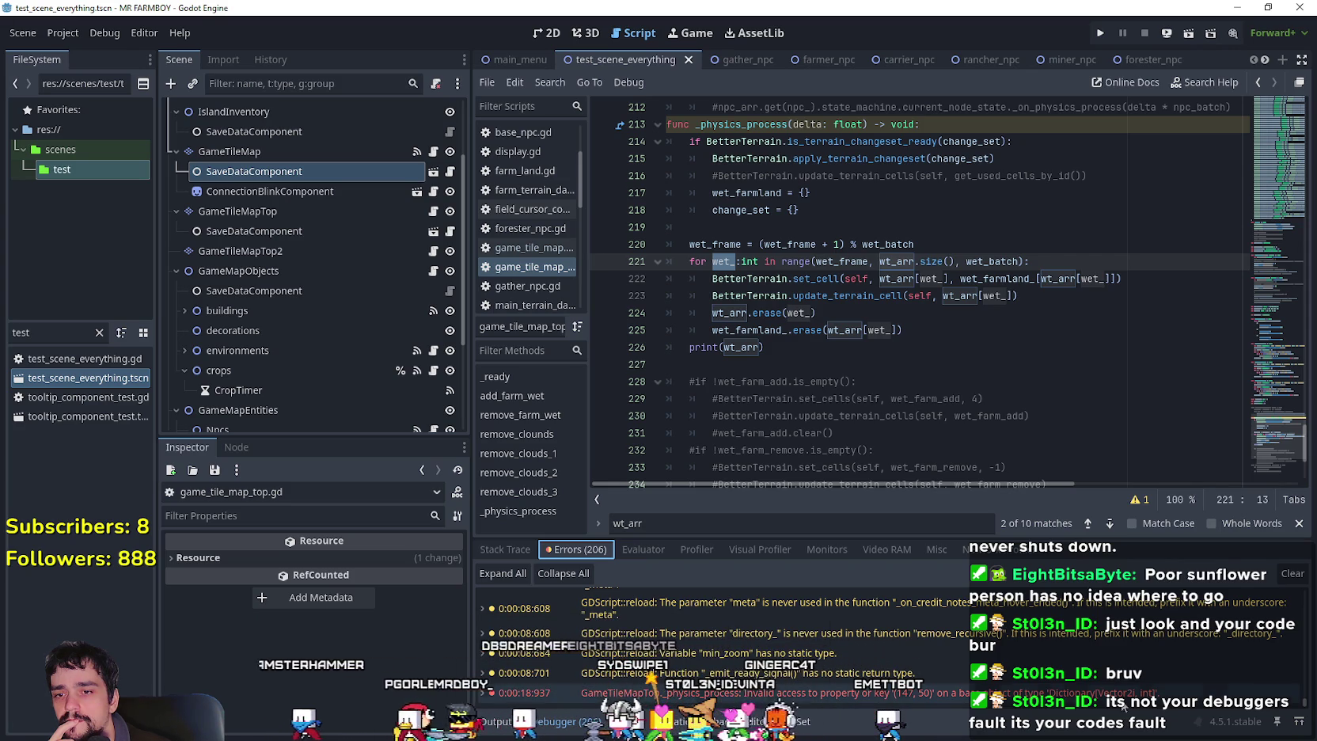
mouse_move(910, 697)
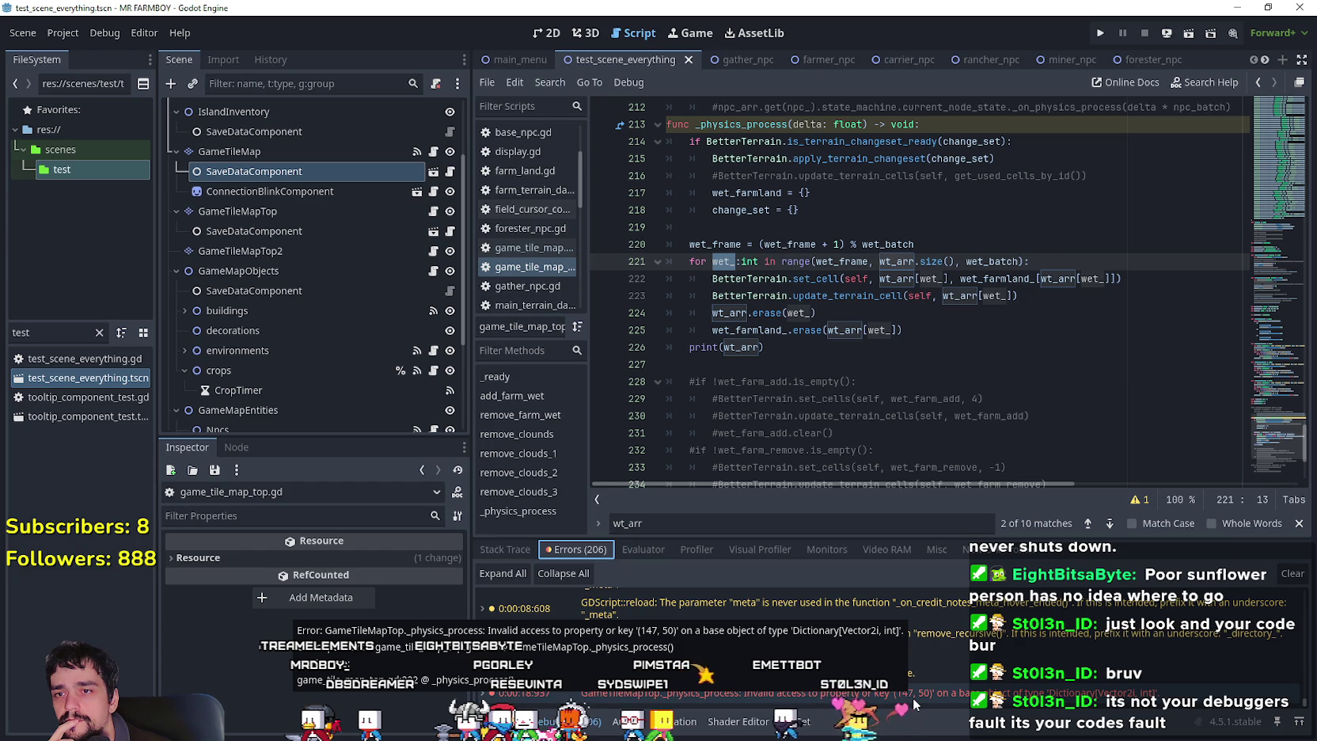
left_click_drag(880, 280, 947, 277)
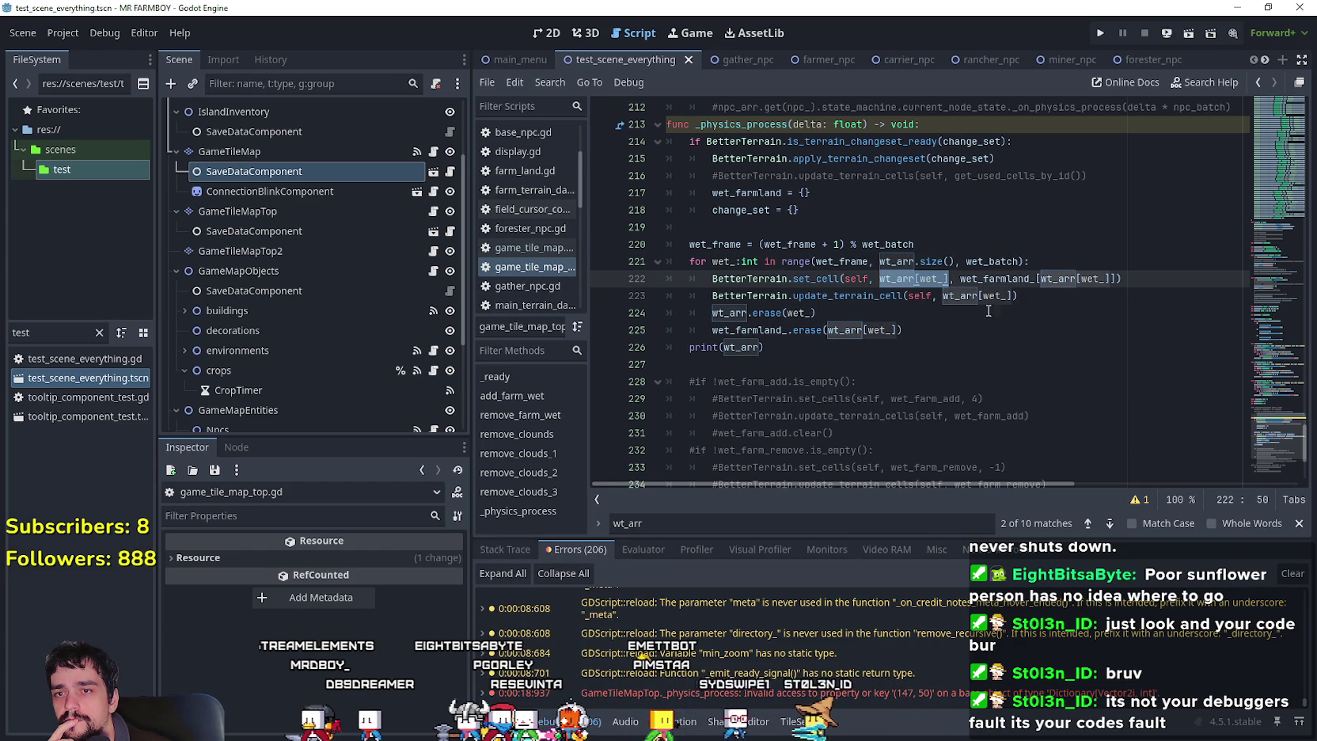
left_click(990, 279)
left_click_drag(984, 279, 1116, 278)
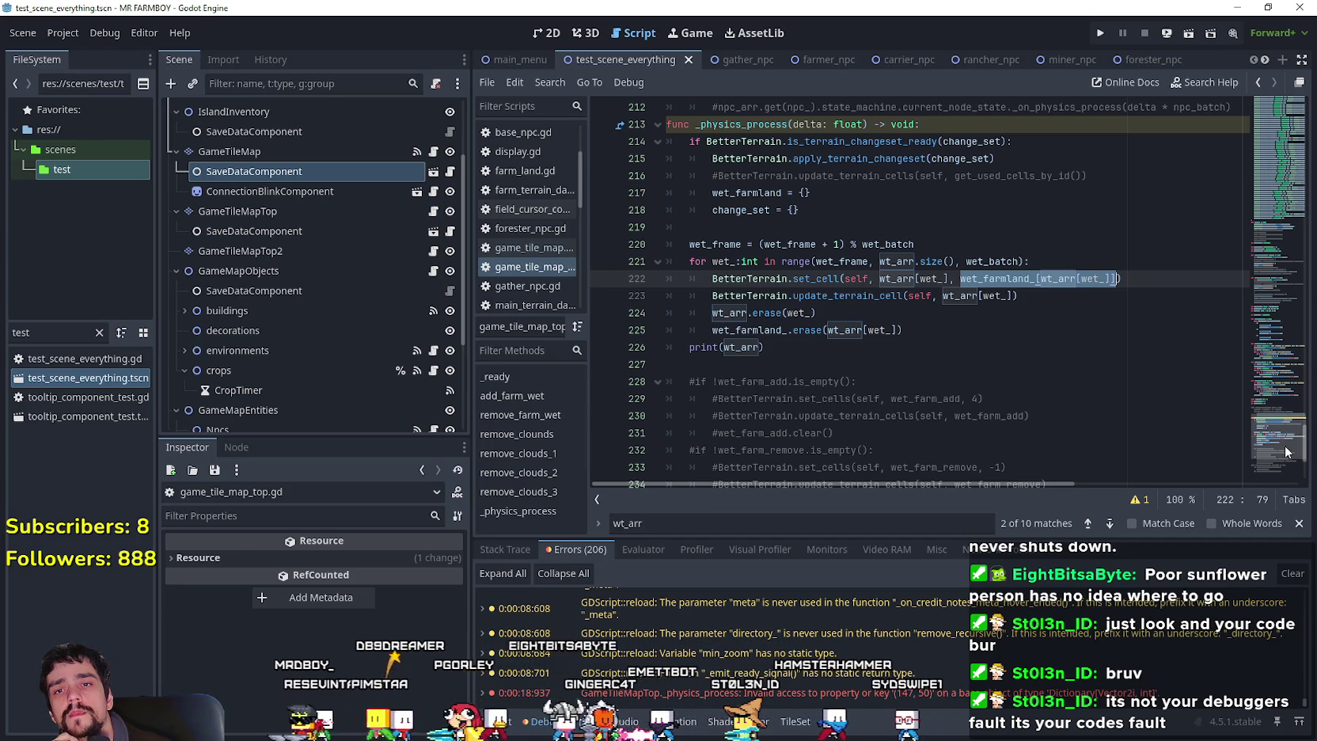
scroll(988, 356, "up", 20)
scroll(1268, 237, "down", 20)
scroll(1268, 238, "down", 17)
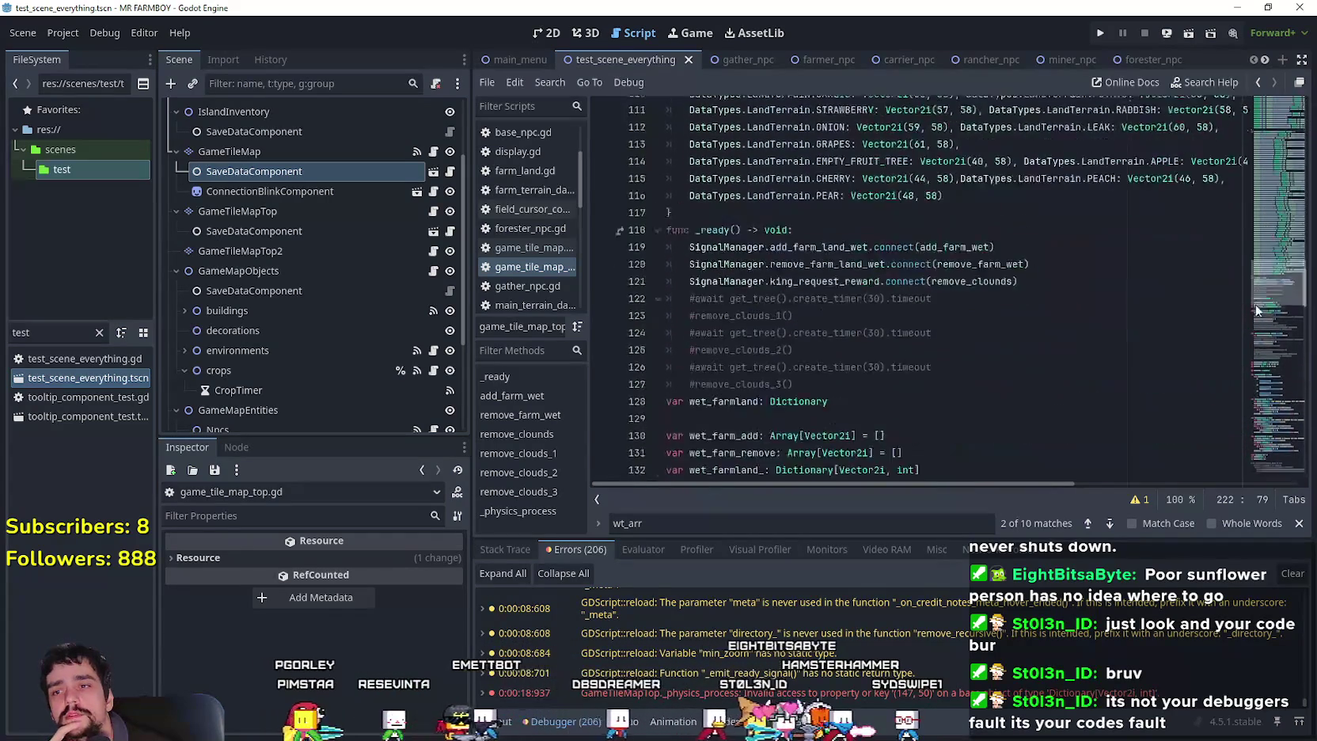
scroll(1251, 311, "down", 2)
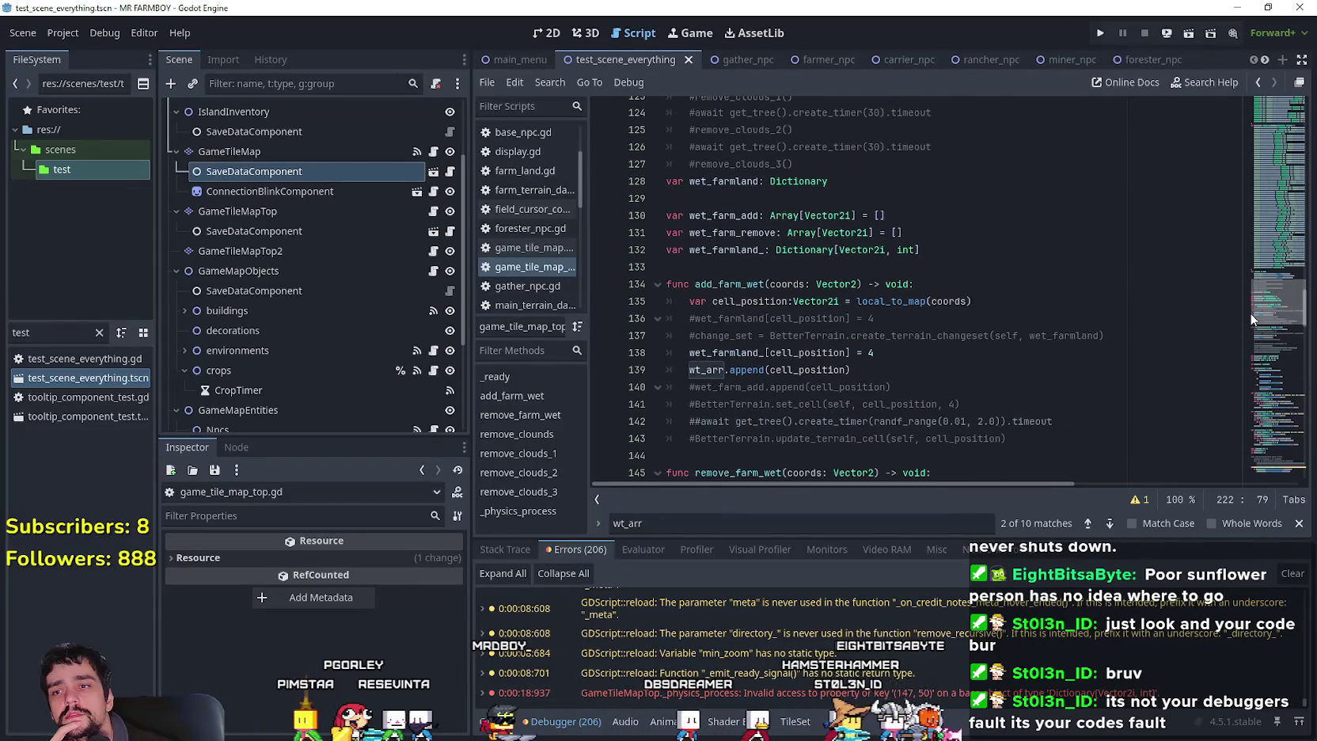
Insert 'await get_tree().physics_frame' before the wt_arr.append line in add_farm_wet.
left_click(885, 358)
key("Return")
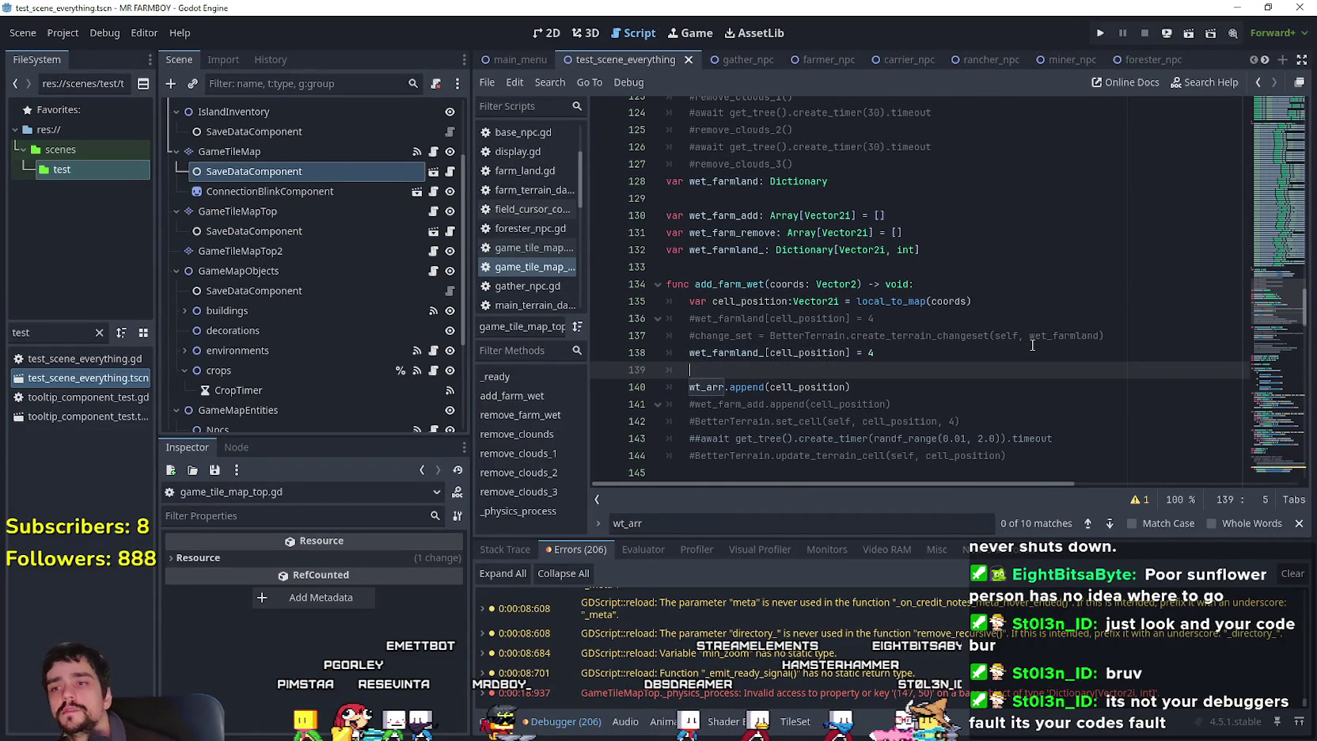
type("await phy")
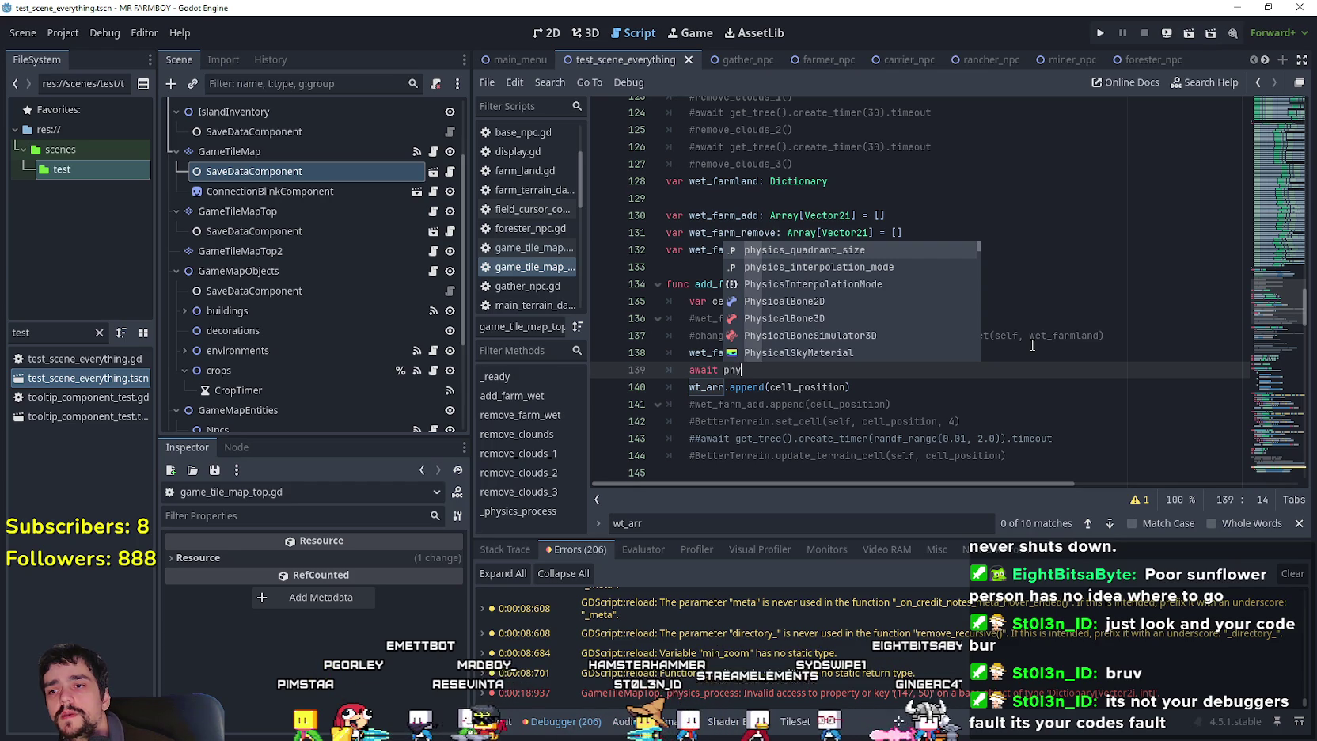
key("BackSpace")
key("BackSpace")
key("BackSpace")
type("get_tree().ph")
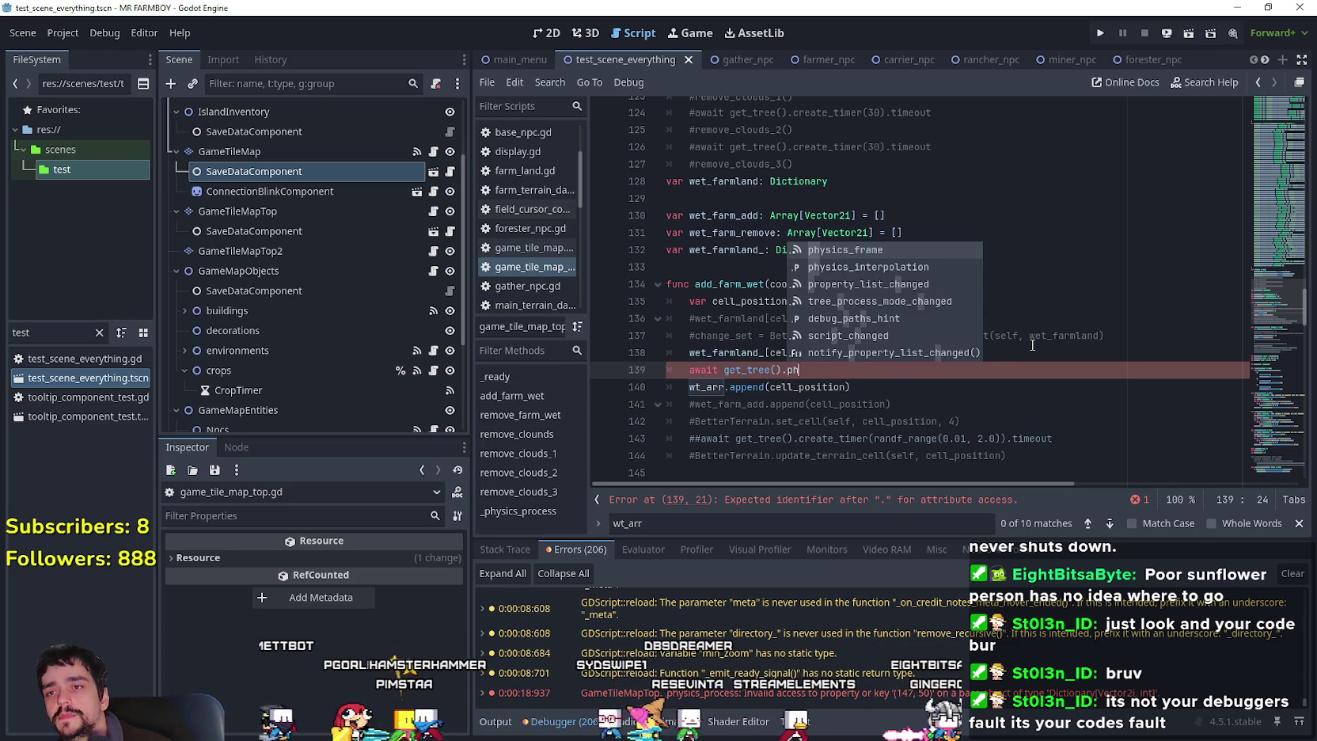
key("Return")
Copy the await line into remove_farm_wet after its wet_farmland_ assignment and save the script.
scroll(893, 261, "down", 2)
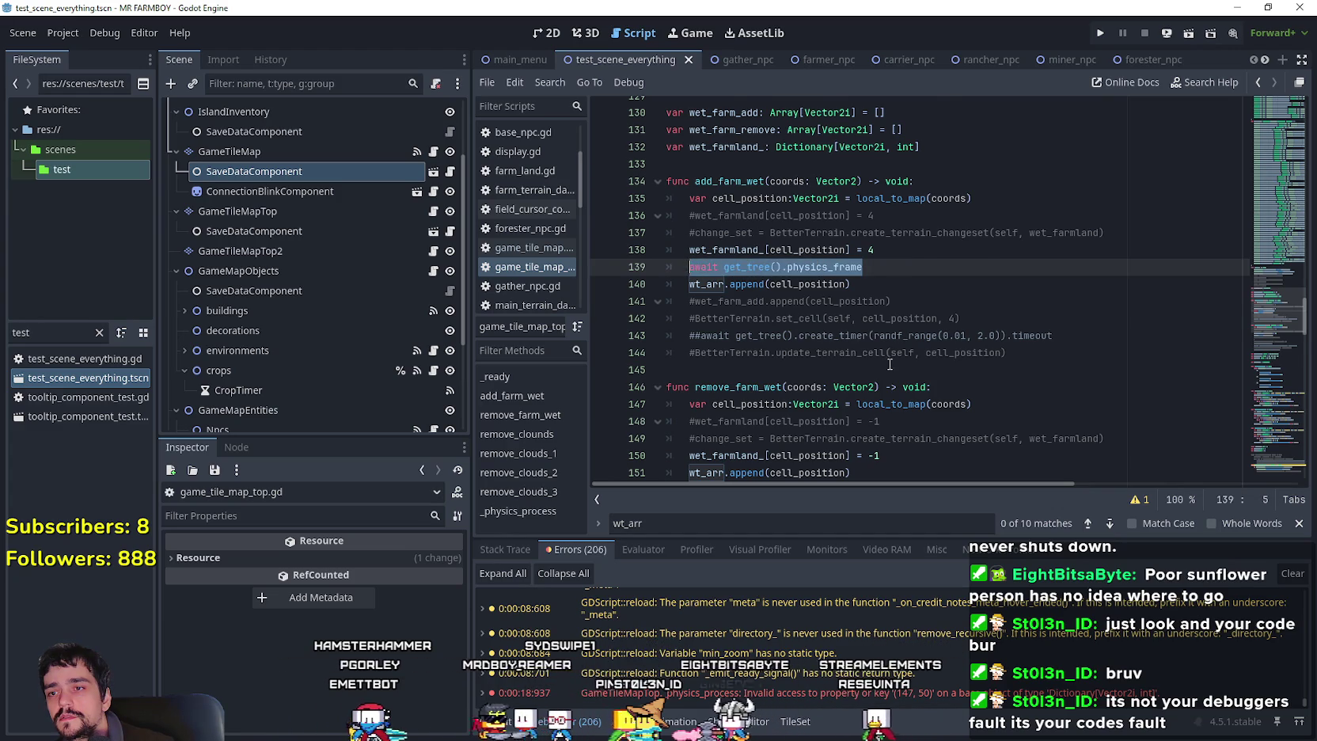
key("ctrl+c")
scroll(889, 364, "down", 2)
left_click(910, 353)
key("Return")
key("ctrl+v")
key("ctrl+s")
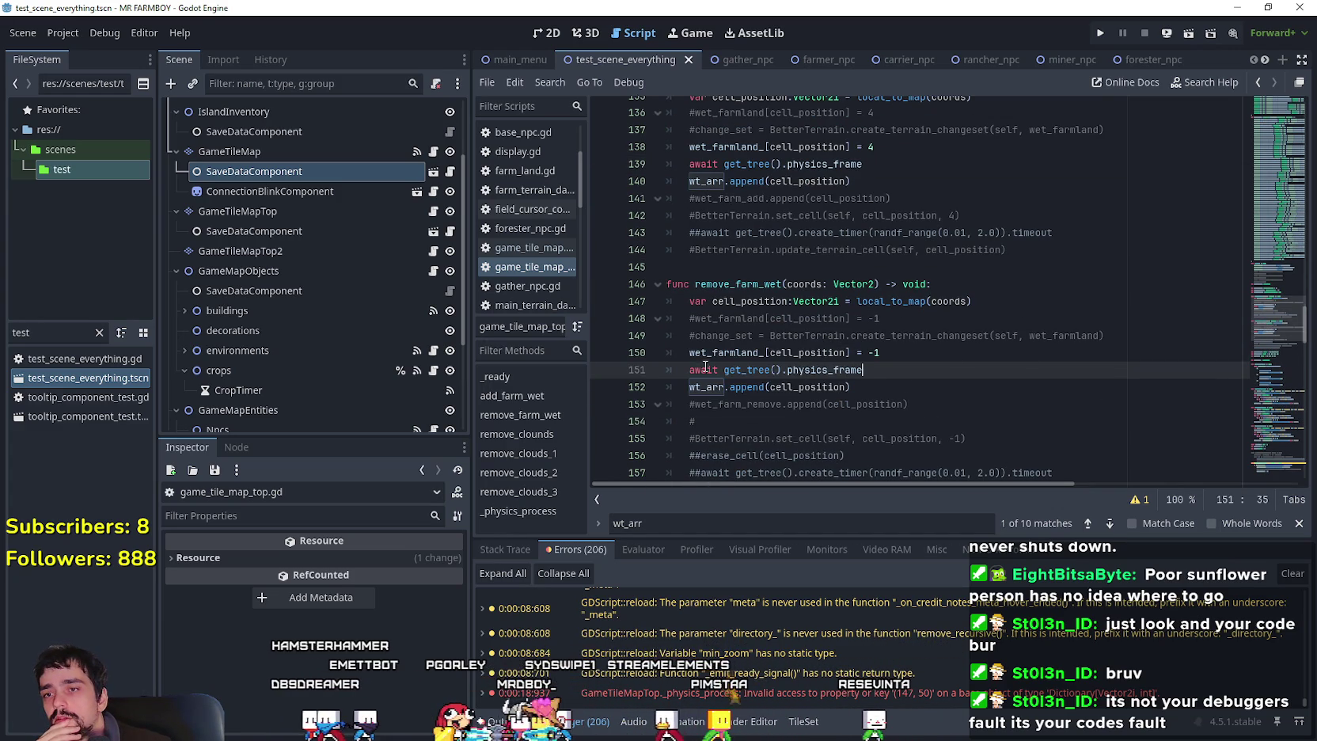
left_click_drag(680, 353, 881, 352)
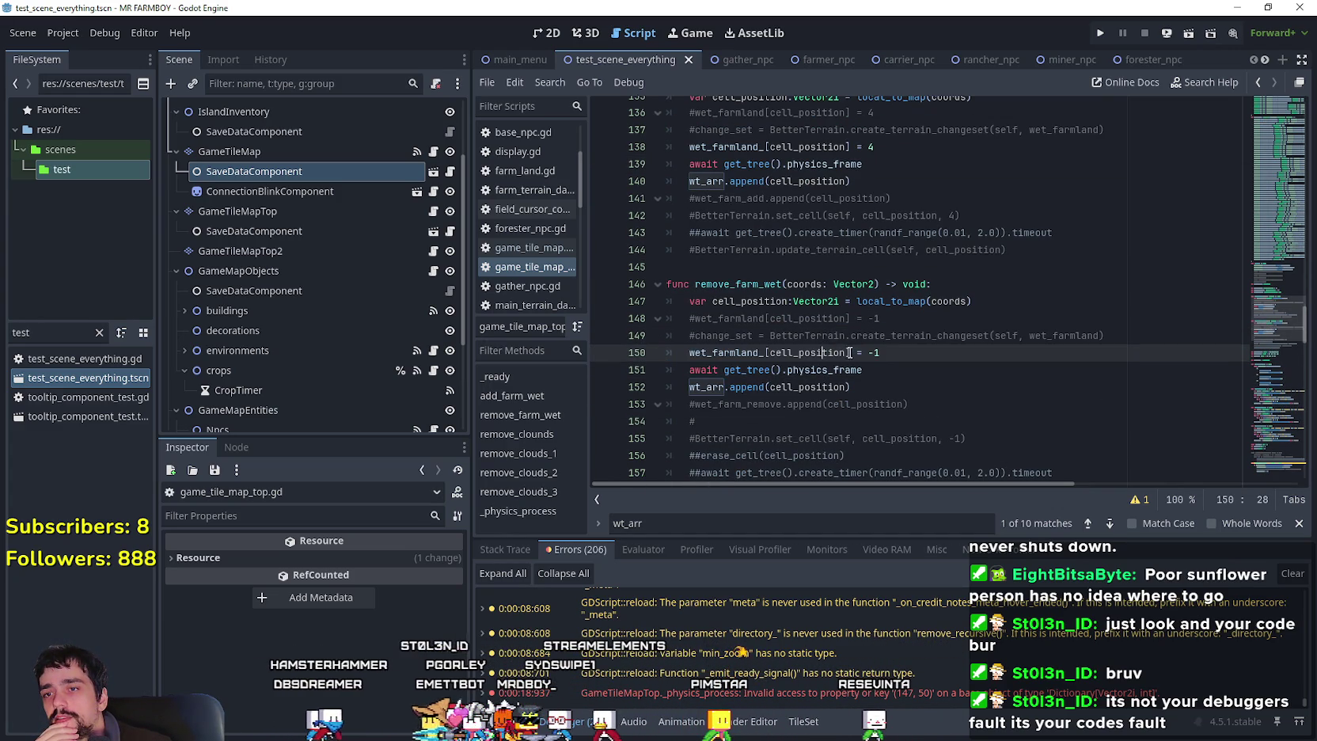
left_click(881, 353)
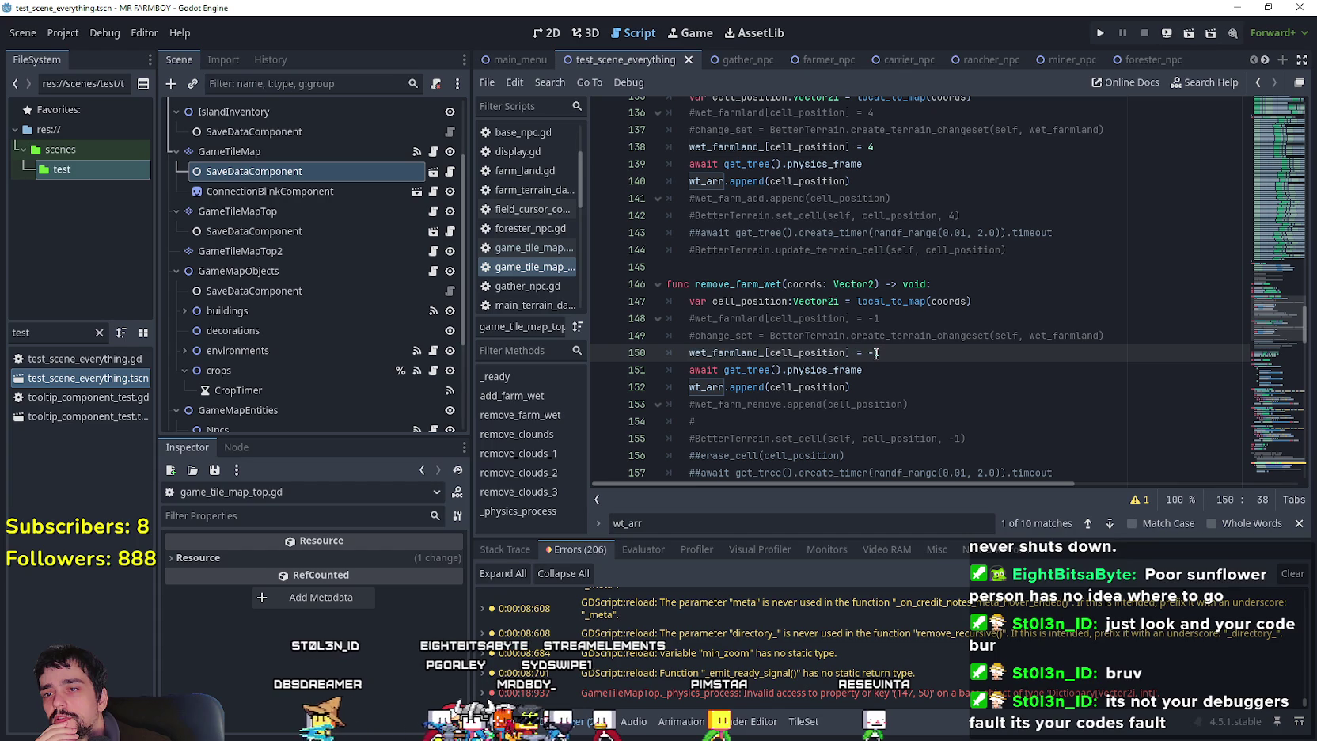
left_click_drag(1274, 331, 1275, 473)
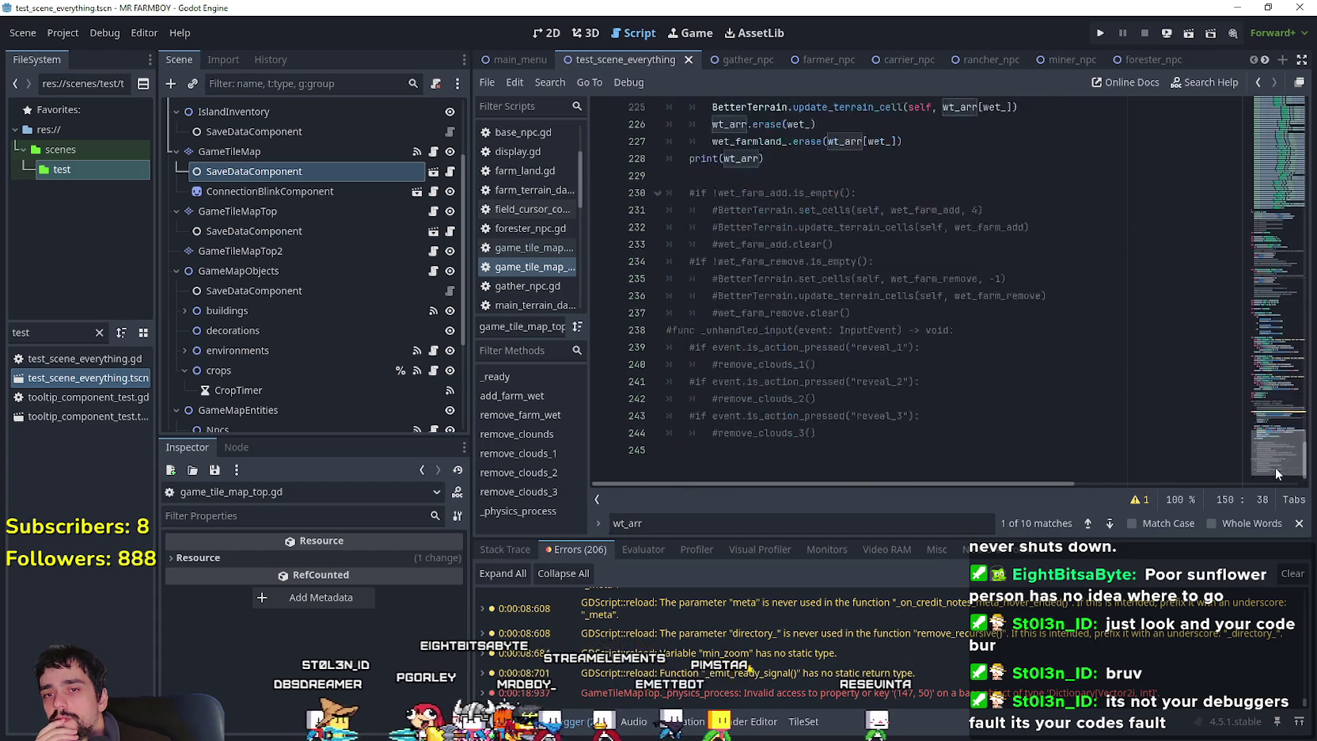
Add a print(wet_farmland_) line right after the batch loop's erase line.
scroll(932, 324, "up", 2)
left_click(979, 244)
key("Return")
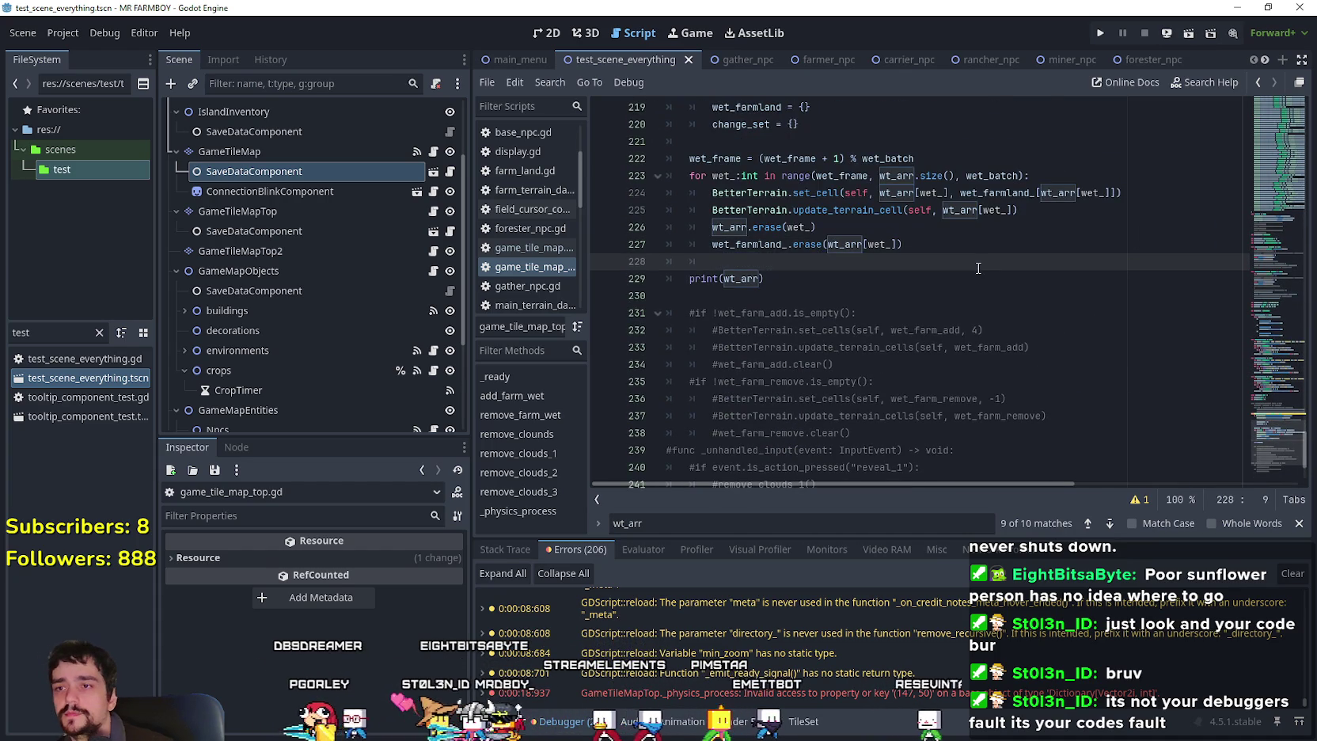
type("print")
key("Return")
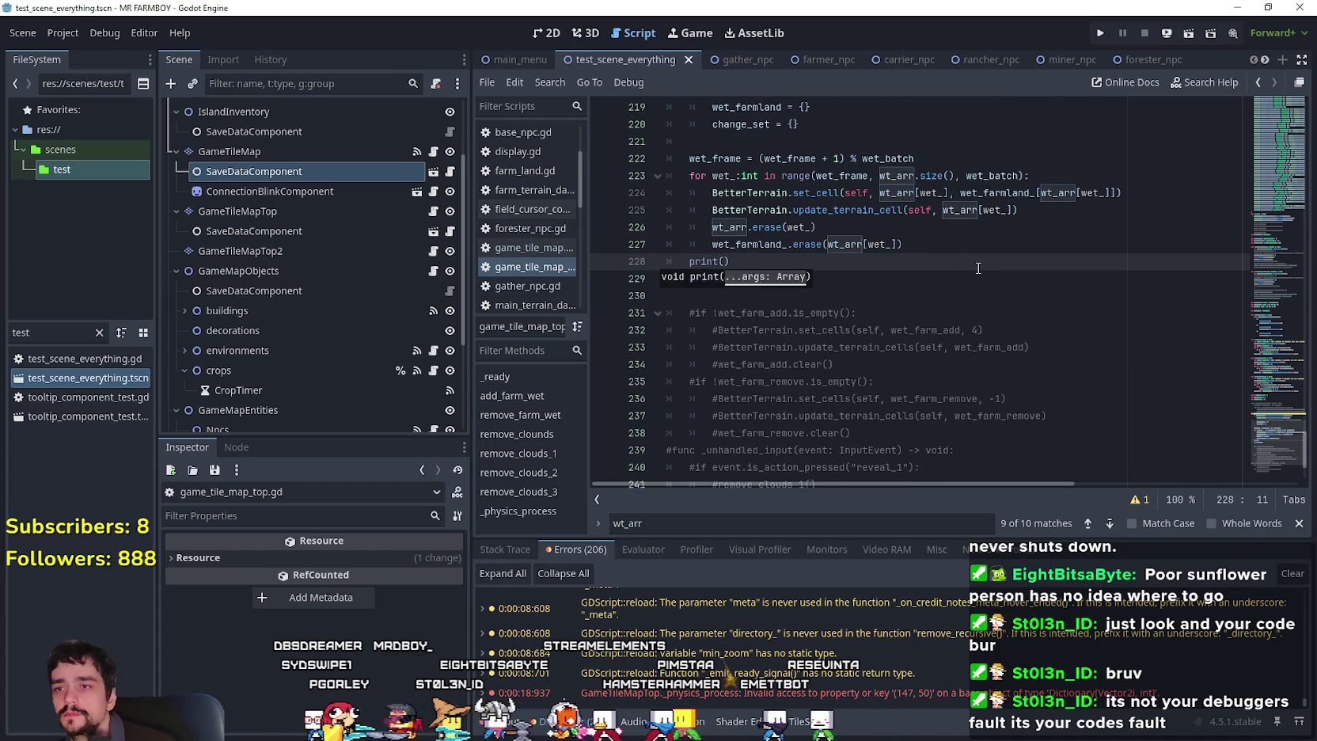
type("et")
key("Down")
key("Down")
key("Return")
left_click(922, 262)
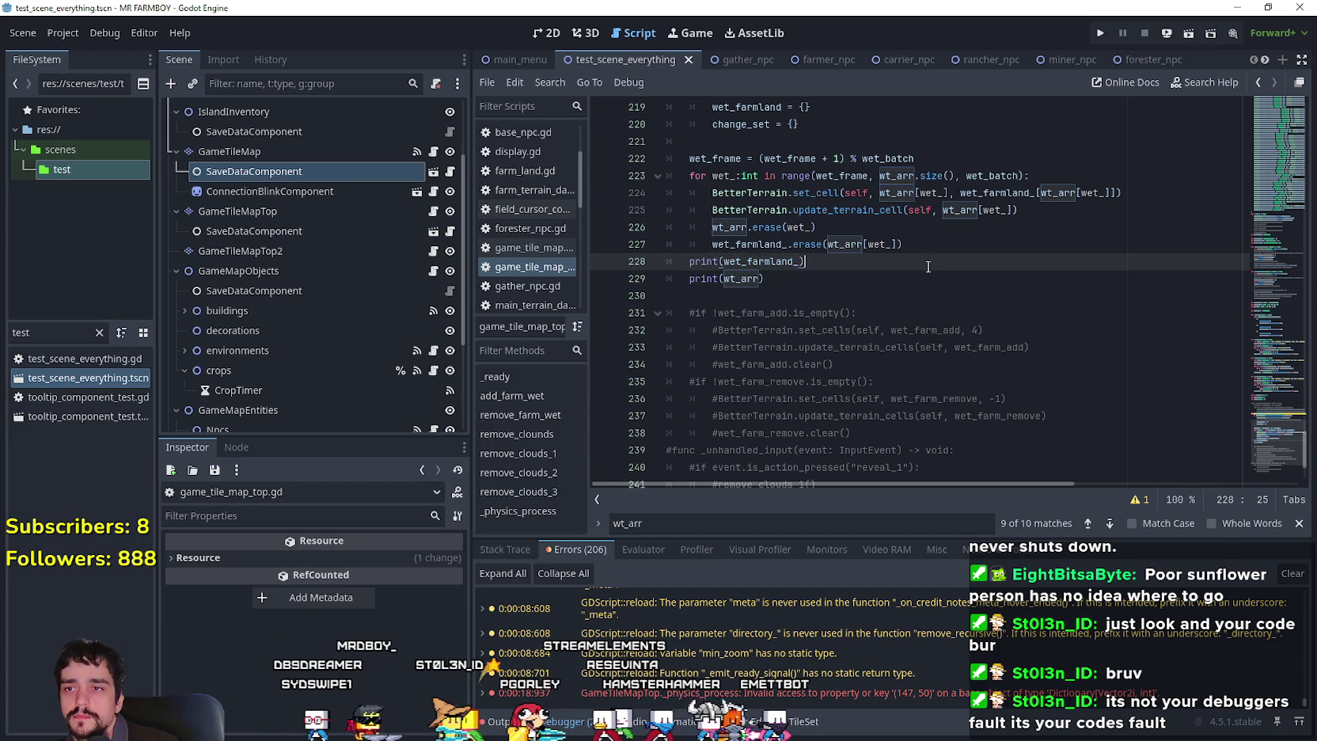
Save the script, run the game, and open the save game list.
key("ctrl+s")
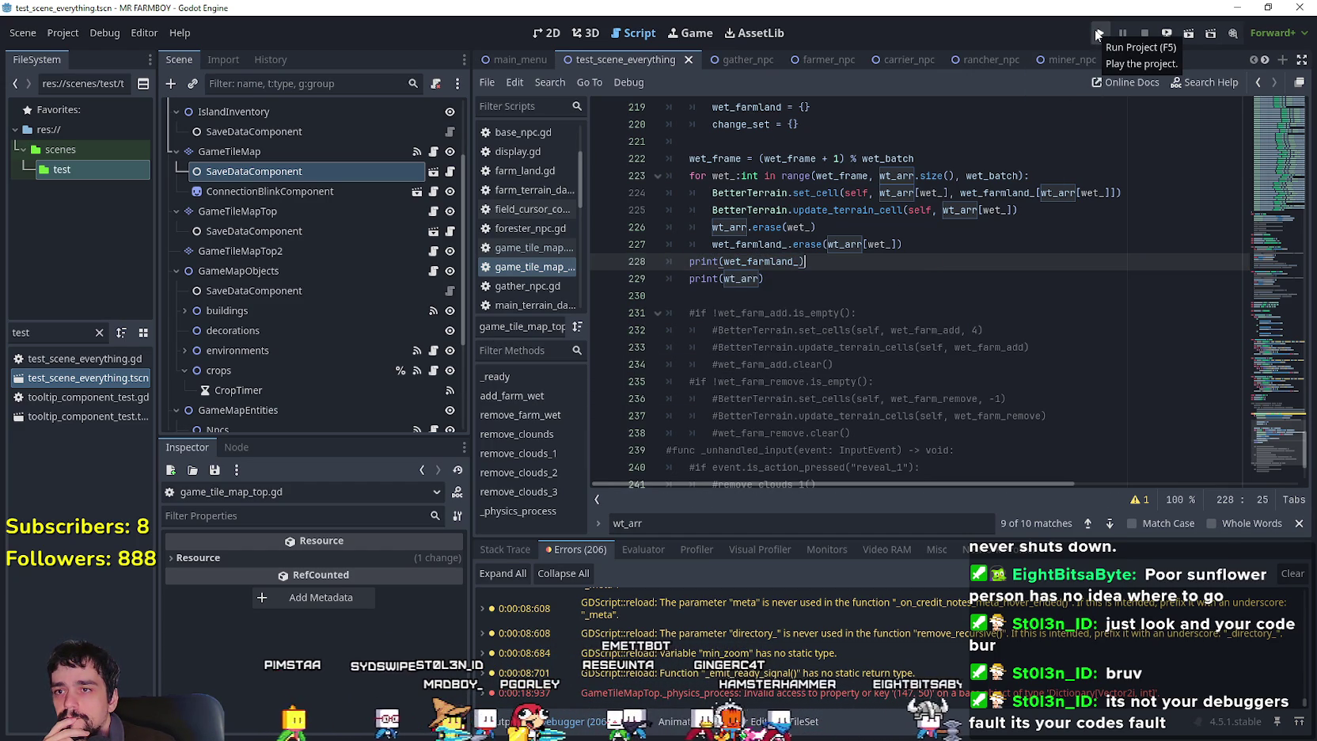
left_click(1099, 34)
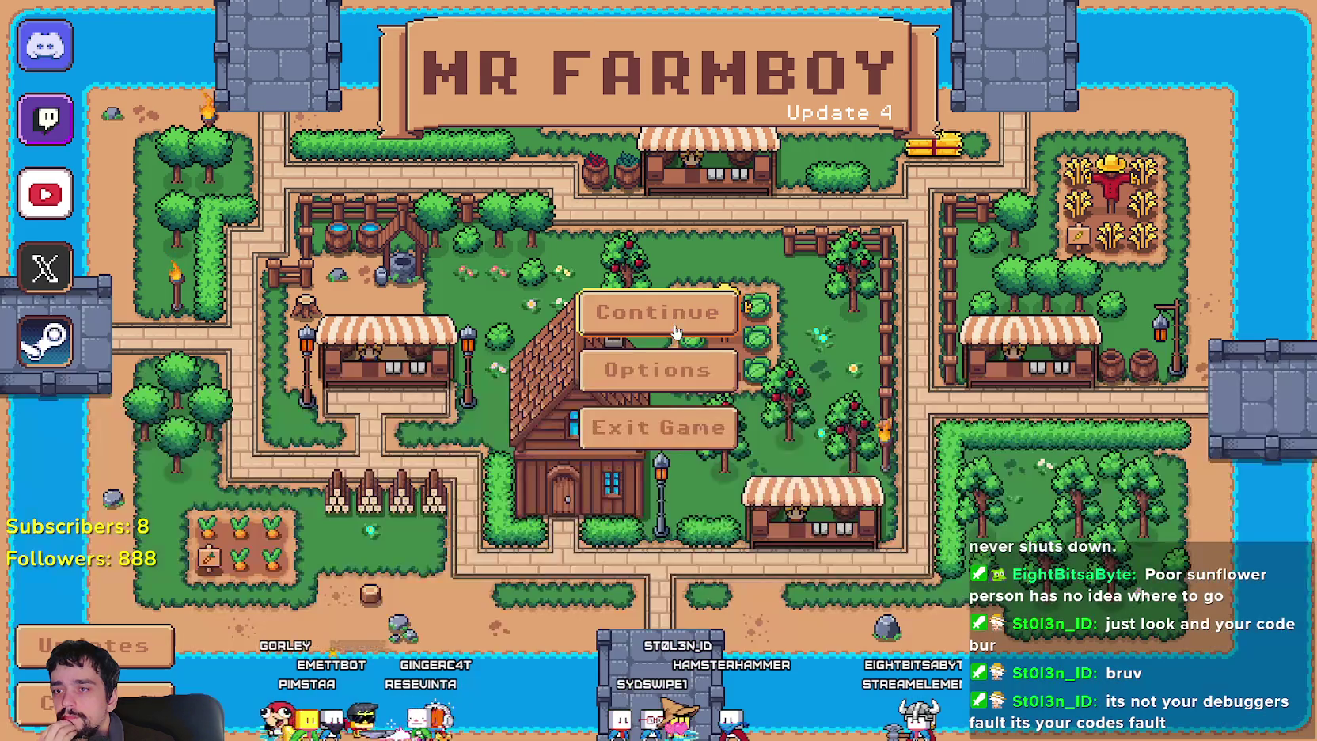
left_click(652, 312)
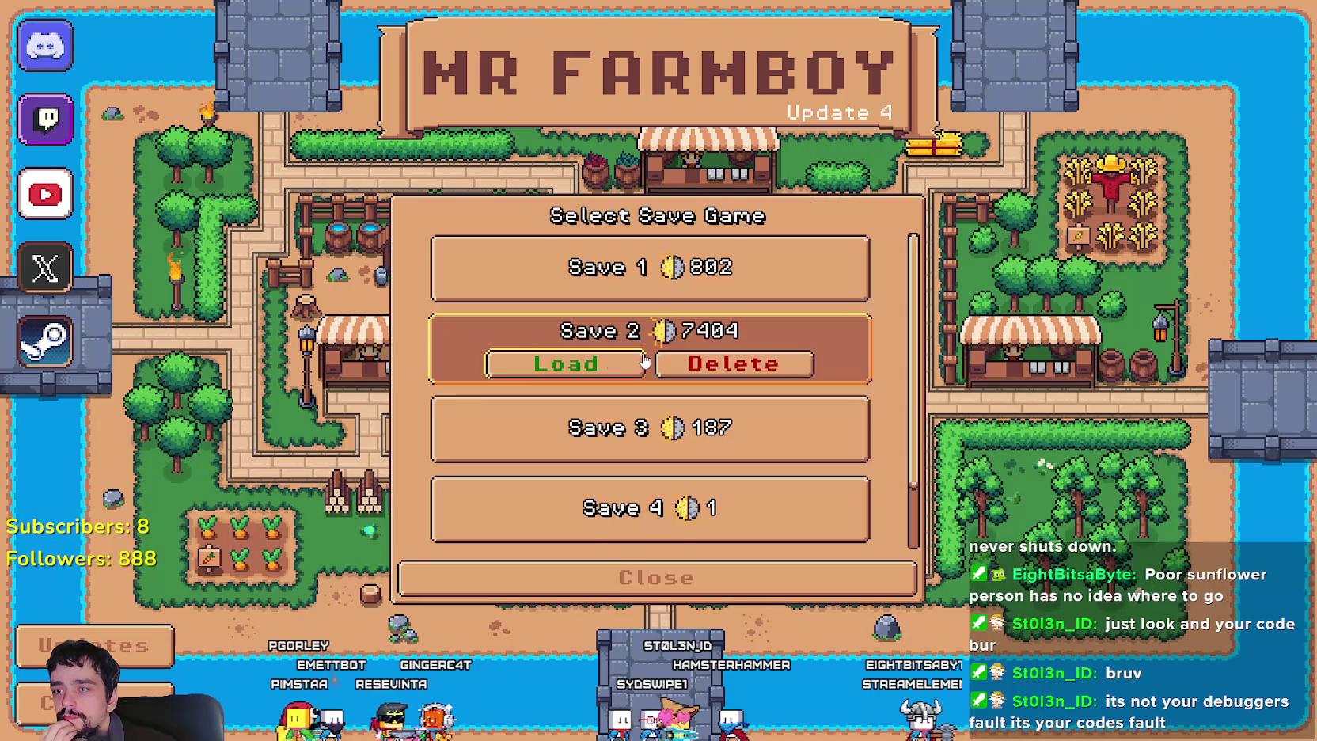
Load Save 2, review the line 224 invalid-key error in Stack Trace, then return to Output.
left_click(652, 346)
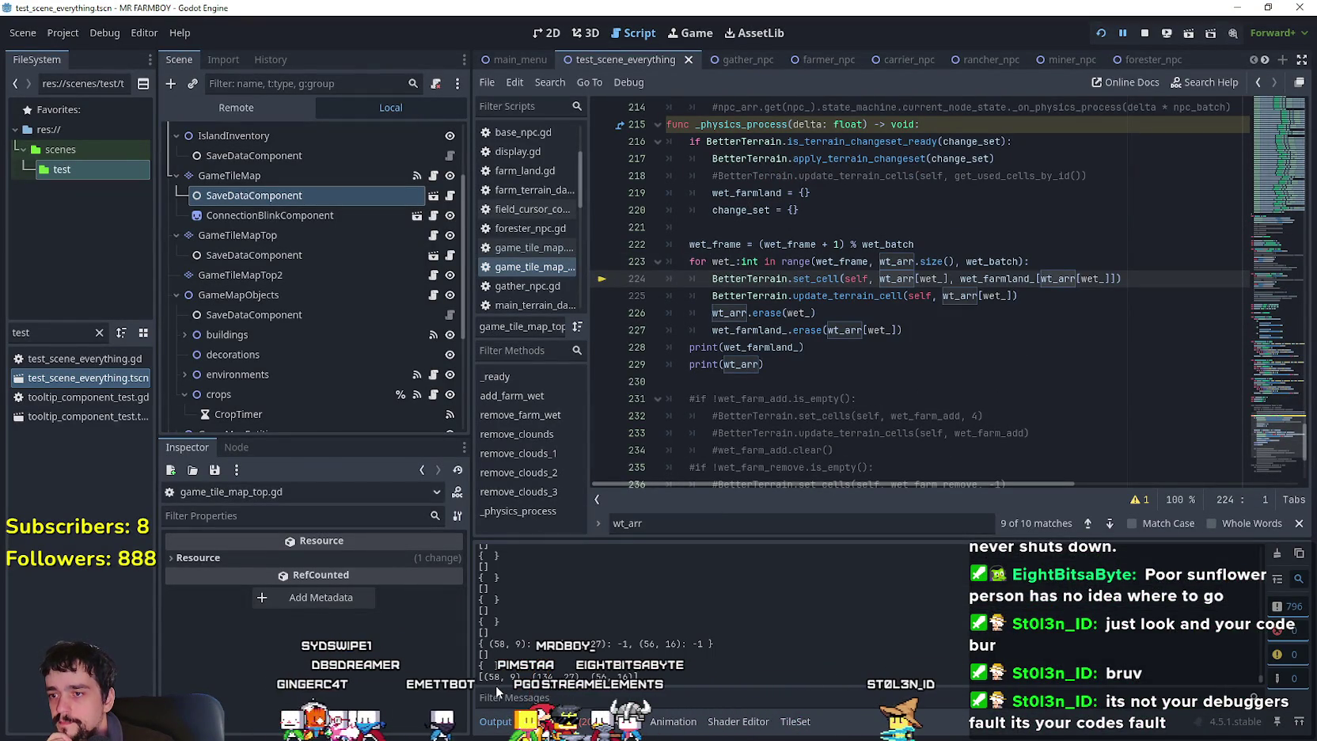
left_click(535, 721)
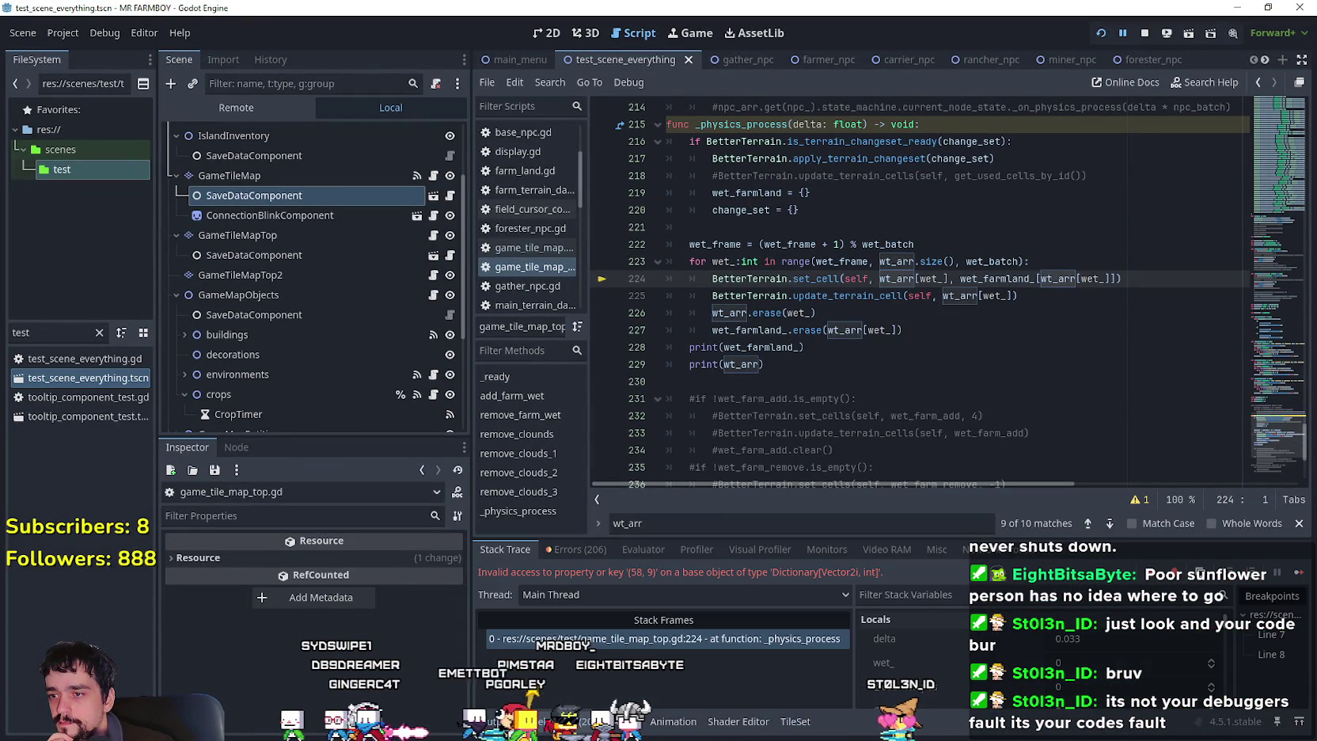
left_click(503, 722)
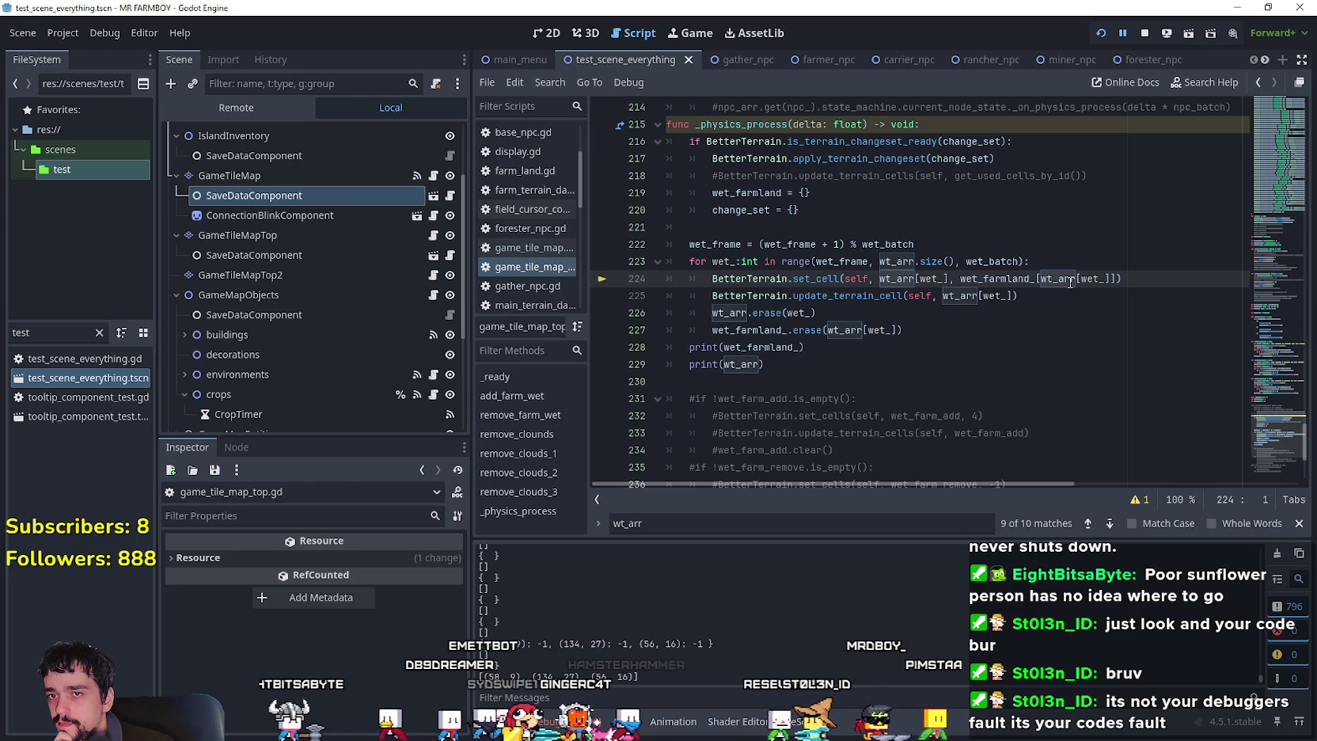
mouse_move(1070, 282)
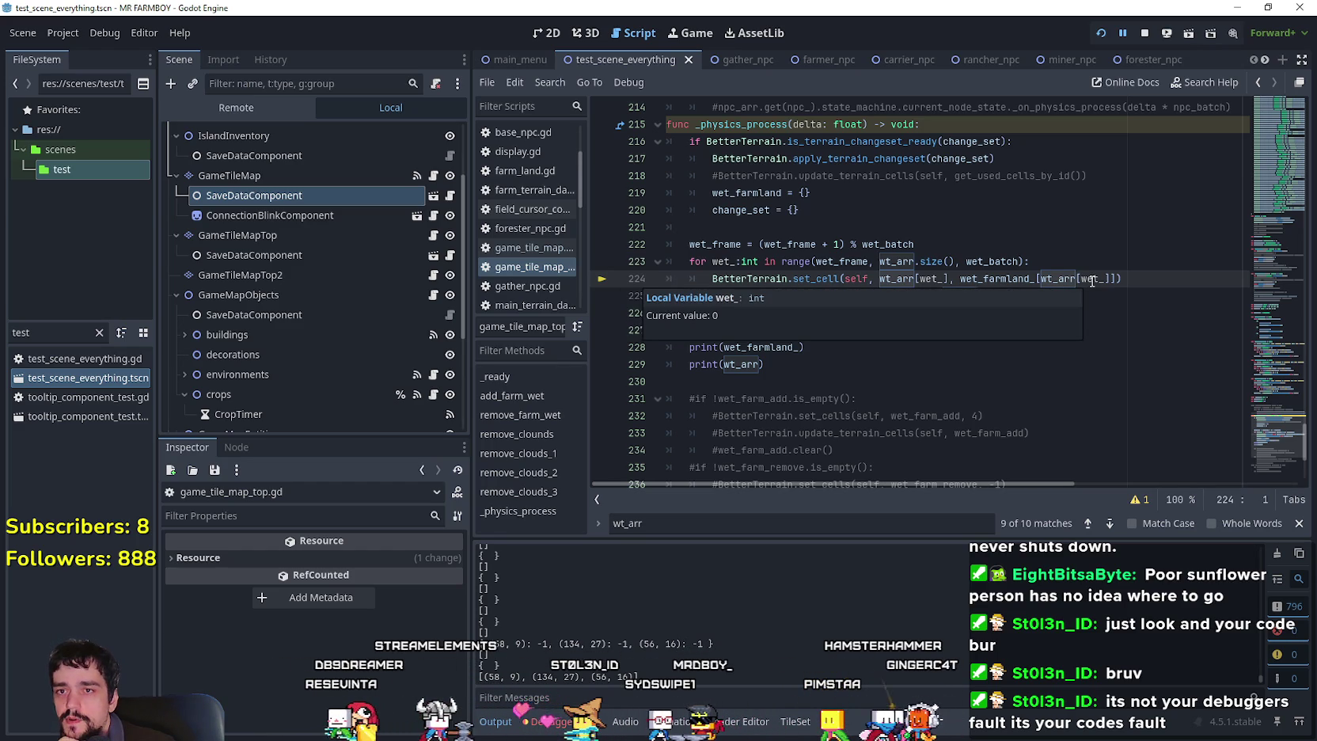
double_click(1093, 279)
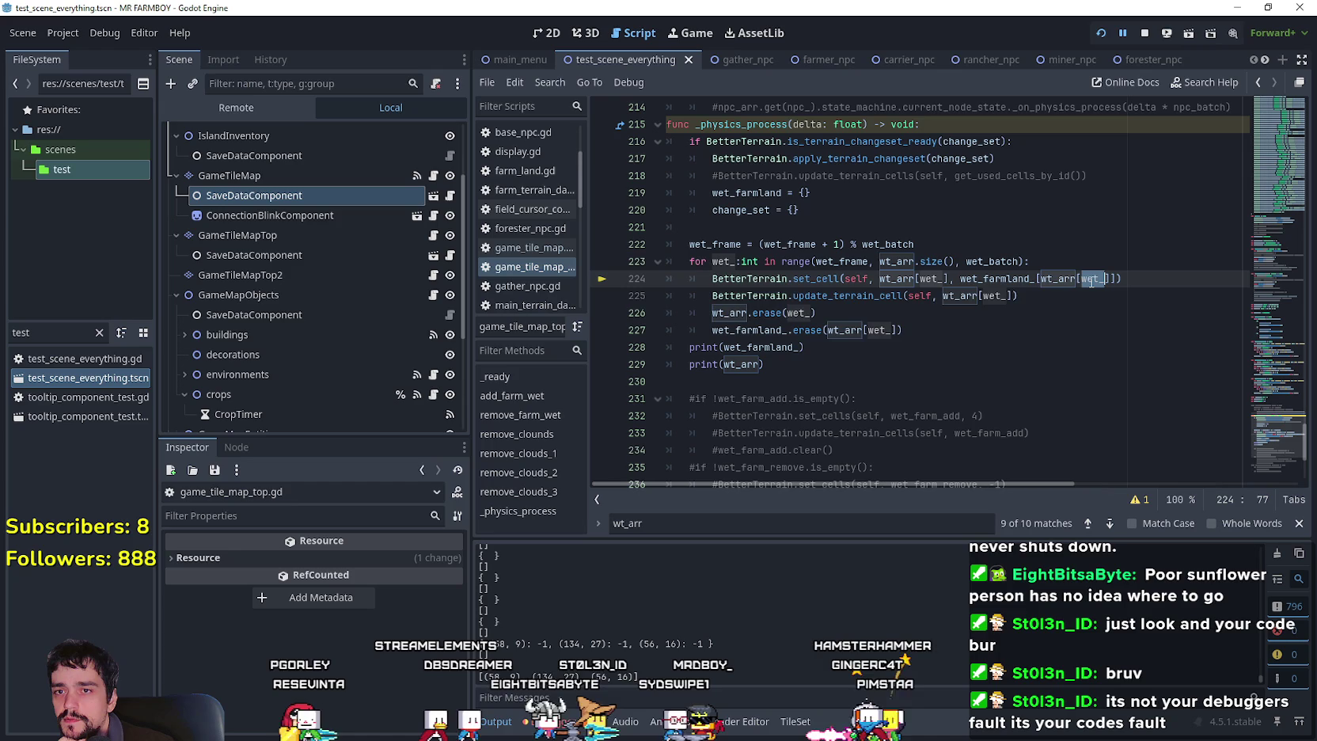
mouse_move(1092, 282)
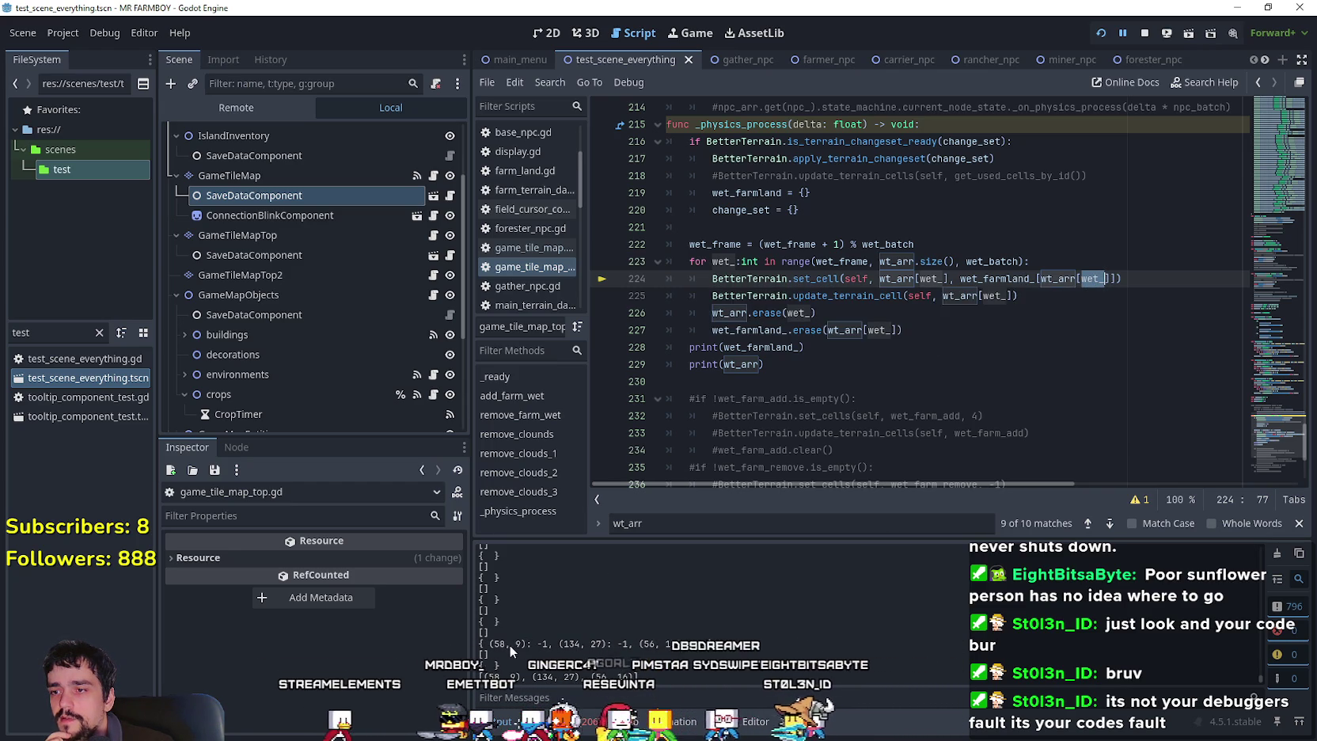
left_click(1038, 279)
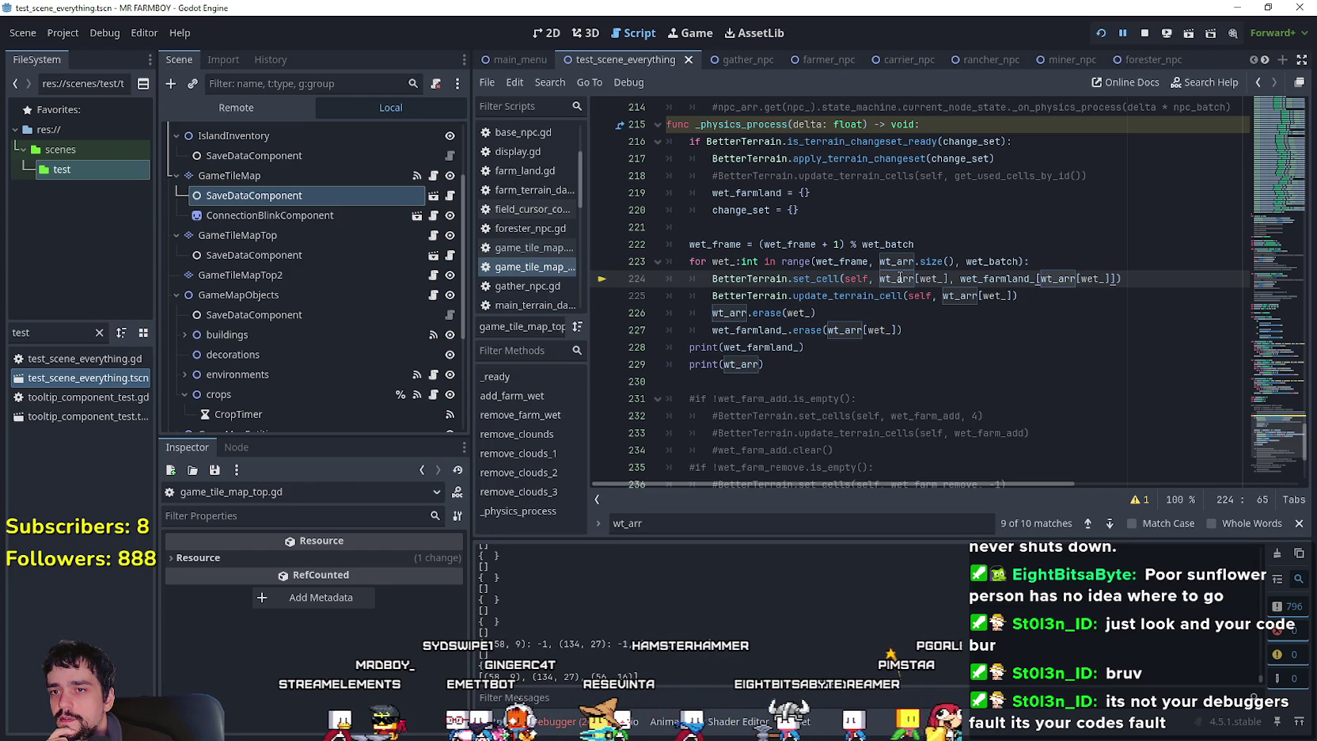
mouse_move(940, 279)
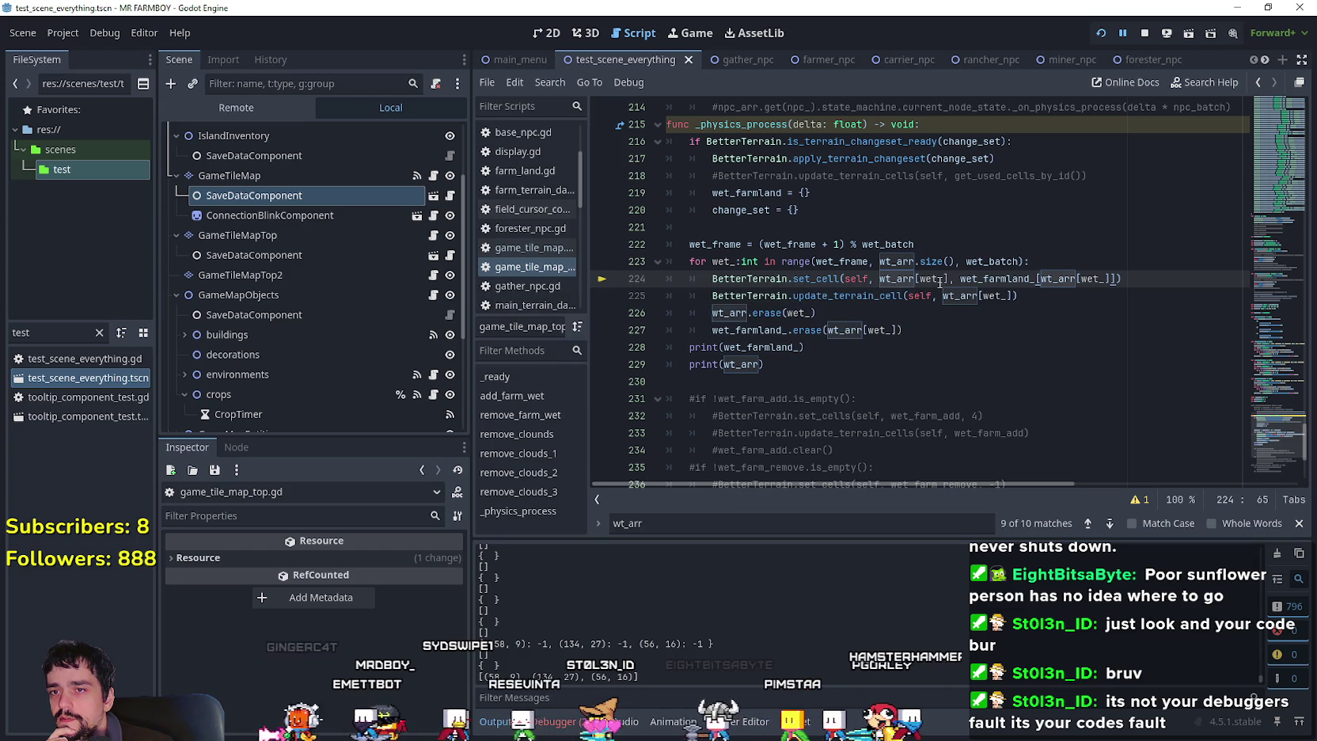
left_click_drag(880, 279, 950, 278)
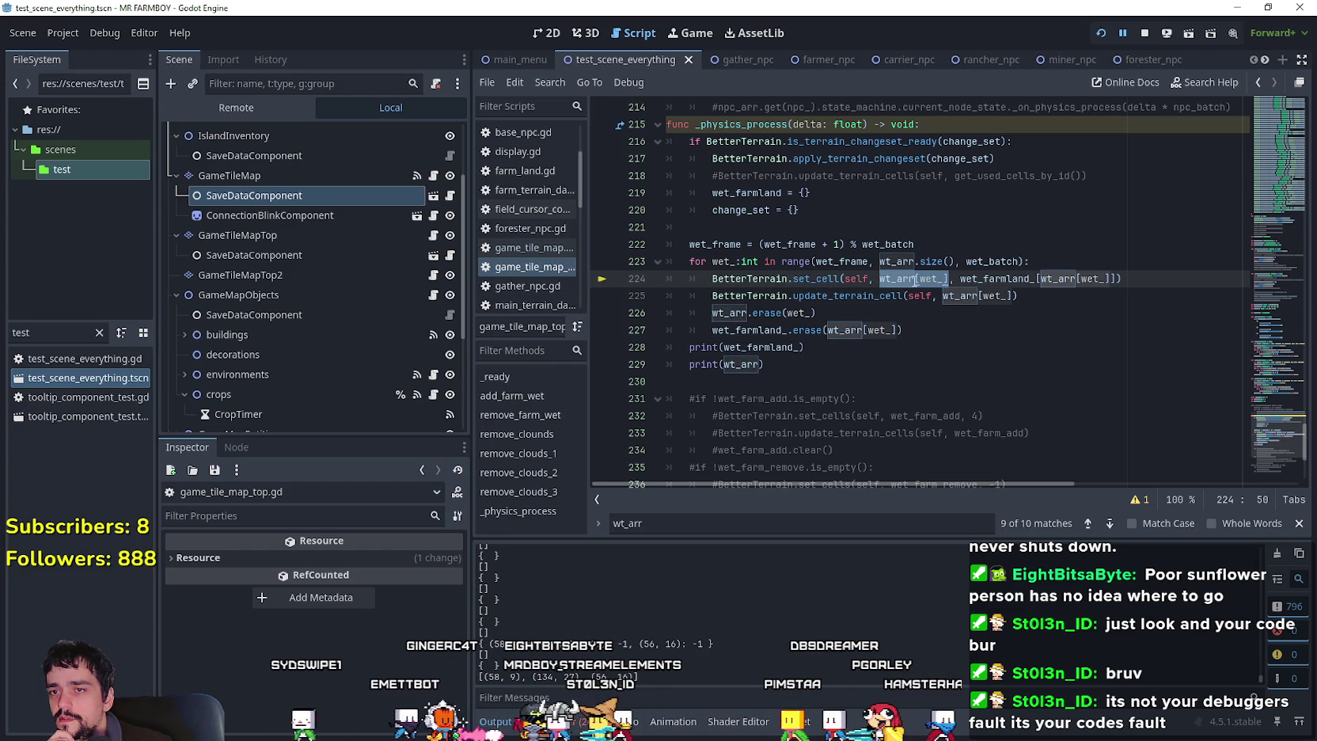
mouse_move(932, 286)
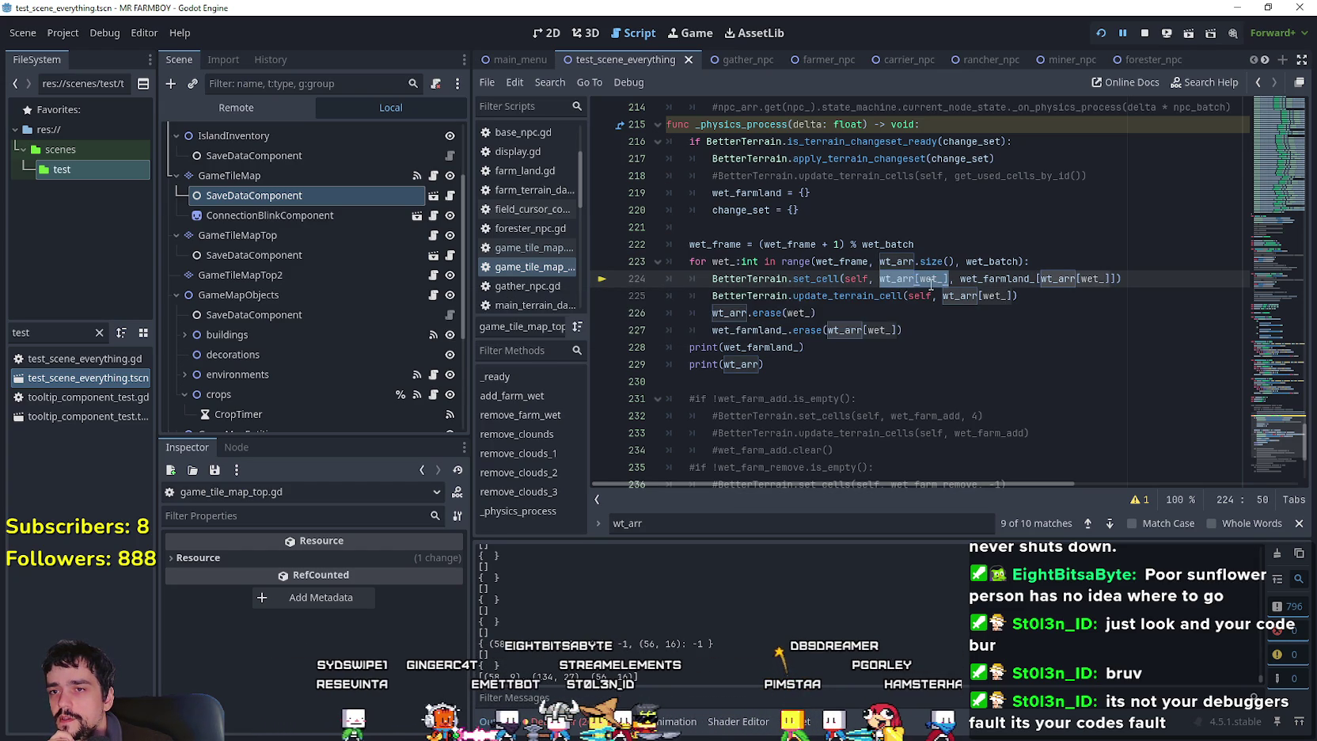
left_click(1055, 262)
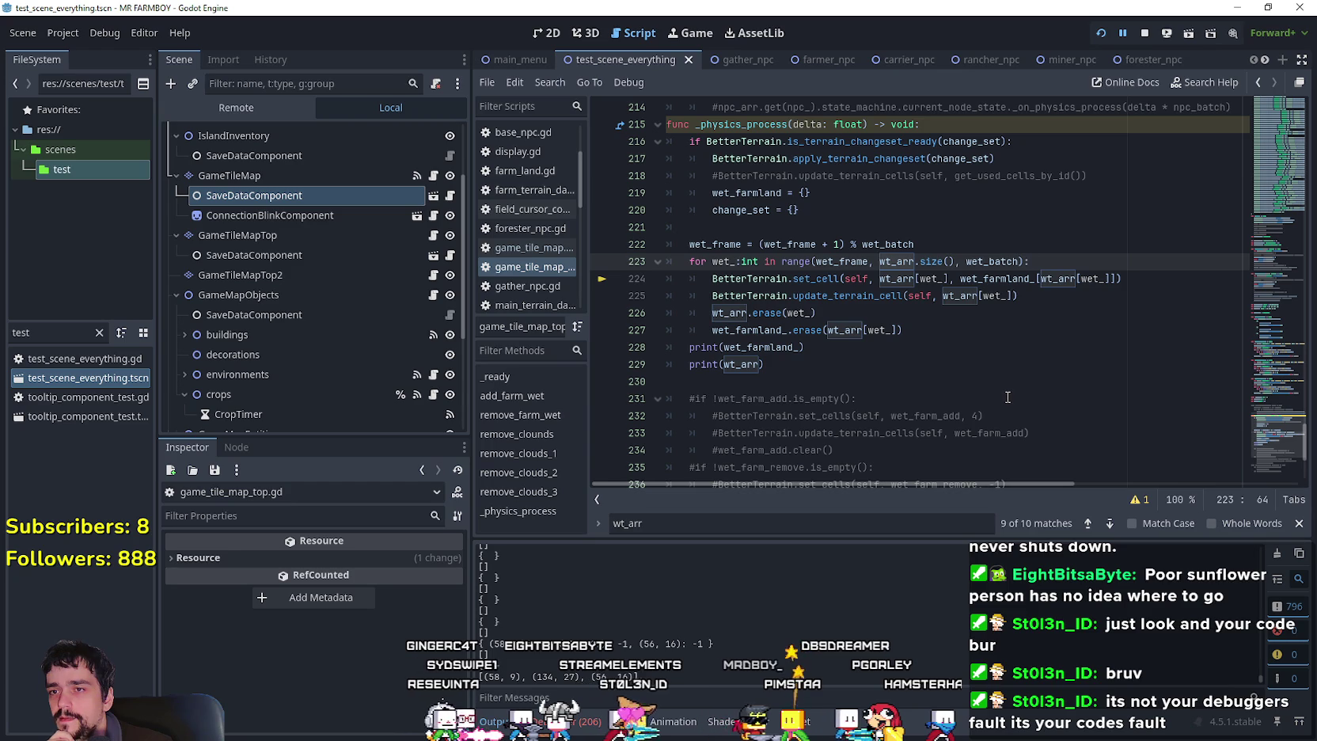
Declare 'var cell_position: Vector2i' at the loop start and pass it to set_cell as the position.
key("Return")
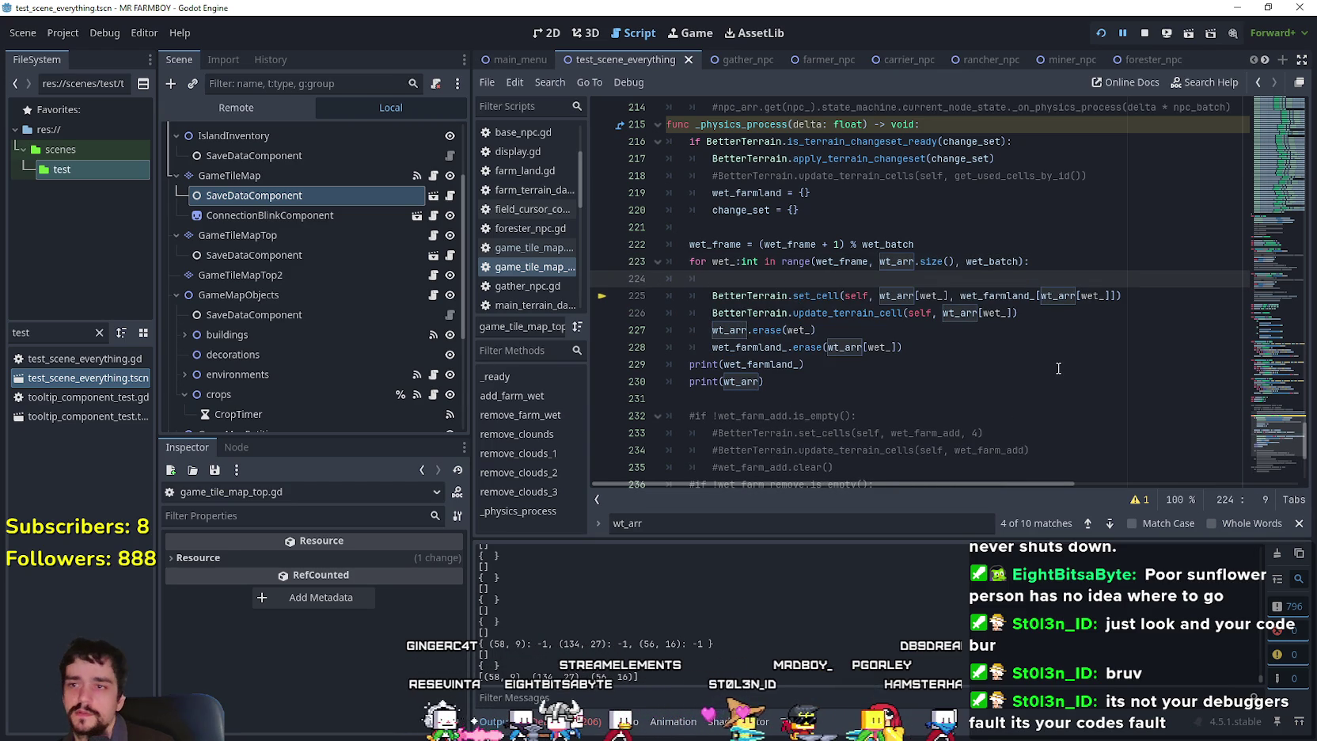
type("var ")
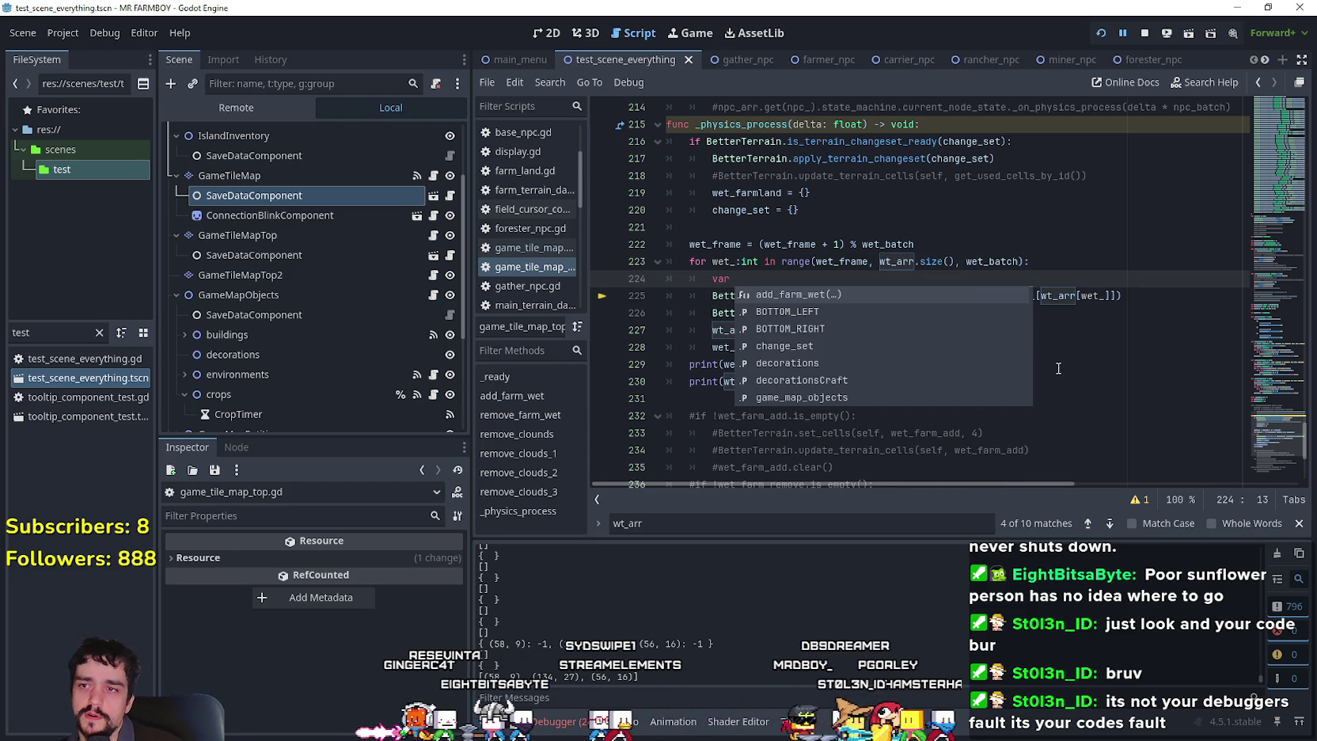
type("cell")
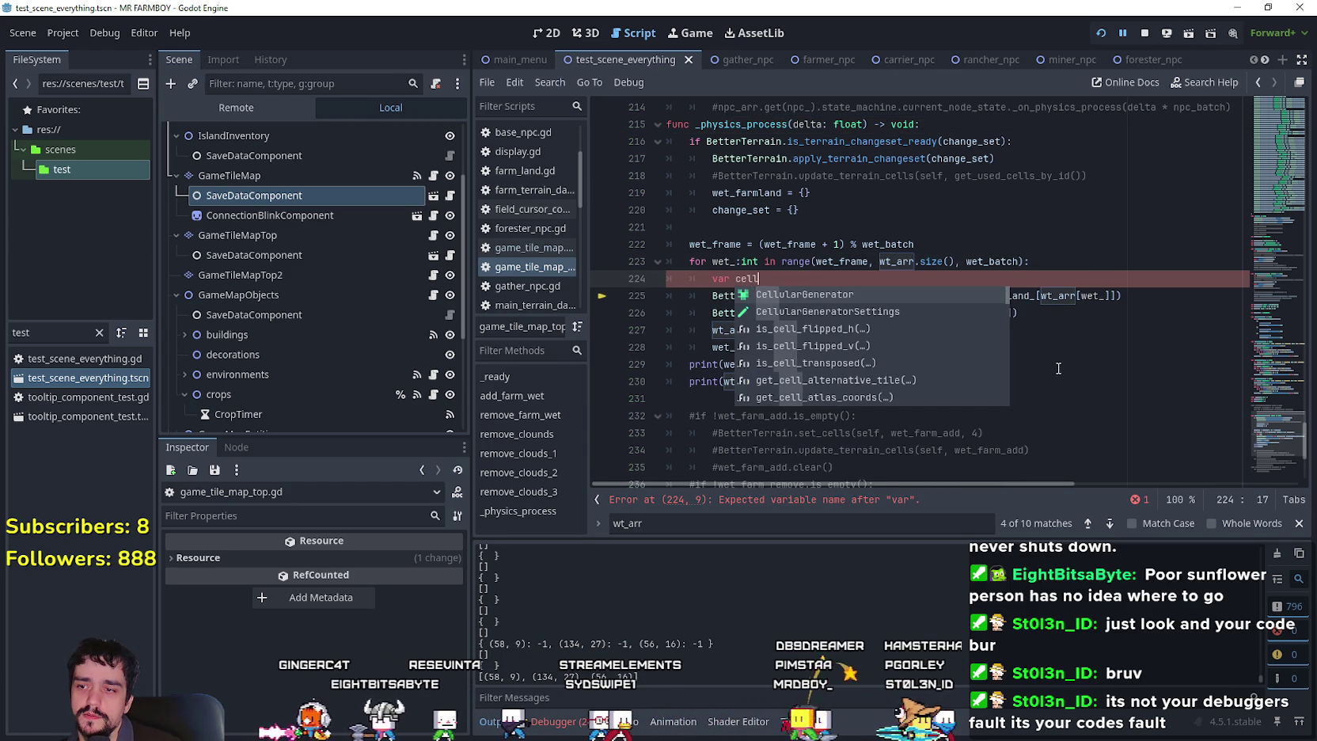
type("_positio")
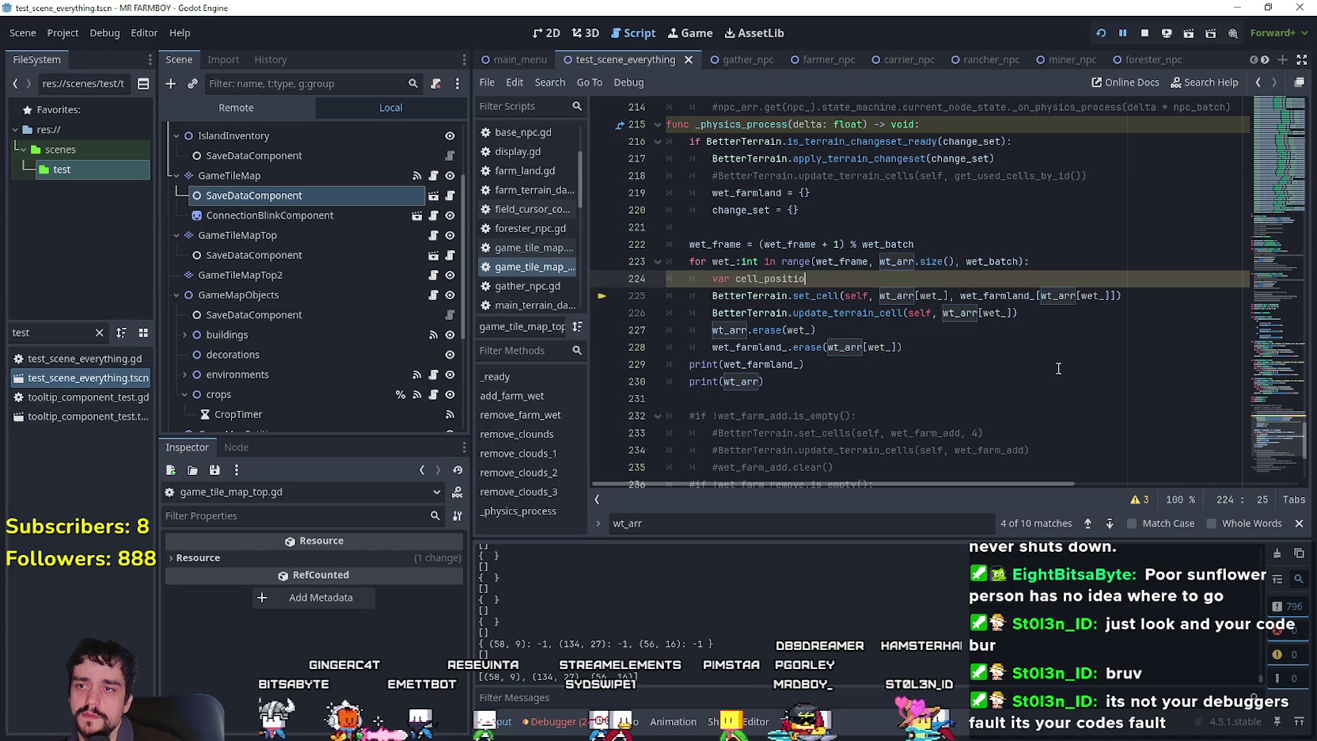
type("n: Vector2i =")
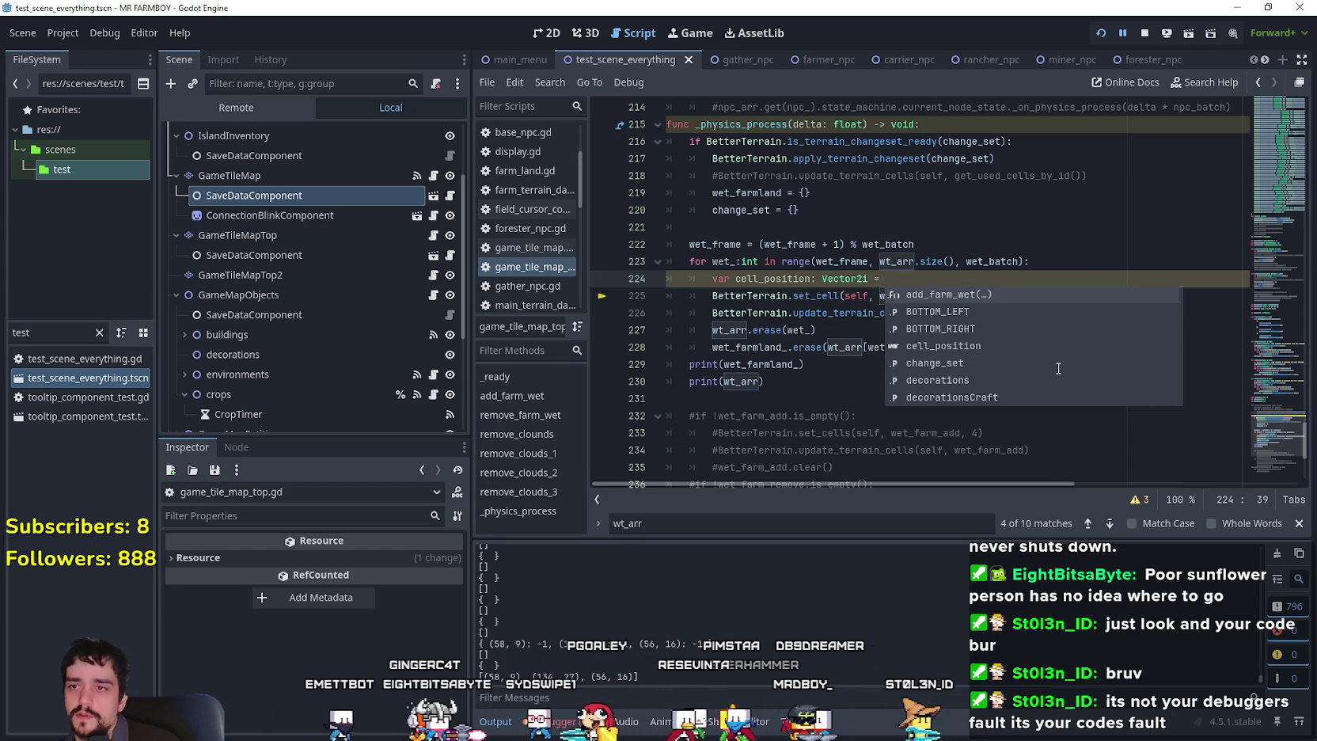
left_click(898, 297)
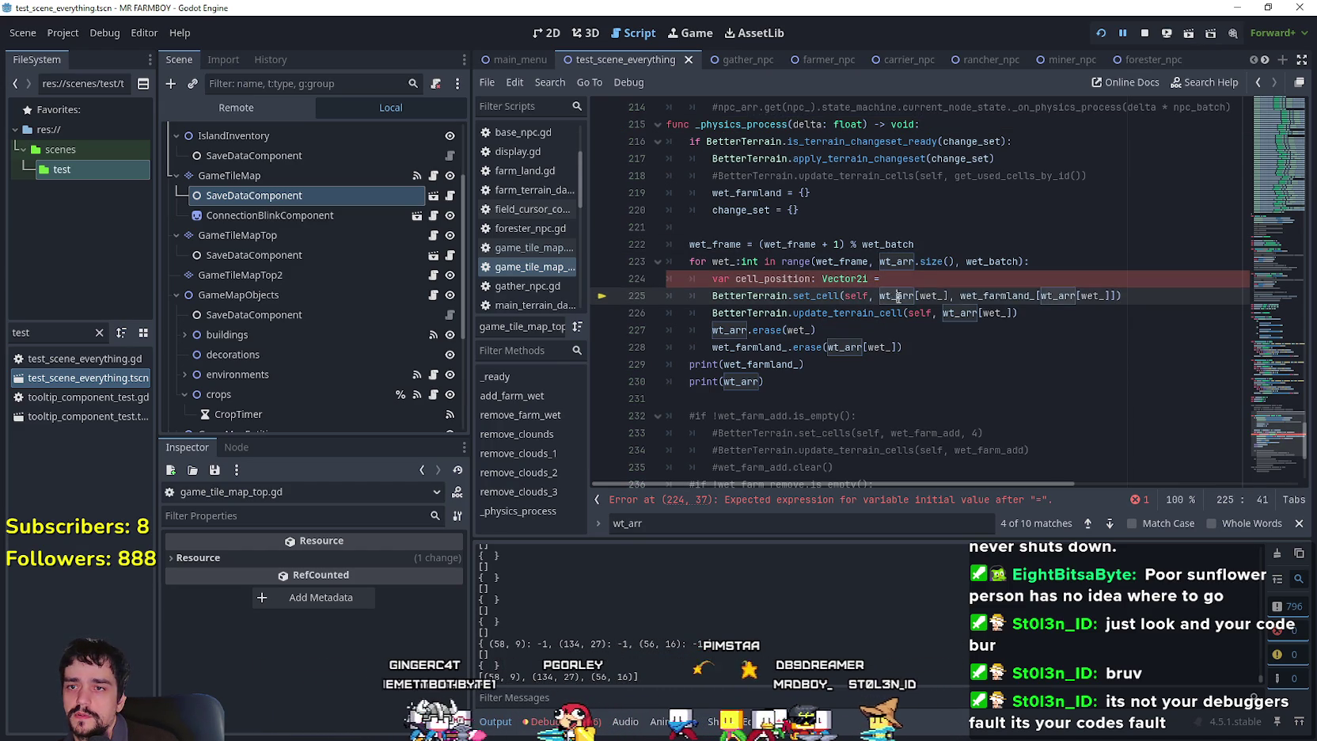
left_click(941, 286)
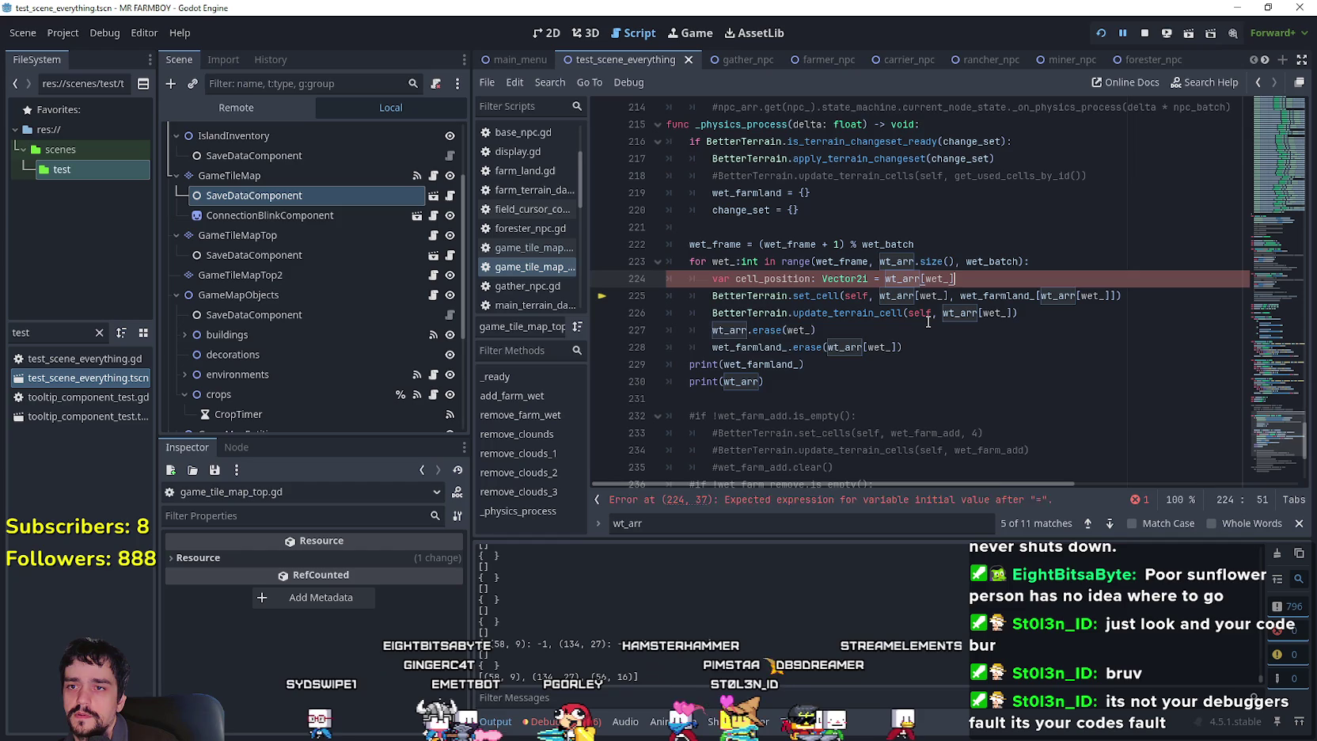
double_click(772, 279)
key("ctrl+c")
left_click_drag(880, 296, 945, 299)
key("ctrl+v")
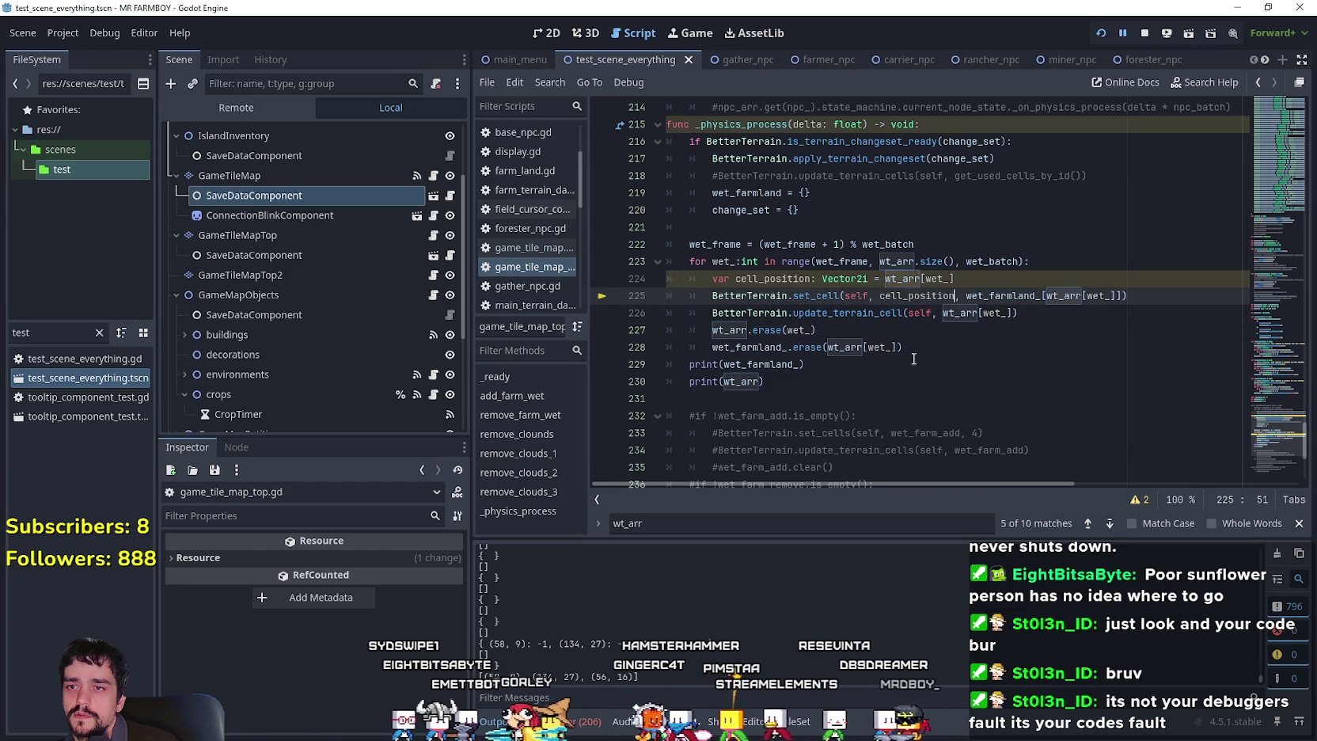
left_click(932, 334)
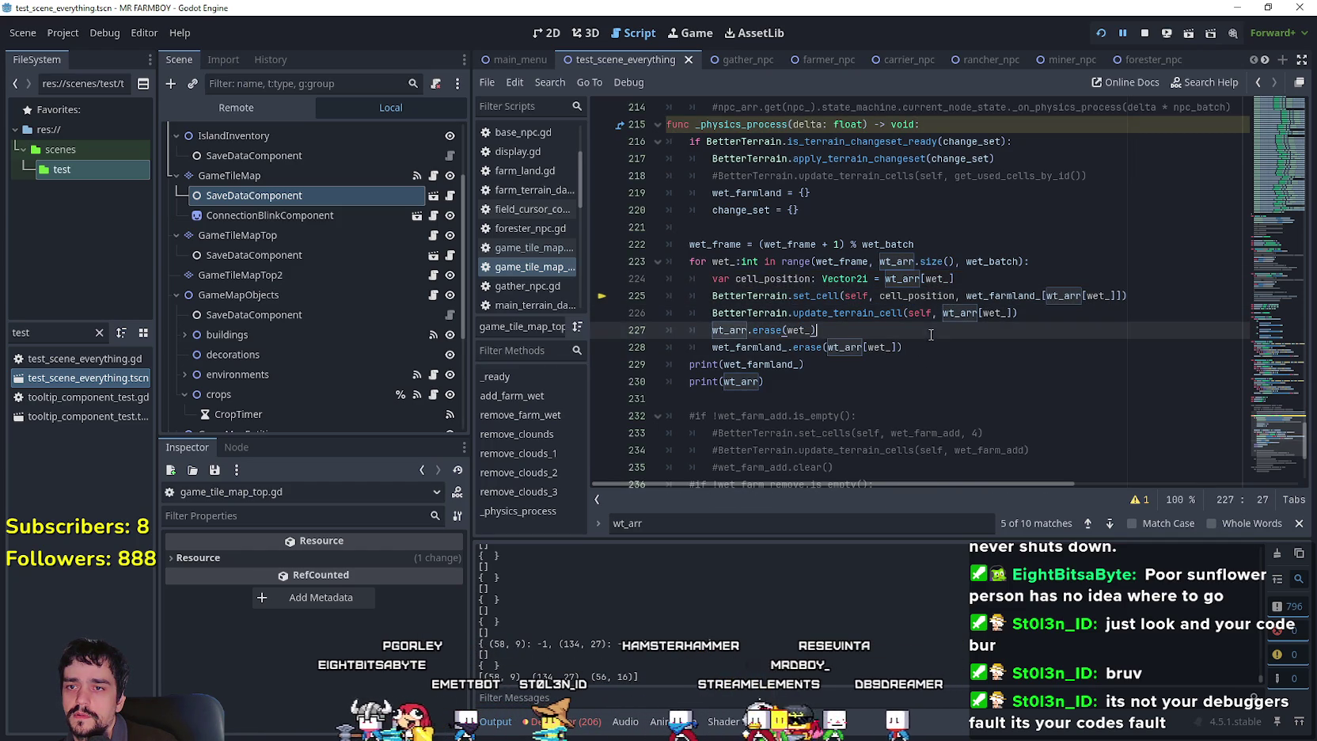
left_click(1018, 296)
left_click(1021, 279)
Add terrain_type holding the wet_farmland_ lookup and use it as set_cell's terrain argument.
key("Return")
type("var terrain_type: i")
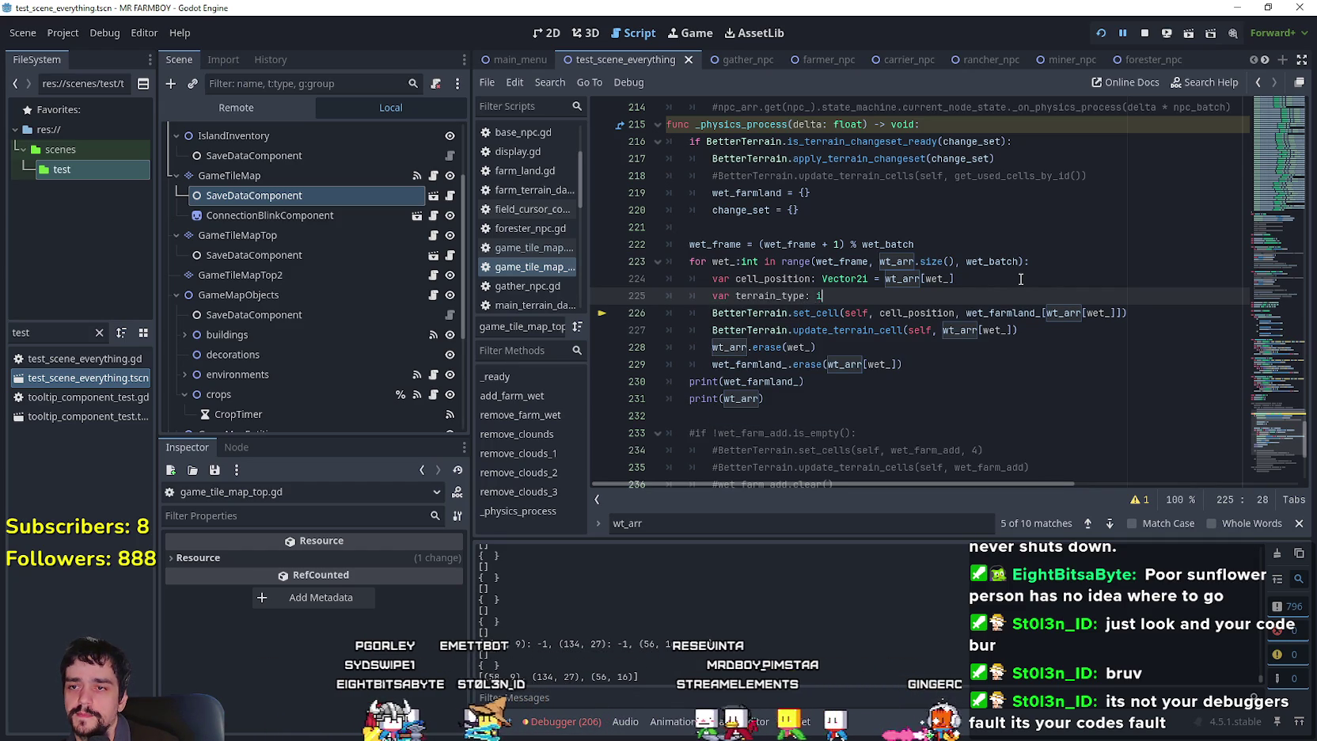
type("nt =")
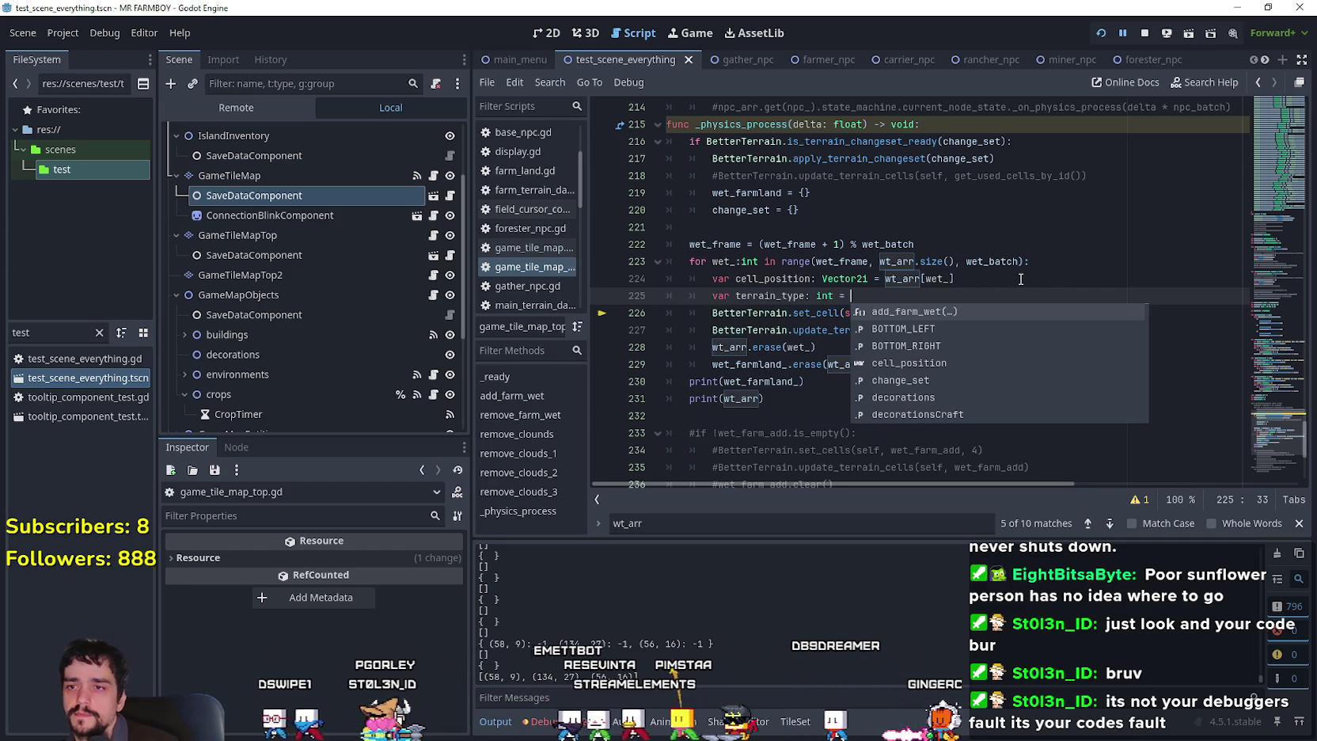
left_click(990, 257)
left_click_drag(966, 313, 1098, 311)
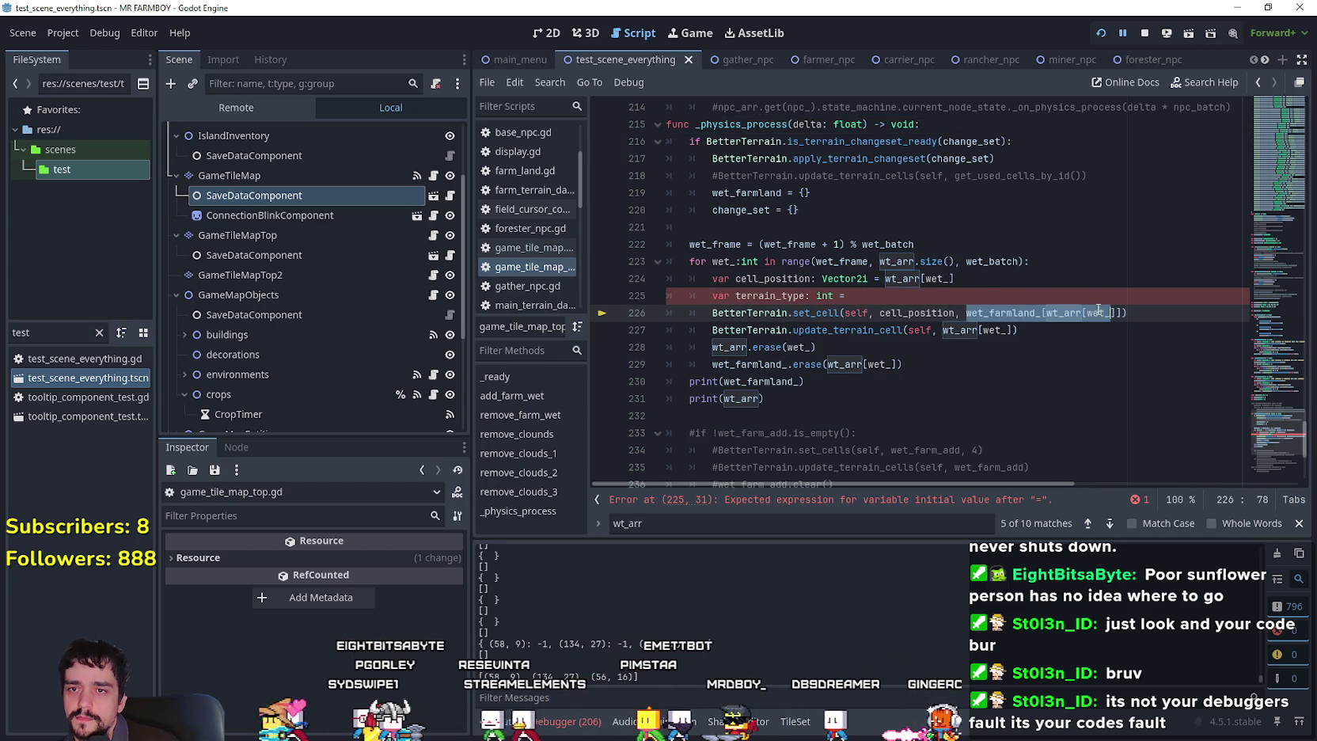
key("ctrl+c")
left_click(954, 298)
key("ctrl+v")
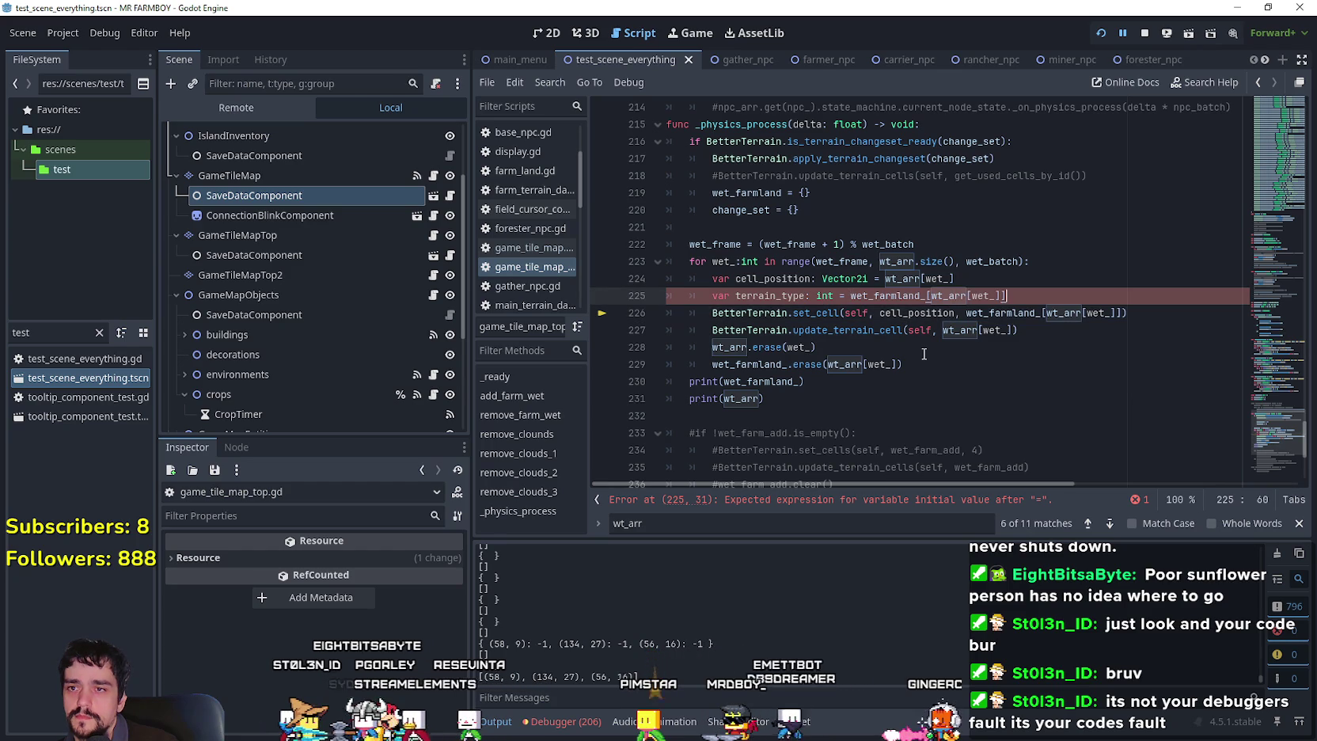
left_click(923, 353)
double_click(769, 295)
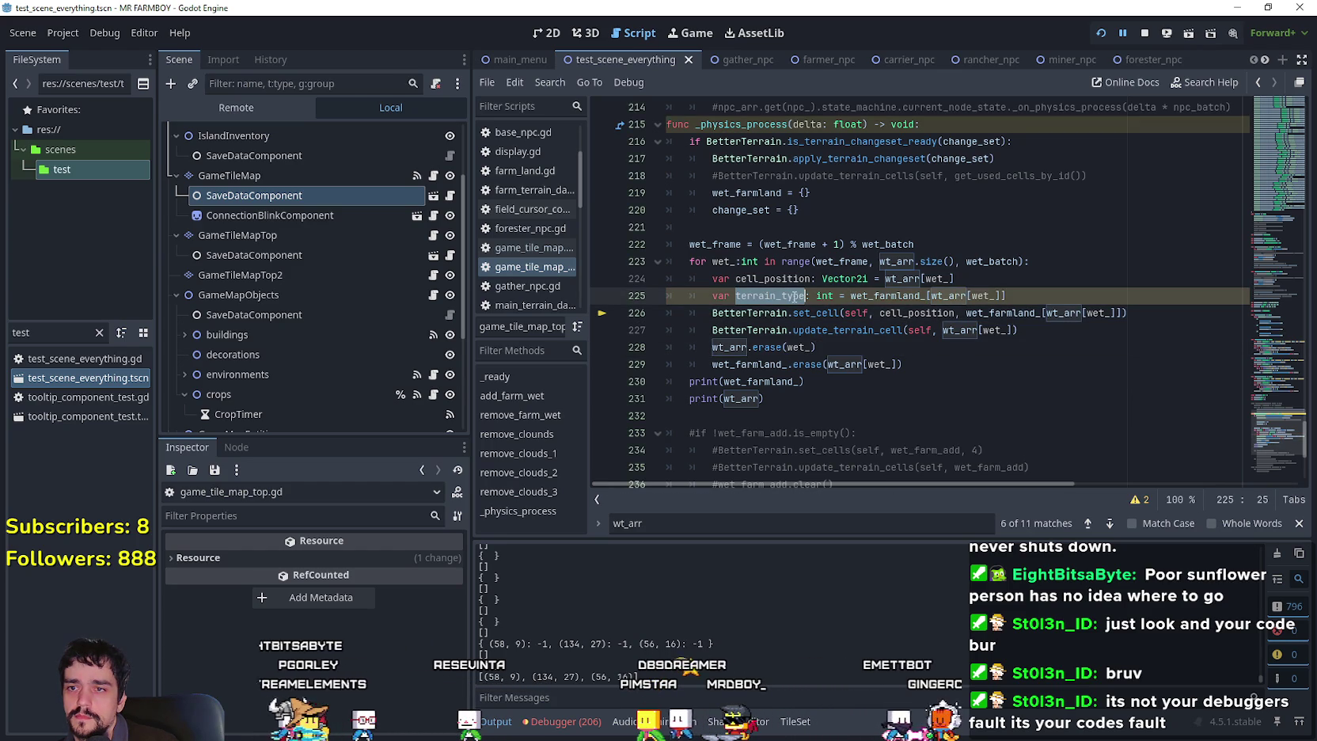
left_click_drag(967, 312, 1119, 311)
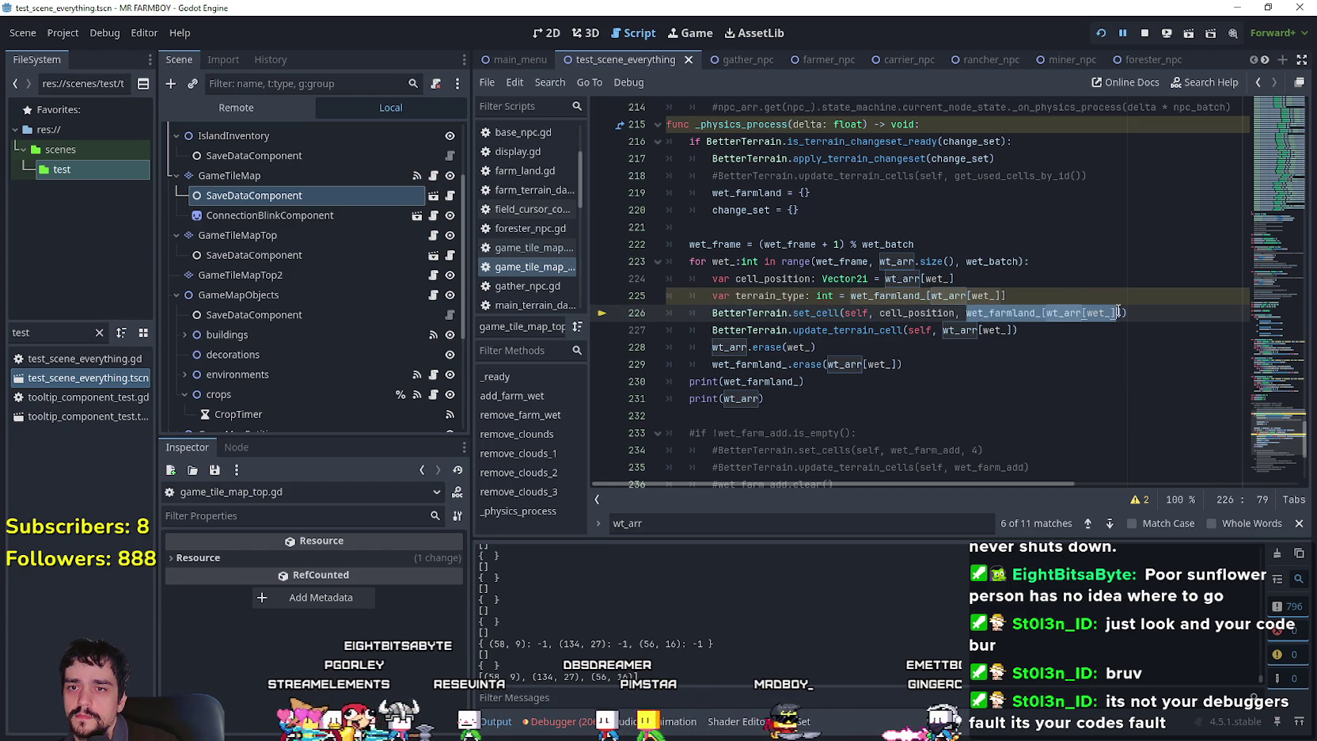
key("ctrl+v")
left_click(1014, 358)
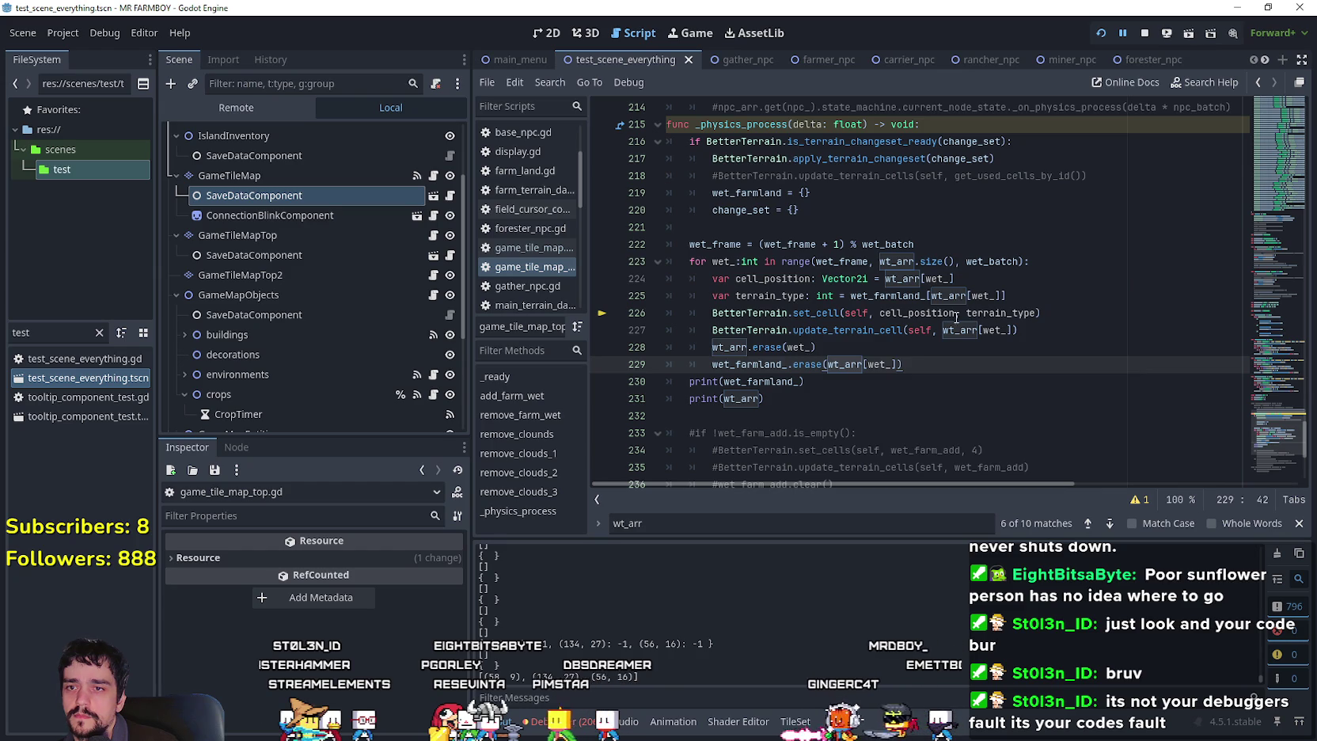
left_click_drag(880, 313, 1008, 331)
Replace wt_arr[wet_] with cell_position in update_terrain_cell and the wt_arr erase call.
key("ctrl+v")
left_click(977, 381)
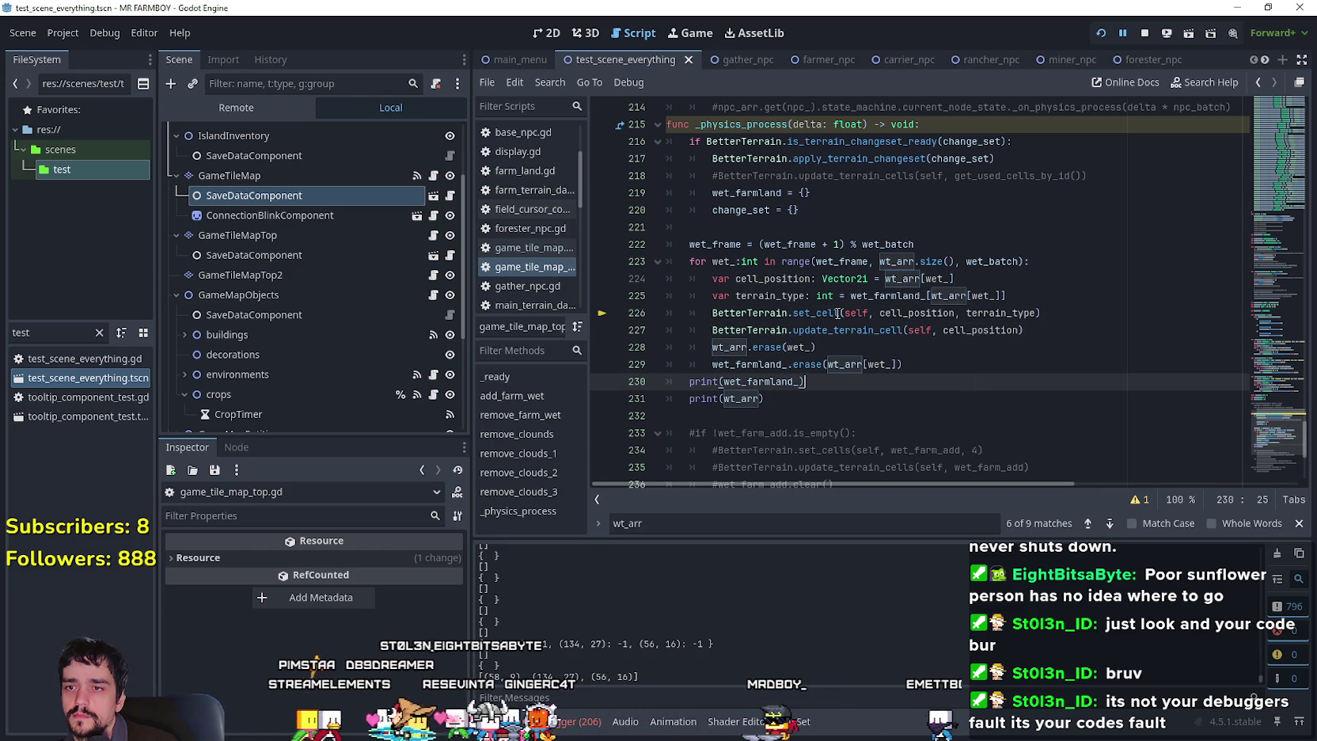
double_click(927, 313)
key("ctrl+c")
double_click(794, 348)
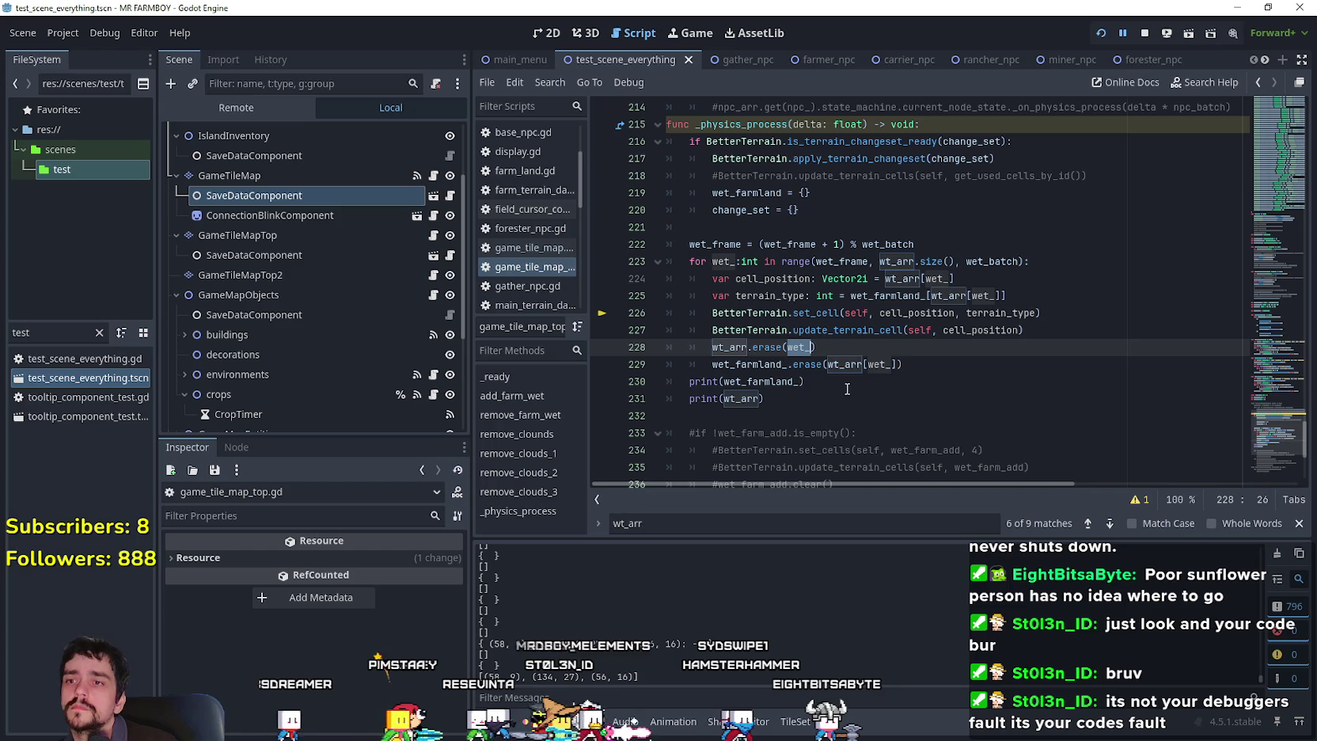
left_click(785, 358)
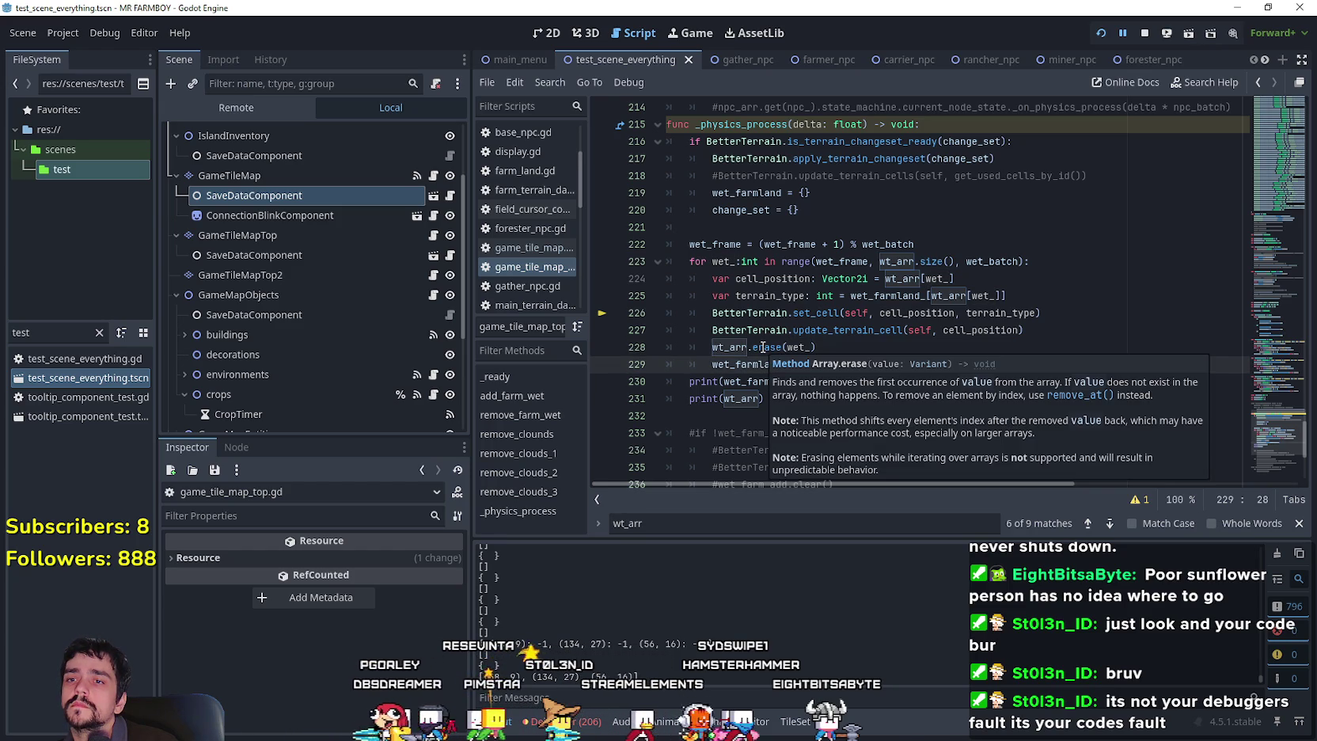
double_click(801, 347)
type("cell_position")
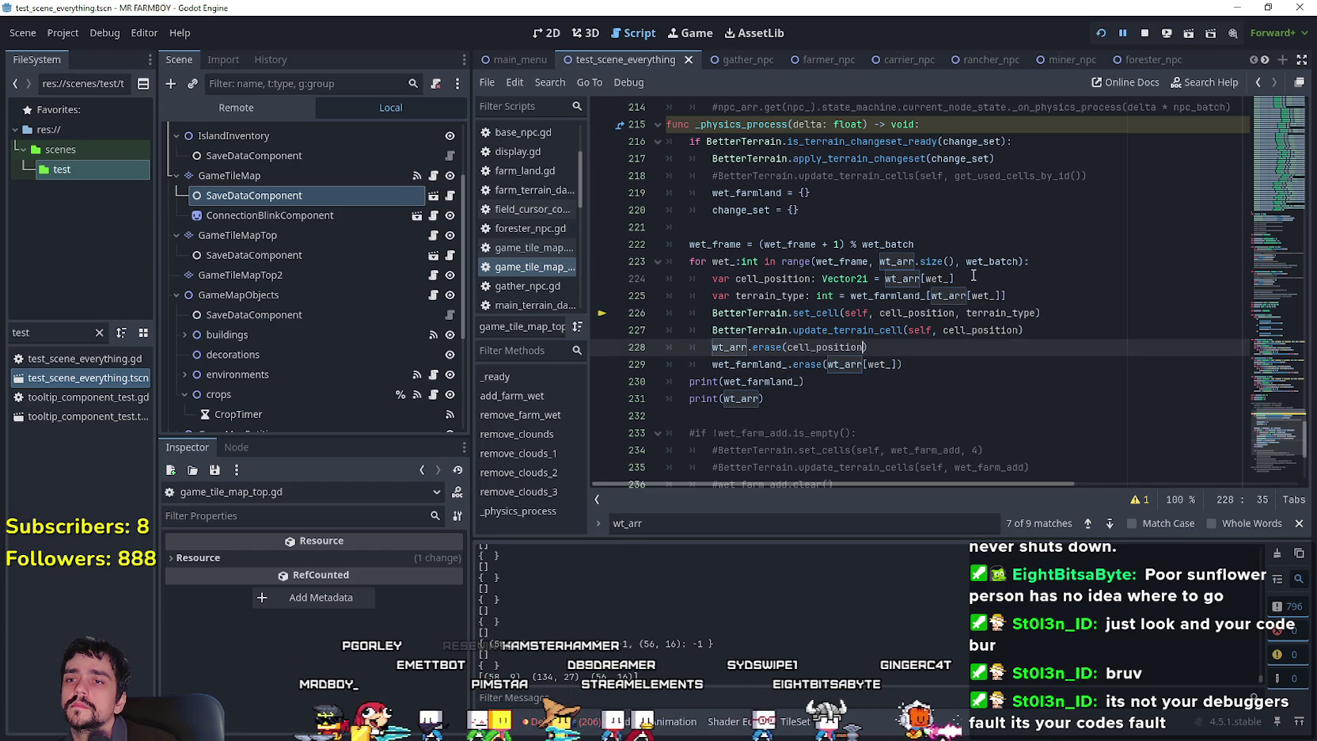
Use cell_position in the wet_farmland_ erase call too, then save the scene and script.
double_click(729, 347)
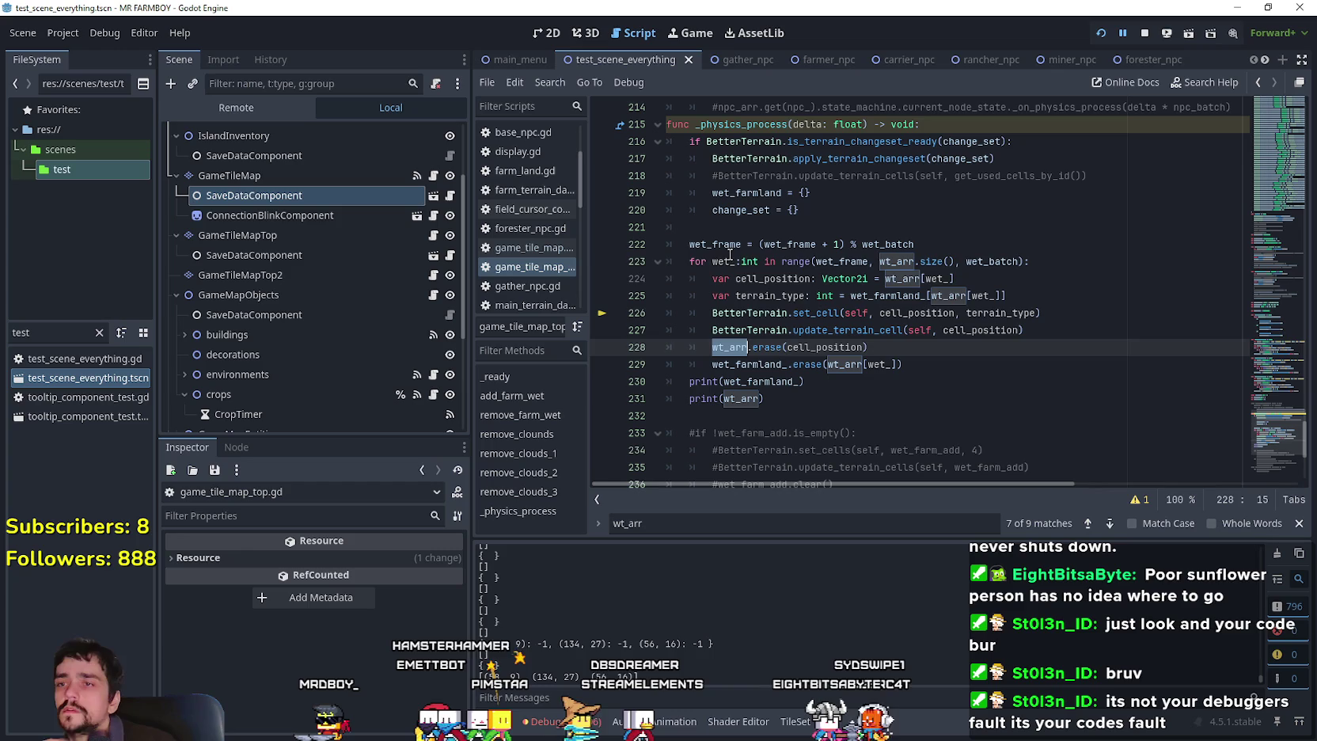
double_click(730, 260)
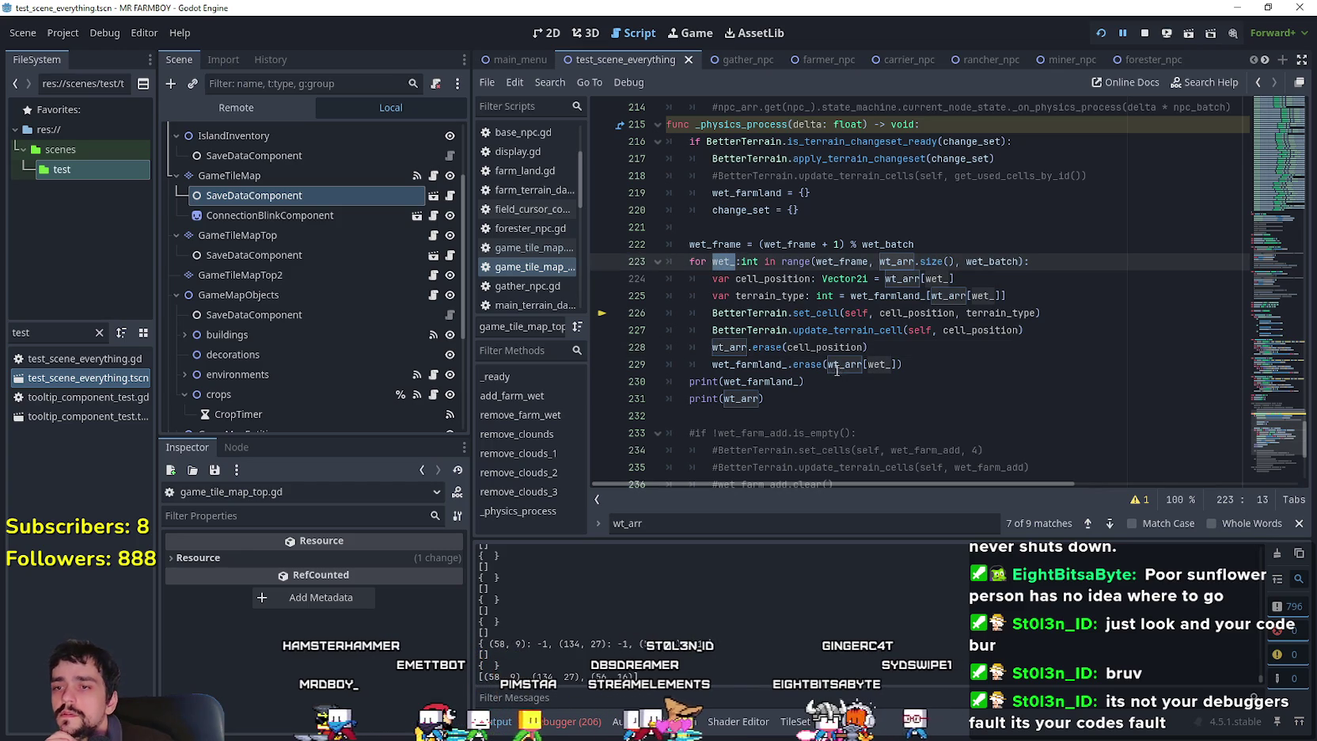
left_click_drag(828, 365, 884, 365)
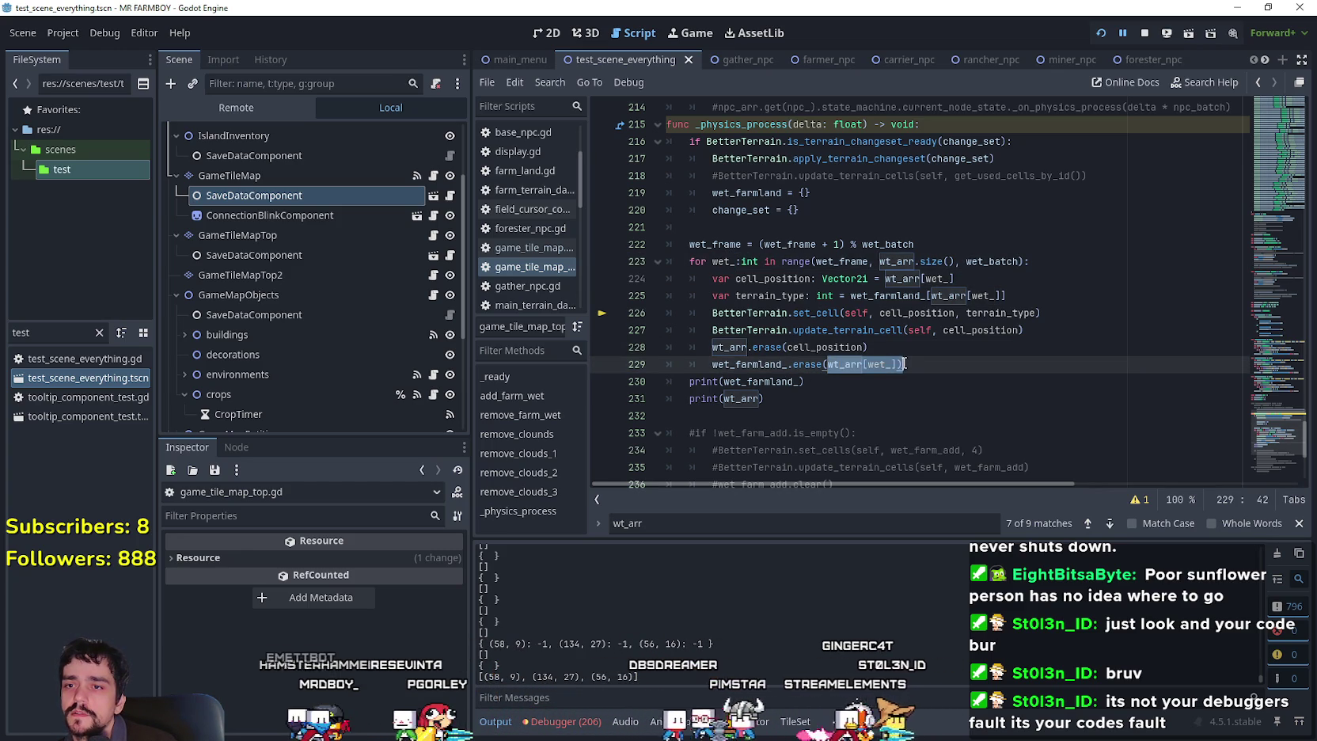
key("ctrl+v")
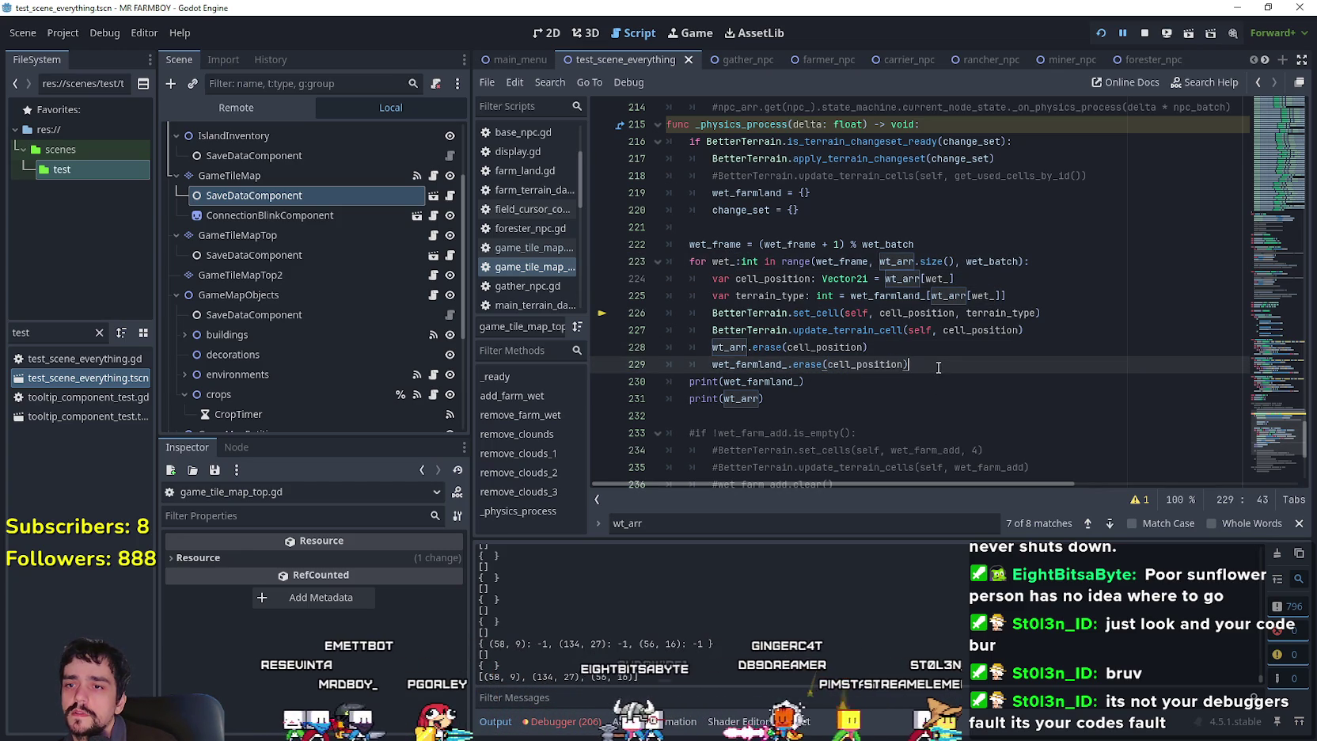
left_click(855, 406)
left_click(1178, 34)
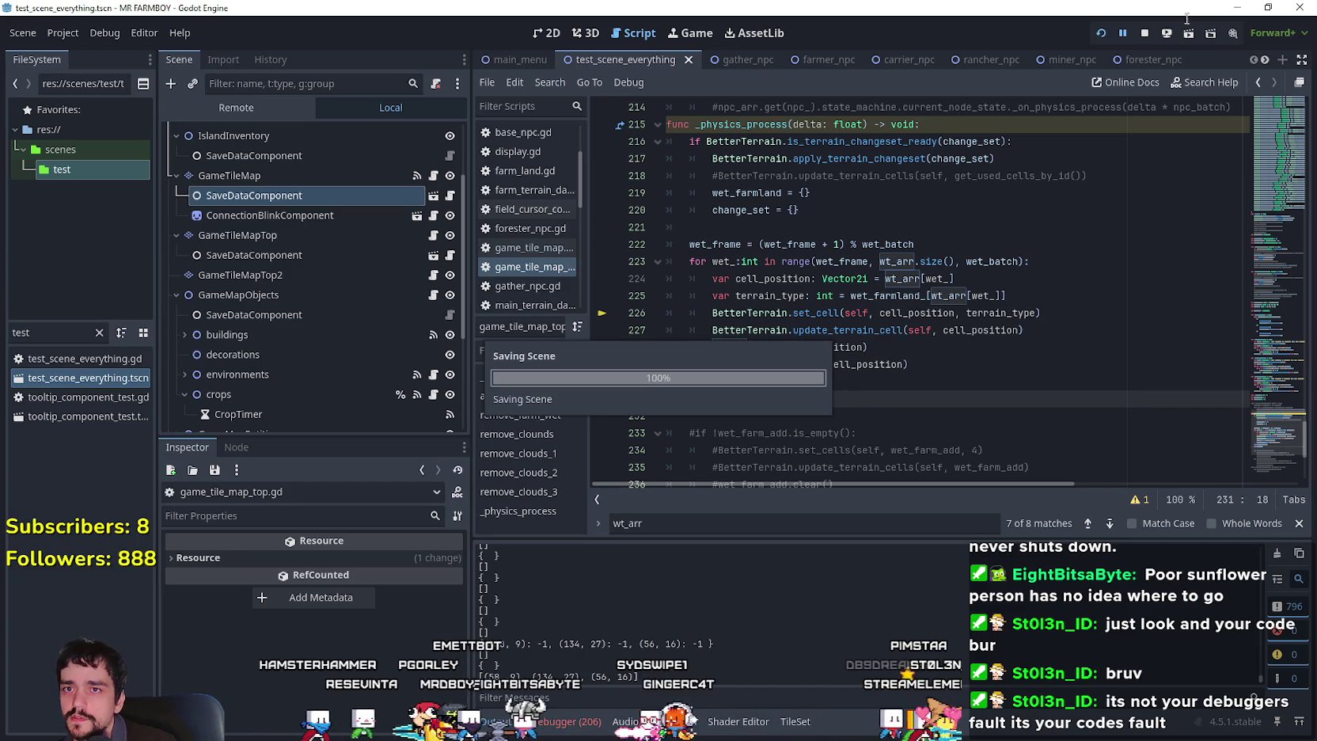
Stop the old run, relaunch the game, and reload the Path of Exile 2 page meanwhile.
left_click(1141, 37)
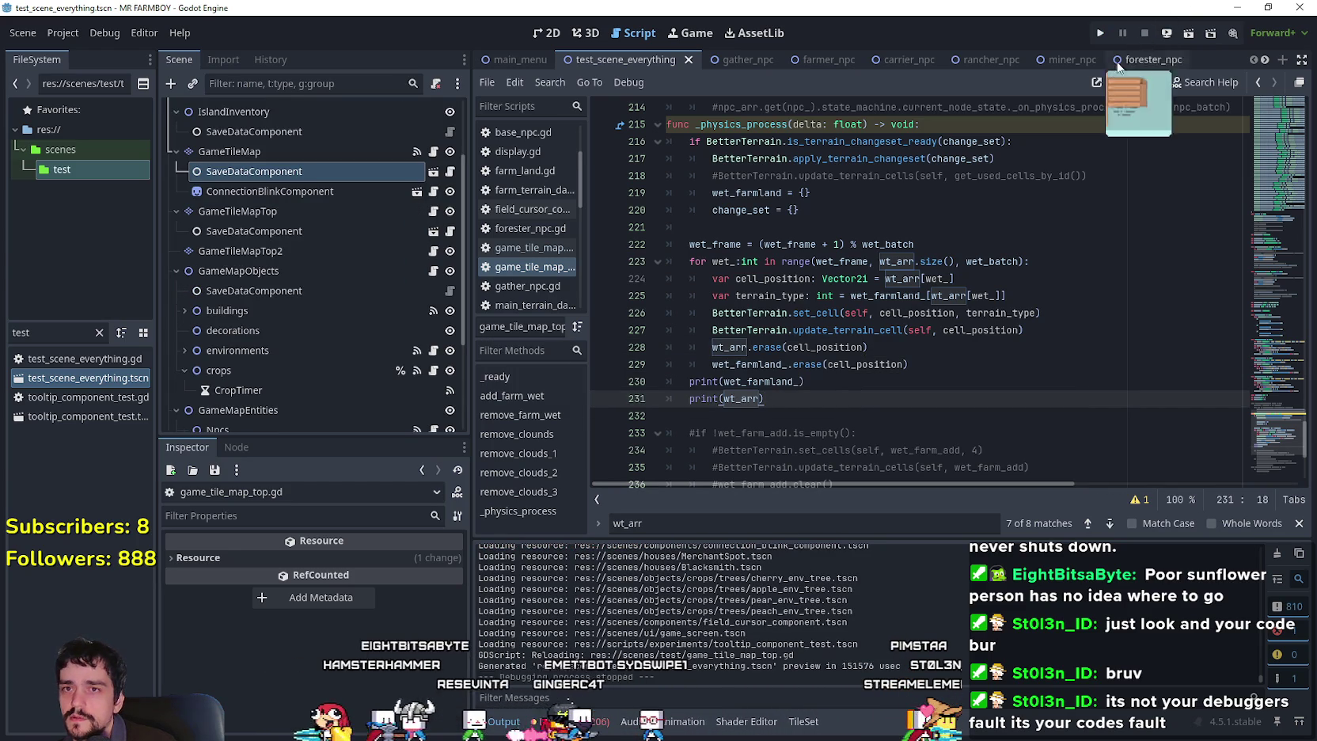
left_click(1101, 30)
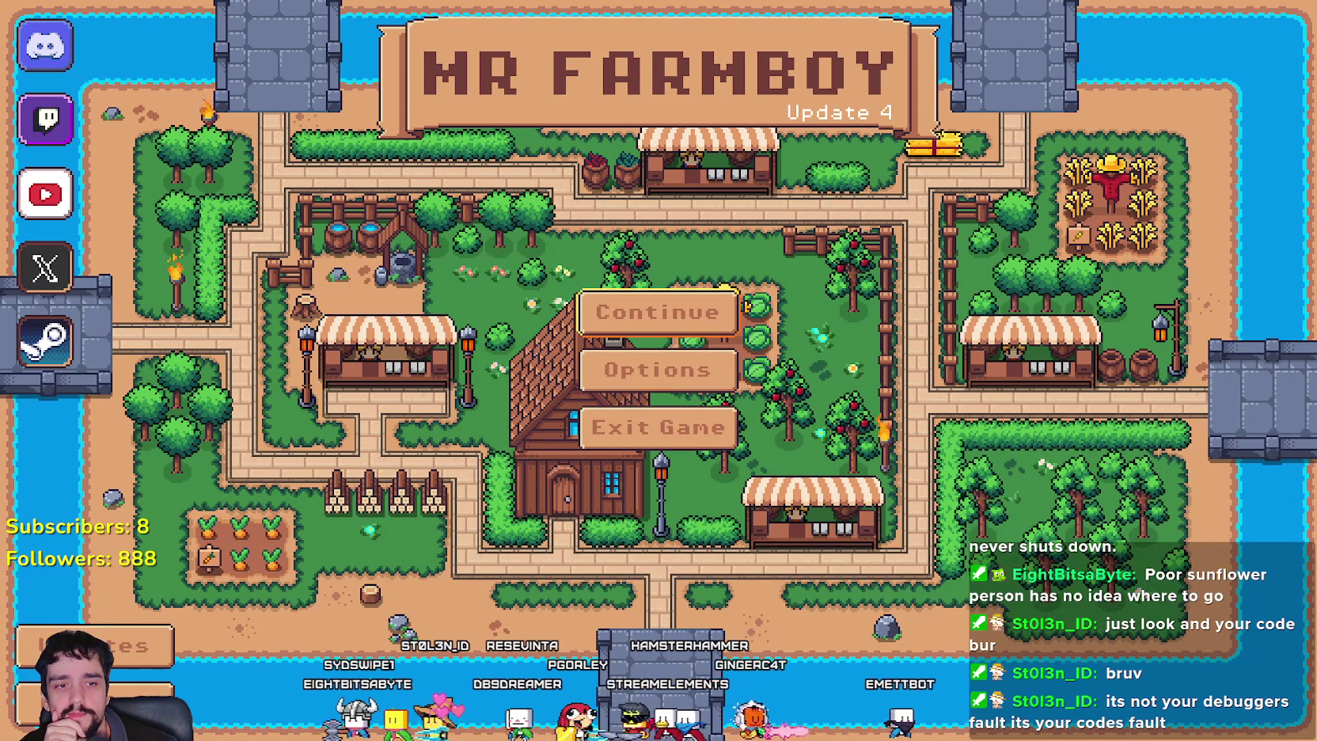
key("alt+Tab")
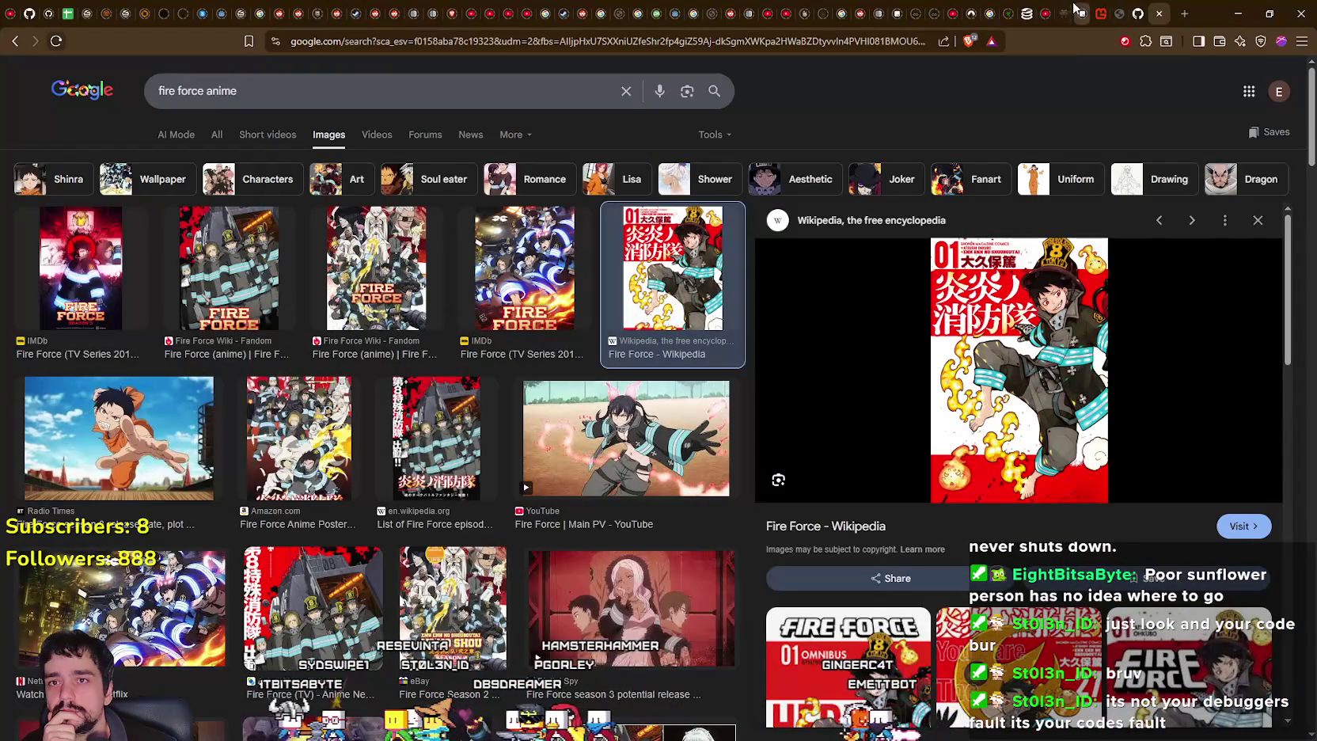
left_click(1076, 11)
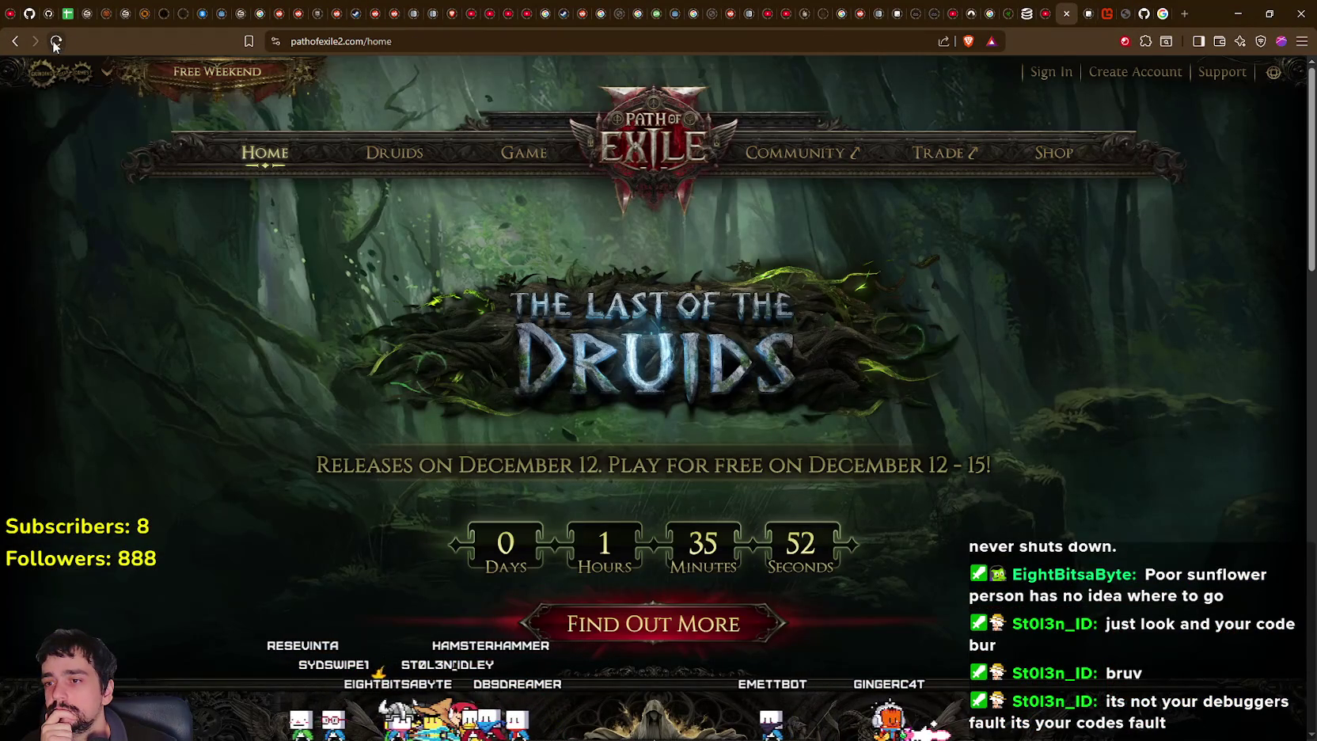
left_click(54, 41)
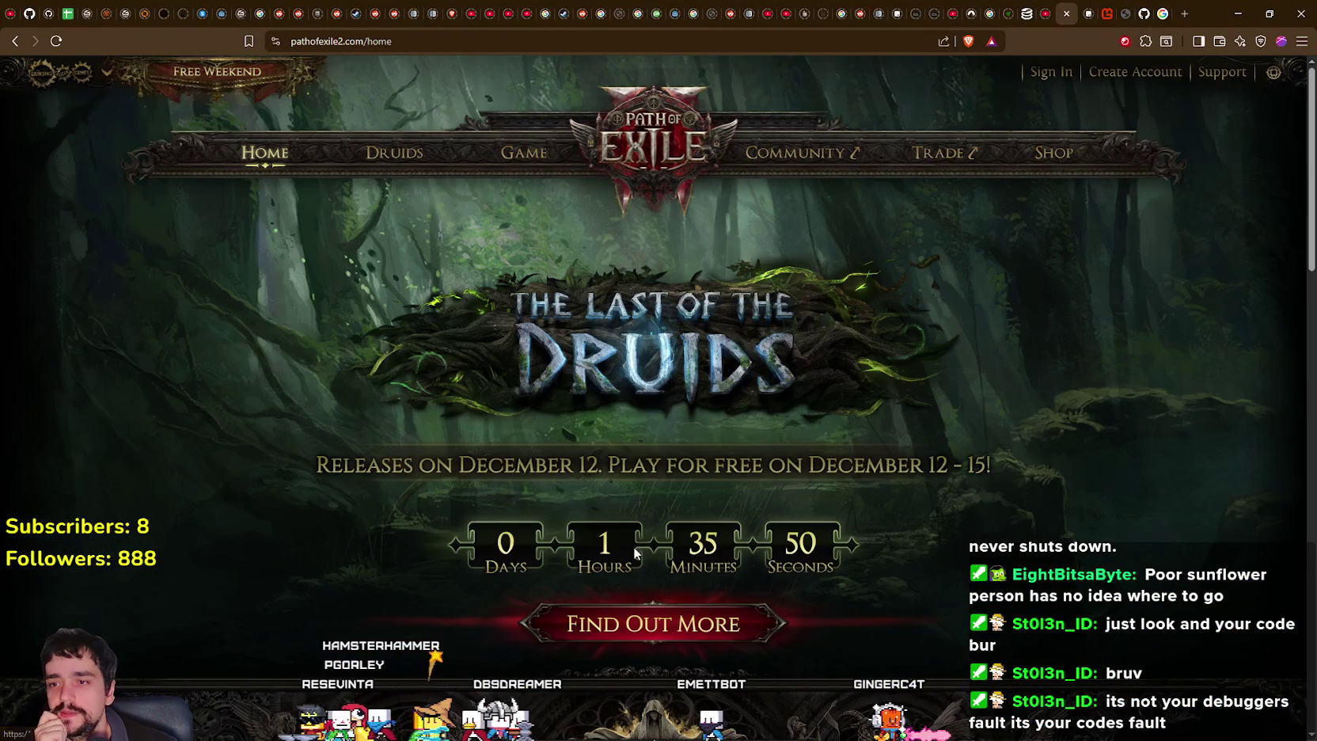
left_click(1235, 11)
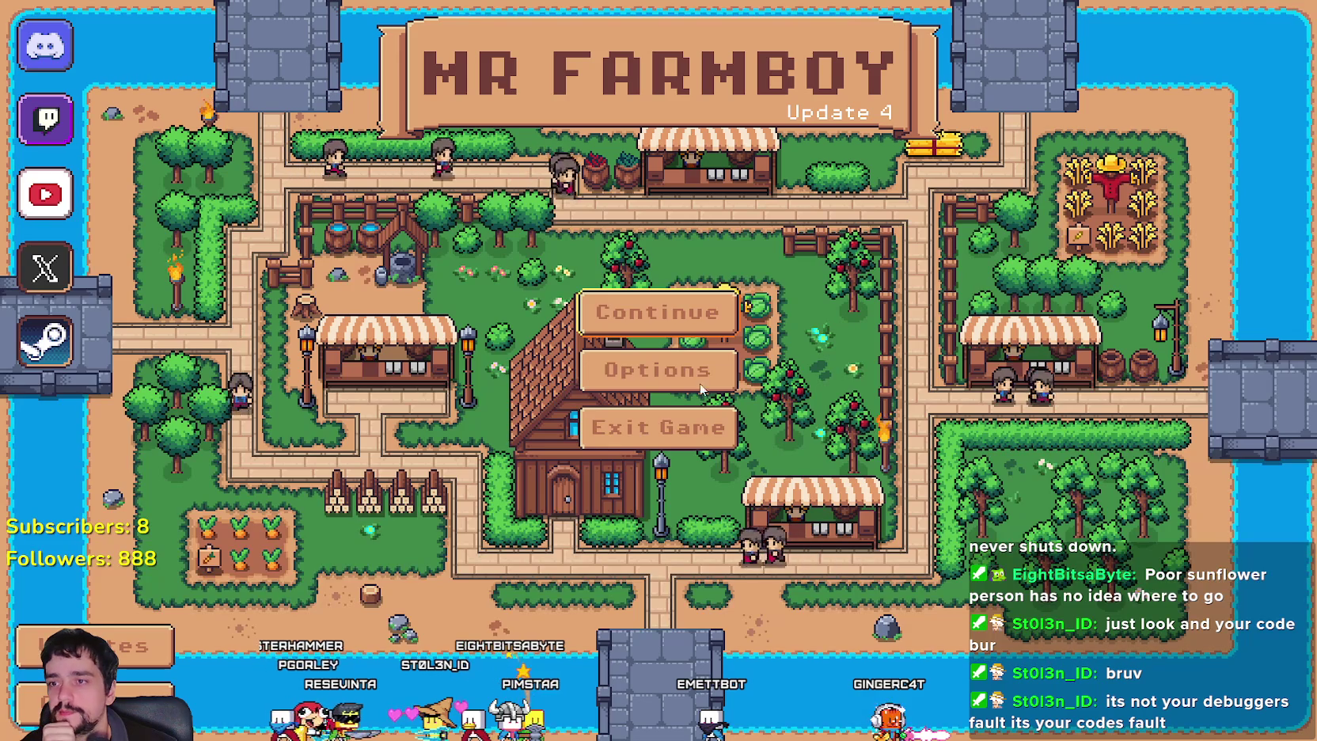
Load Save 2 from the saved games list.
left_click(652, 327)
left_click(612, 360)
left_click(612, 364)
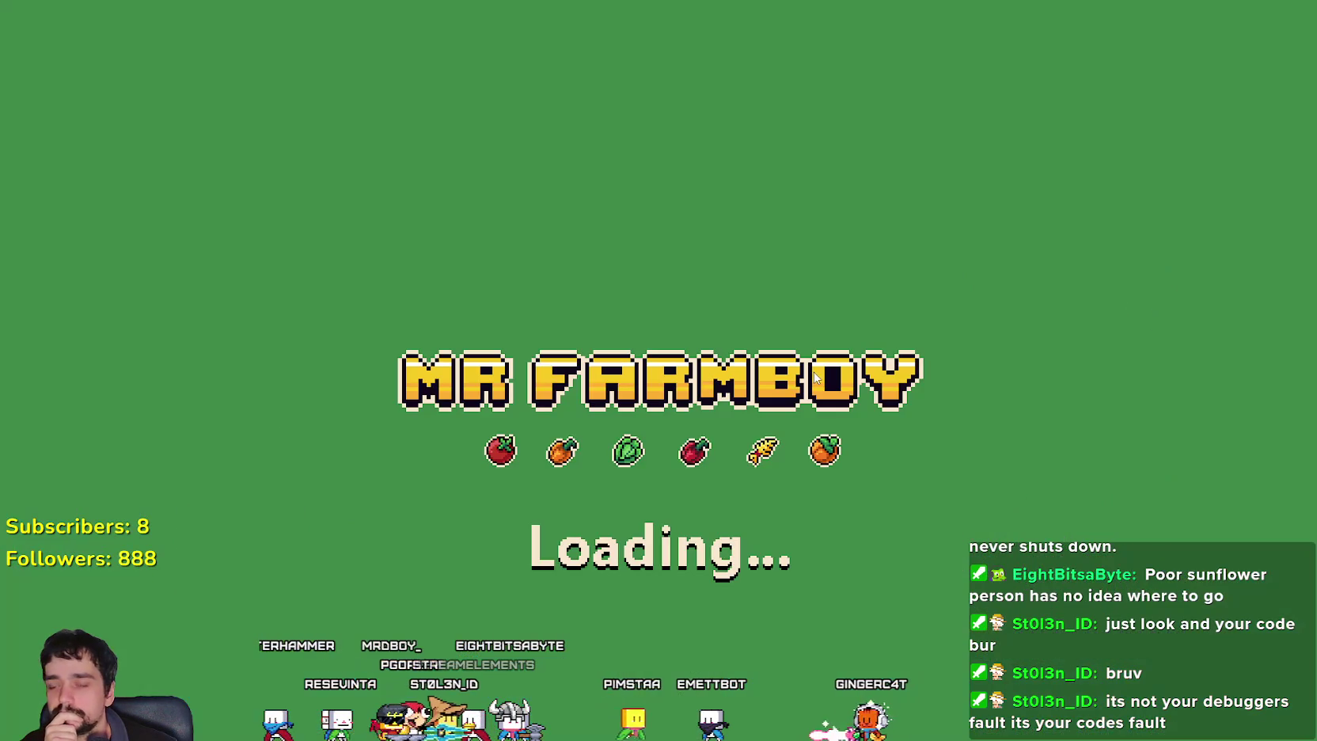
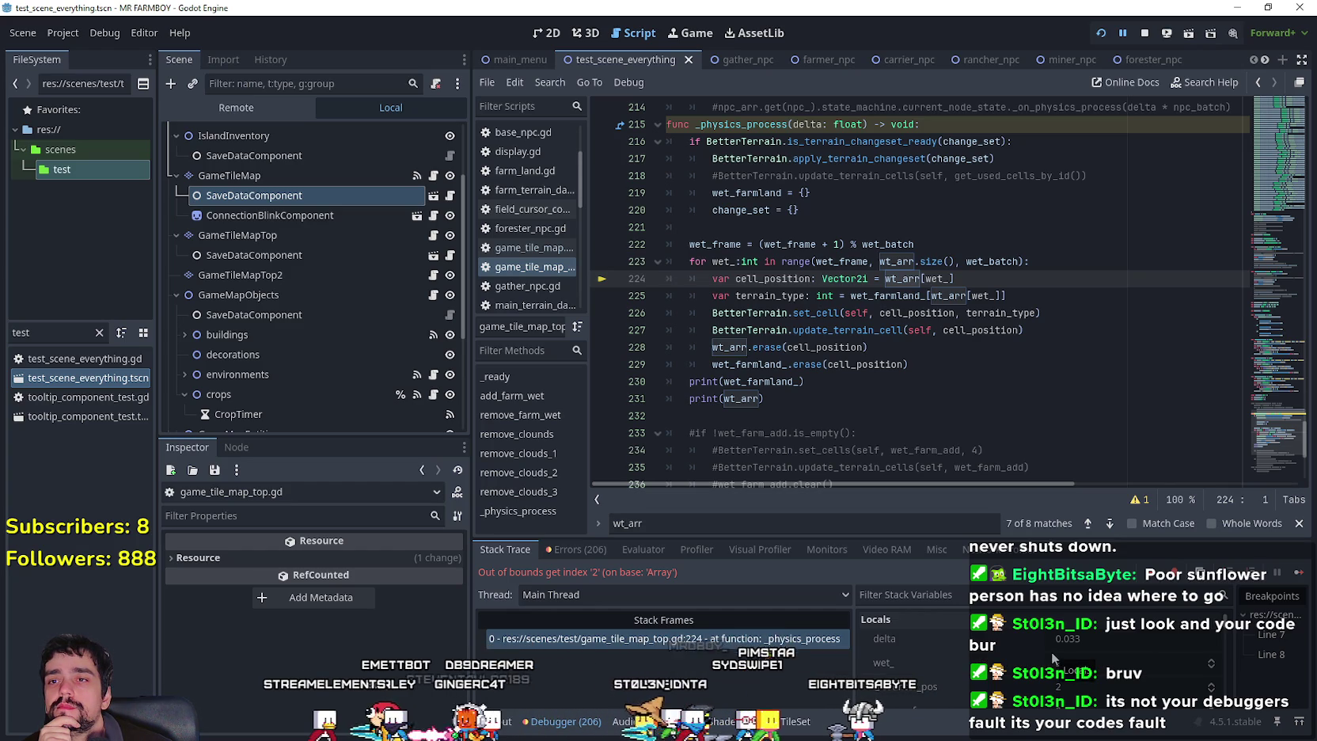
Inspect wt_arr in the Stack Variables, then view the game's printed wet-cell arrays in Output.
double_click(897, 261)
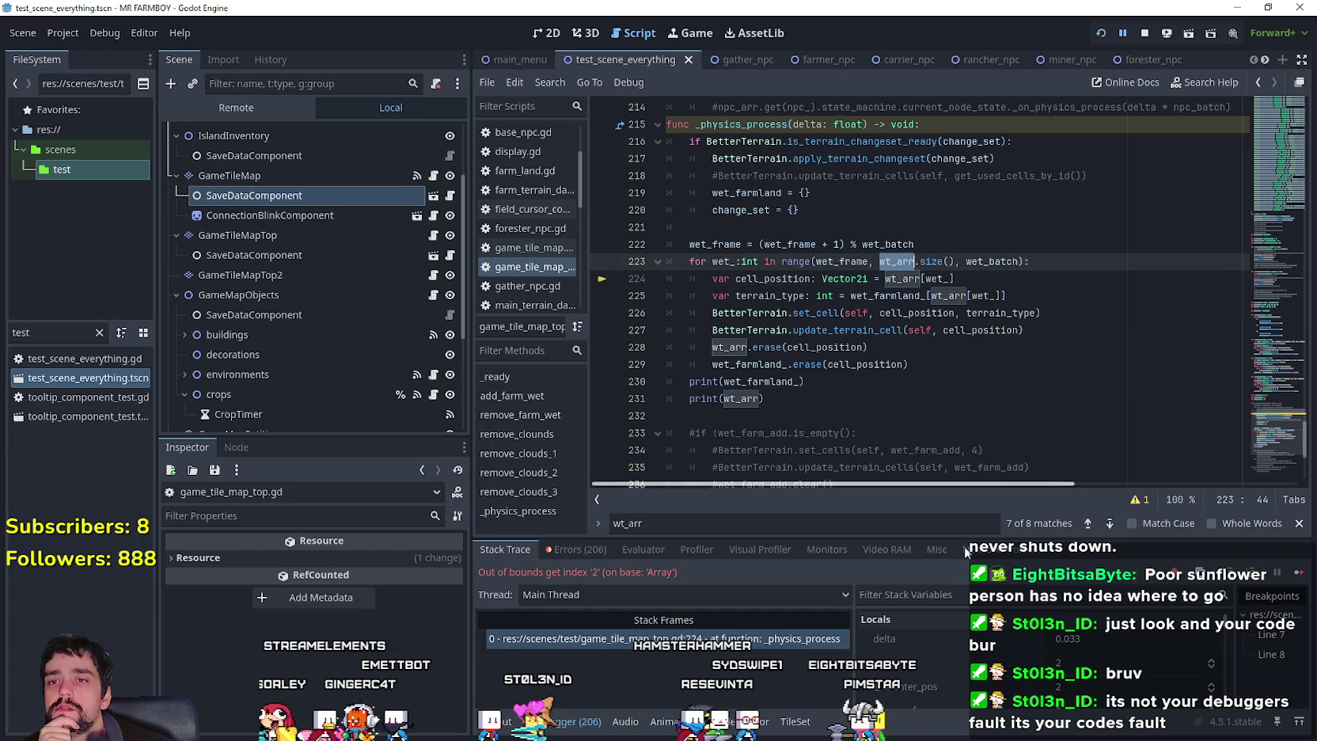
scroll(871, 317, "up", 3)
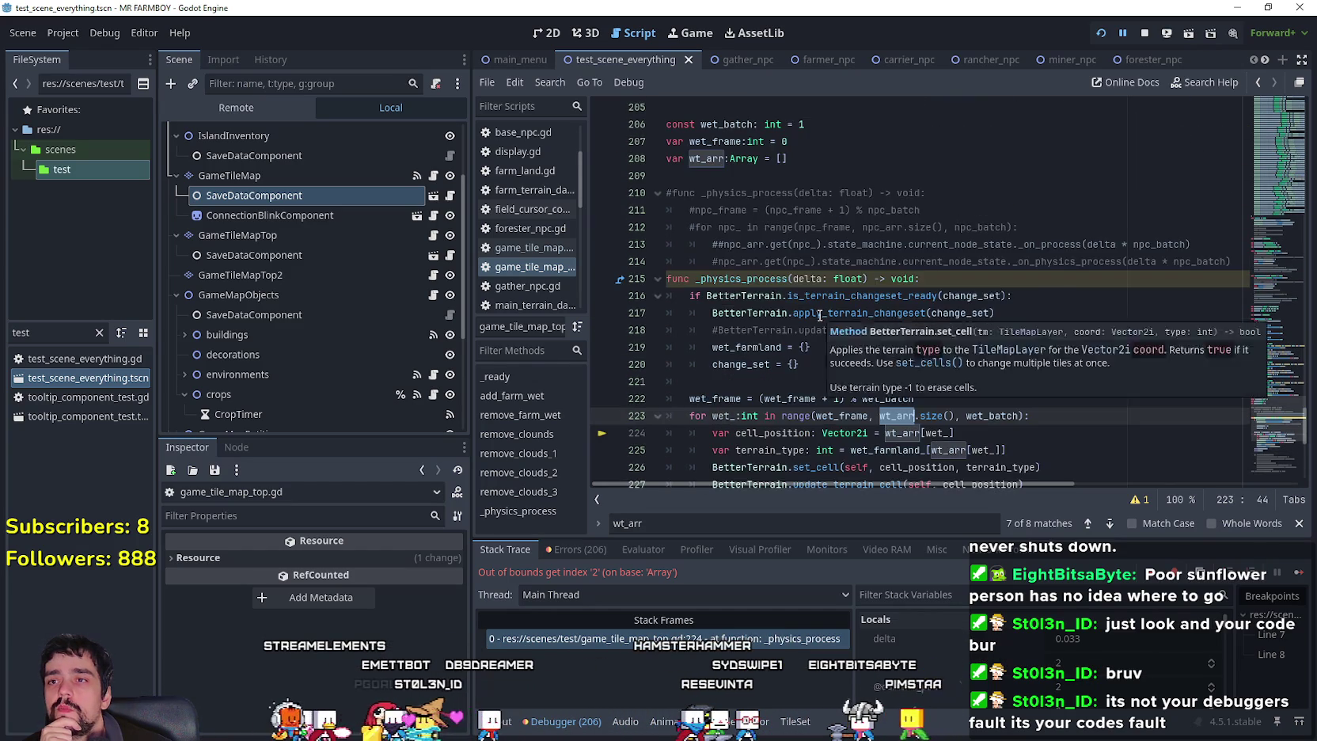
scroll(871, 316, "down", 4)
scroll(1052, 693, "down", 3)
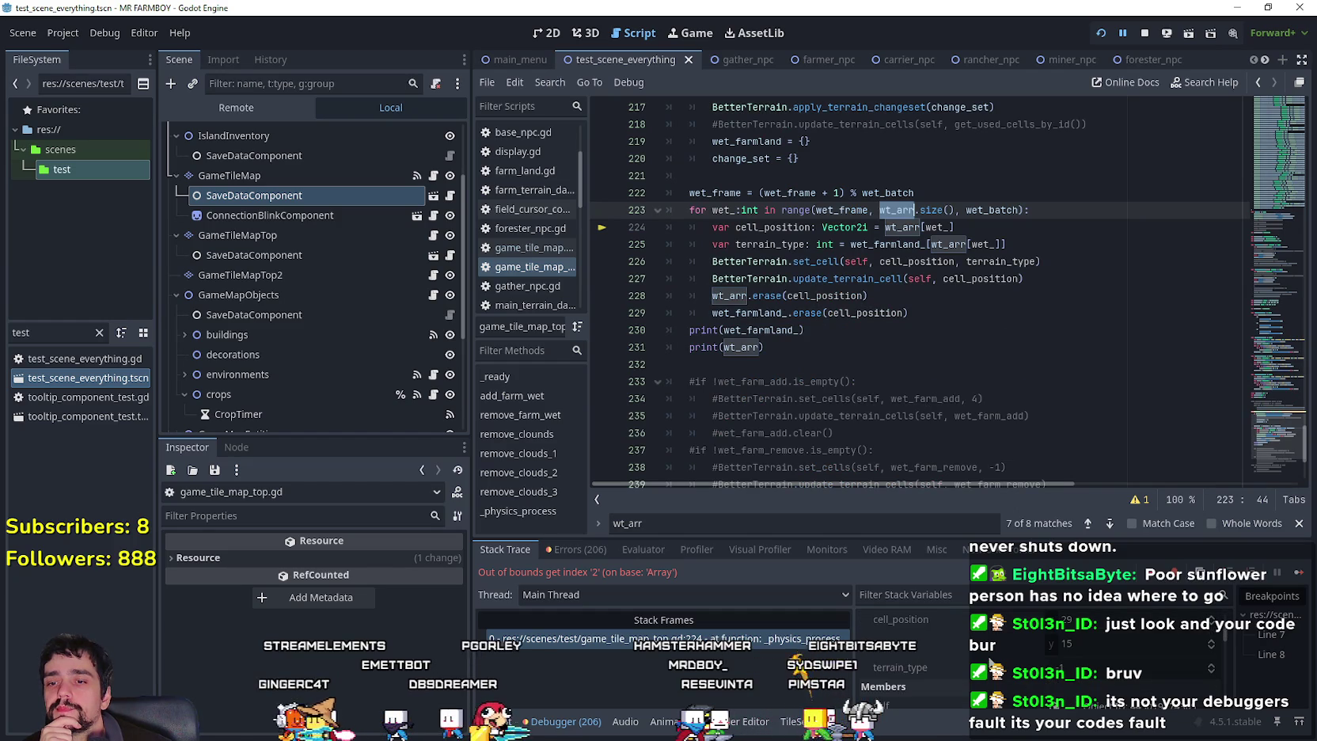
scroll(942, 665, "up", 2)
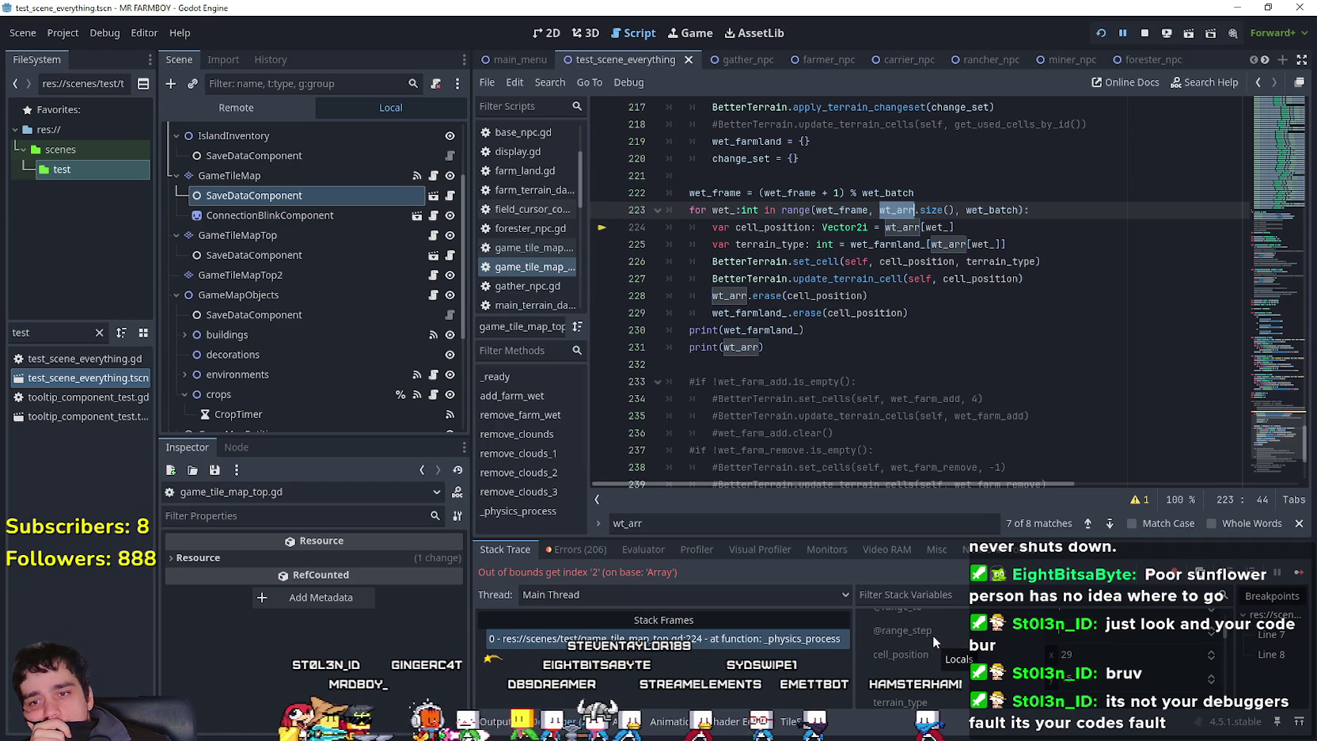
left_click(496, 722)
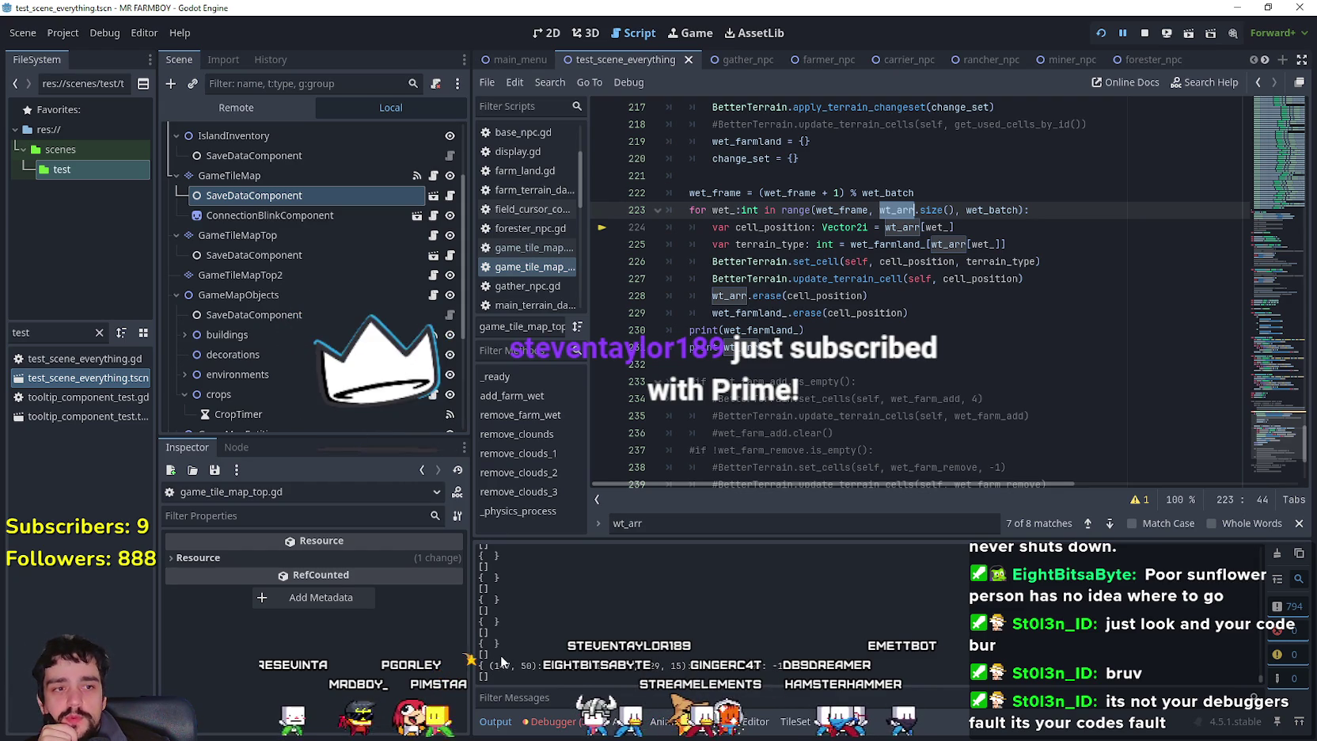
left_click(788, 352)
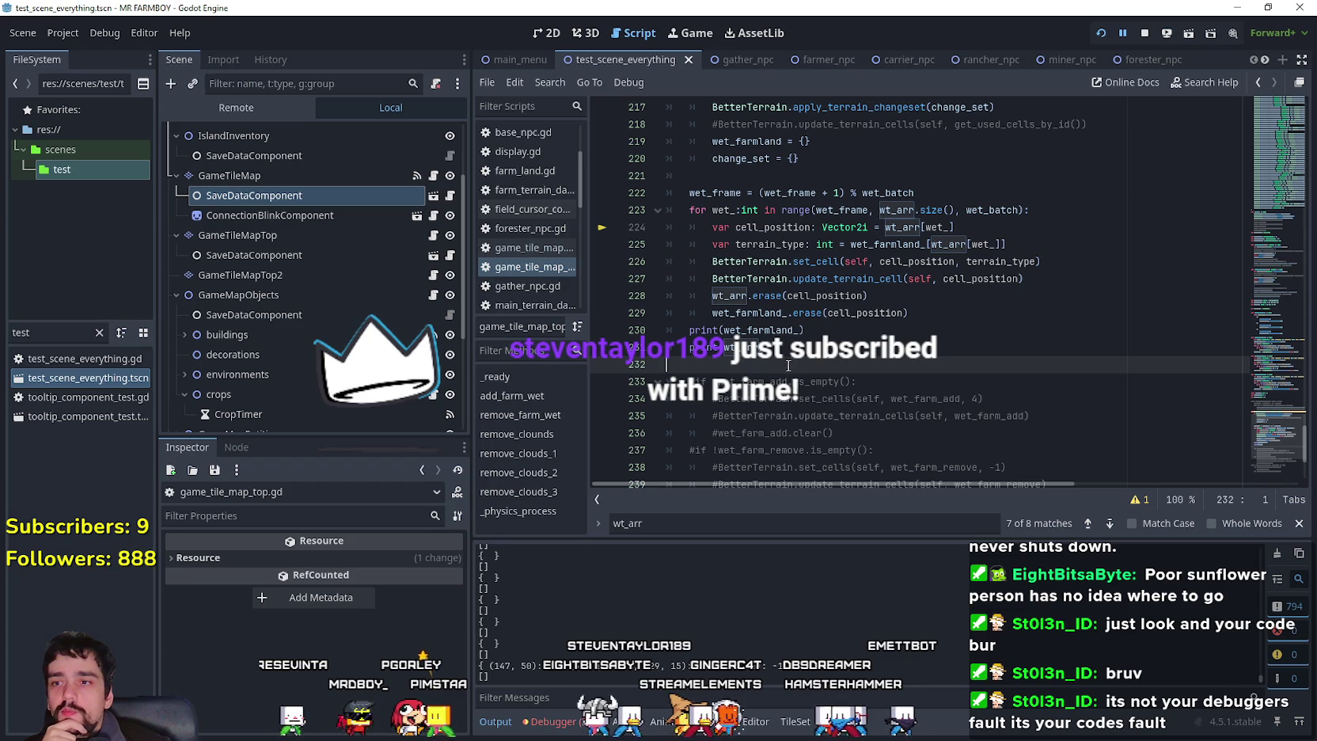
left_click_drag(789, 352, 672, 338)
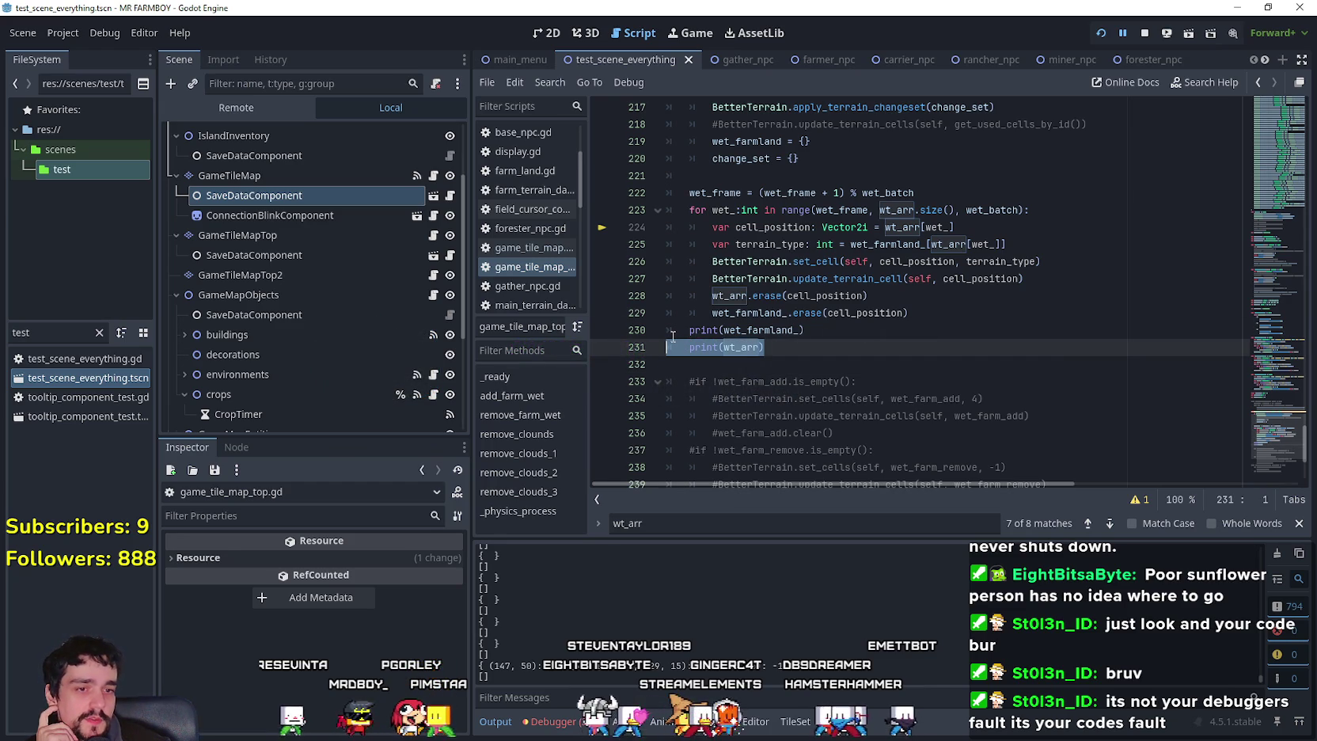
mouse_move(746, 333)
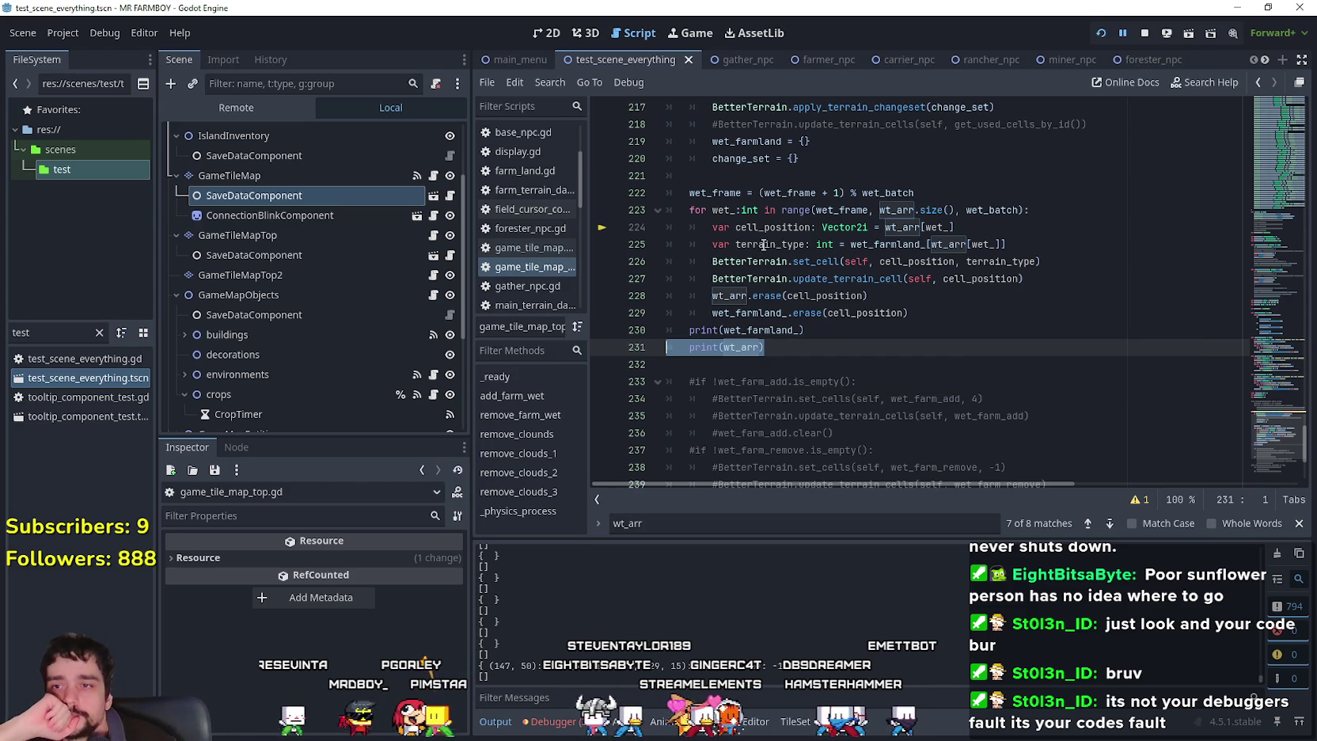
left_click(749, 348)
mouse_move(752, 348)
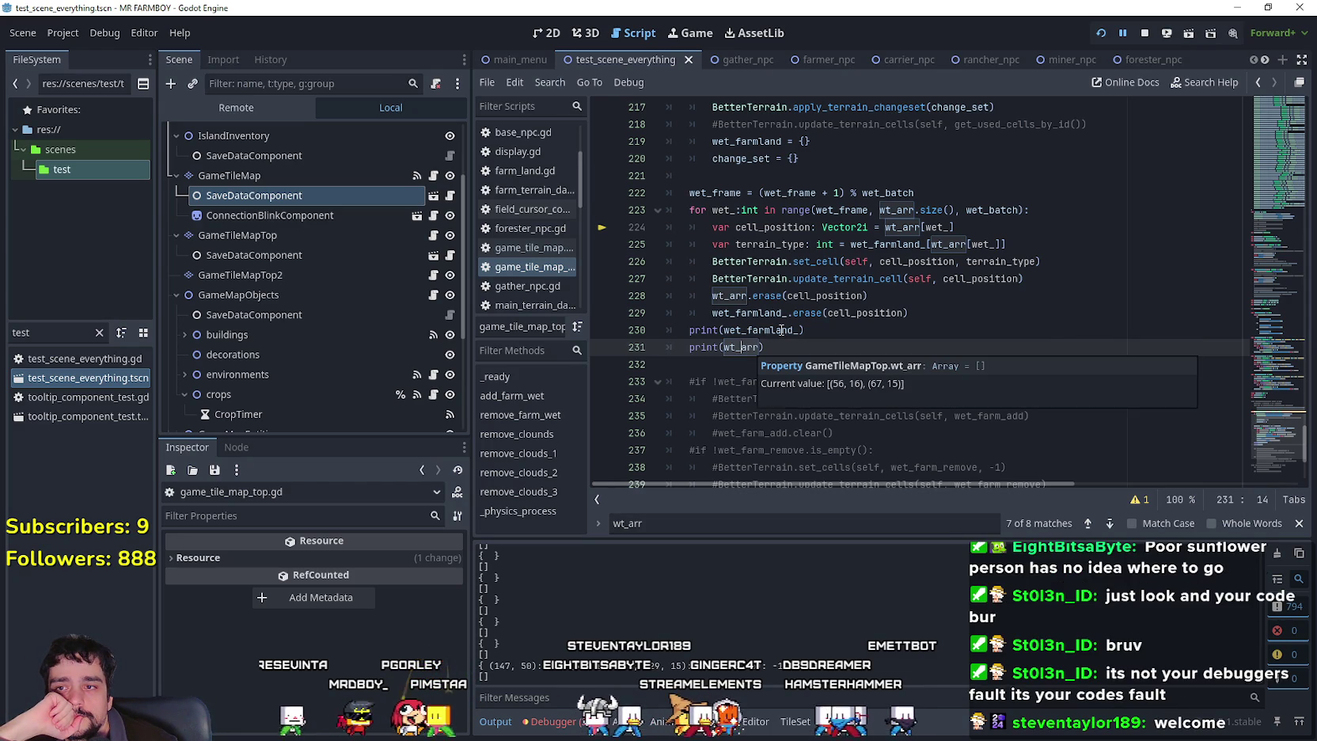
mouse_move(781, 330)
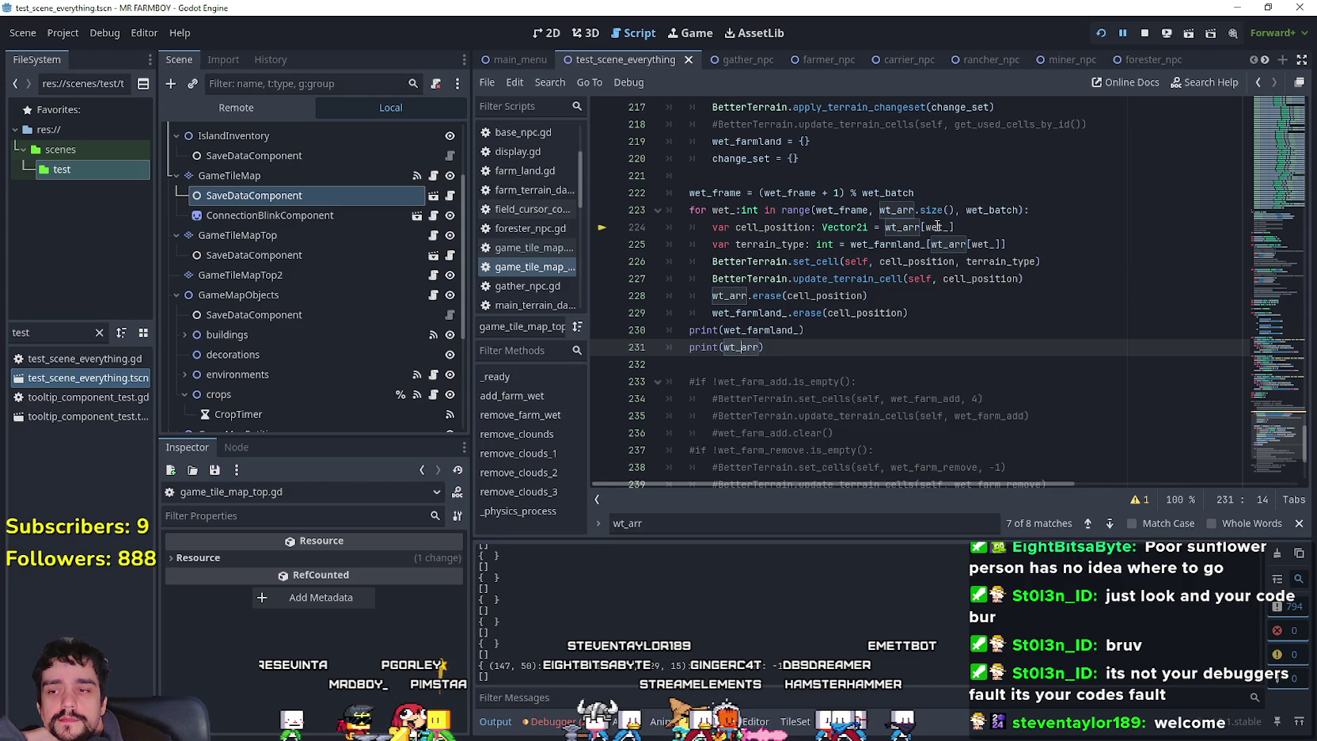
left_click(923, 195)
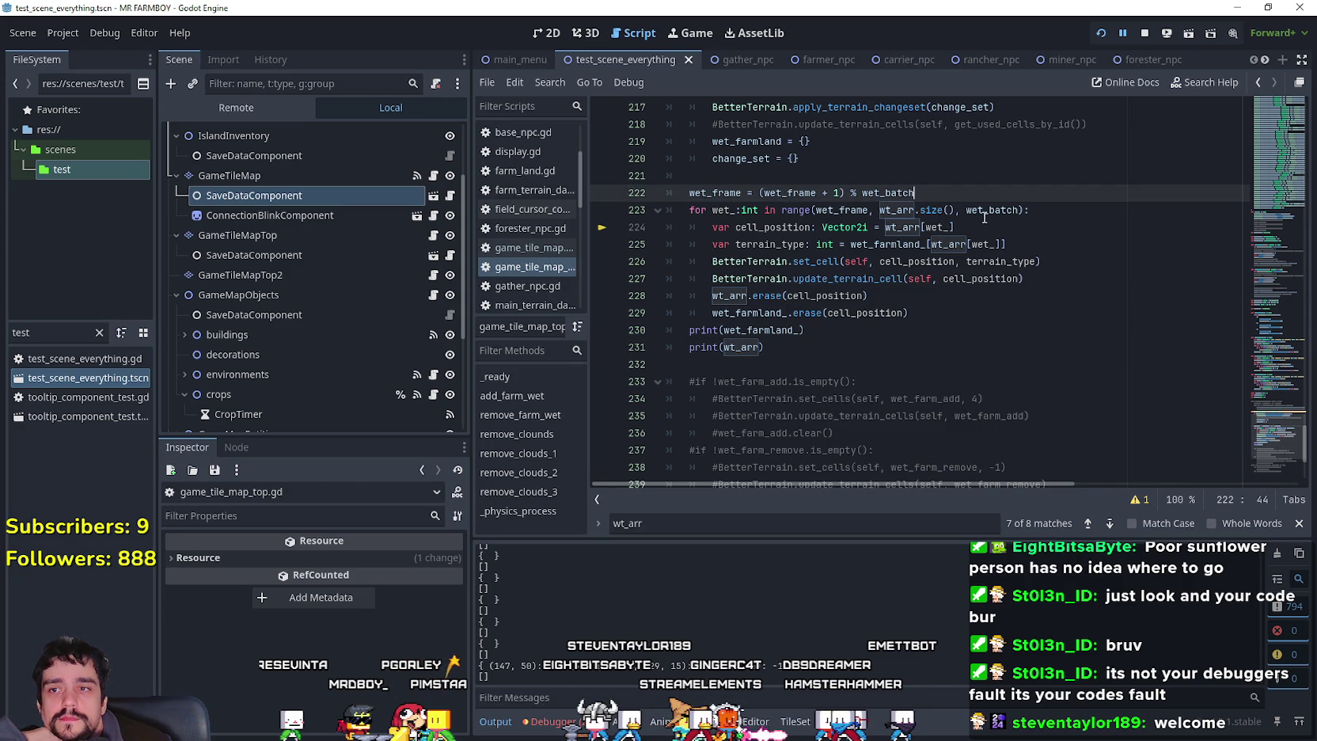
Add 'if wt_arr.is_empty(): return' before the wet-cell loop, save, and stop the game.
scroll(934, 210, "up", 2)
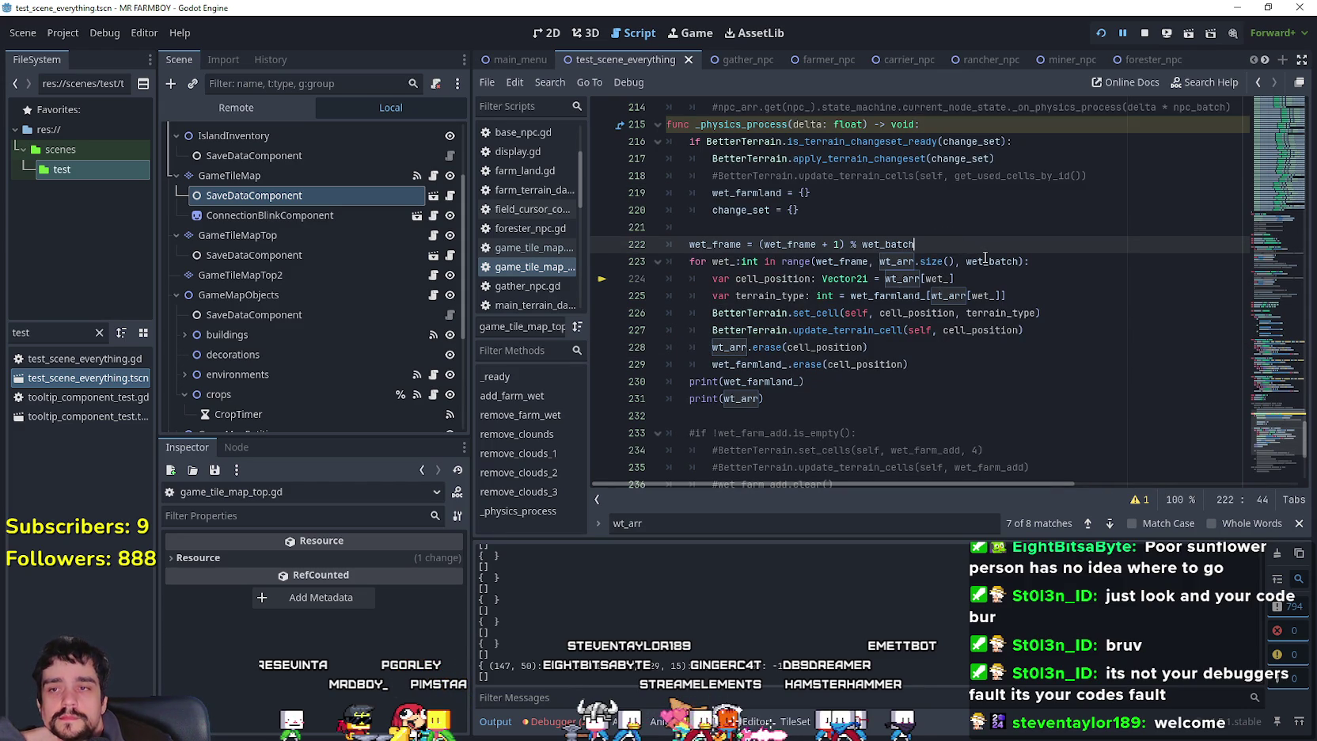
key("Return")
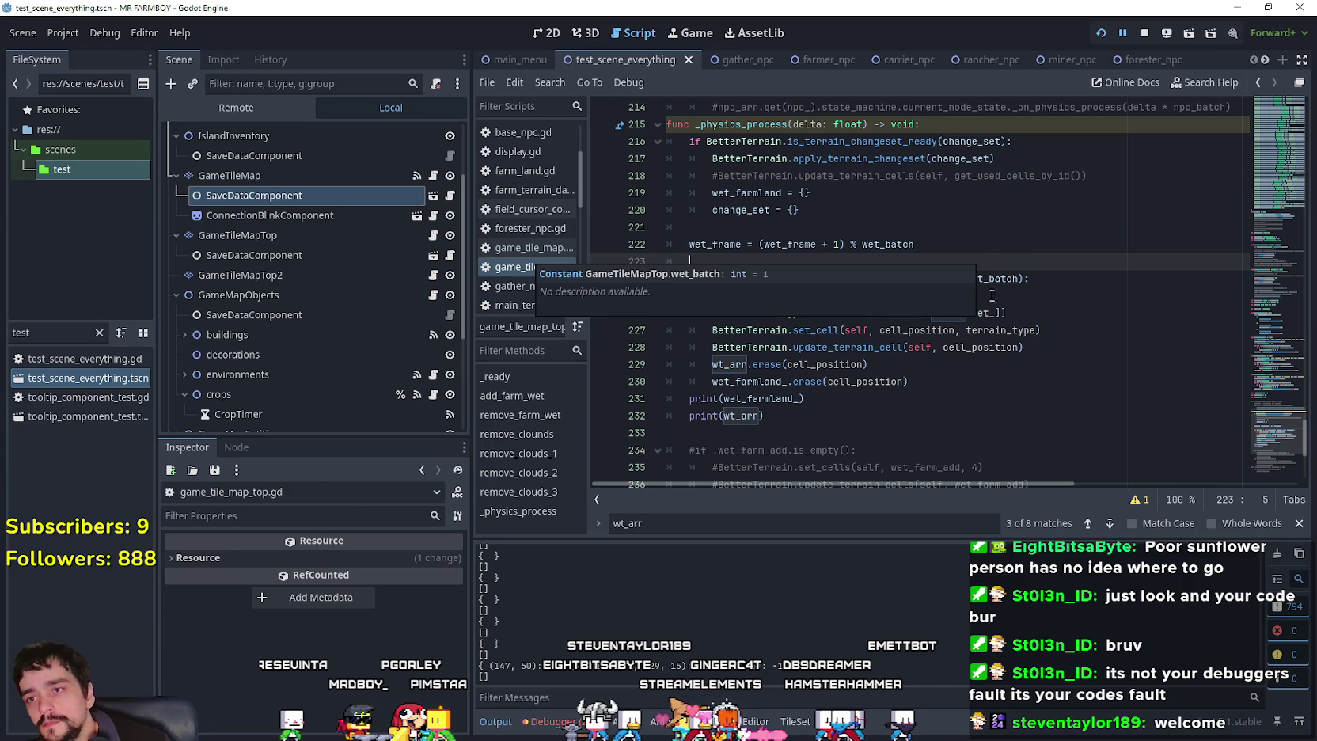
type("i")
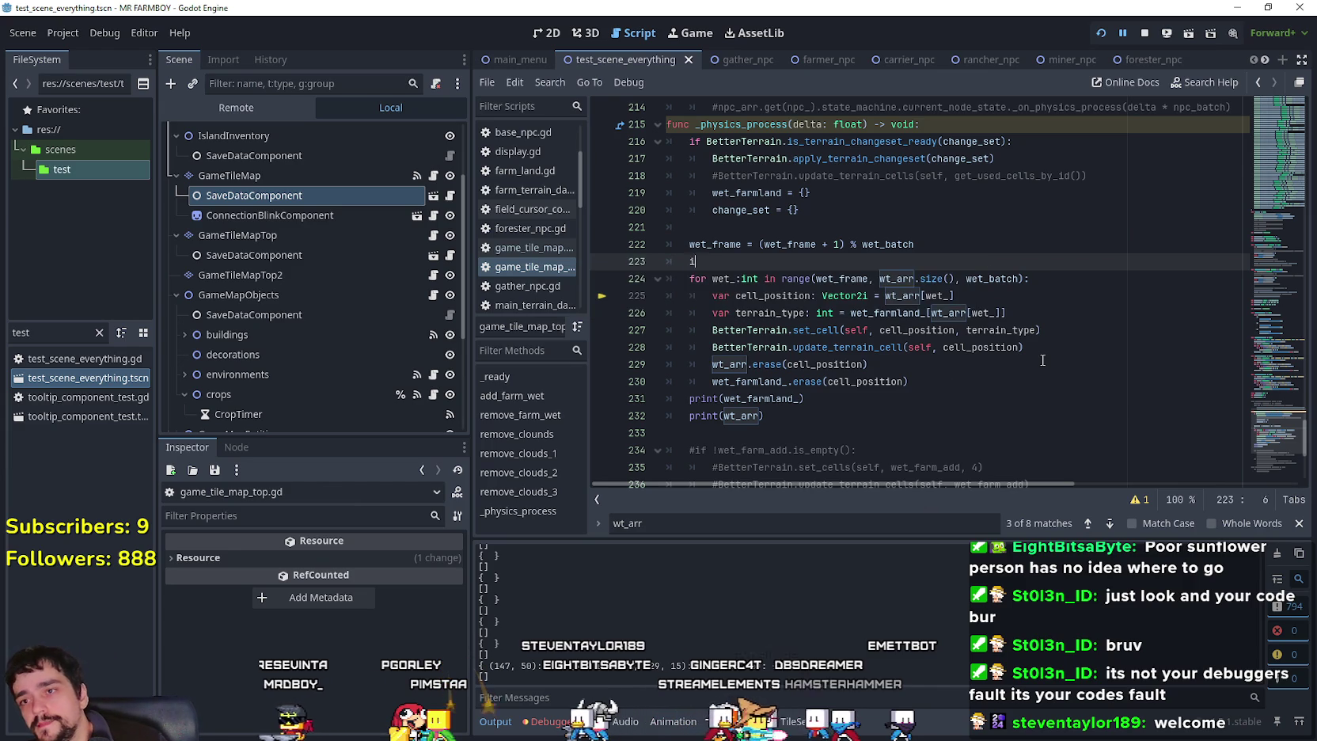
type("f wa")
key("BackSpace")
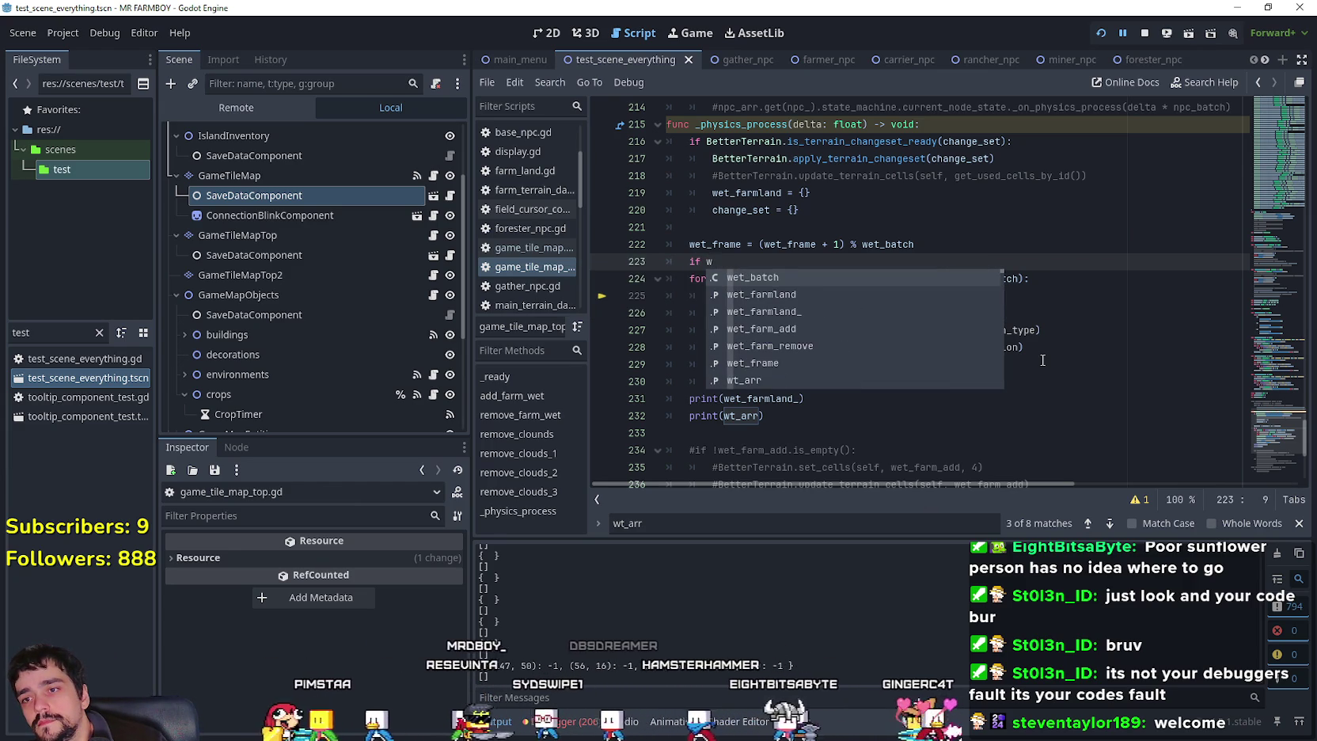
type("t_arr.is_empty():")
key("Return")
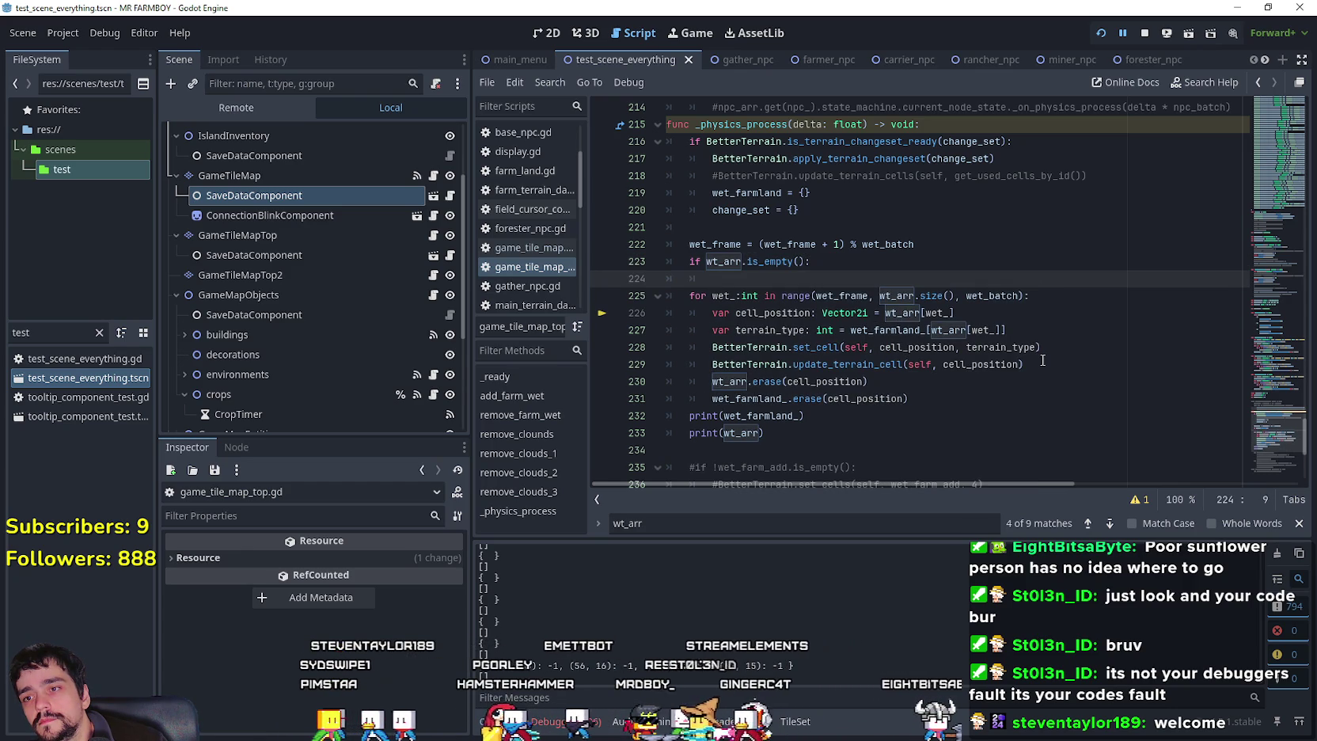
type("return")
key("ctrl+s")
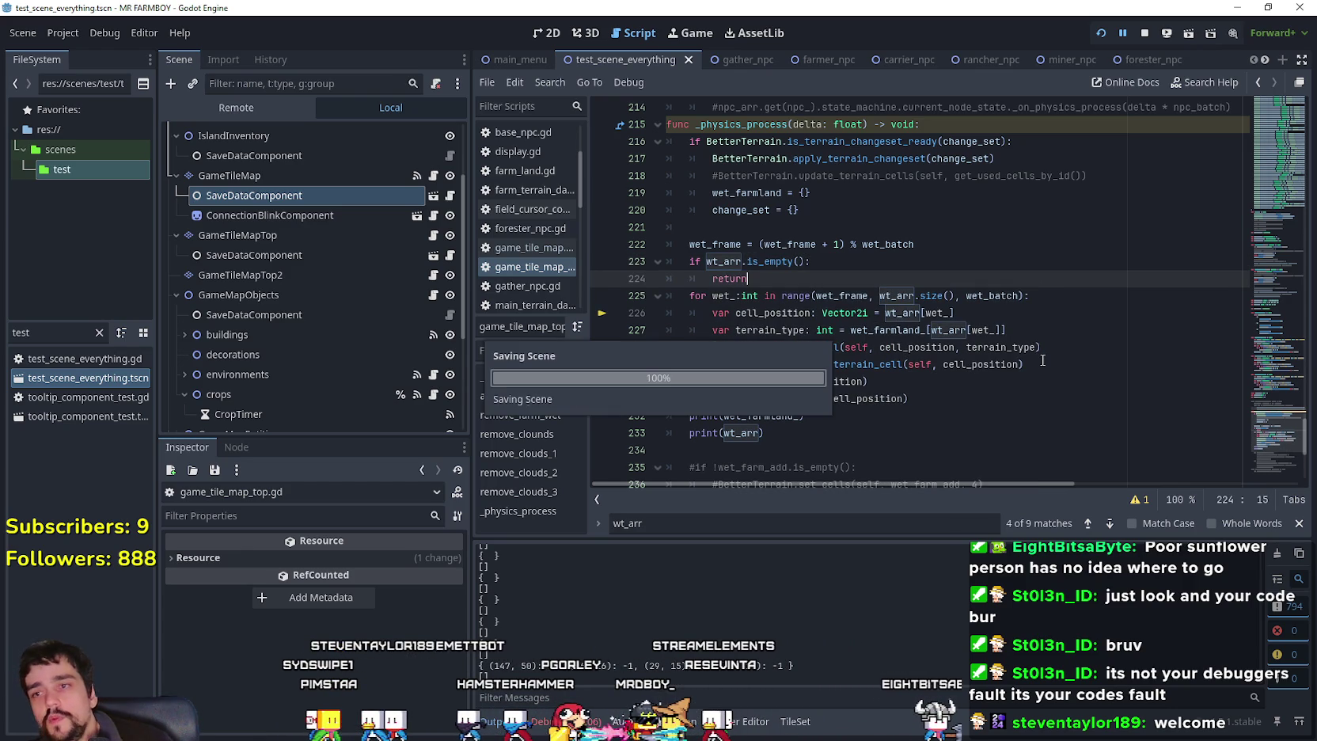
left_click(1146, 33)
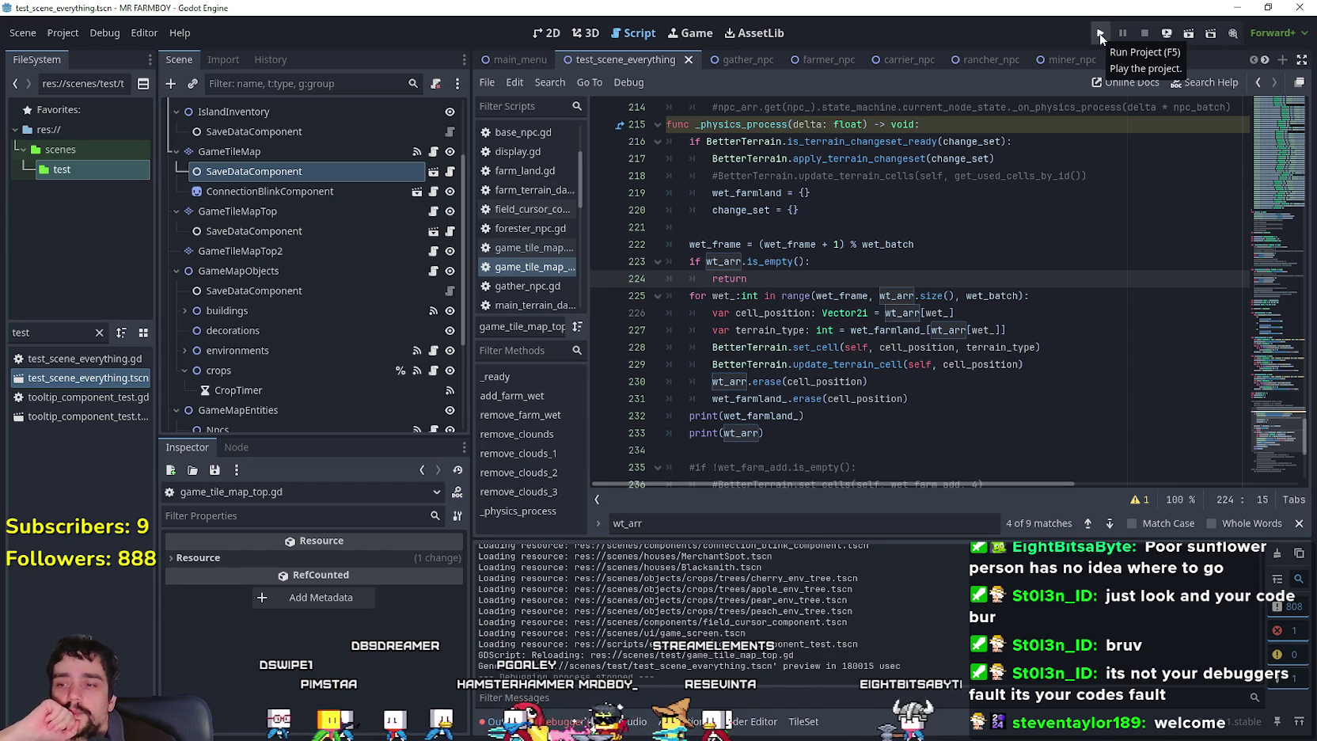
Run the project and load Save 2 from the game's Continue menu.
left_click(1100, 34)
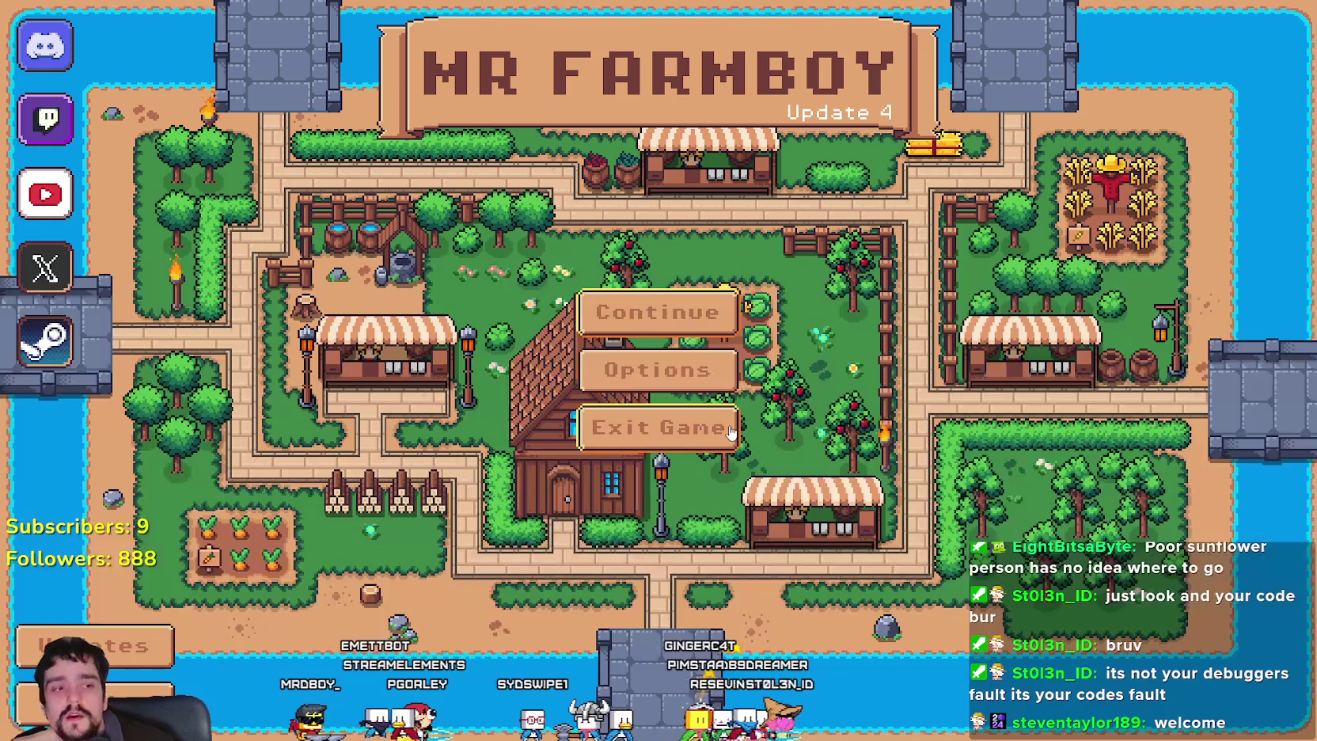
left_click(691, 317)
left_click(690, 352)
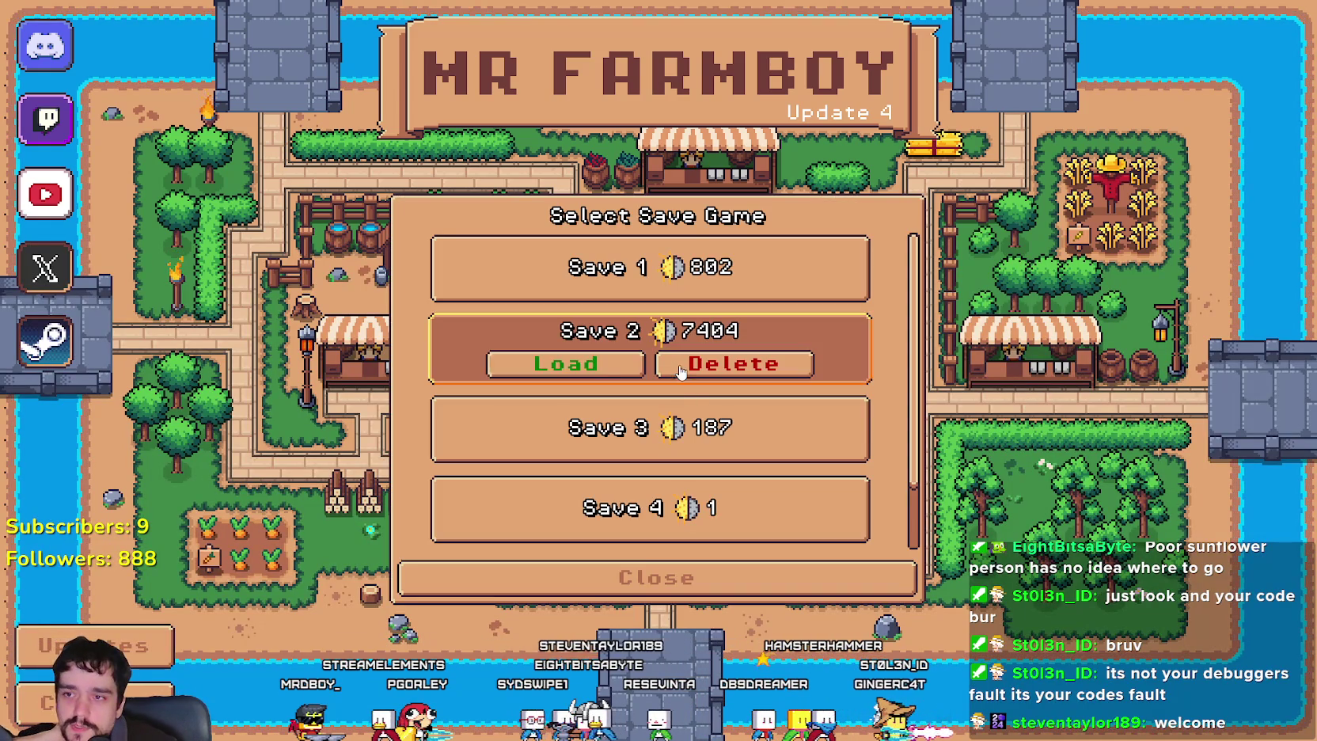
left_click(611, 366)
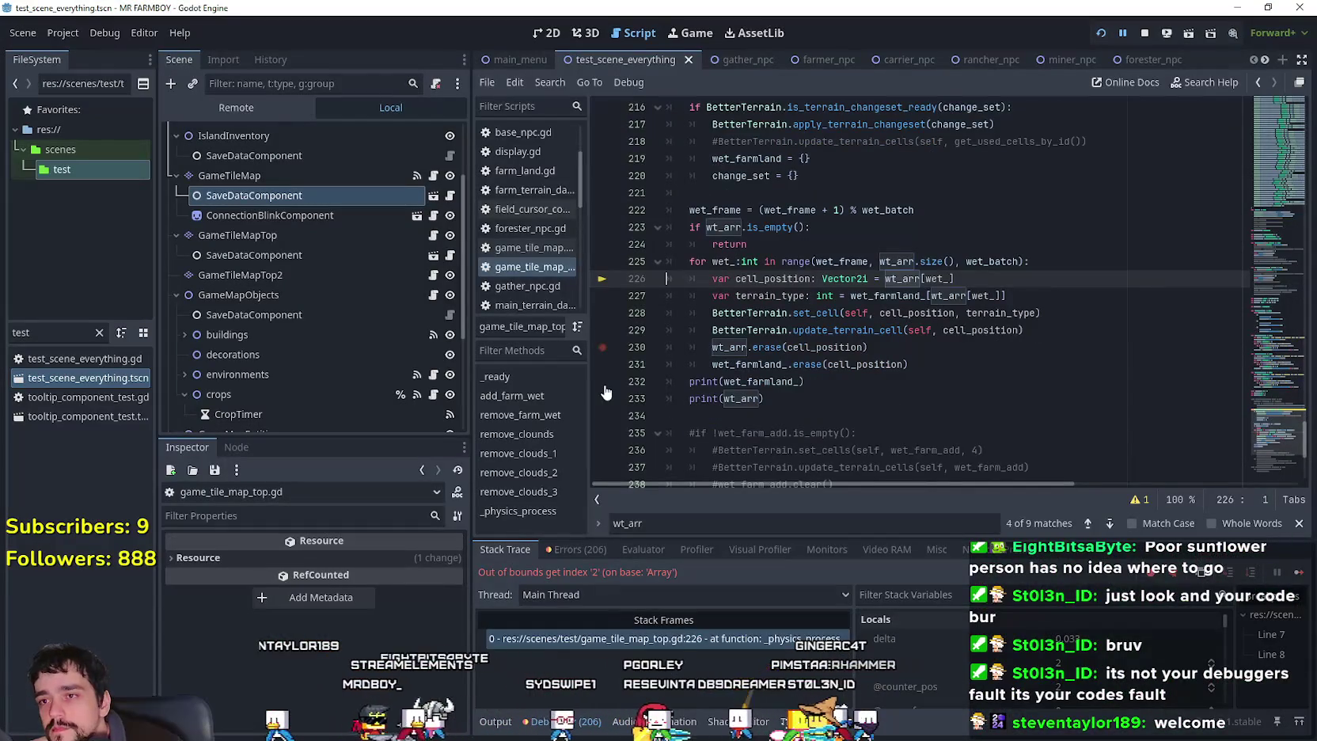
Review the wet-cell loop code: the empty check, erase call and update_terrain_cell on lines 223-230.
scroll(986, 657, "down", 1)
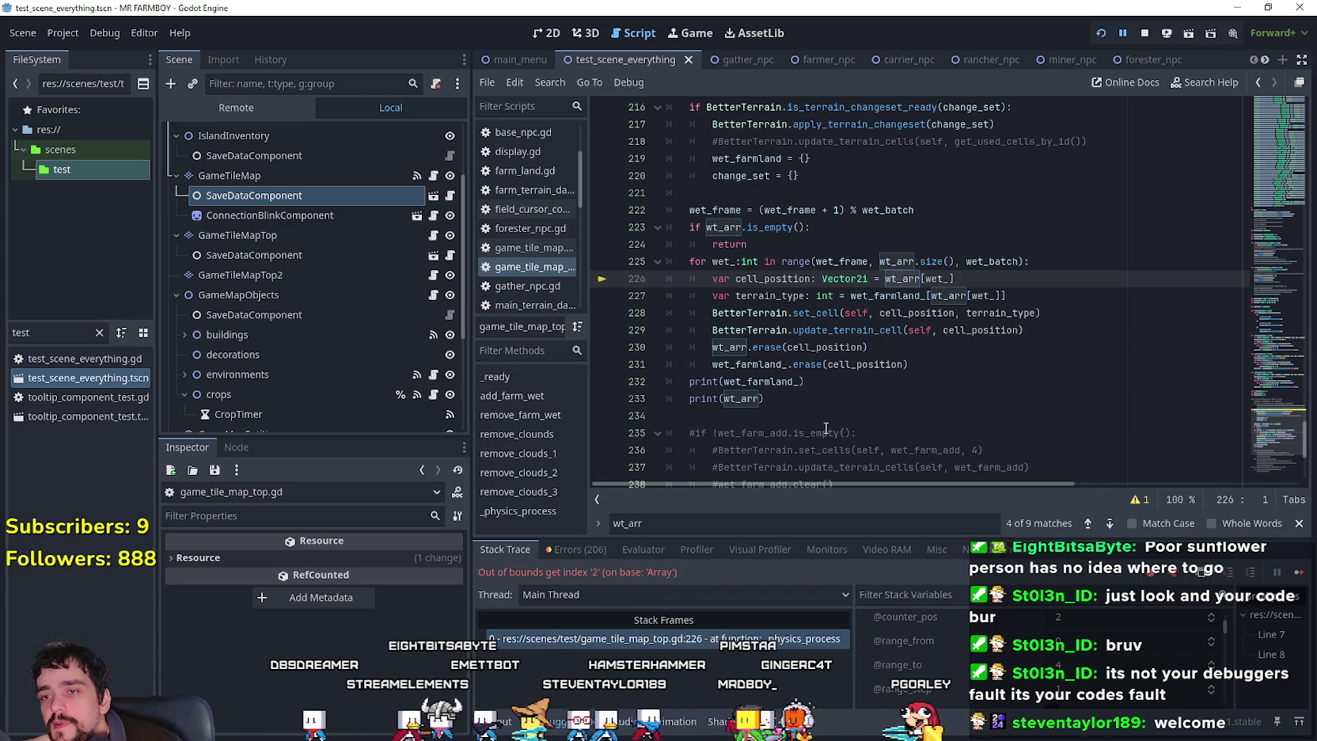
double_click(808, 347)
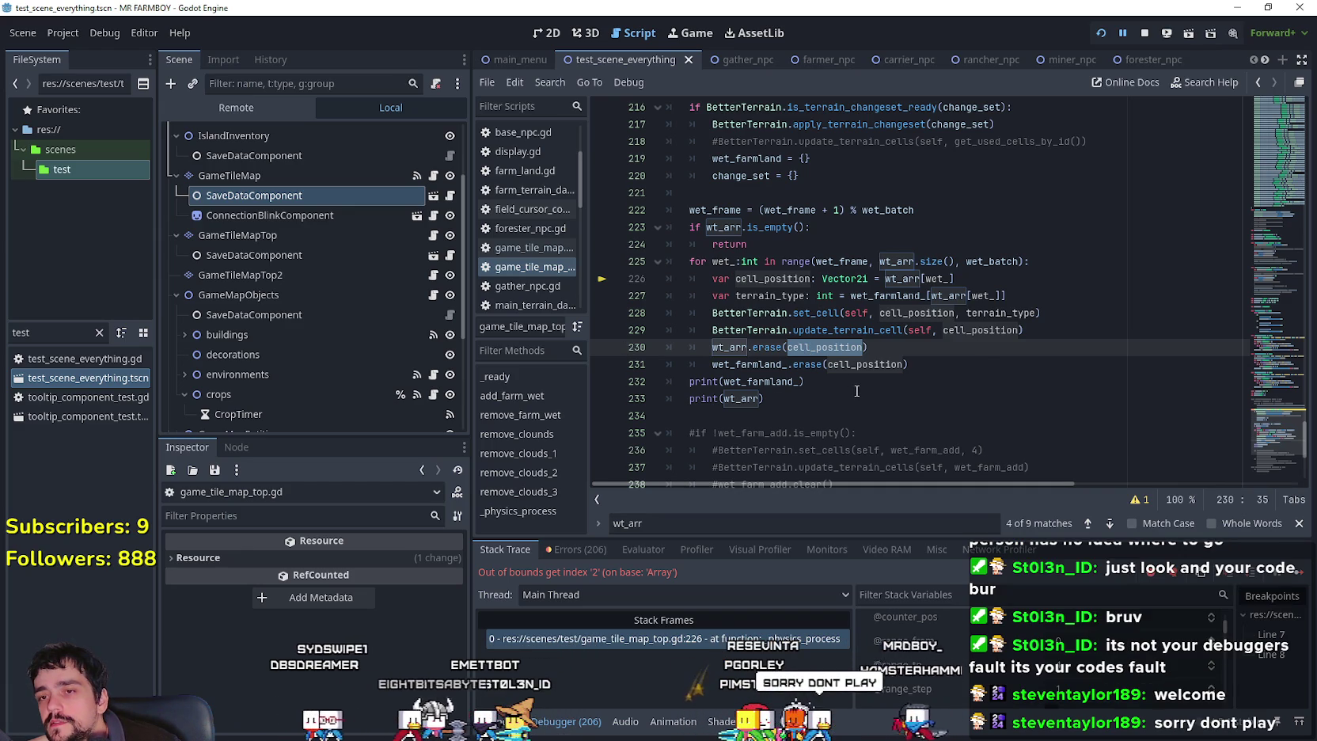
left_click_drag(868, 347, 712, 349)
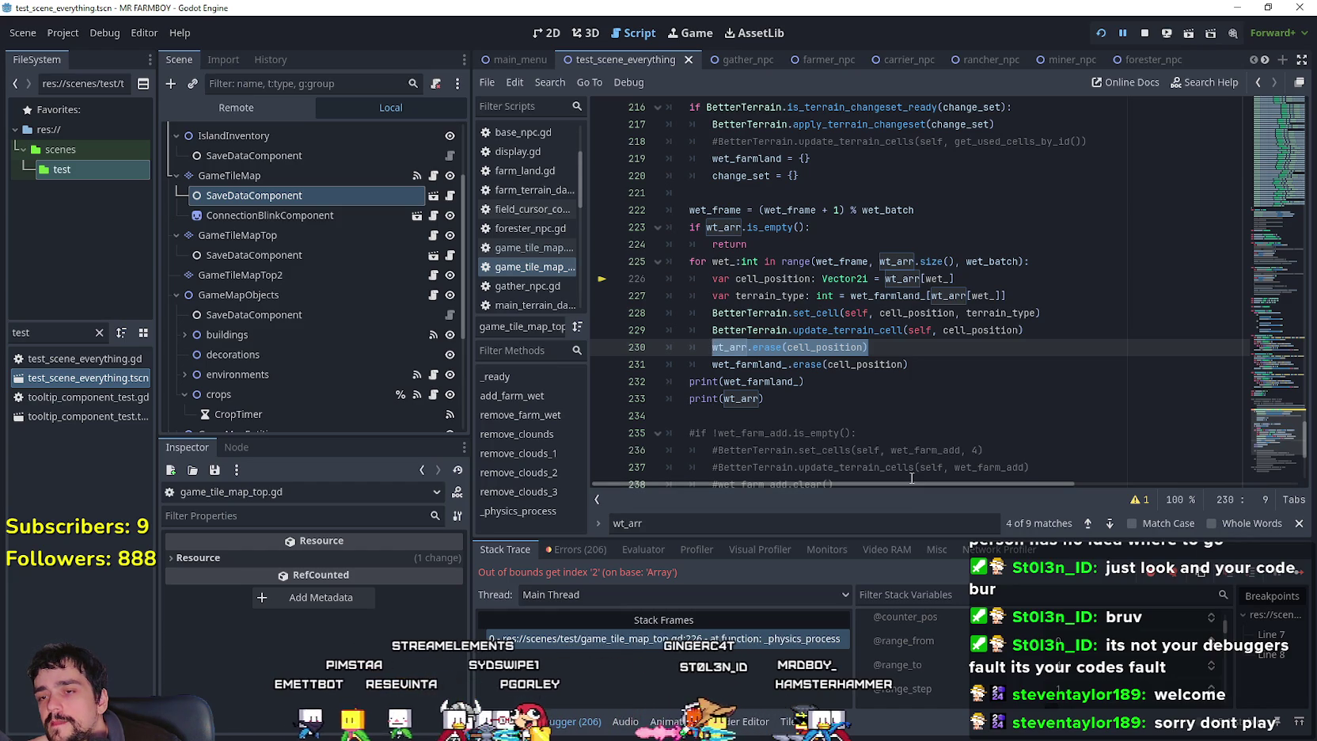
mouse_move(903, 453)
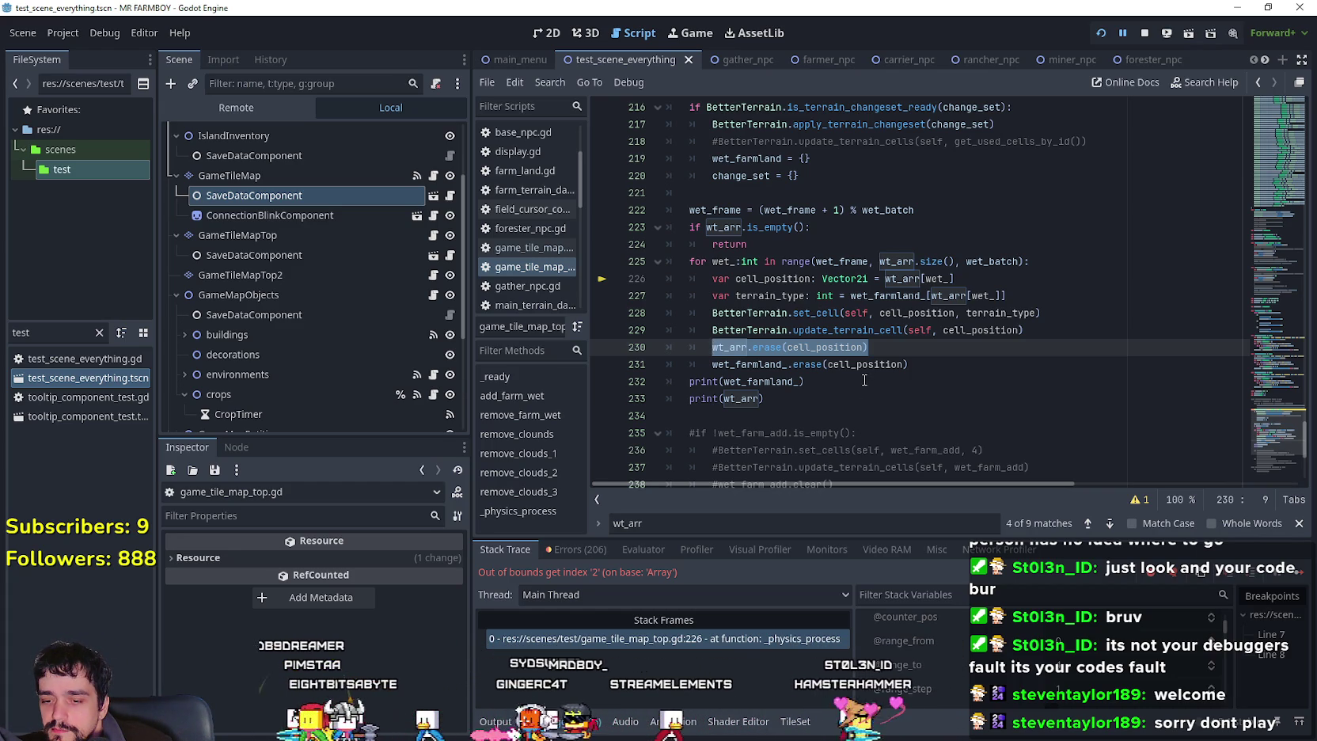
double_click(732, 228)
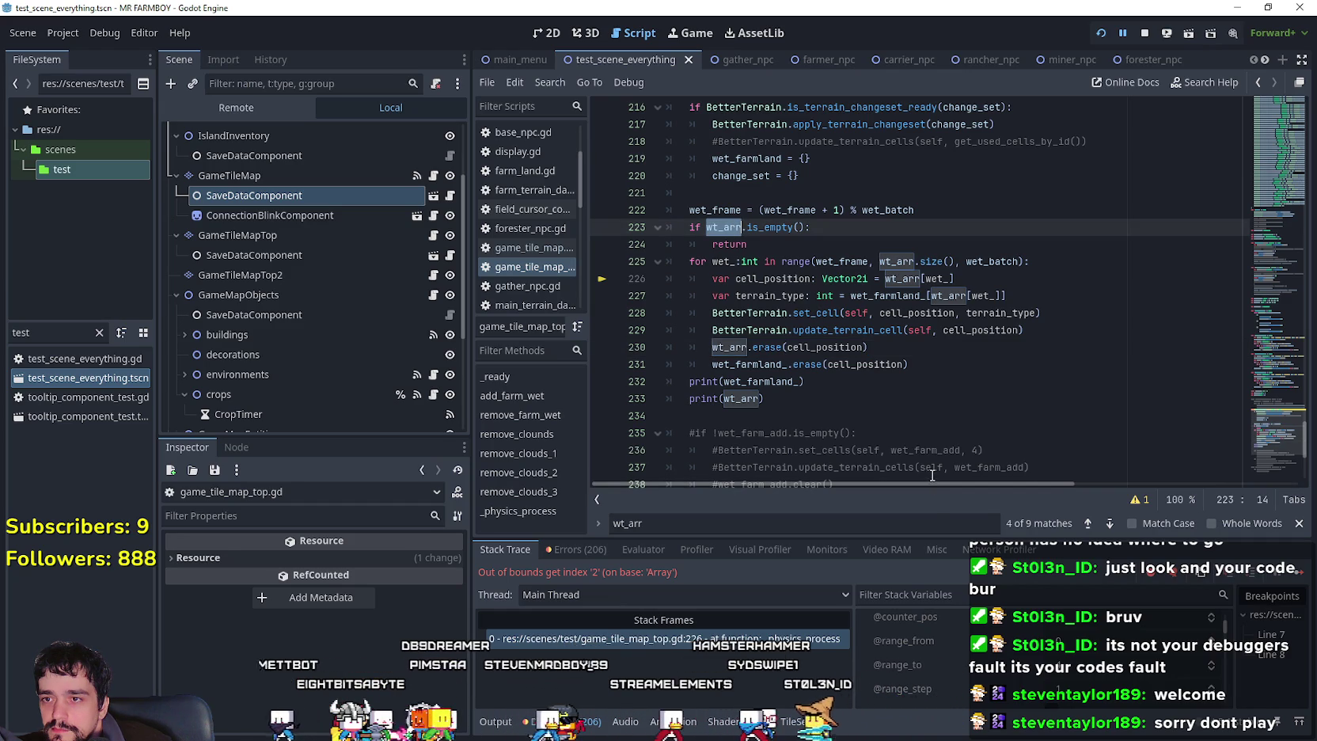
mouse_move(837, 285)
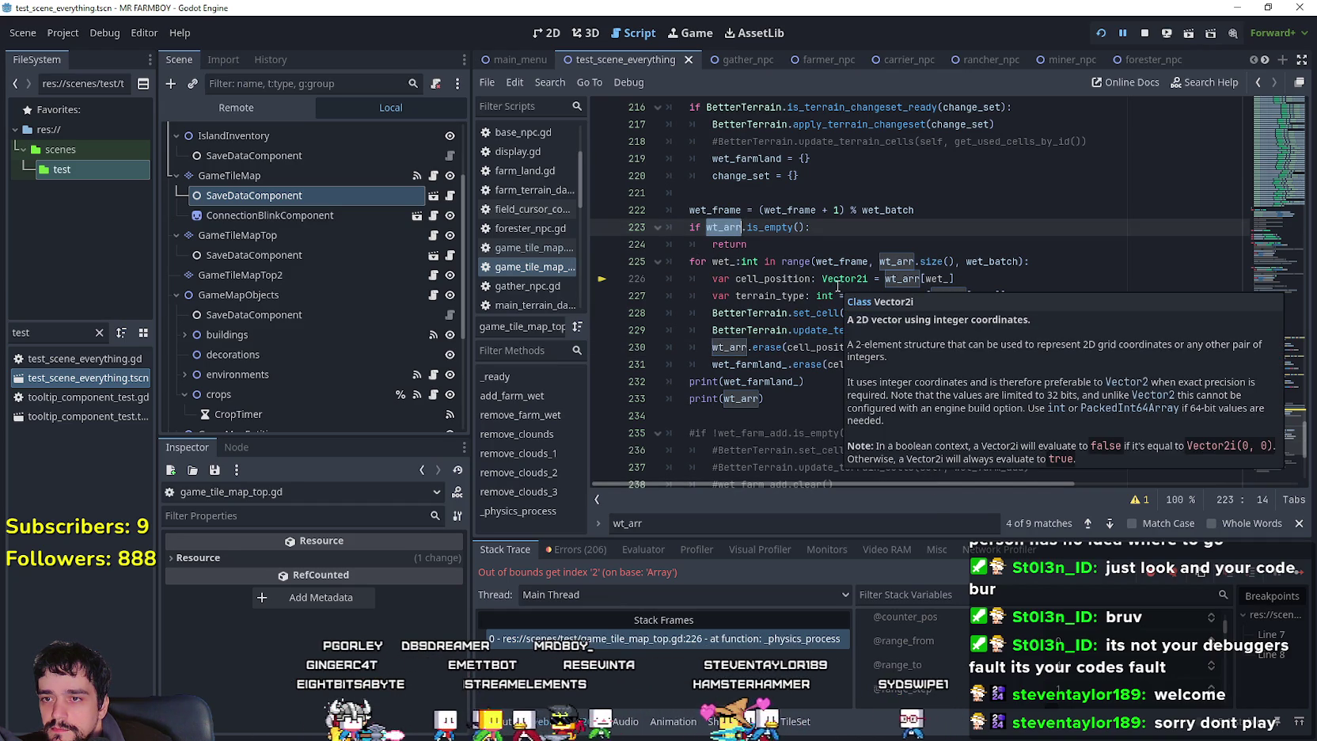
left_click(806, 331)
mouse_move(806, 332)
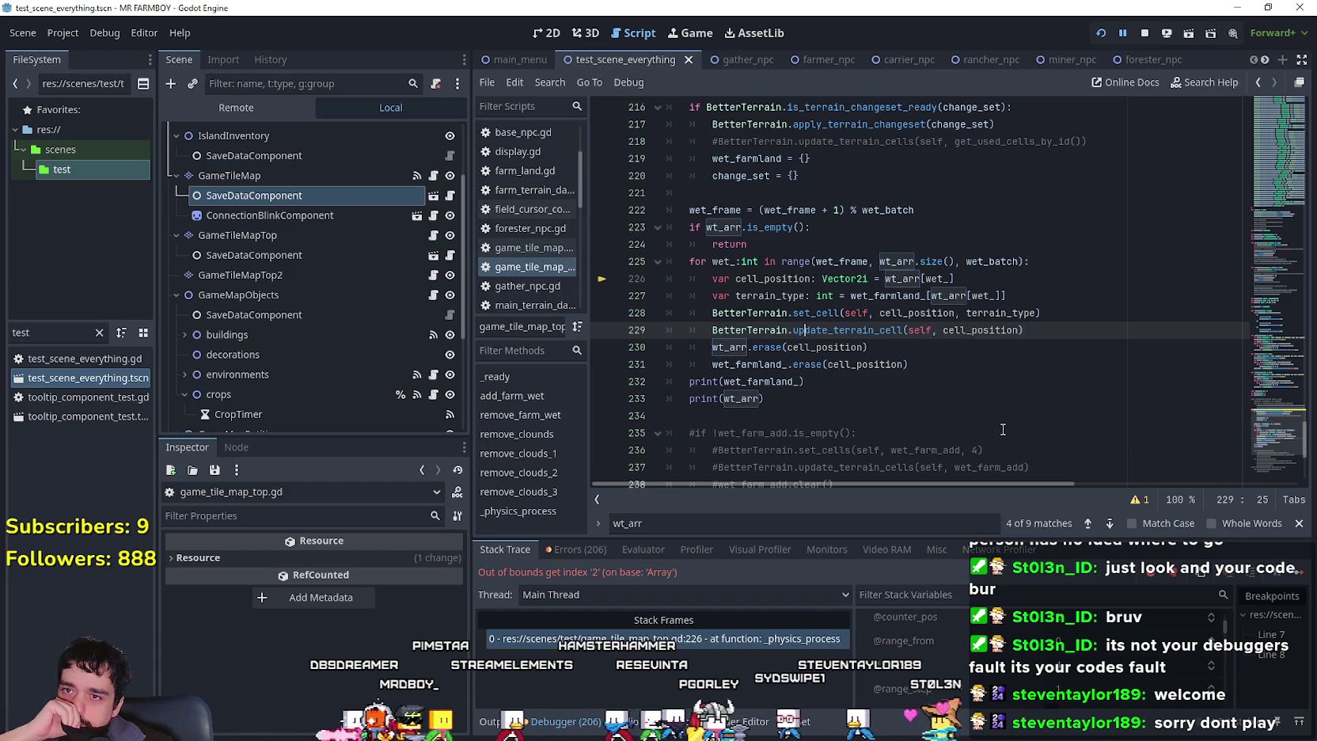
Replace wt_arr with wet_farmland_ in the line 225 range() call.
double_click(902, 295)
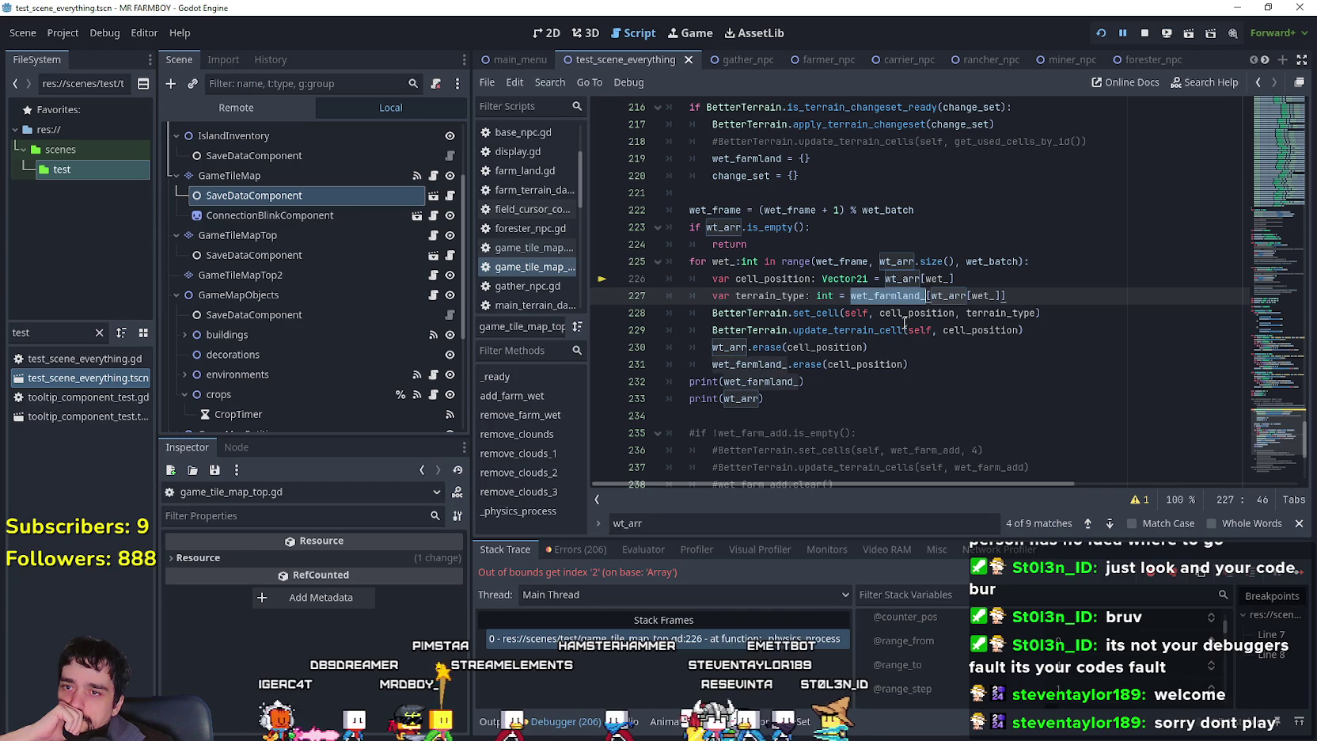
right_click(899, 295)
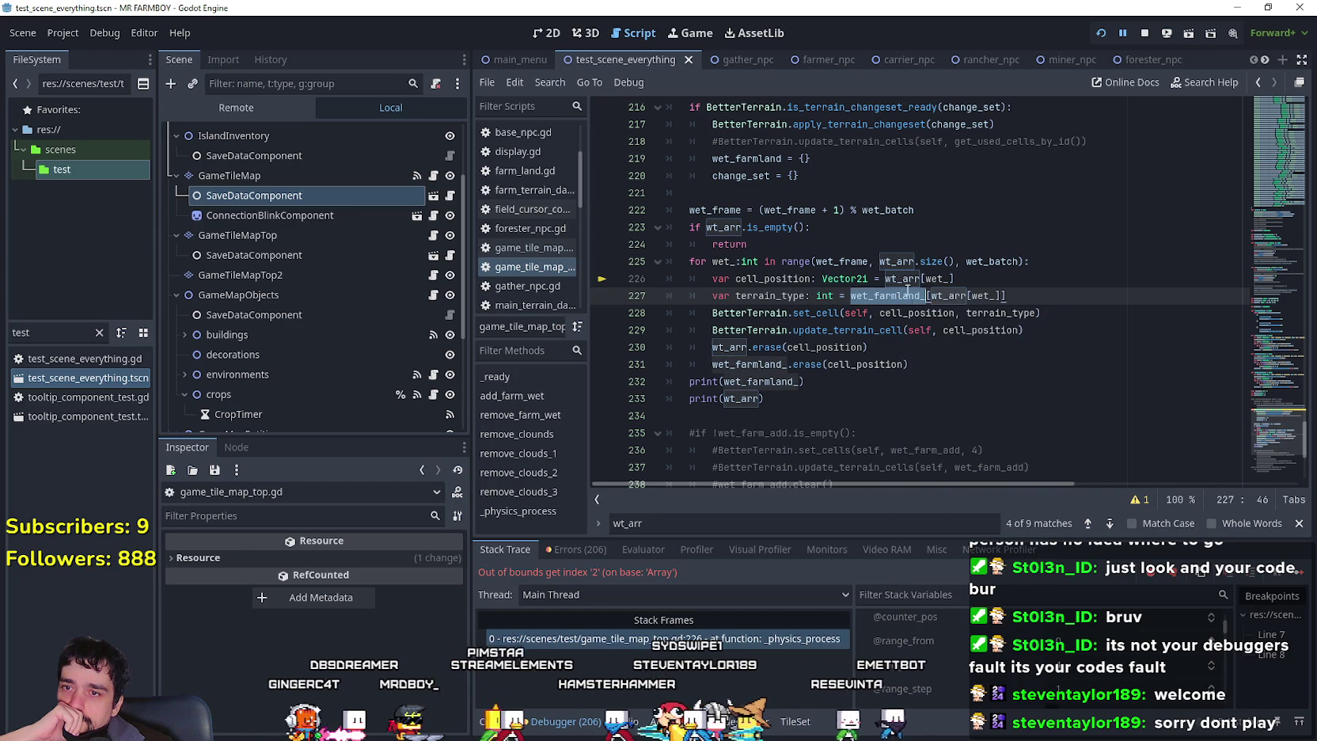
left_click(897, 261)
double_click(897, 261)
right_click(895, 262)
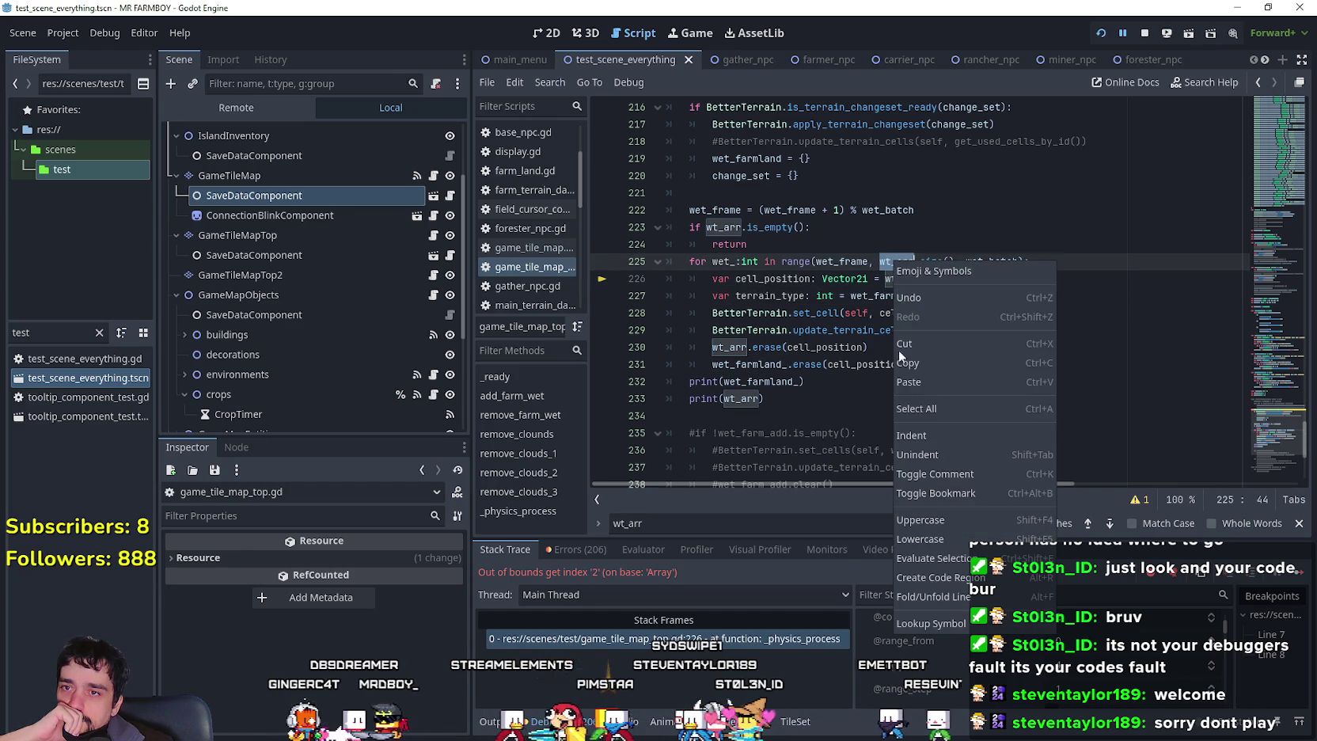
left_click(934, 382)
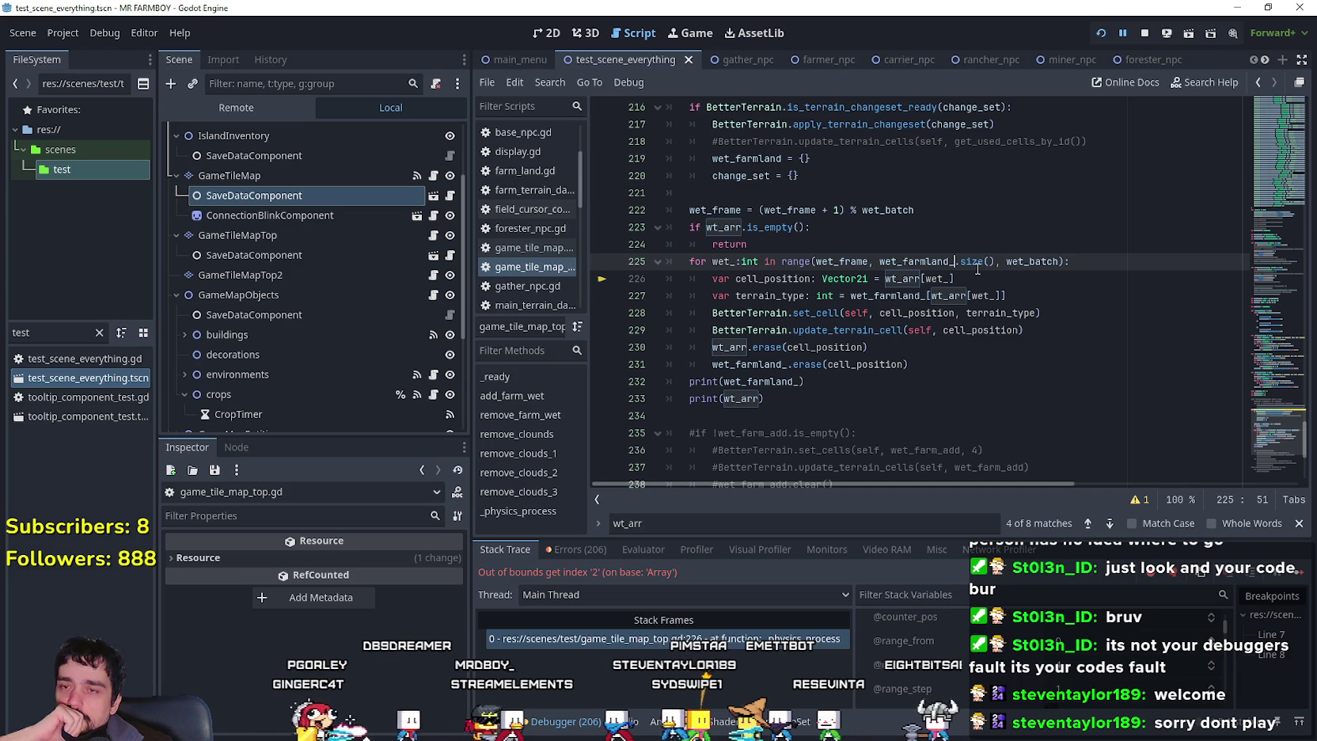
Check lines 226-233 of the loop, then stop the running game.
left_click_drag(955, 279, 730, 279)
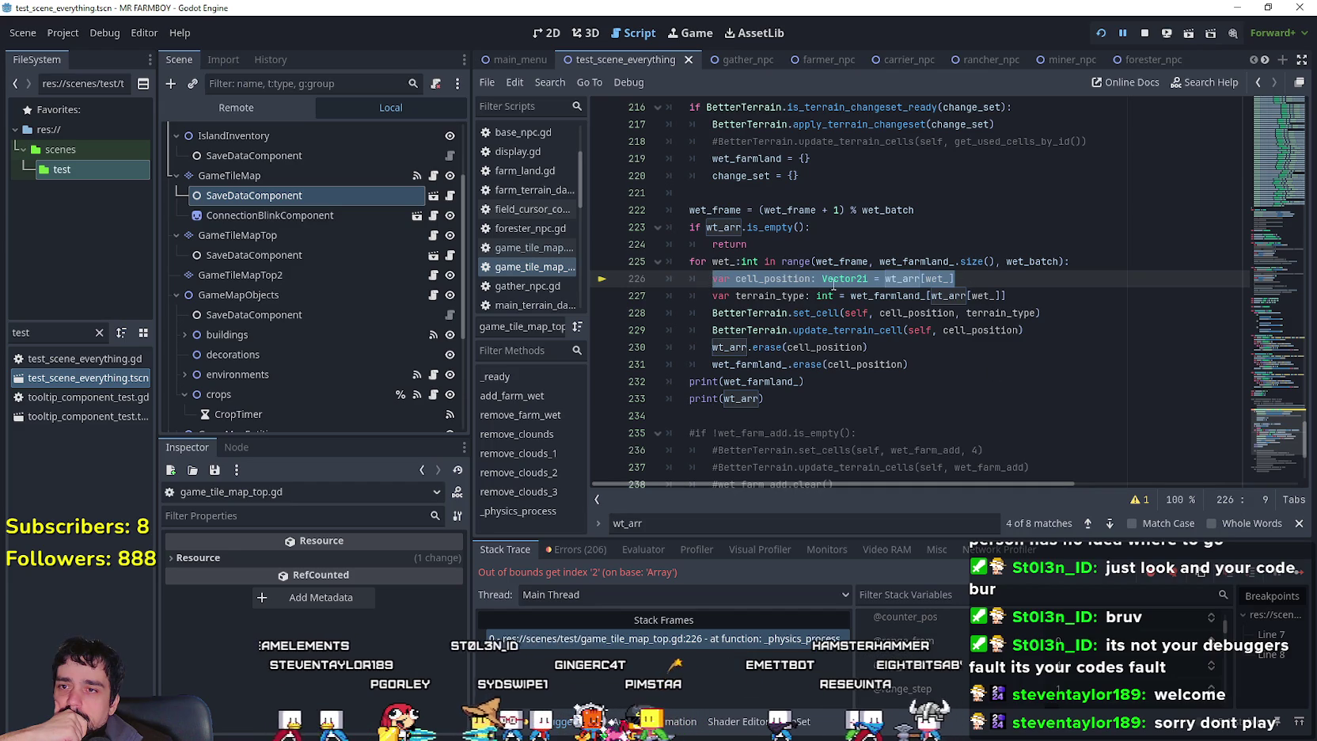
double_click(903, 278)
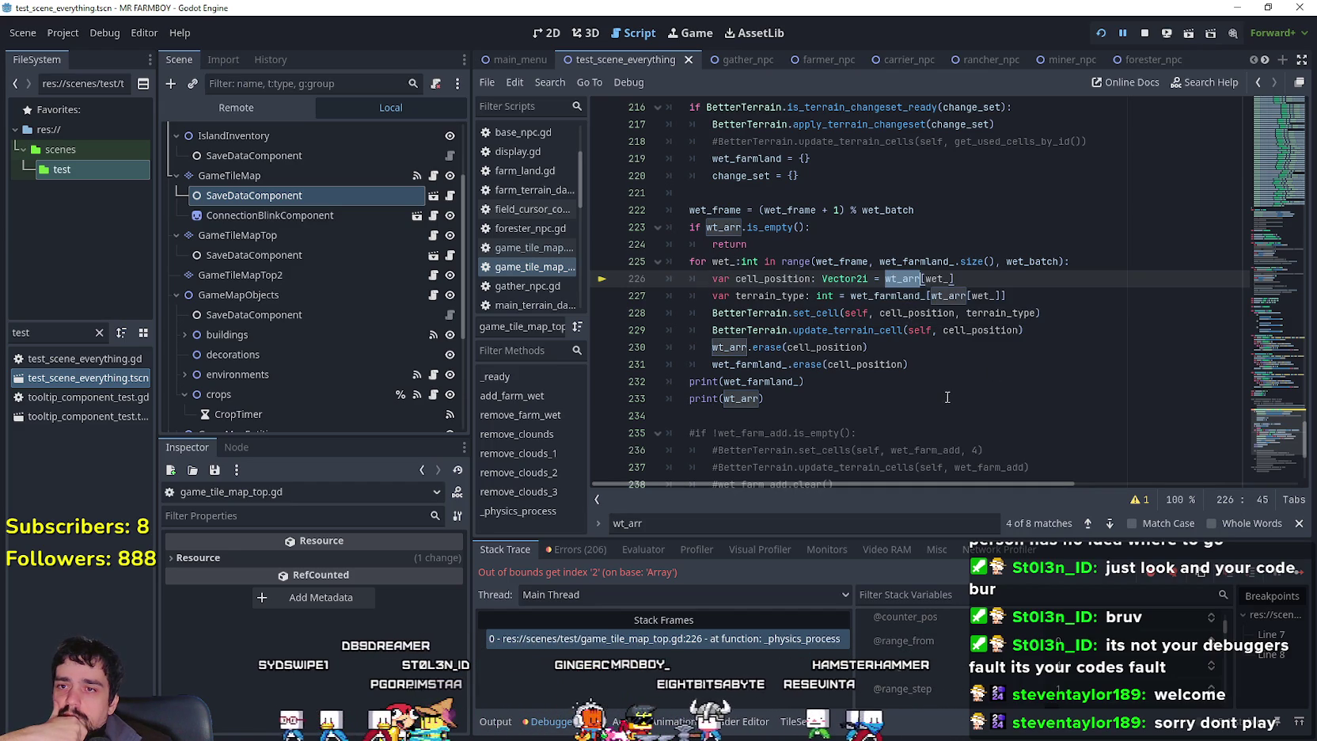
left_click(922, 262)
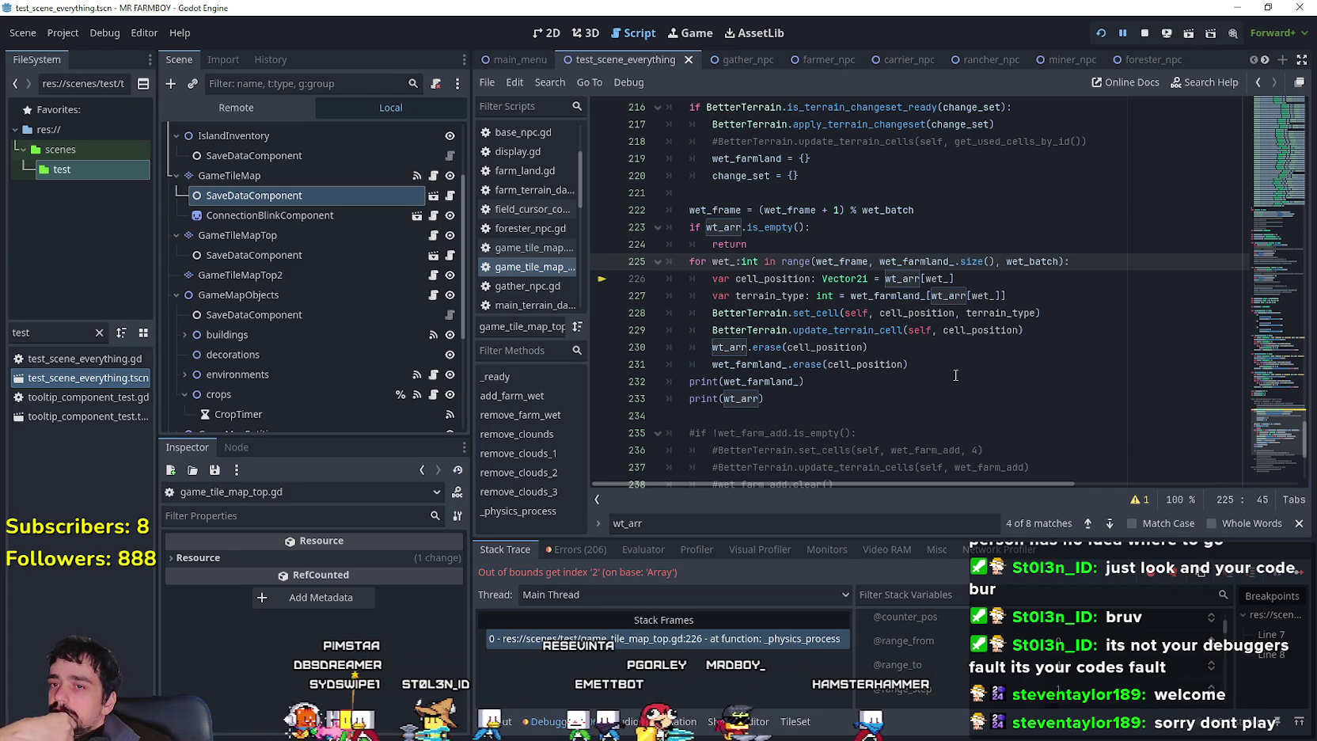
left_click(947, 370)
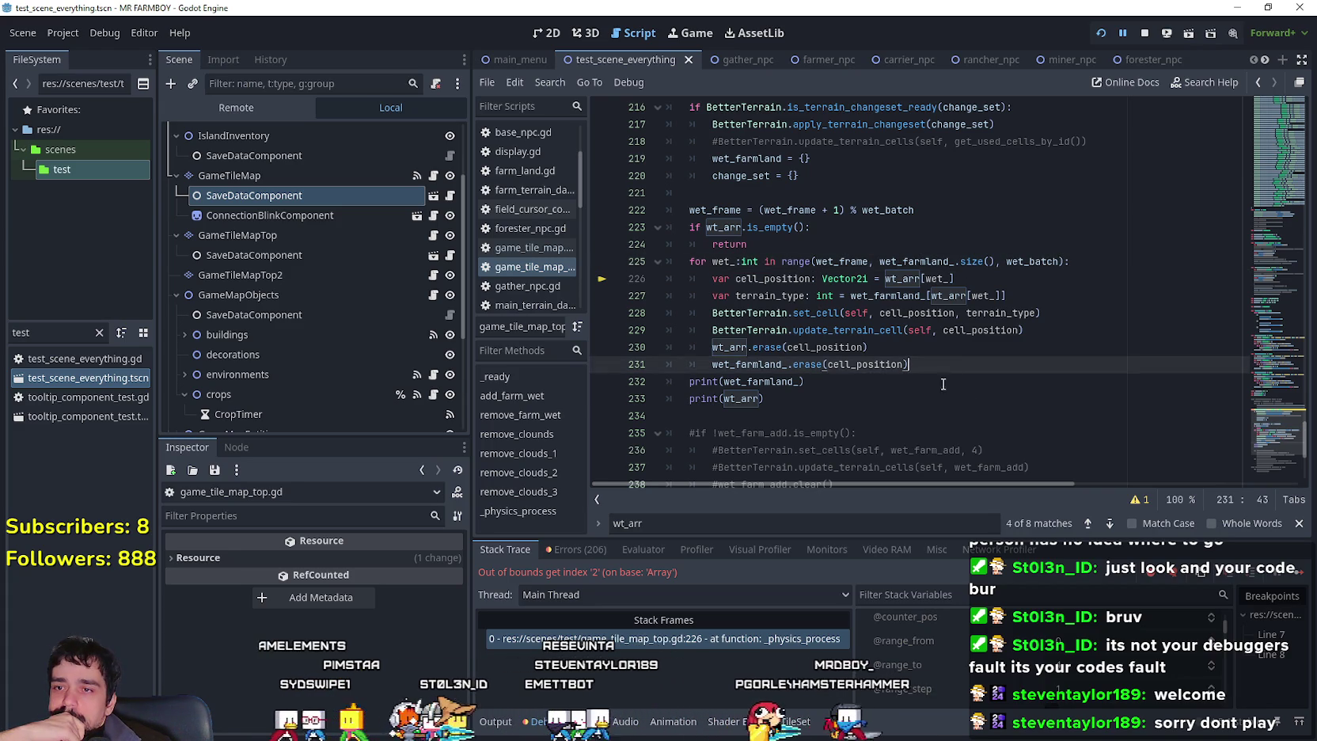
left_click(947, 398)
left_click(1145, 33)
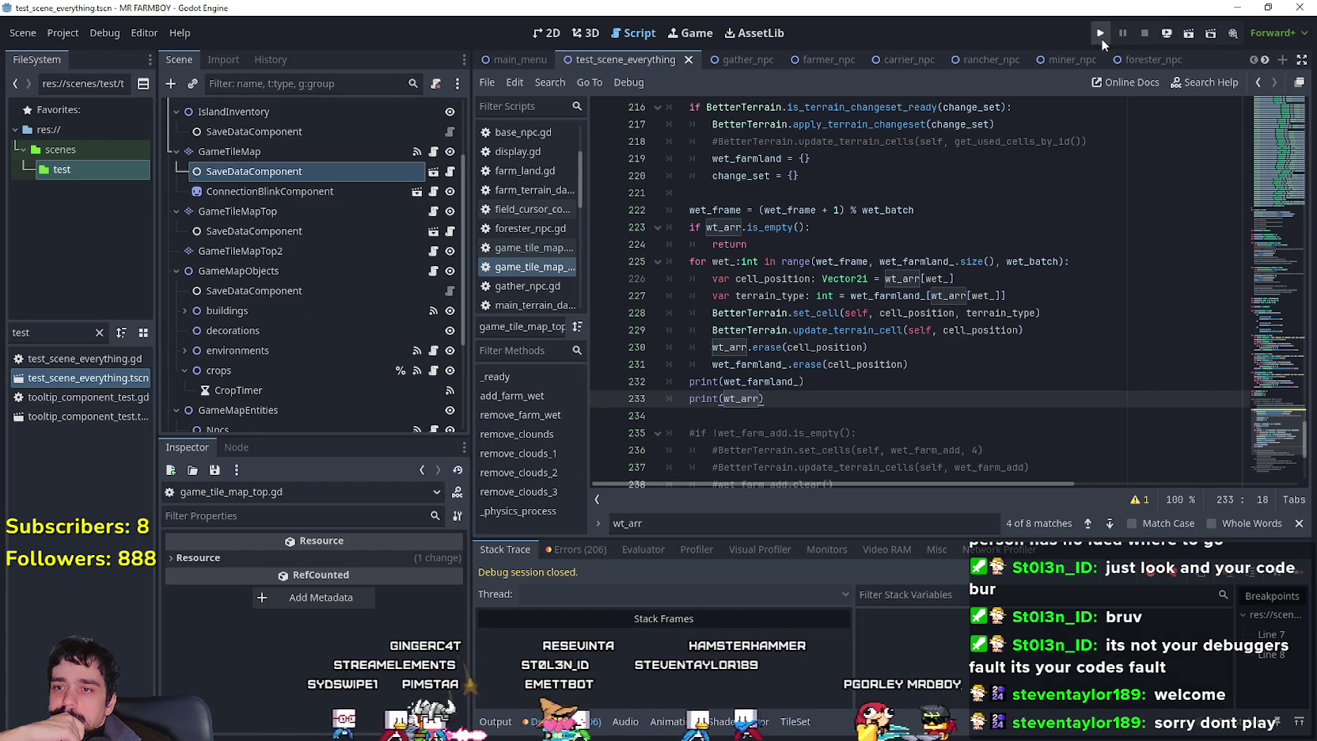
Replace cell_position with wet_ in the wt_arr.erase() call on line 230.
left_click_drag(868, 347, 667, 346)
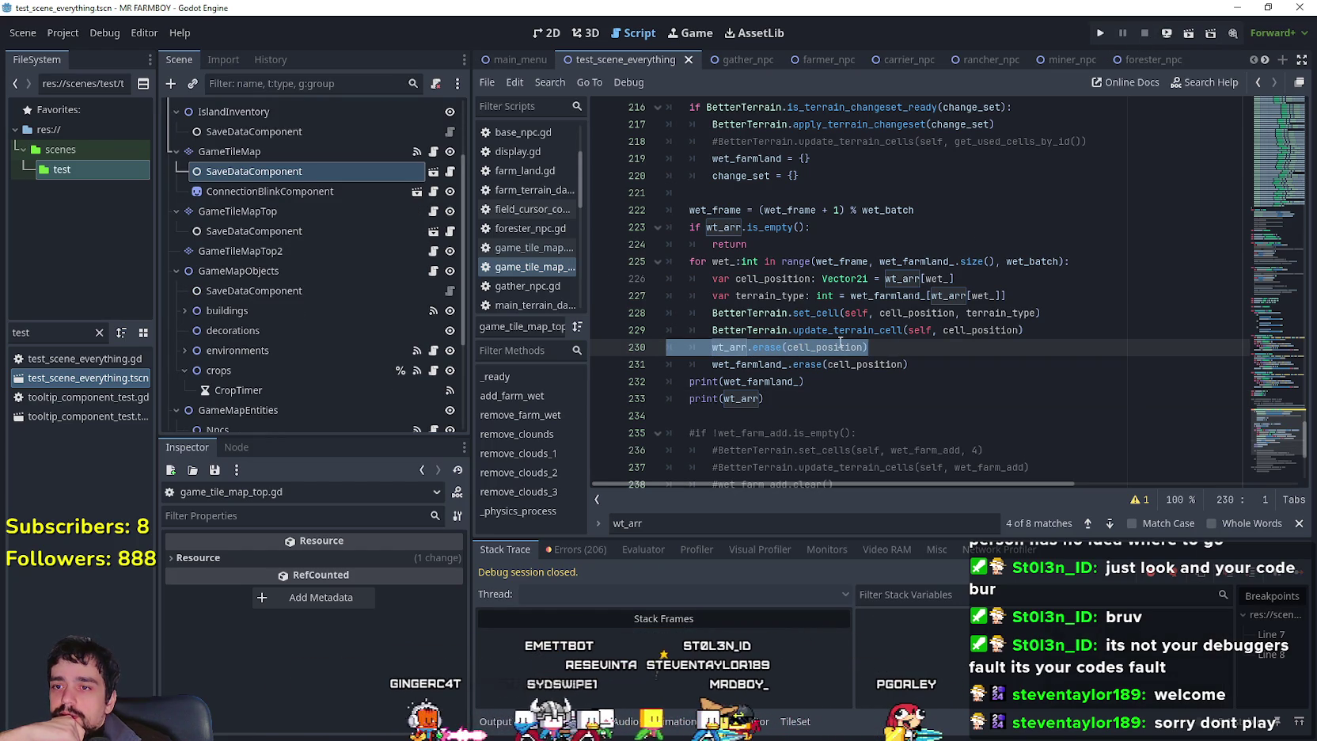
double_click(732, 269)
right_click(724, 270)
left_click(768, 371)
double_click(836, 347)
right_click(830, 351)
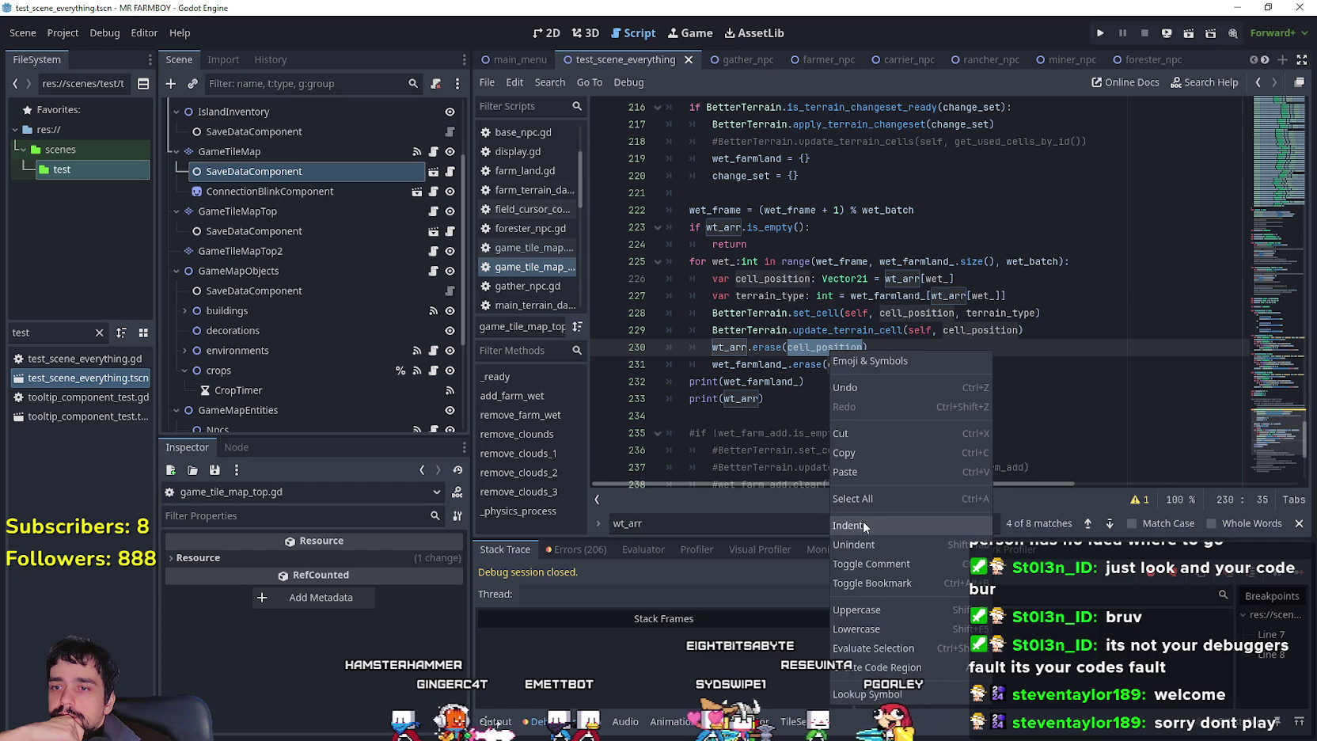
left_click(875, 469)
Check the erase call on line 231, then run the project.
left_click(854, 395)
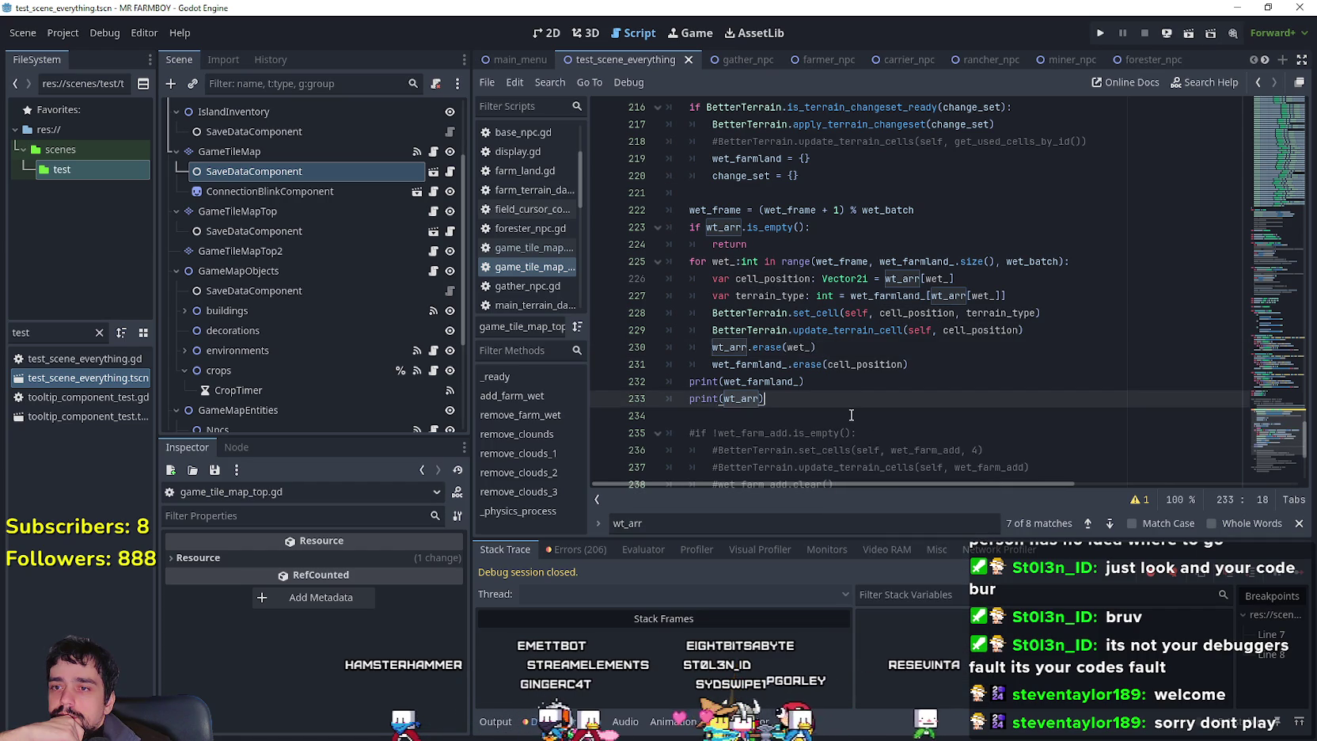
double_click(866, 366)
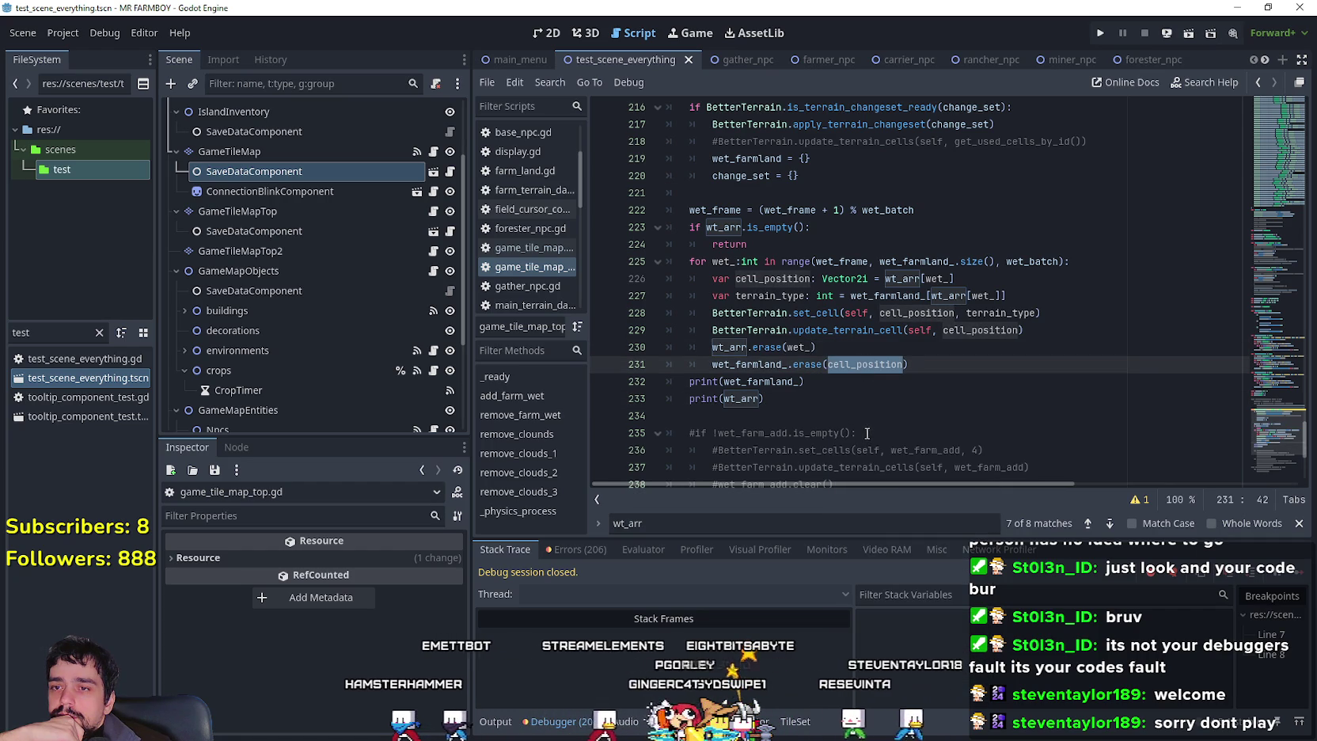
left_click(863, 405)
left_click(1101, 34)
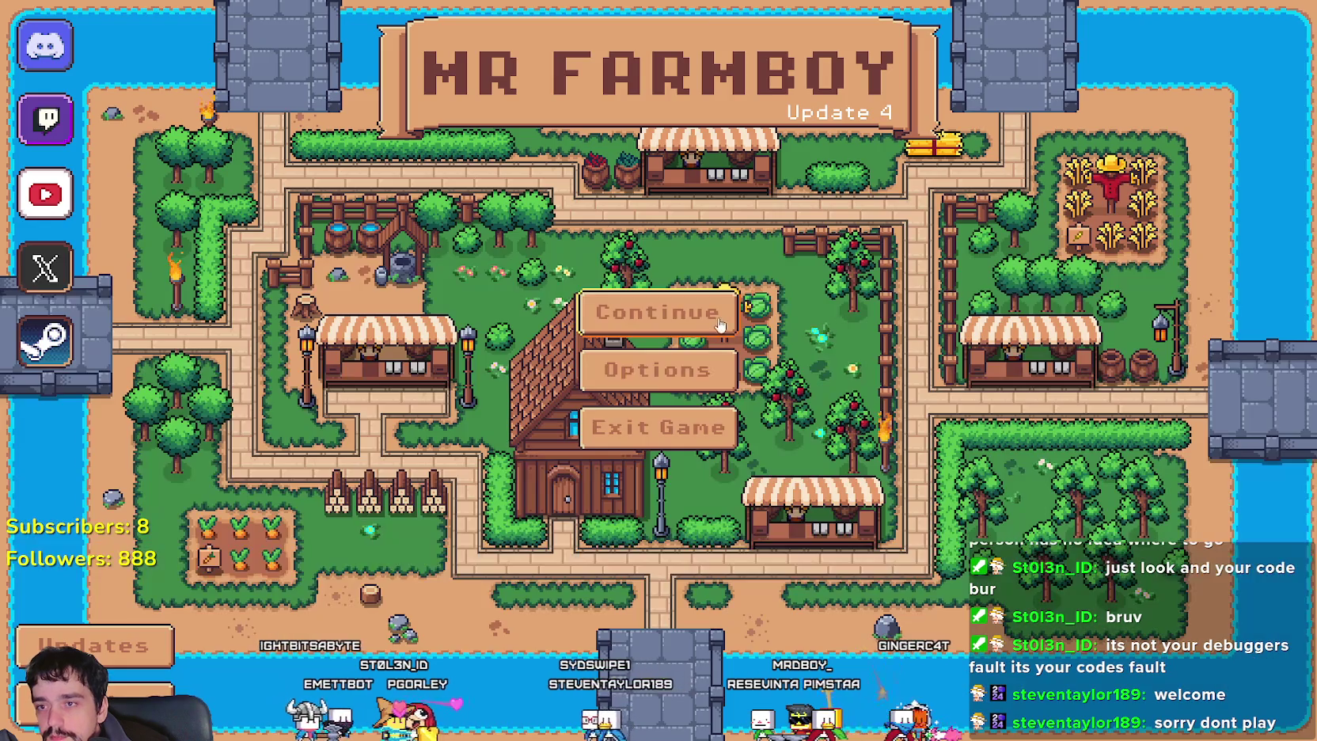
Choose Continue in the game, expand Save 2 and load it.
left_click(652, 312)
left_click(634, 373)
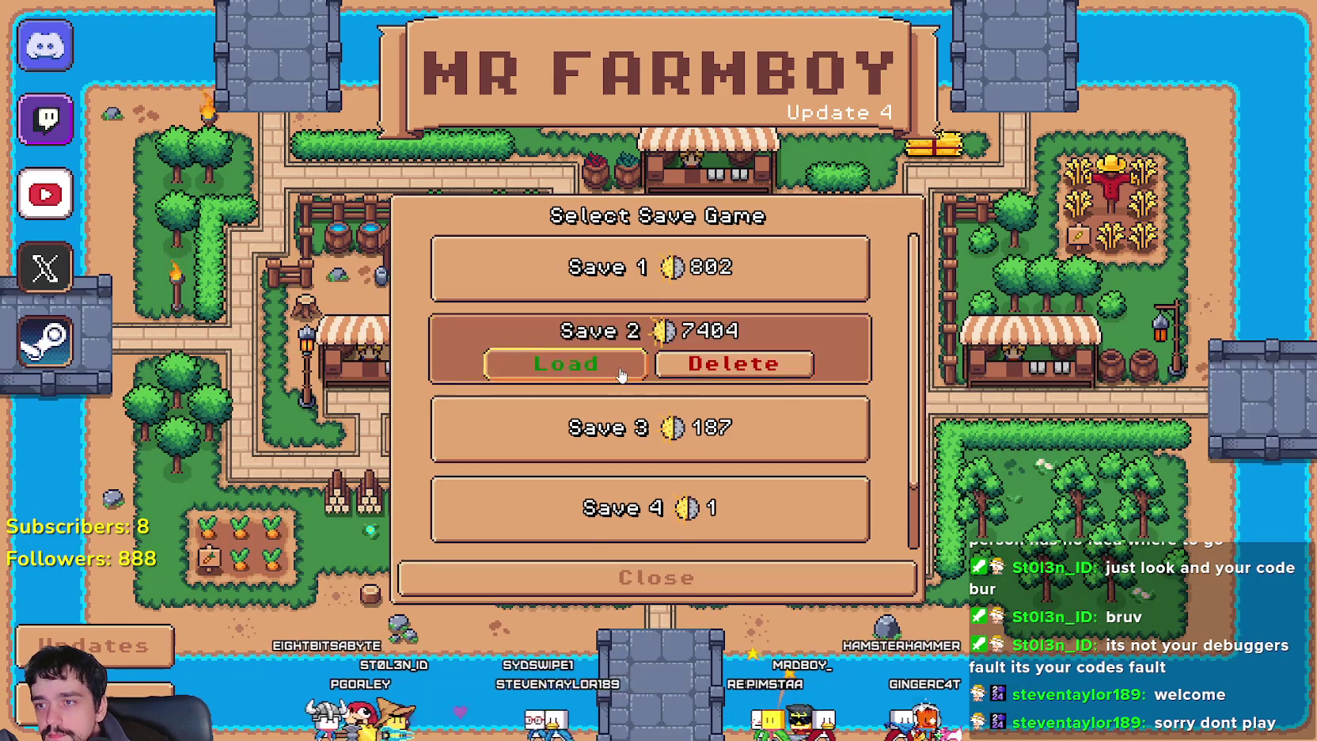
left_click(623, 375)
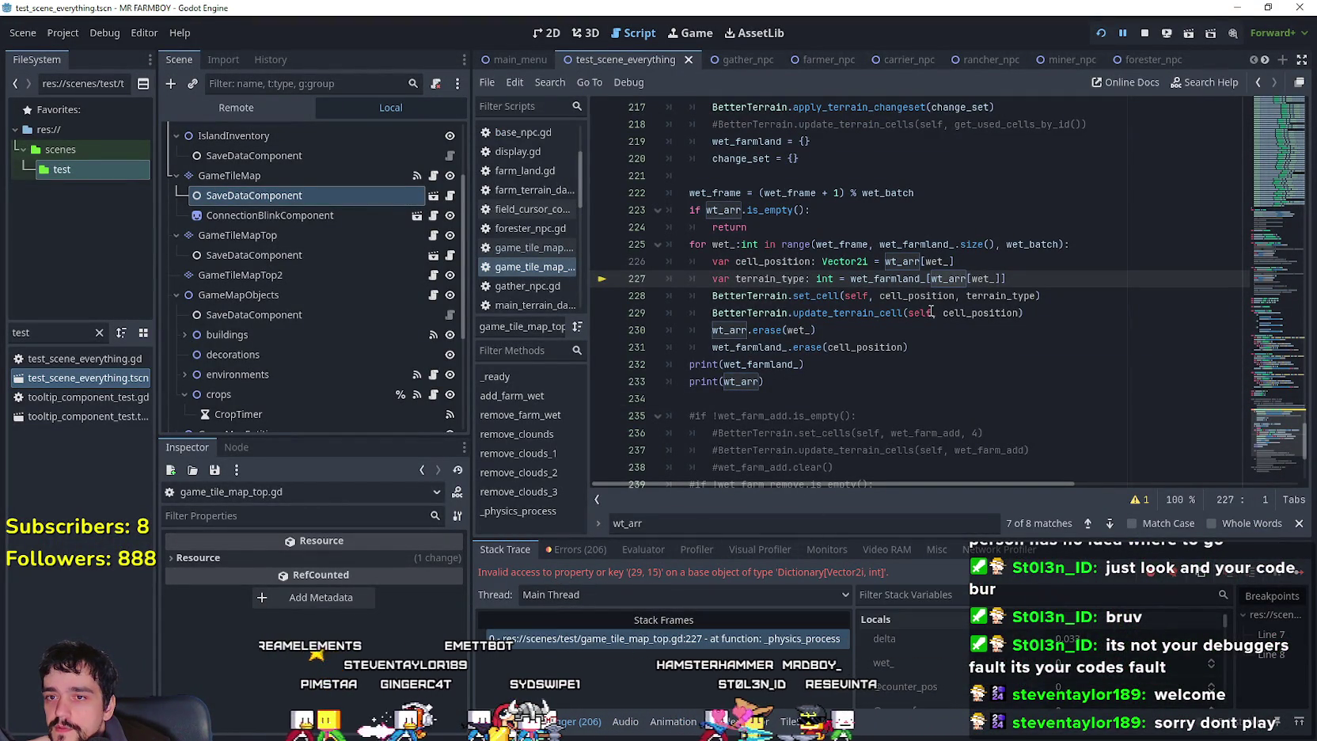
Change the line 227 lookup to wet_farmland_[cell_position] by pasting cell_position over wt_arr[wet_].
double_click(949, 279)
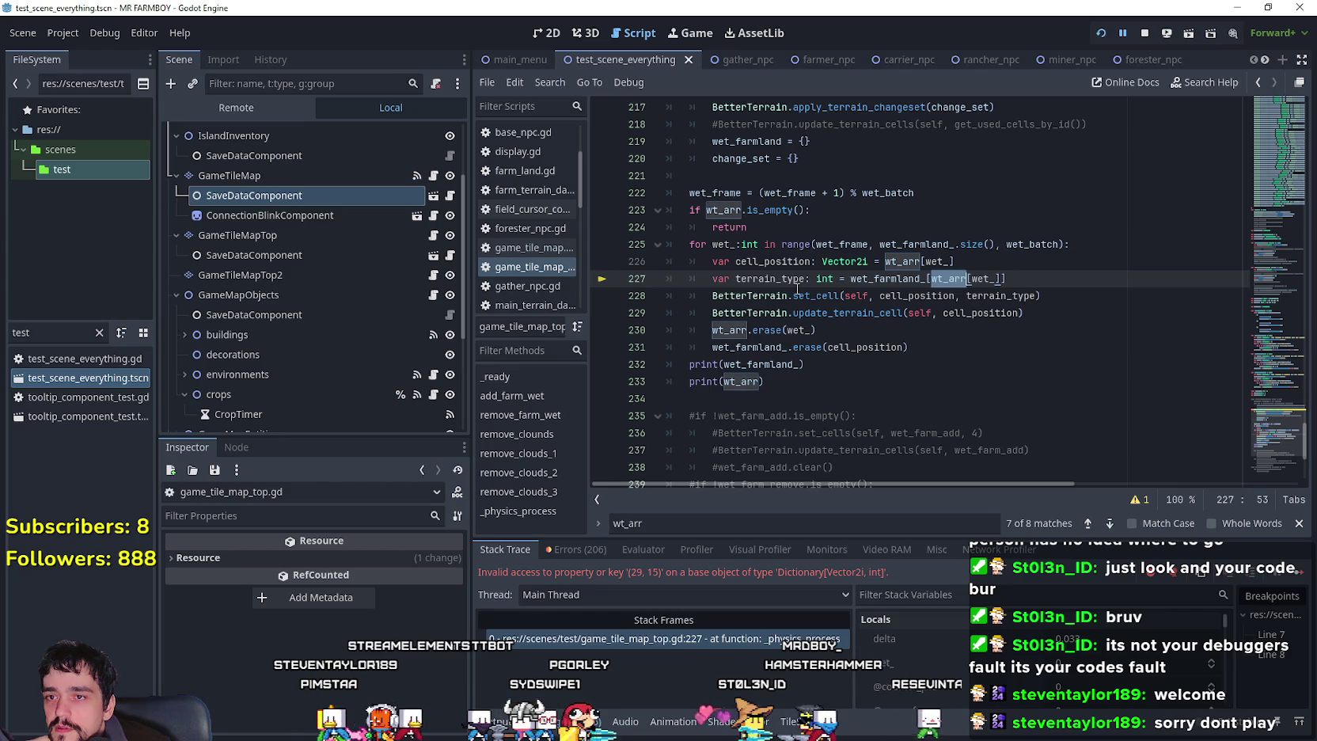
mouse_move(764, 263)
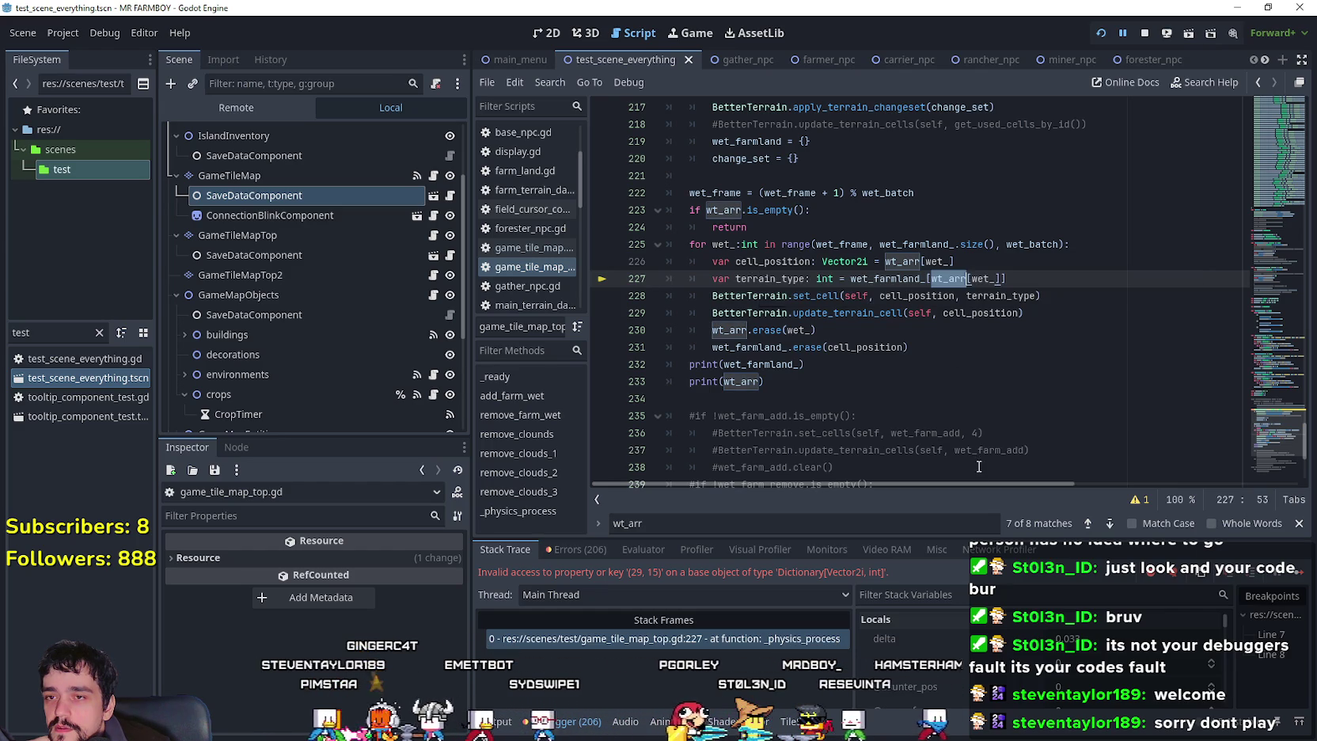
double_click(772, 262)
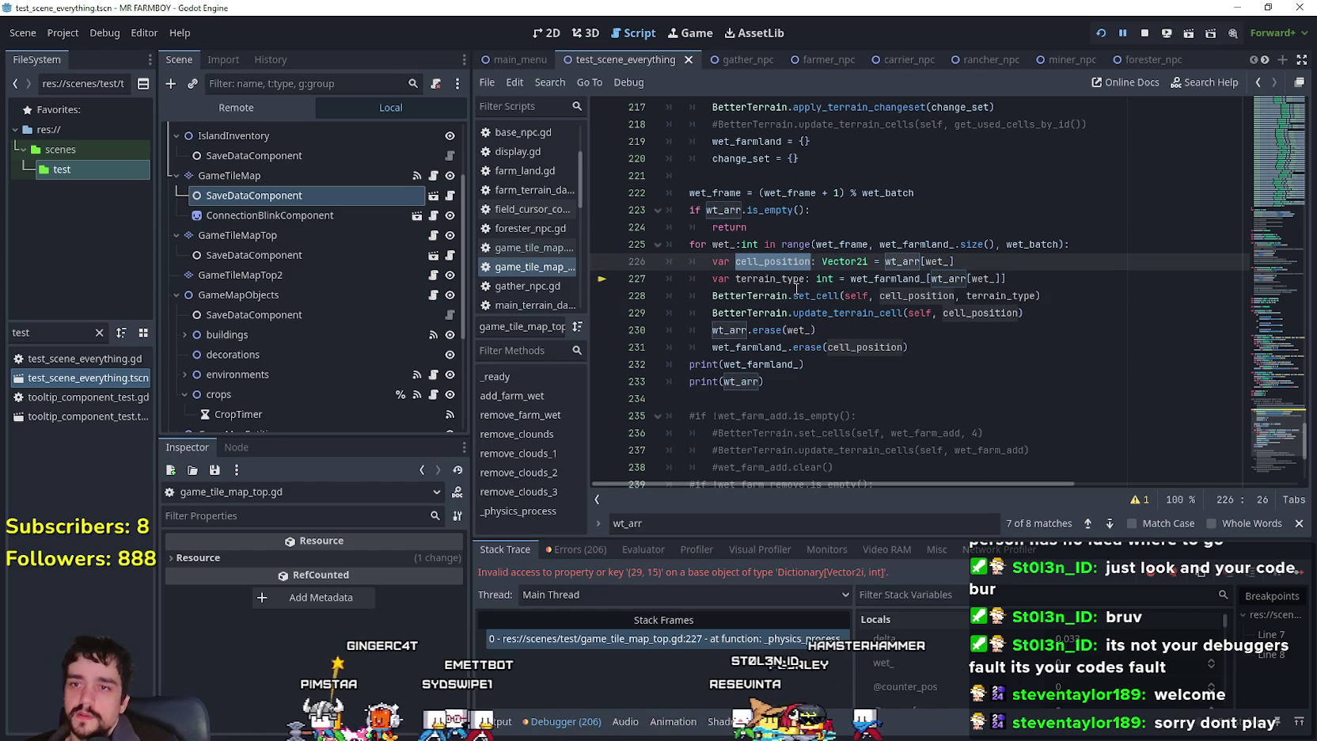
left_click(960, 277)
left_click_drag(930, 278, 1004, 278)
key("ctrl+v")
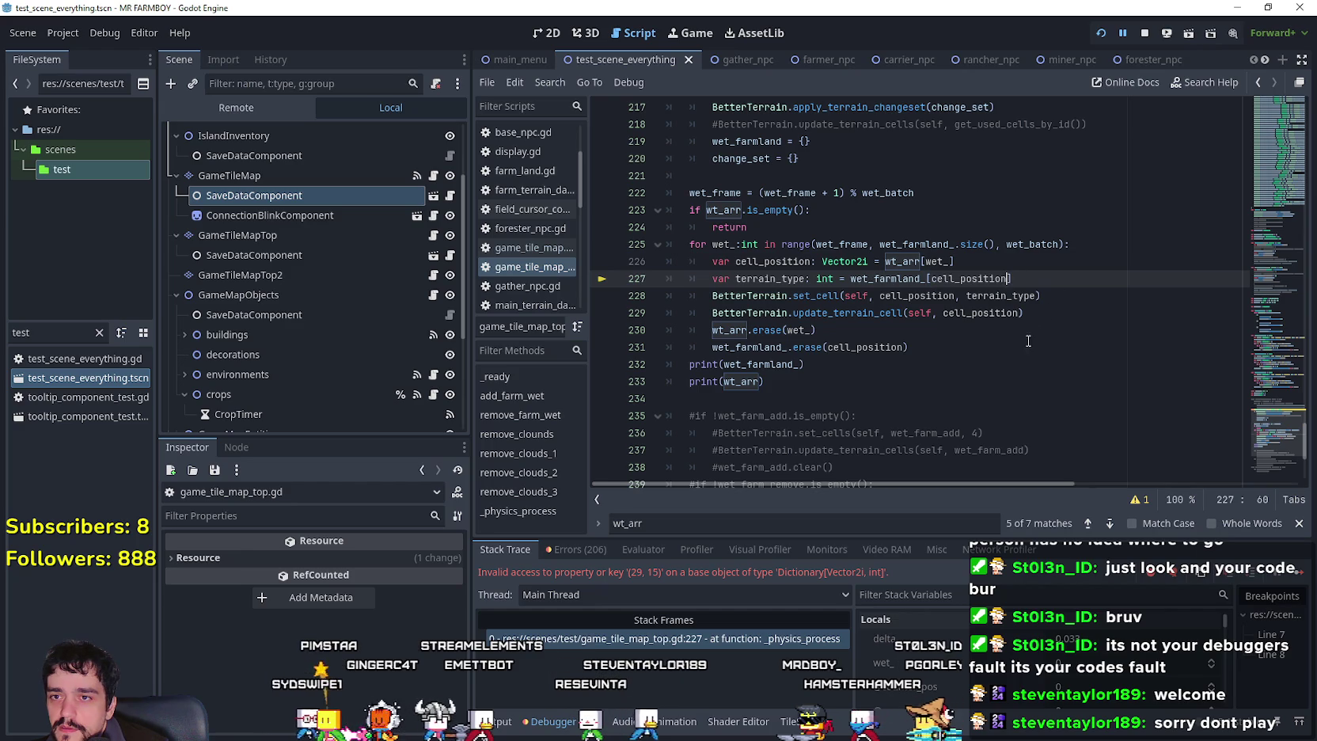
left_click(1011, 365)
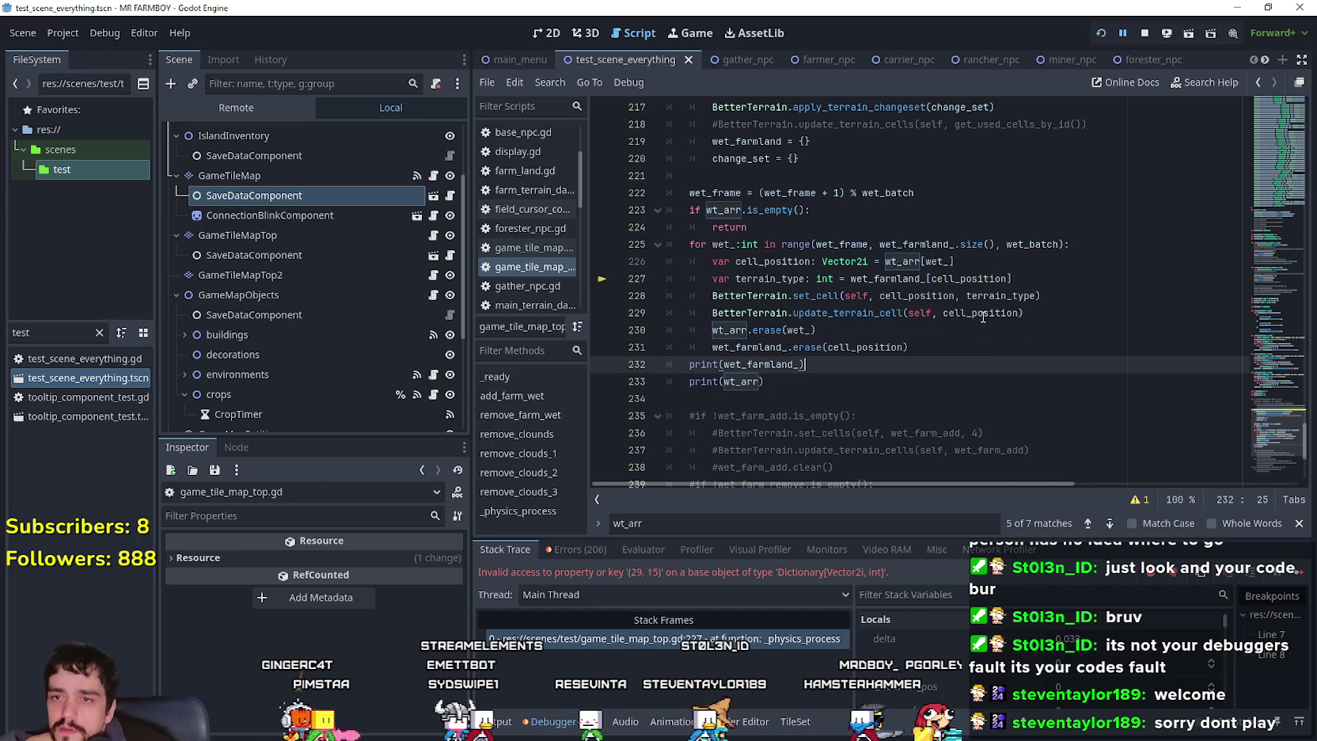
double_click(990, 278)
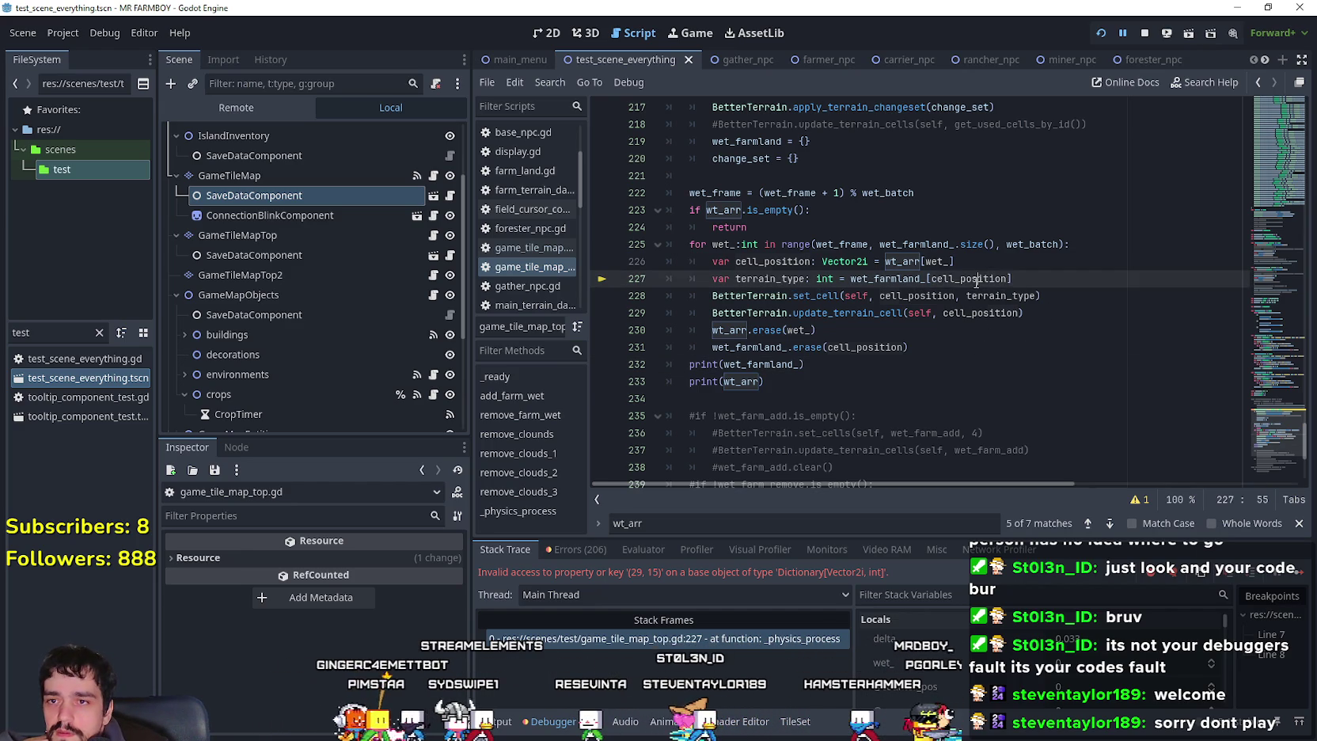
left_click(967, 388)
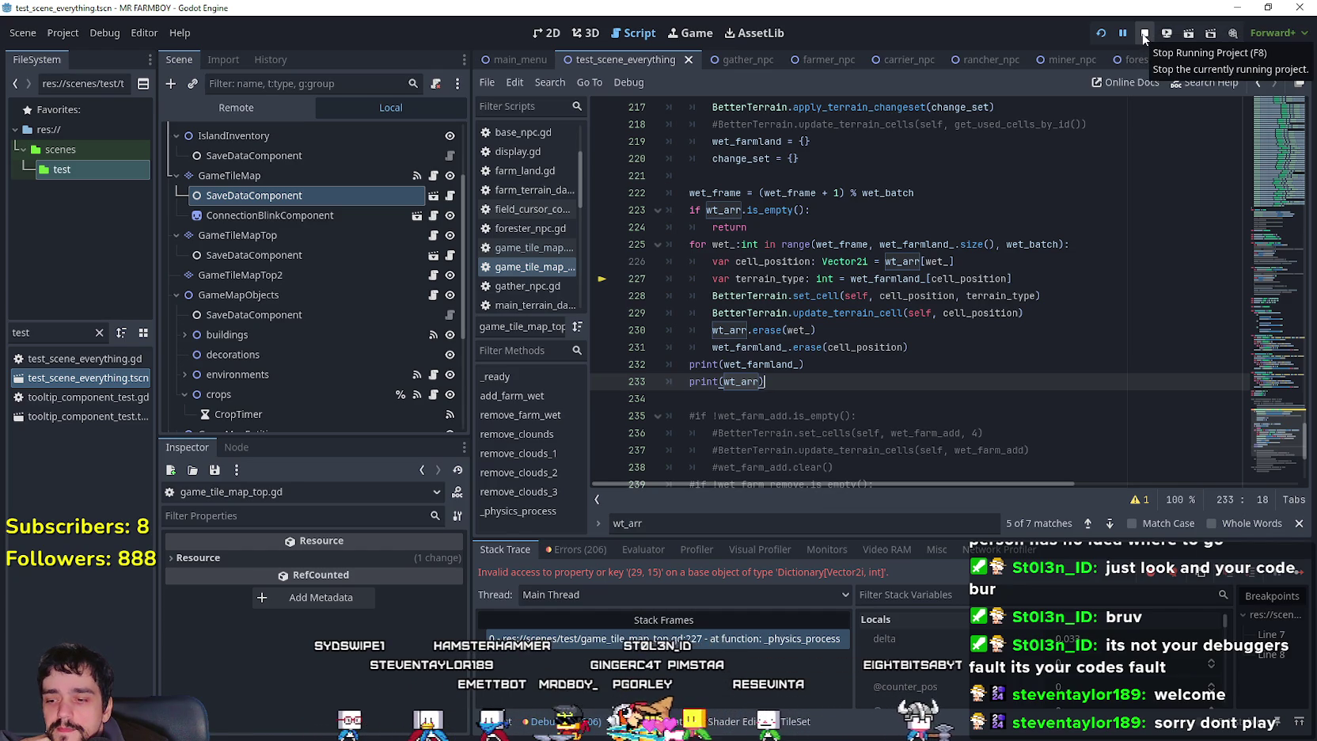
Stop and rerun the project, then load Save 2 to hit the invalid key (67, 15) error.
left_click(1144, 35)
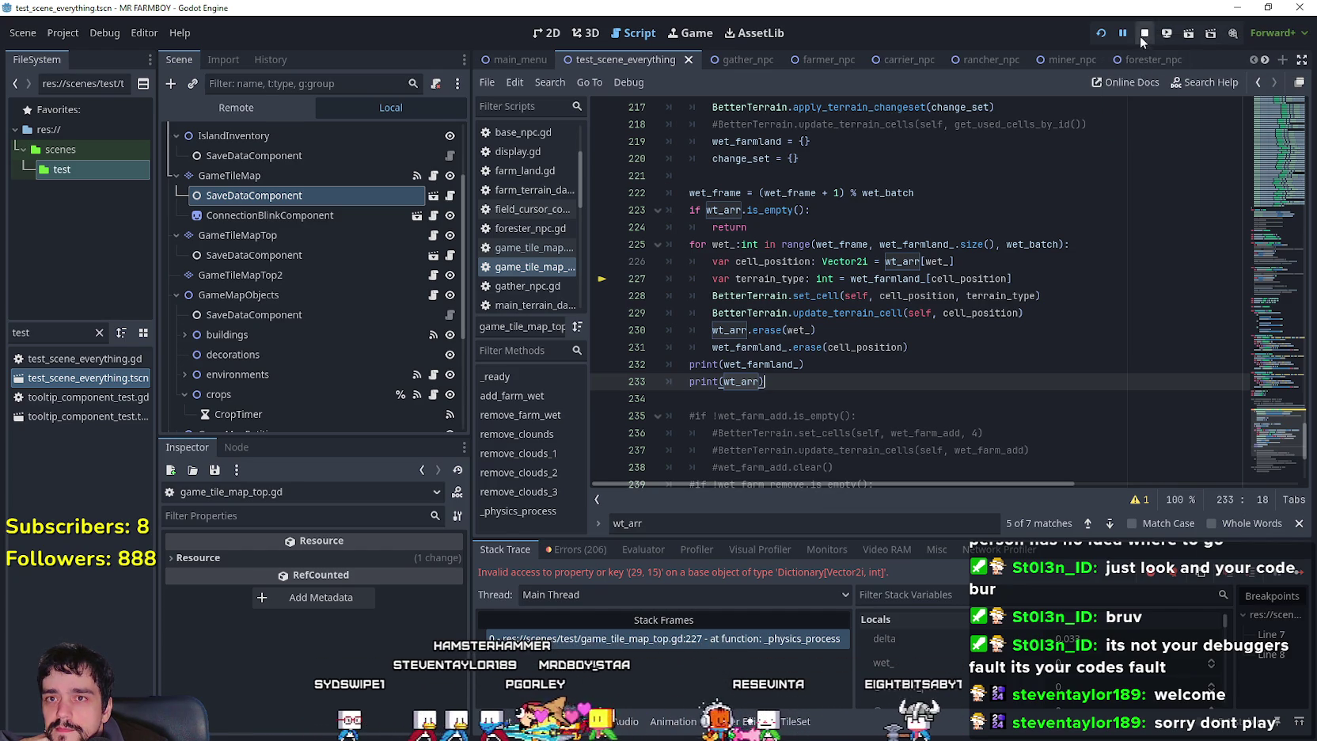
left_click(1100, 36)
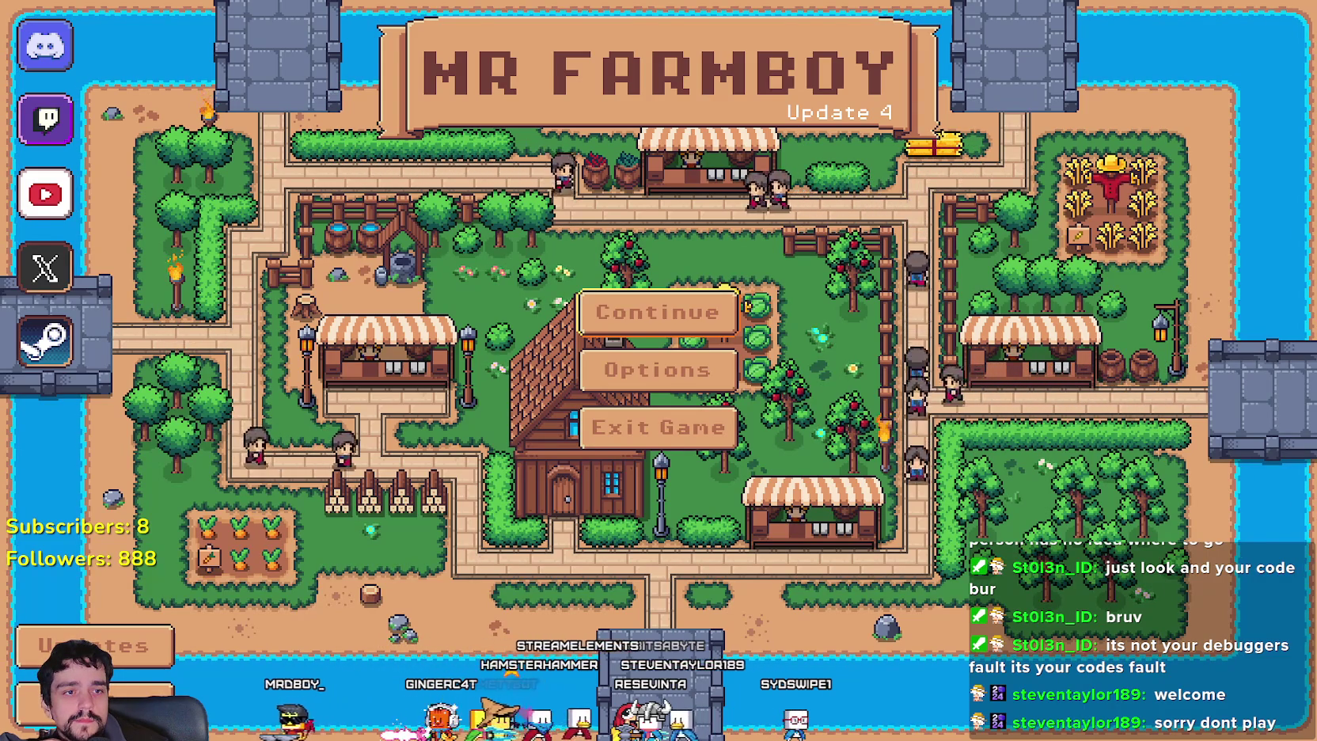
left_click(686, 326)
left_click(689, 349)
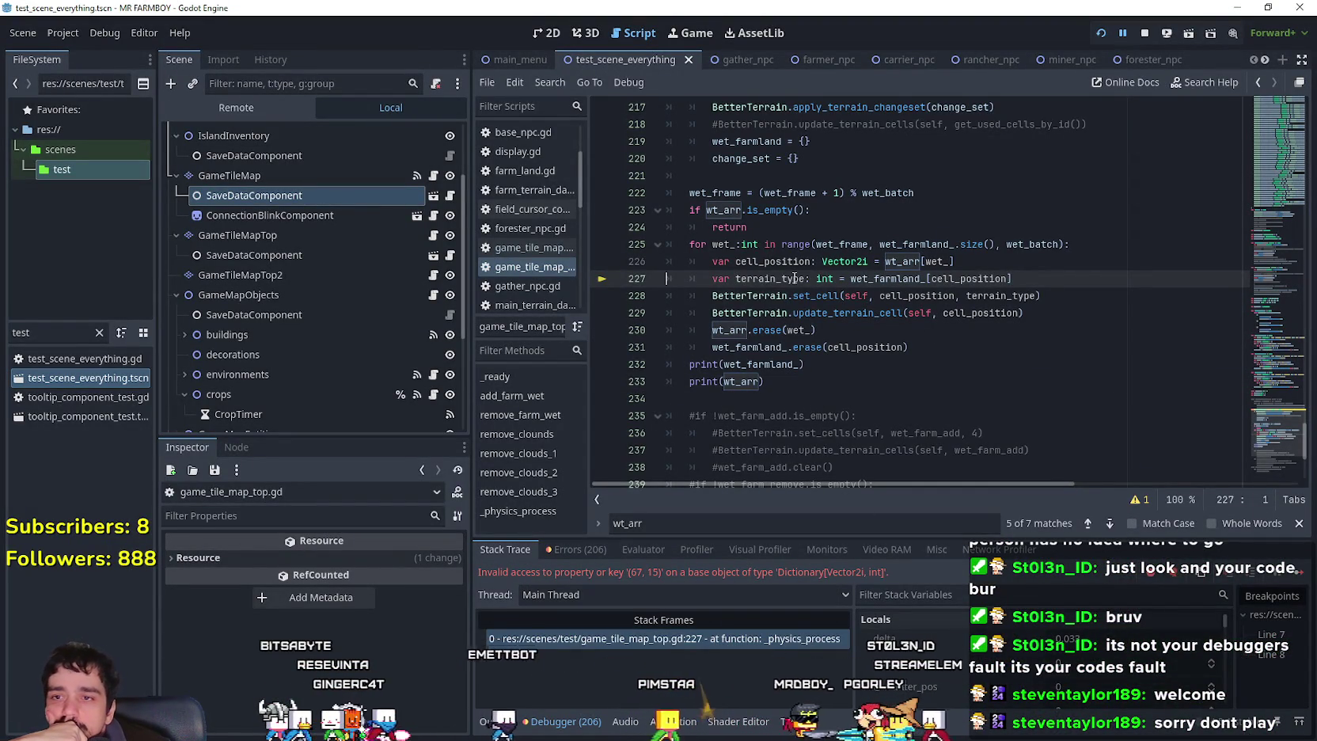
double_click(950, 279)
scroll(1027, 673, "down", 3)
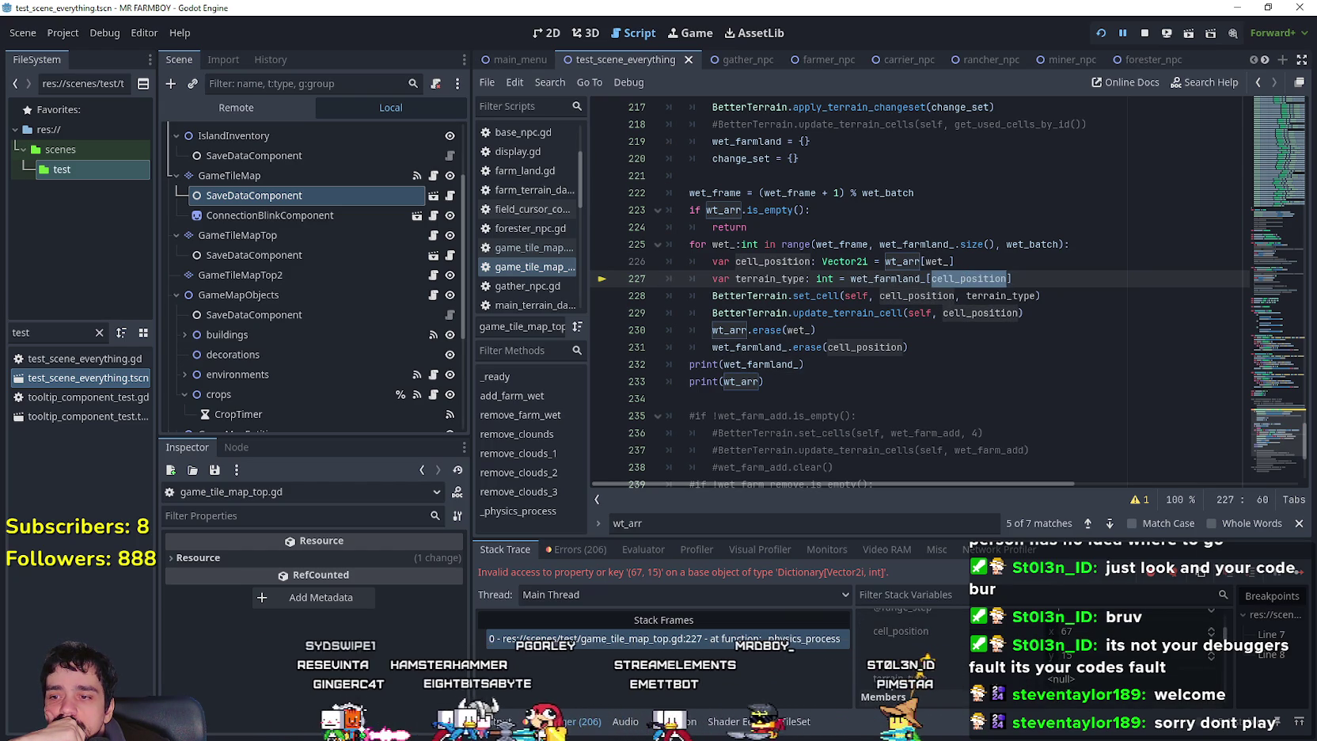
key("alt+o")
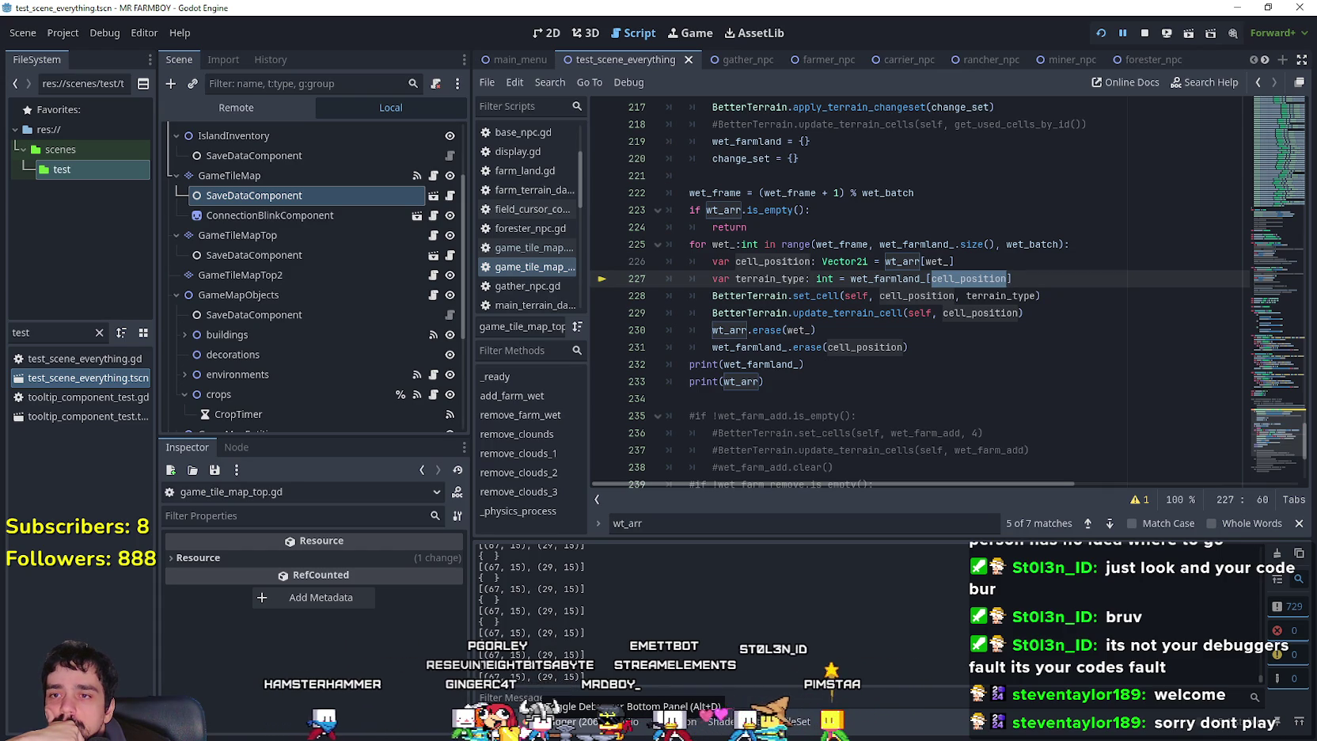
left_click(554, 704)
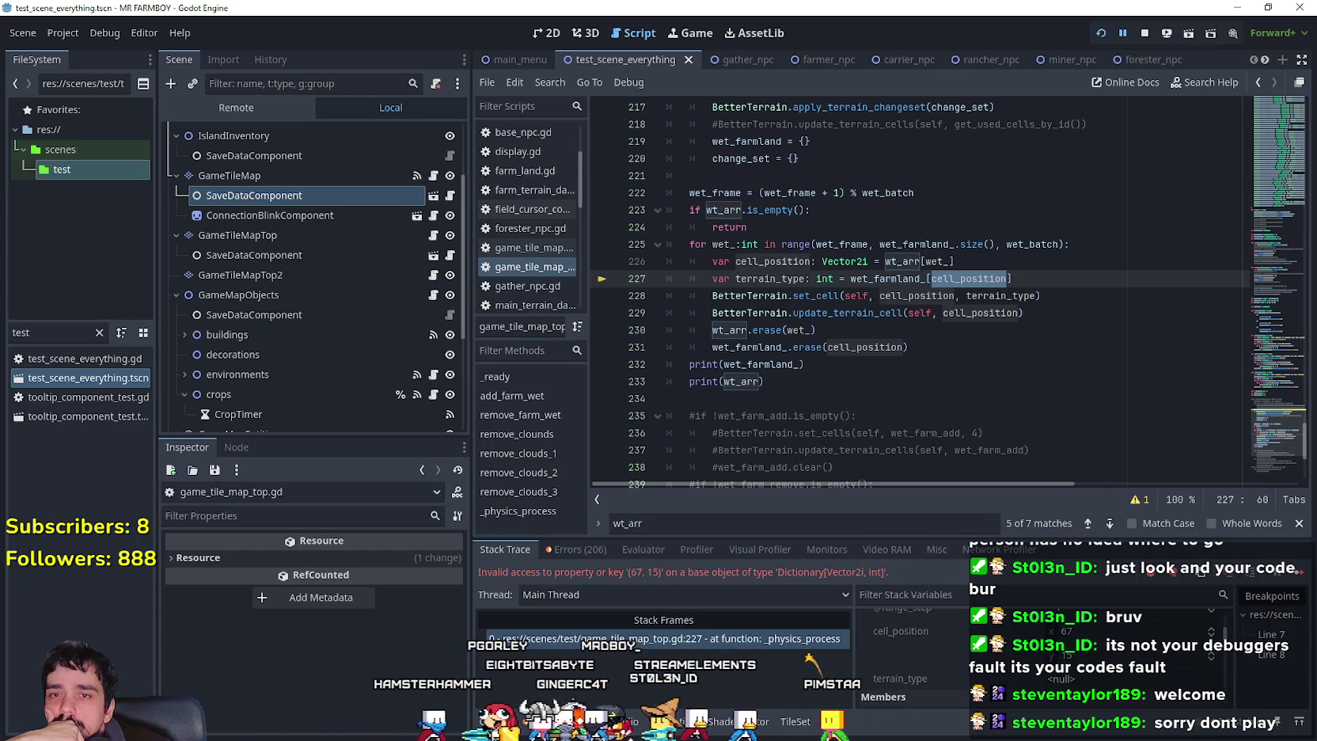
double_click(938, 262)
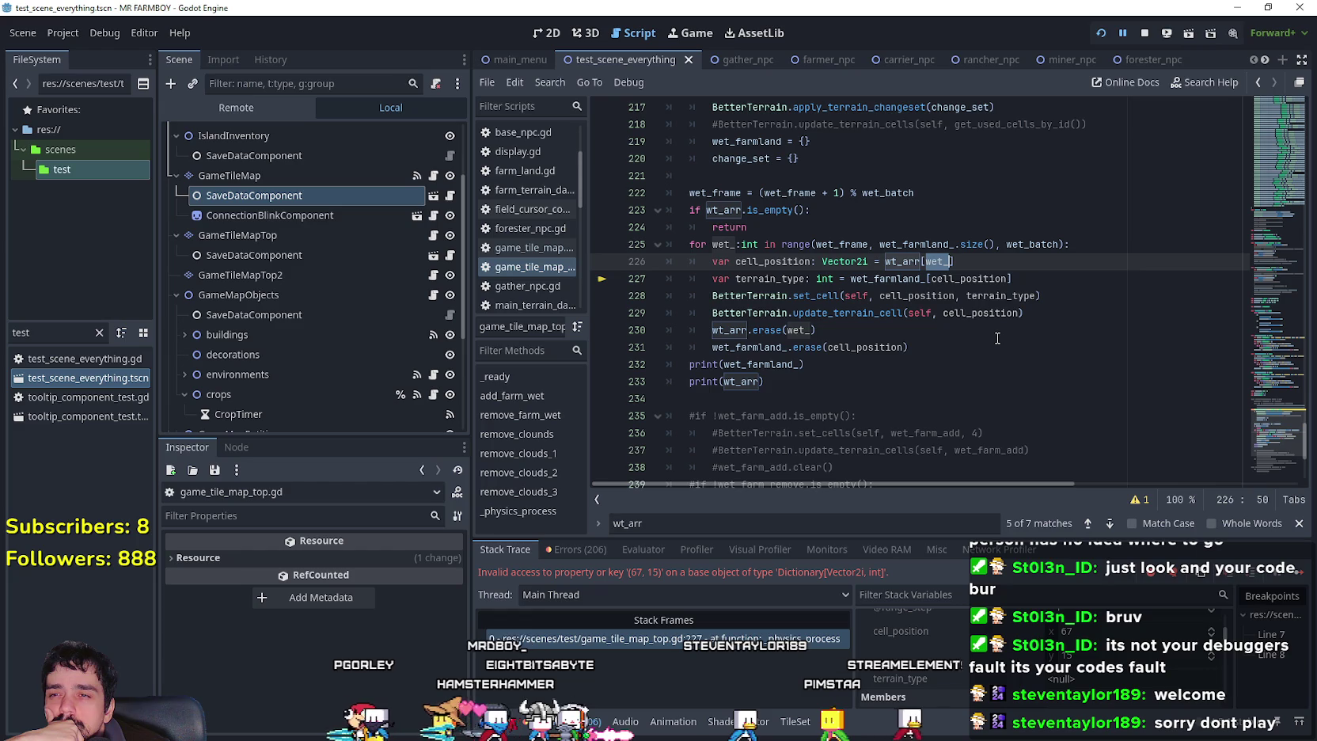
left_click(982, 278)
double_click(982, 278)
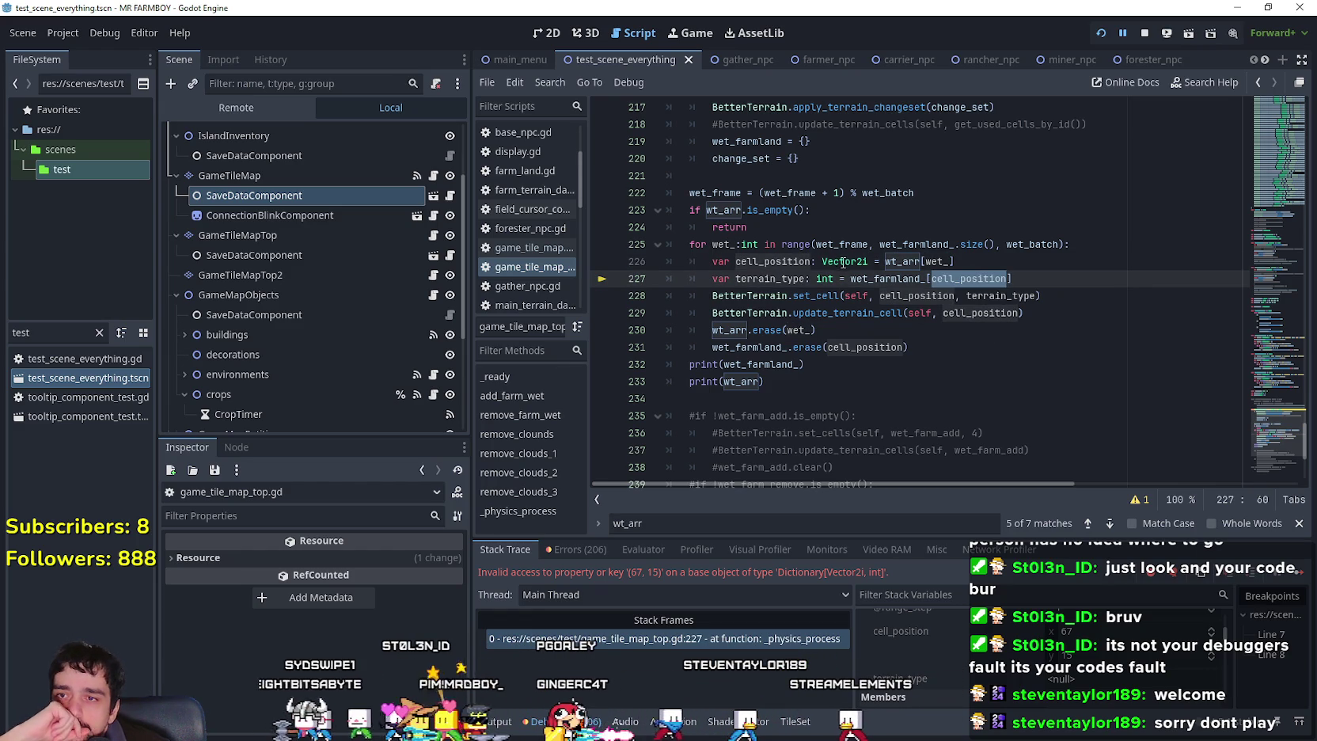
mouse_move(927, 262)
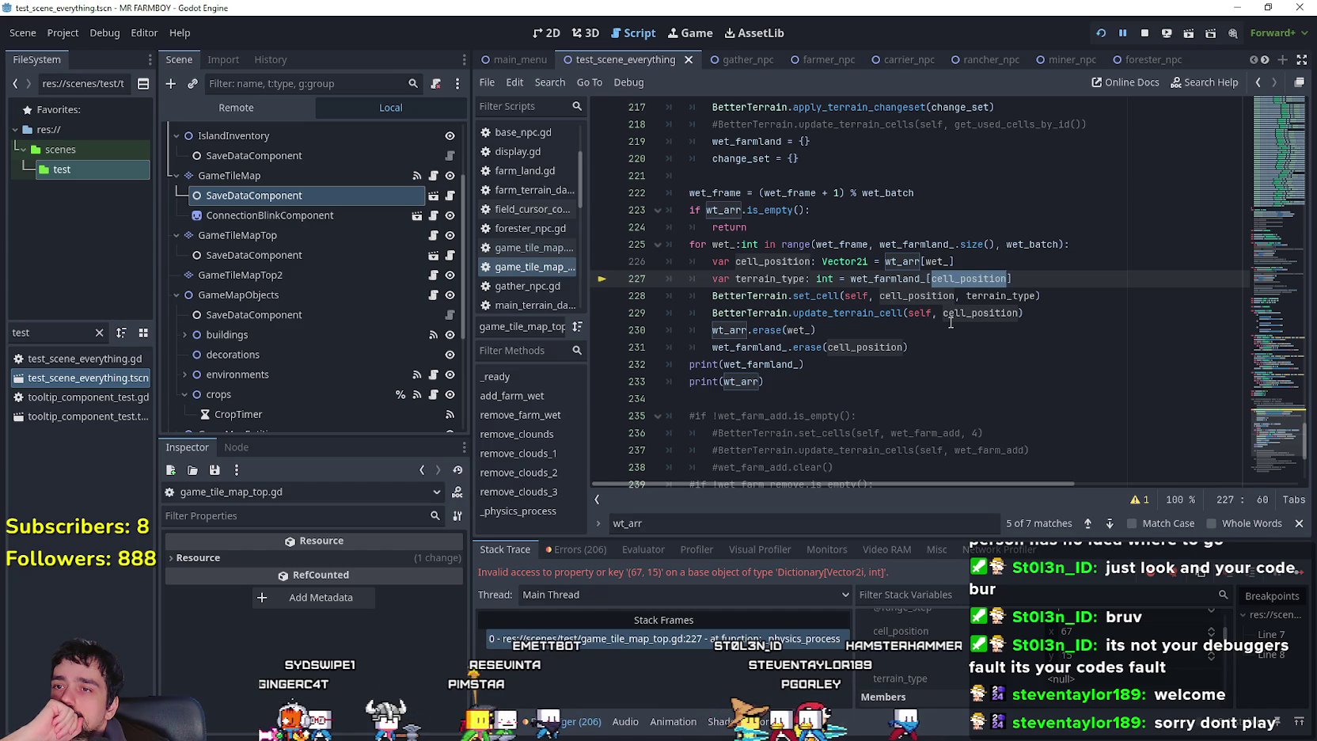
mouse_move(775, 230)
left_mouse_down()
mouse_move(669, 228)
mouse_move(666, 209)
left_mouse_up()
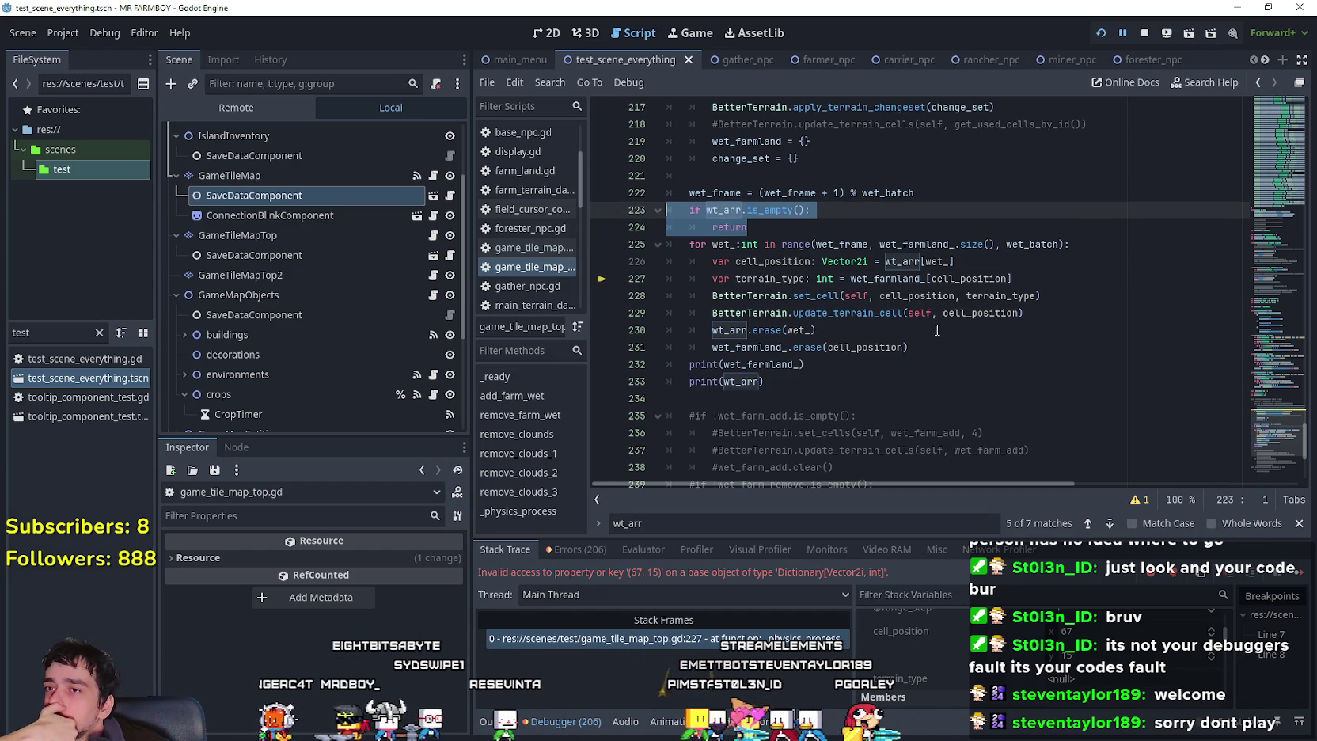
left_click(735, 182)
double_click(719, 192)
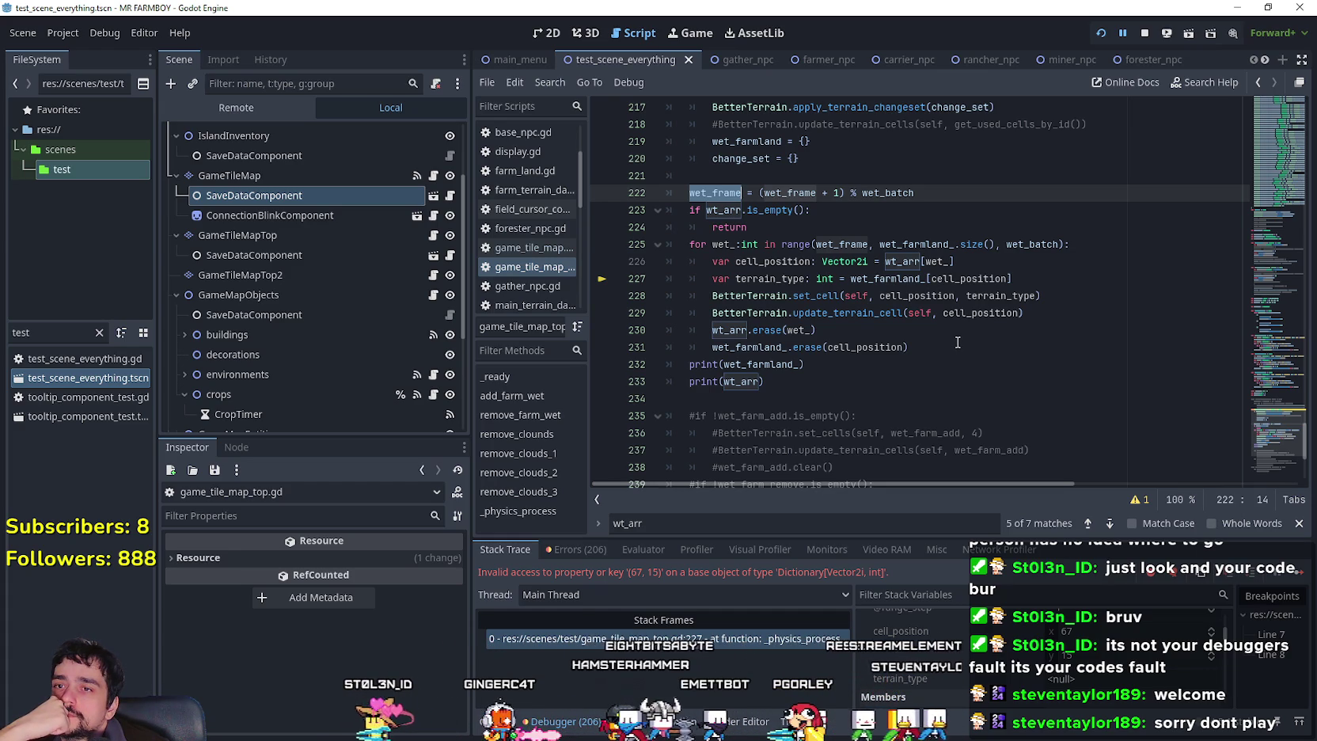
double_click(899, 190)
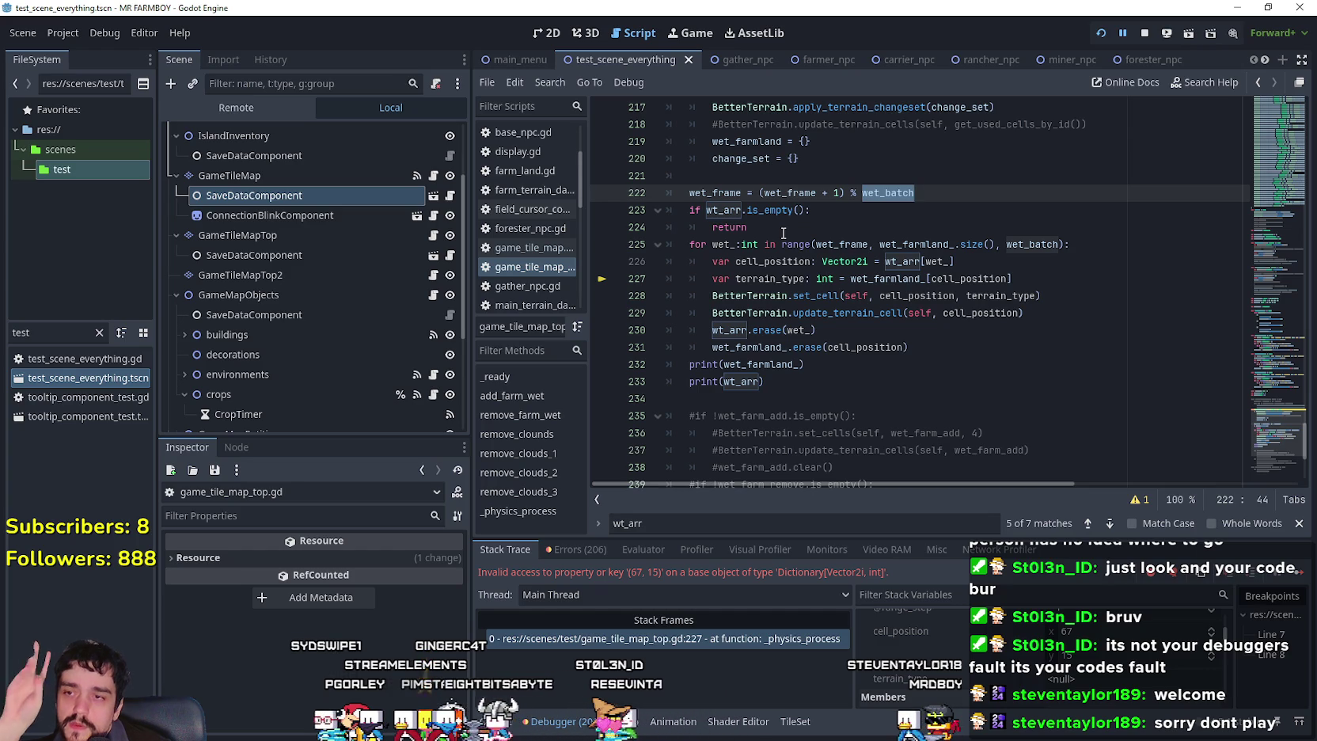
left_click(949, 347)
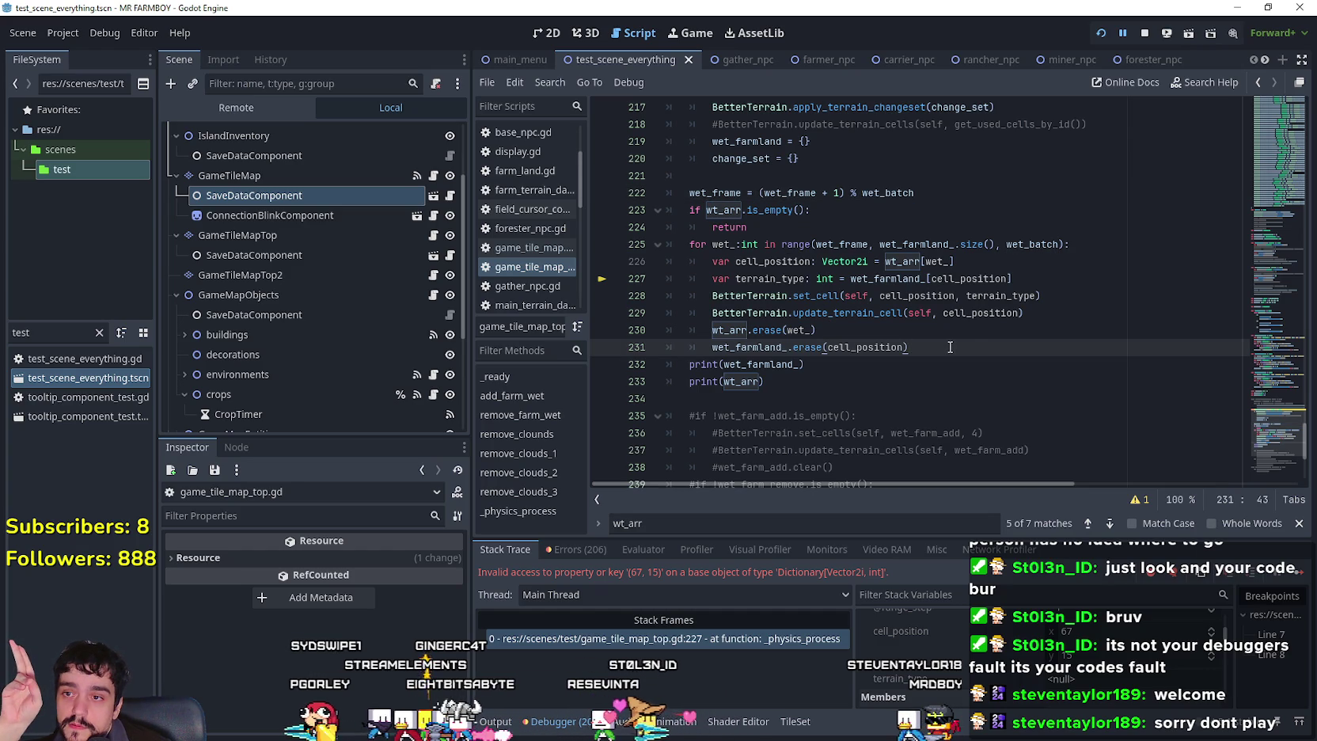
Undo back to the wt_arr[wet_] lookup and delete the per-cell wt_arr.erase line.
left_click_drag(817, 330, 643, 329)
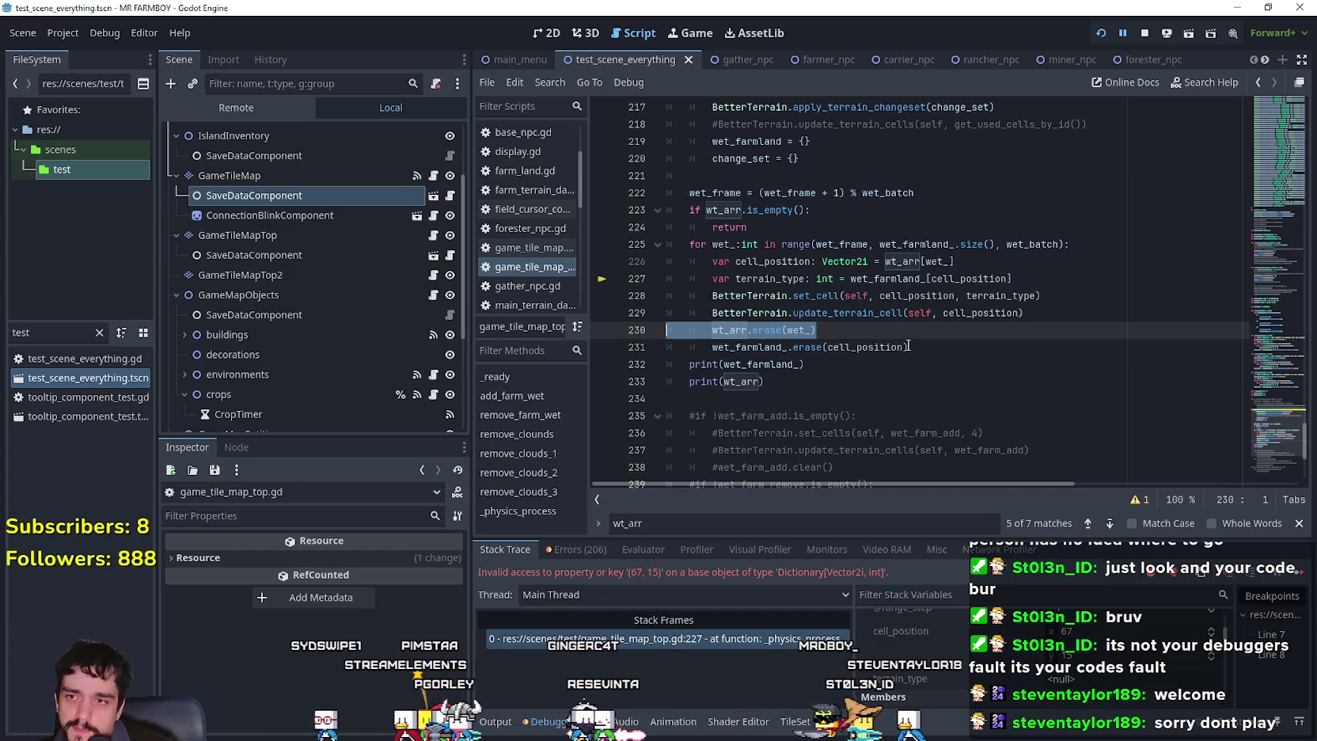
key("ctrl+z")
key("ctrl+z")
key("ctrl+z")
key("ctrl+z")
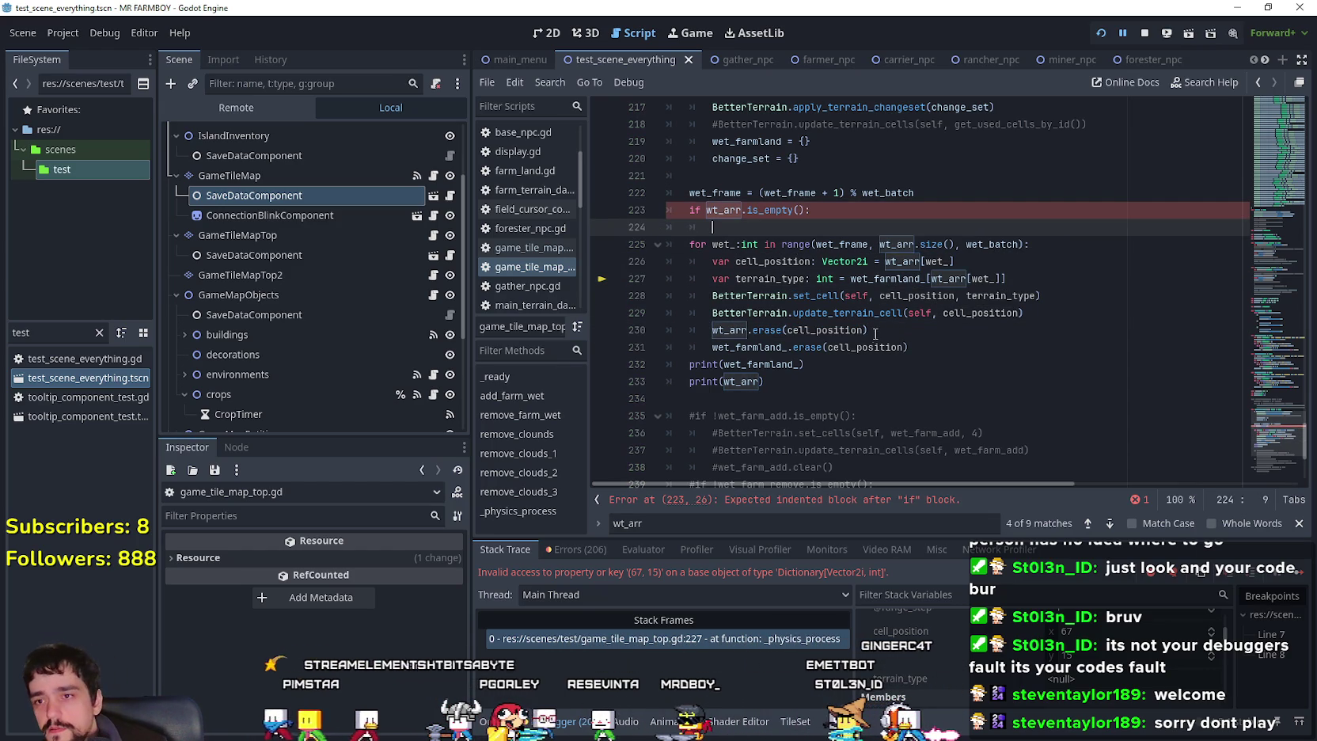
triple_click(878, 330)
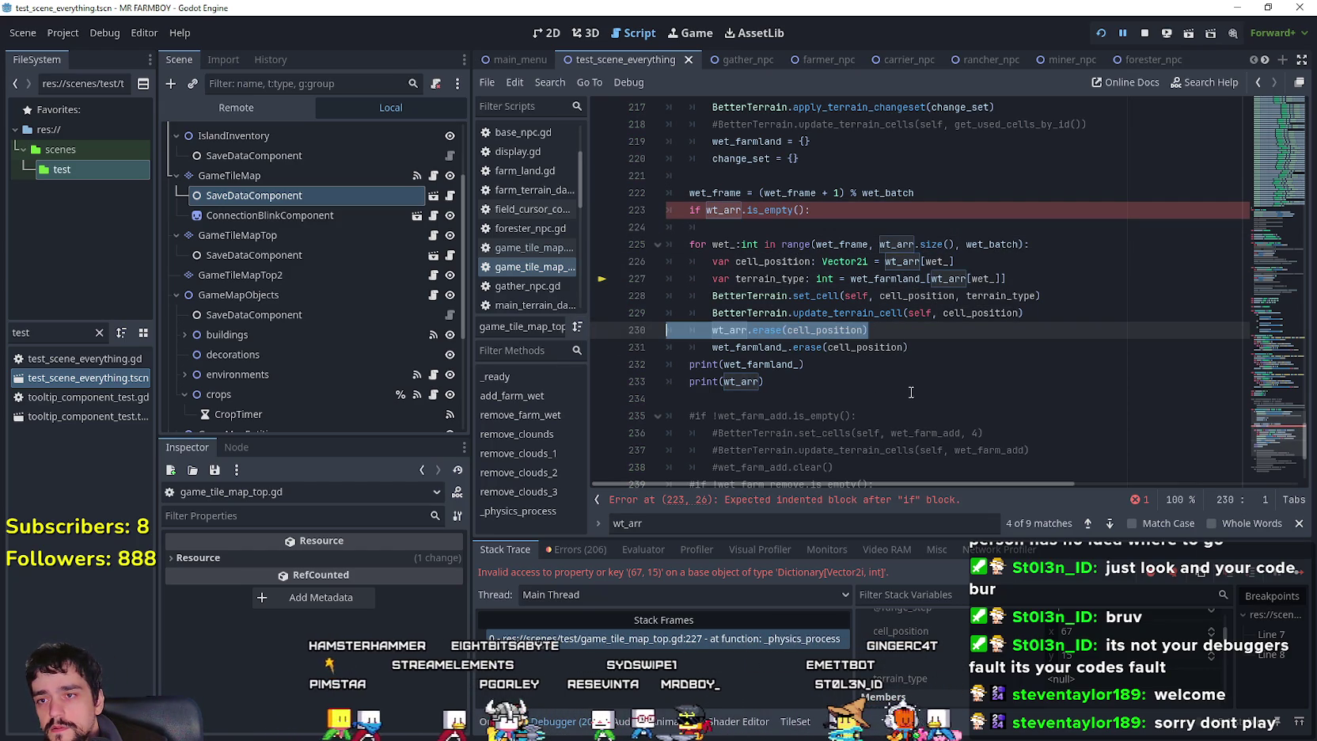
key("BackSpace")
key("BackSpace")
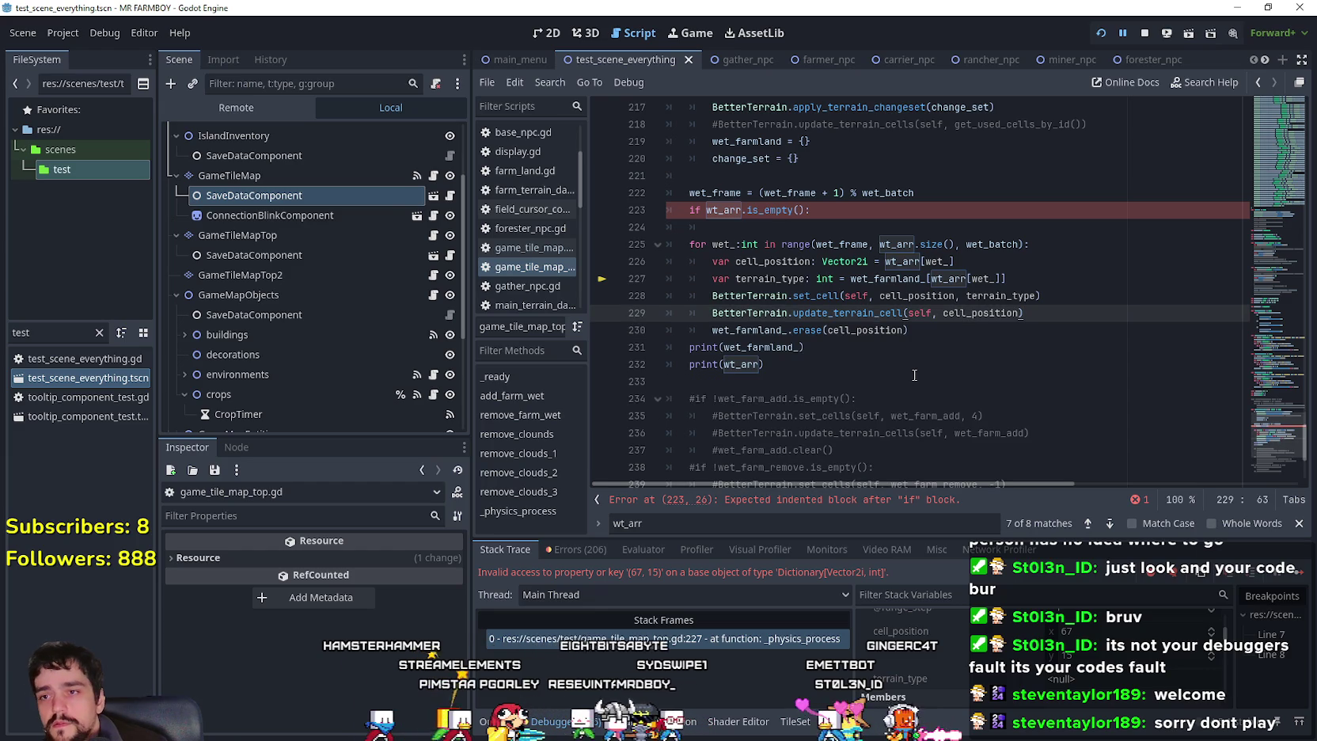
Add a dedented wt_arr.clear() line after the wet-cell loop.
left_click(934, 332)
key("Return")
key("BackSpace")
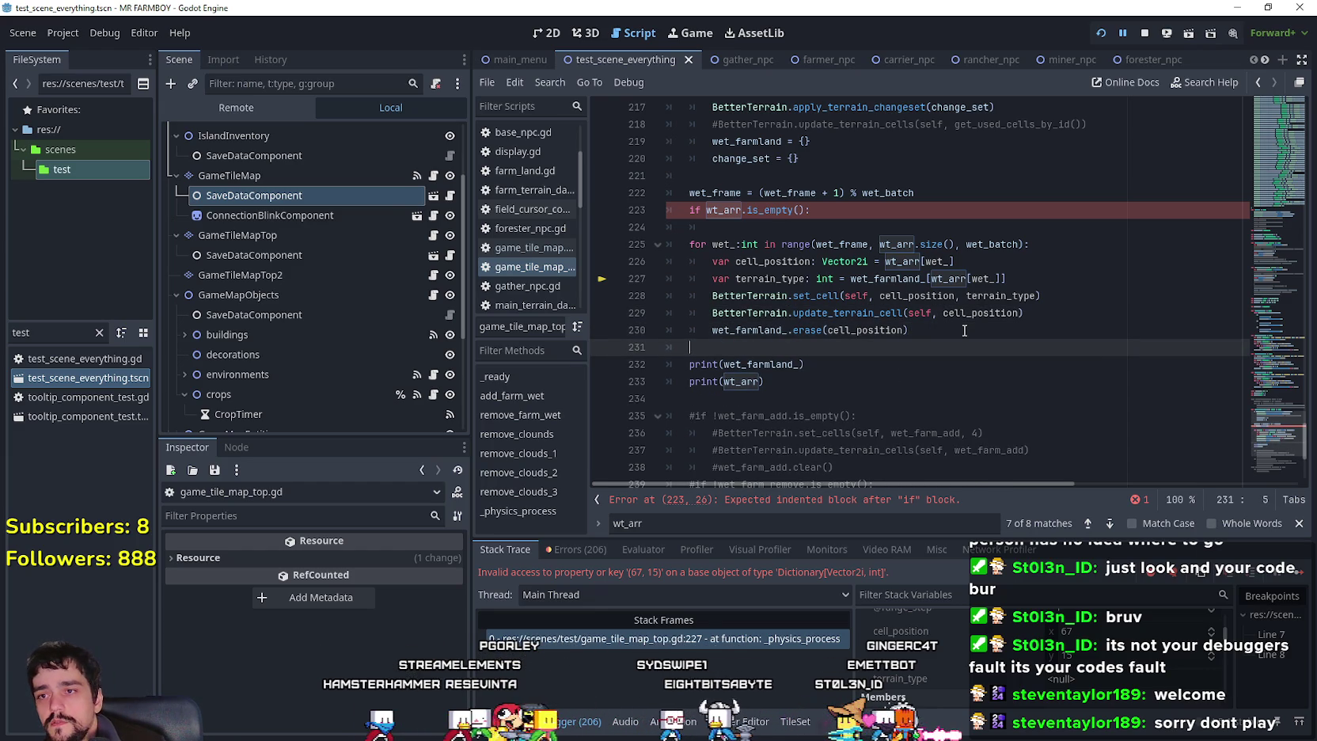
key("Tab")
type("wt_arr.erase(cell_position)")
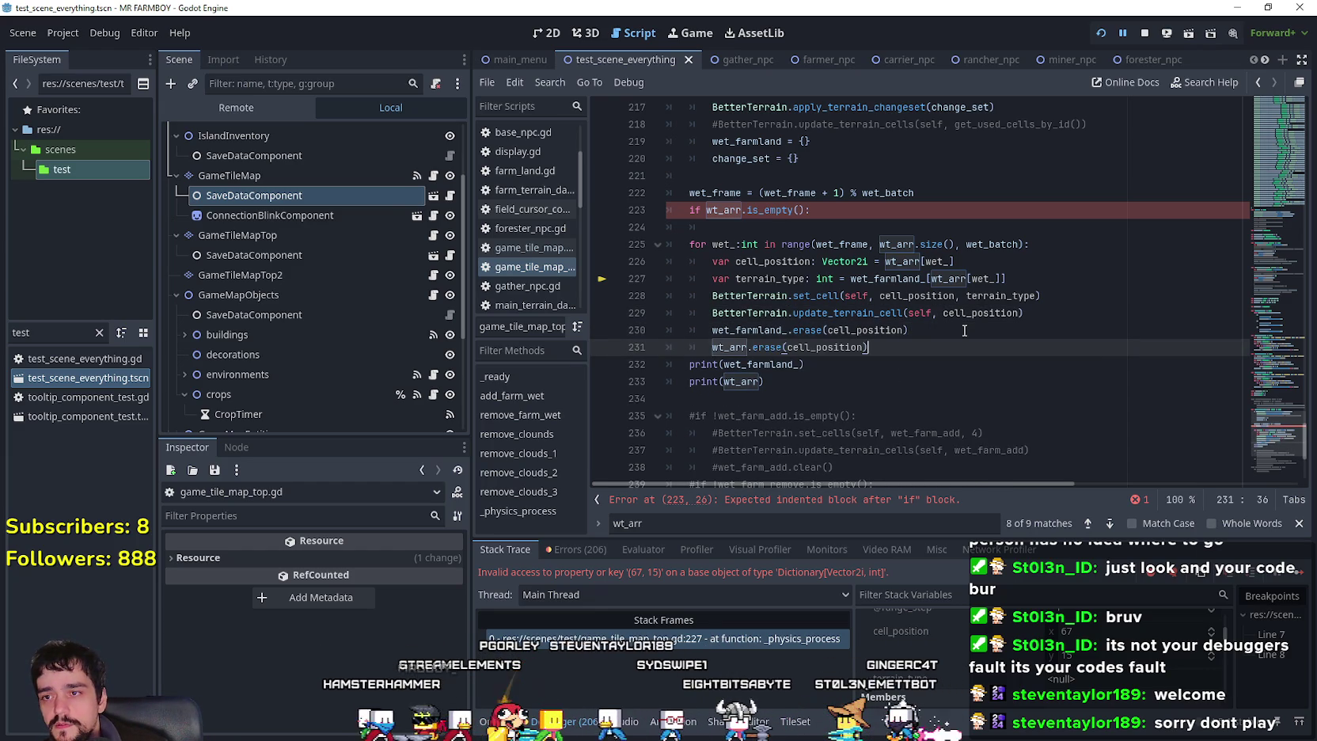
left_click(710, 349)
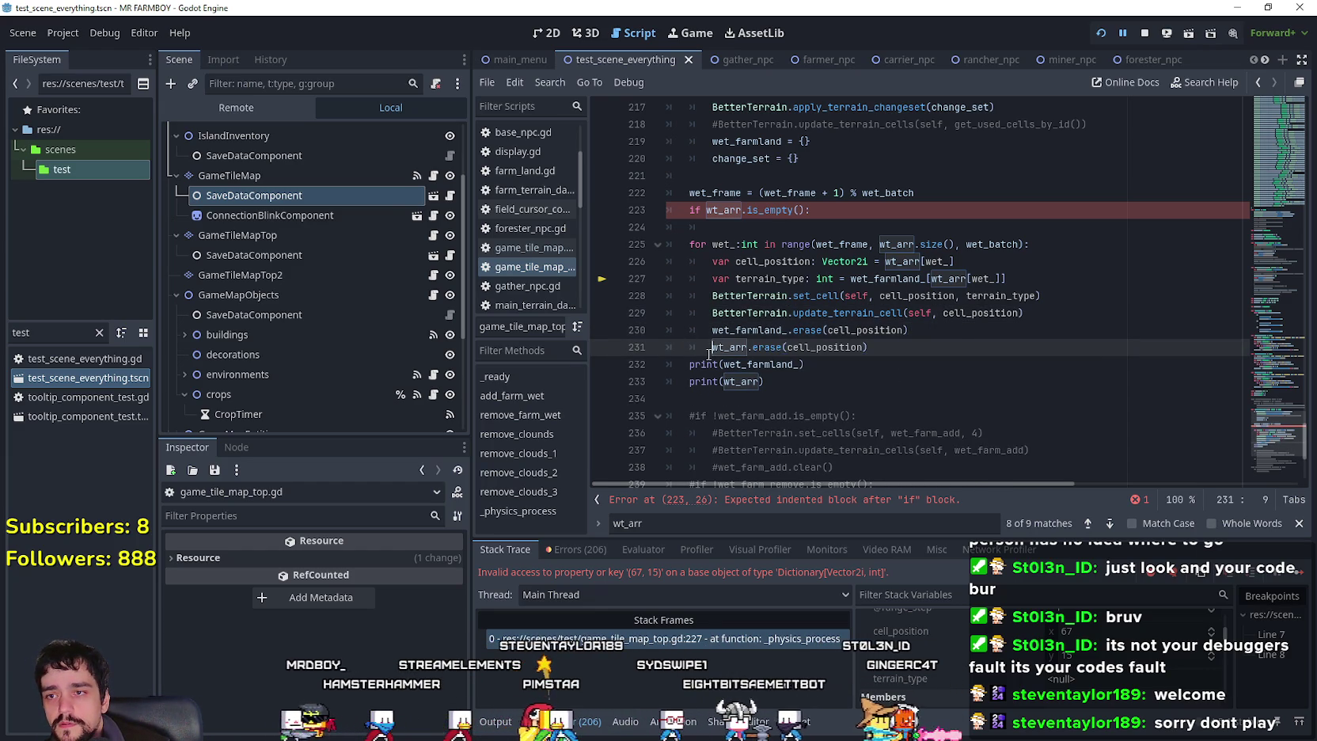
key("BackSpace")
left_click_drag(730, 346, 866, 346)
type("clear()")
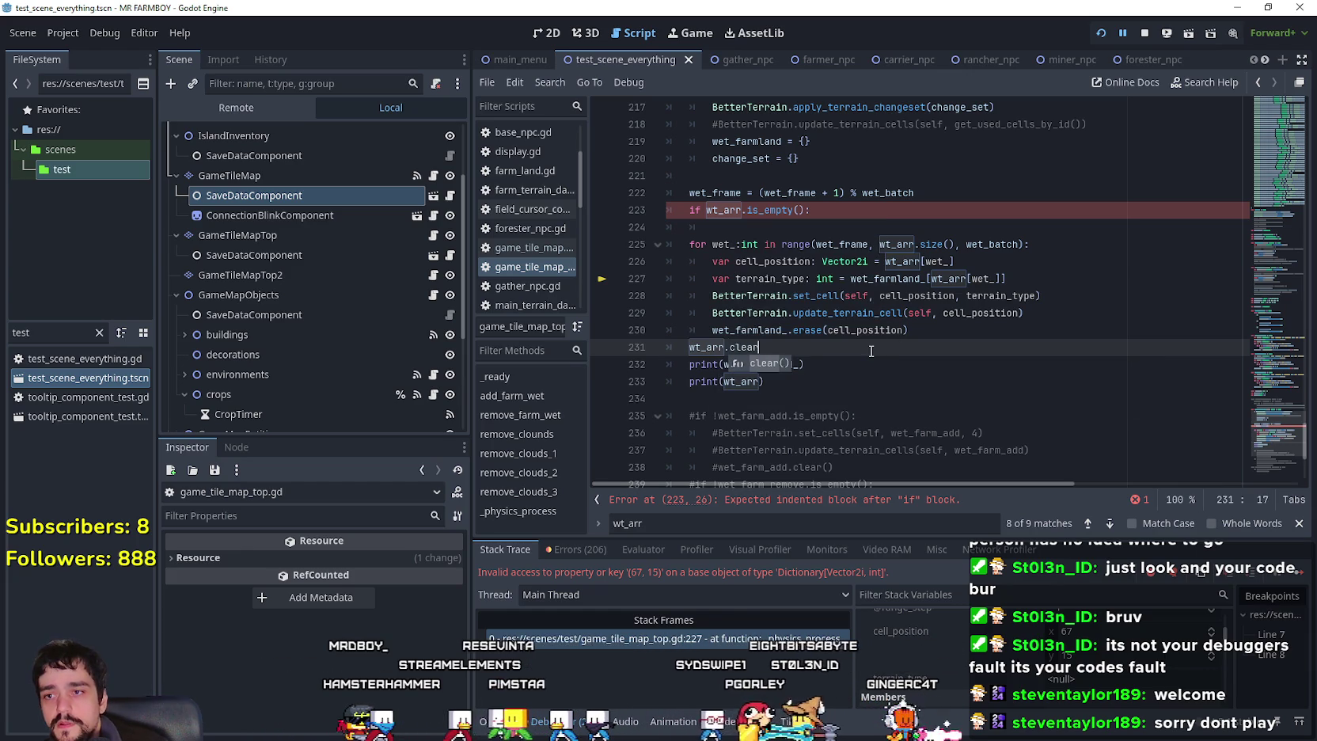
Restore the return under the wt_arr empty check and save the script.
left_click(745, 229)
double_click(724, 209)
left_click(744, 228)
type("re")
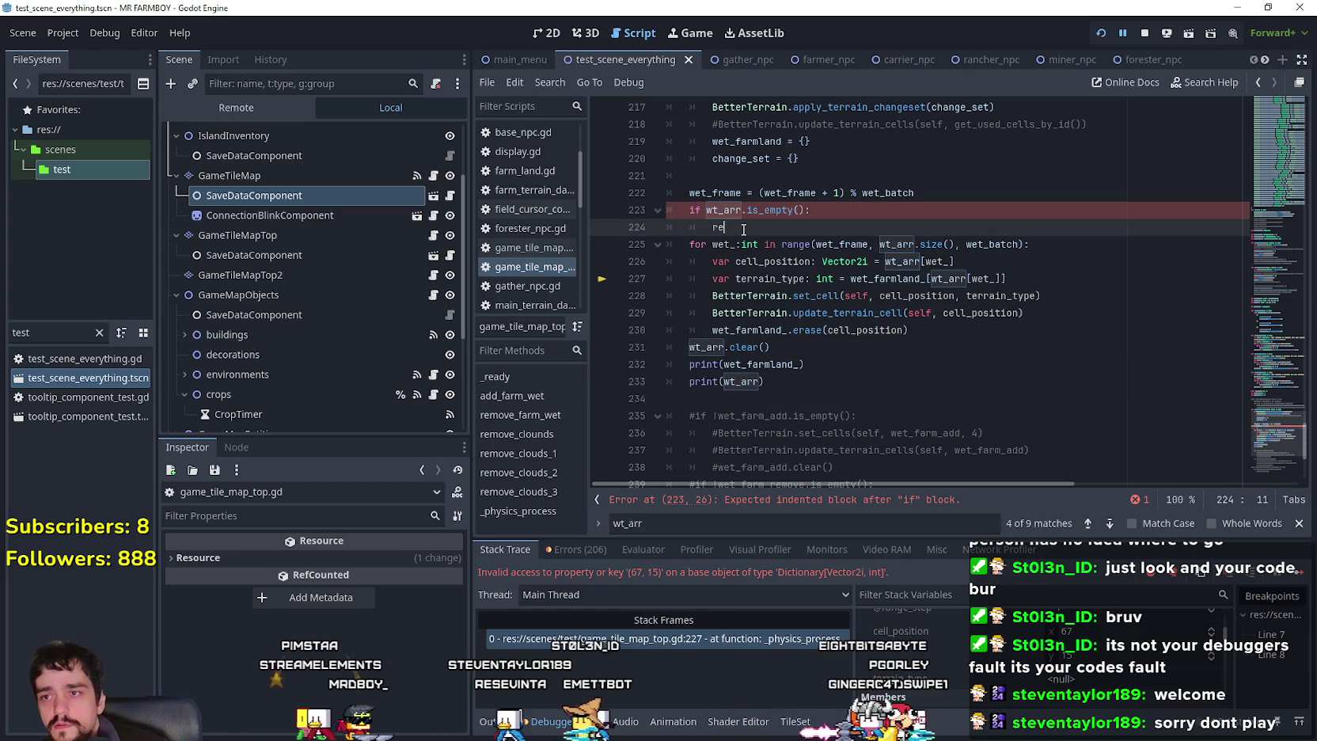
left_click(847, 357)
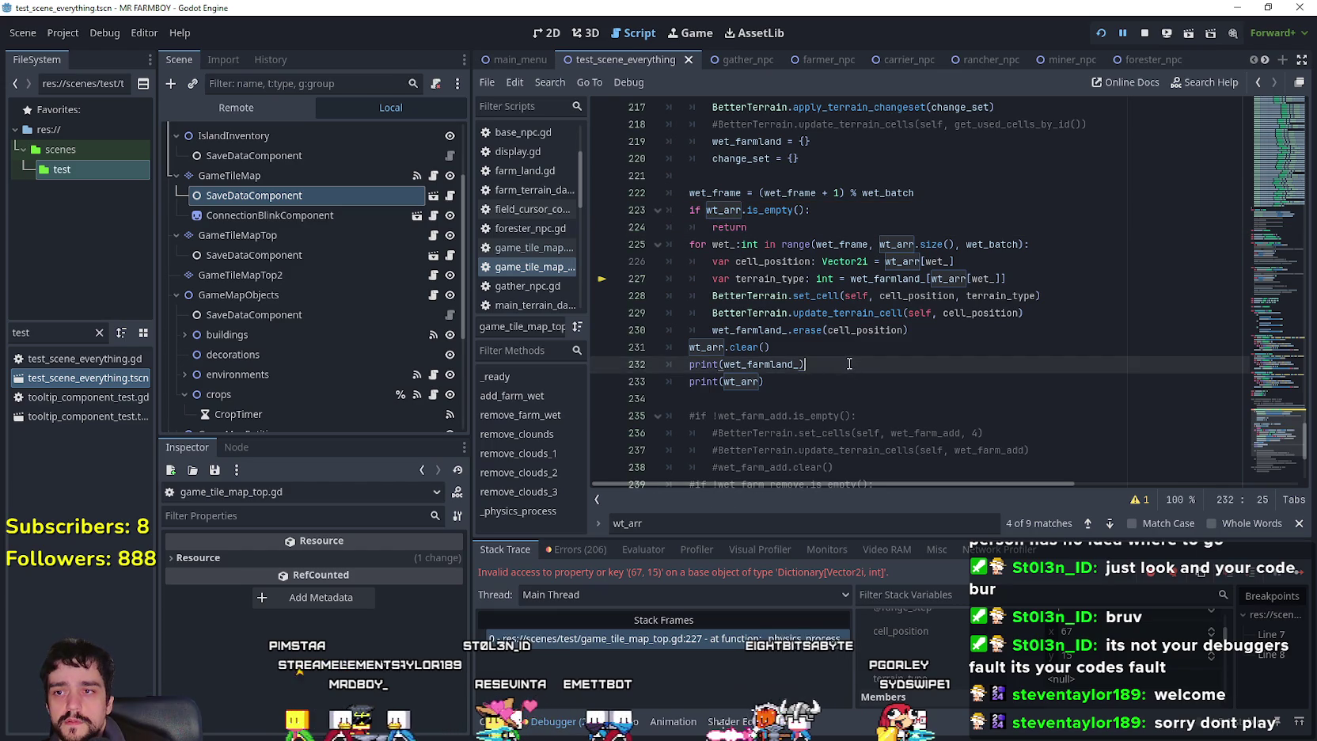
key("ctrl+s")
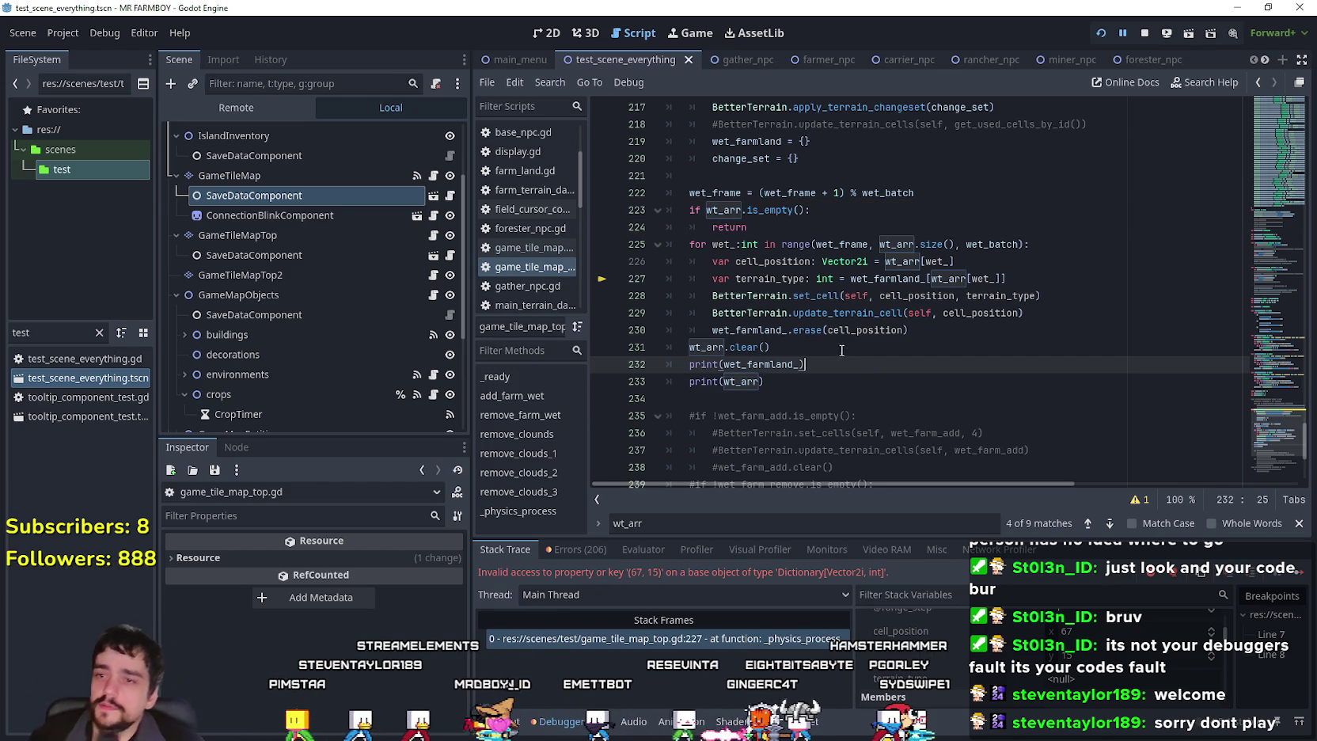
Read the erase documentation tooltip on line 230, then stop the running game.
left_click(930, 332)
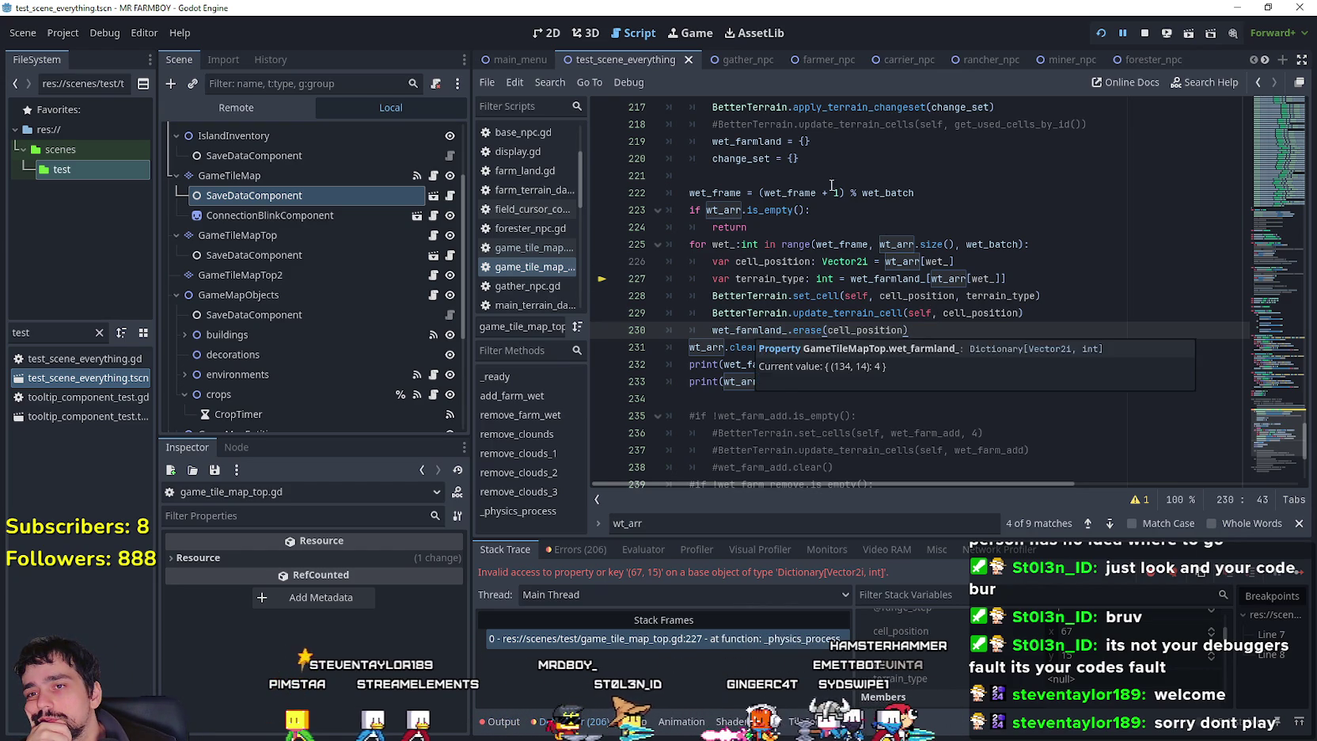
mouse_move(814, 331)
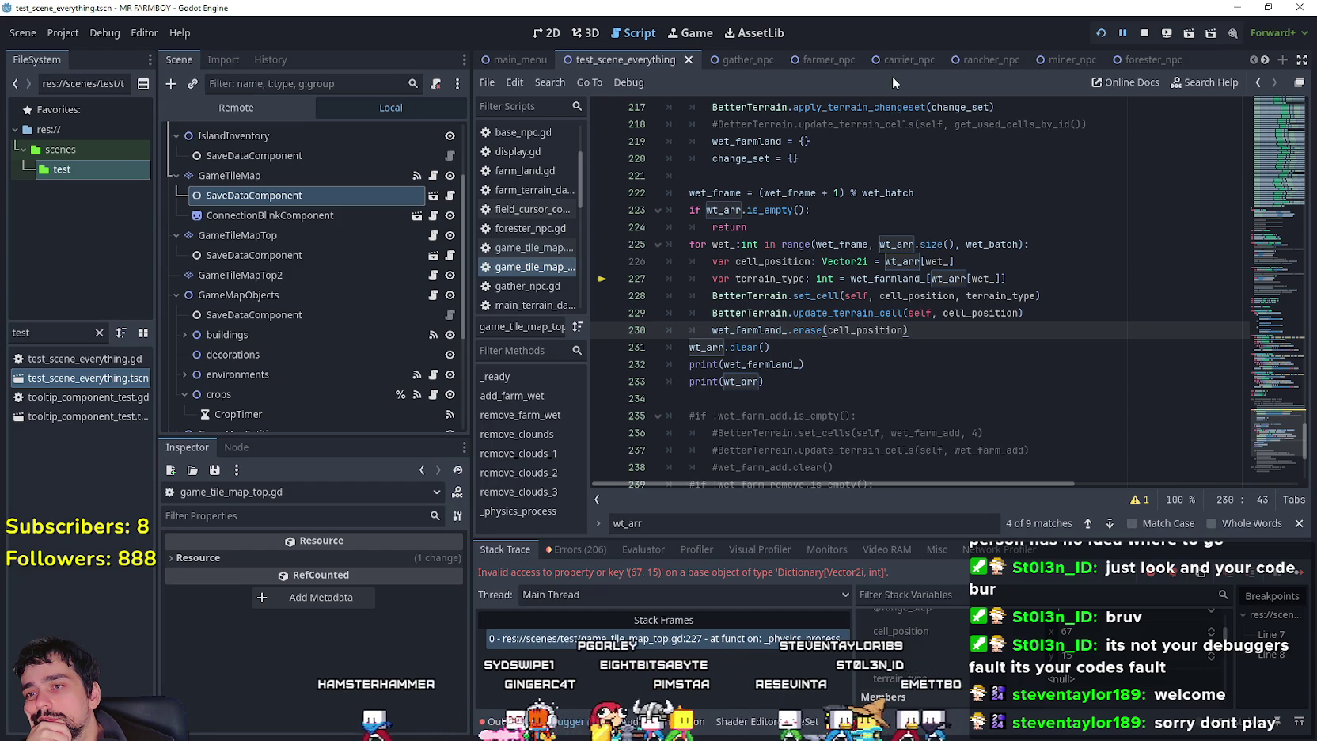
double_click(741, 193)
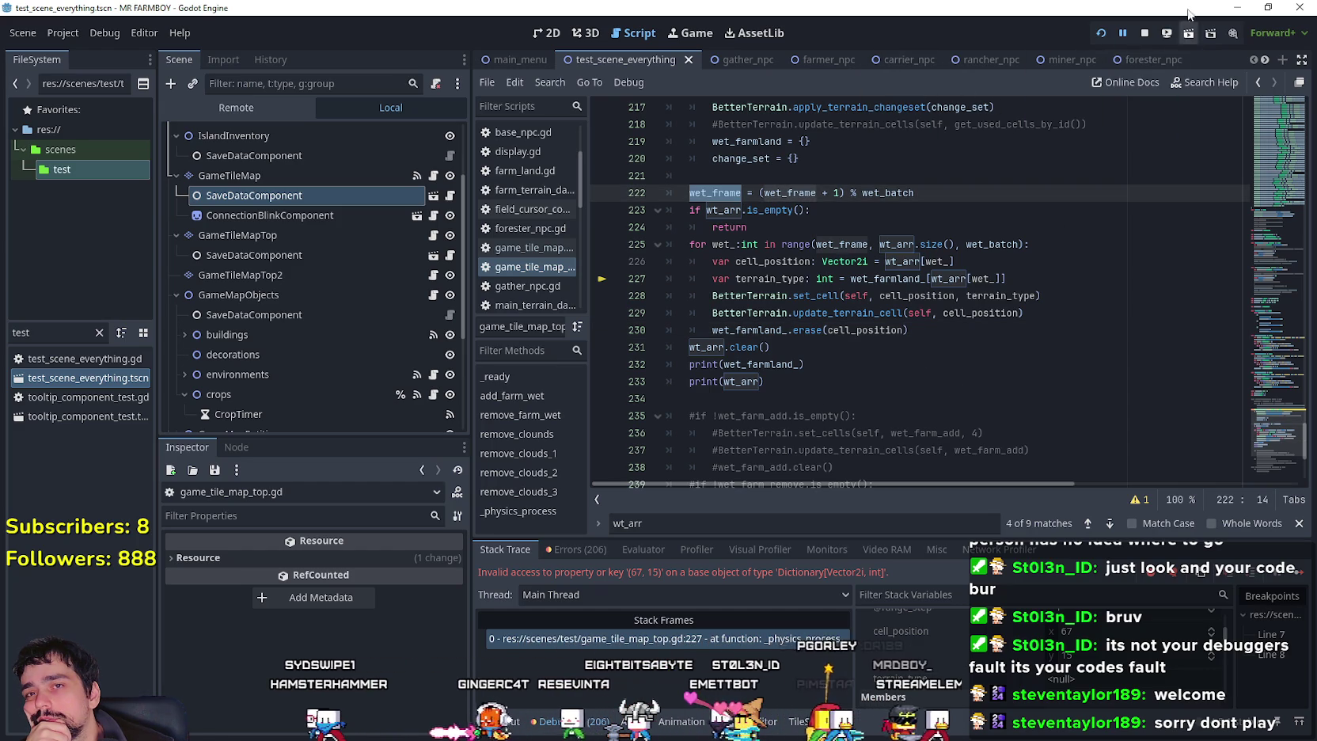
left_click(1144, 35)
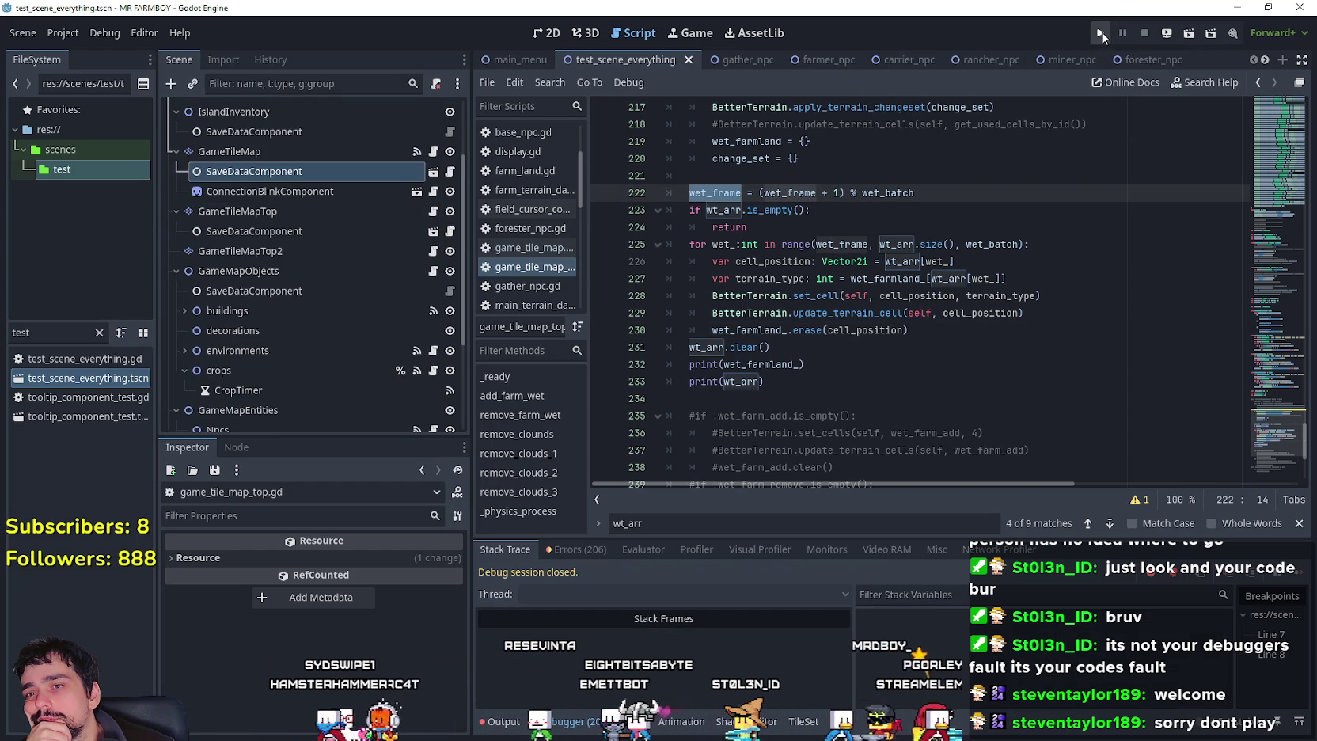
Relaunch the game with F5 and load the Save 2 farm.
key("F5")
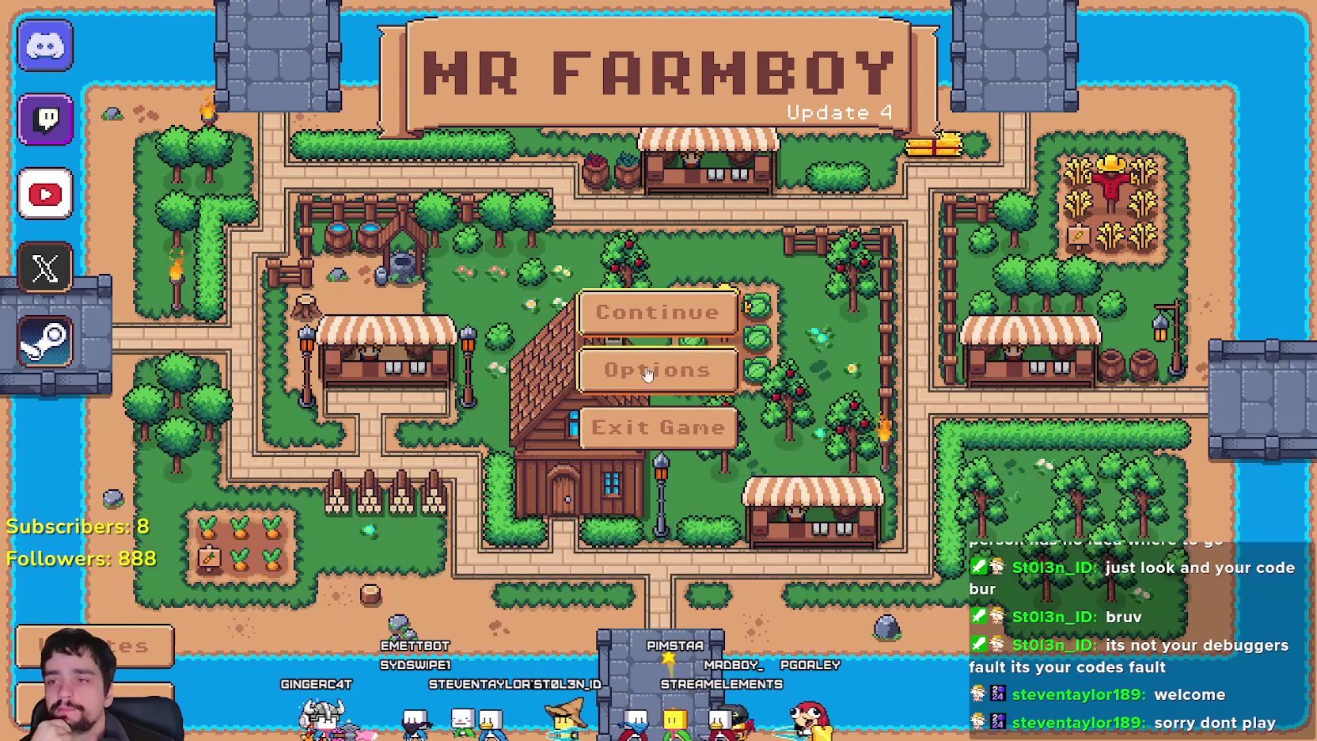
left_click(626, 316)
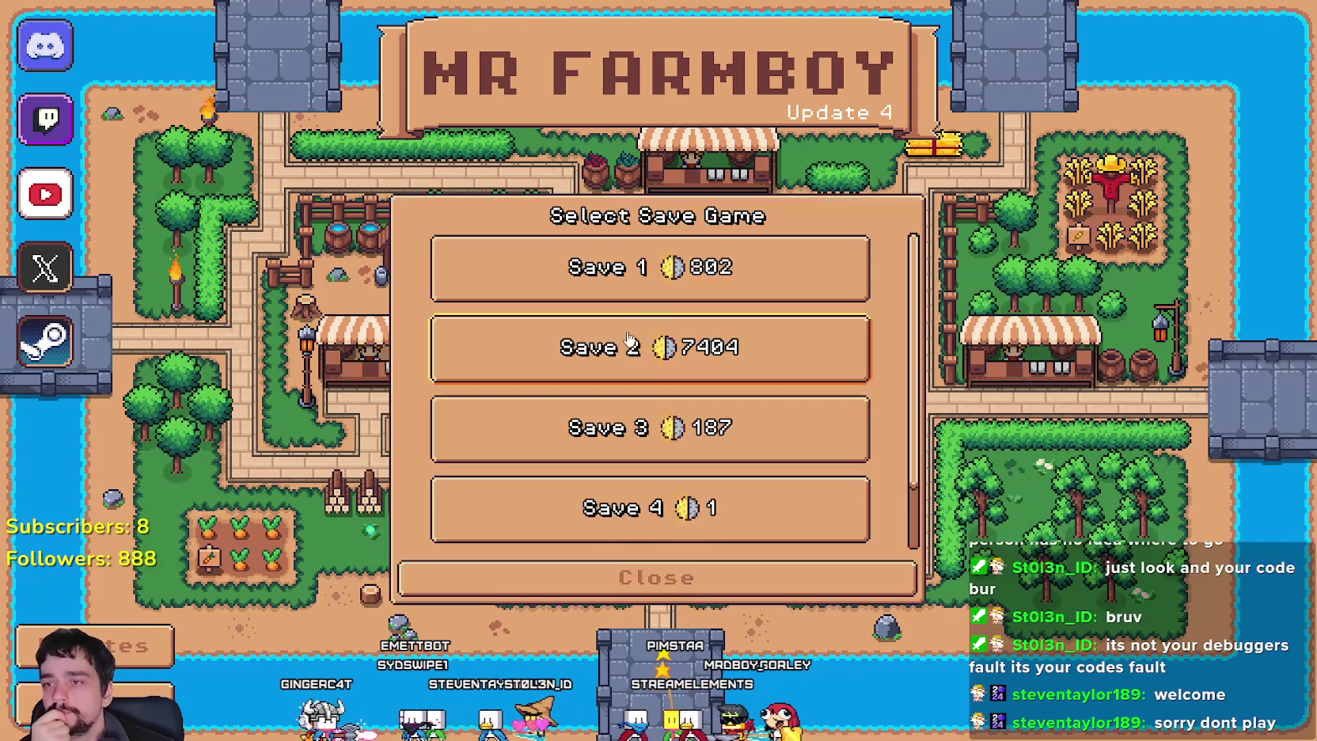
left_click(581, 365)
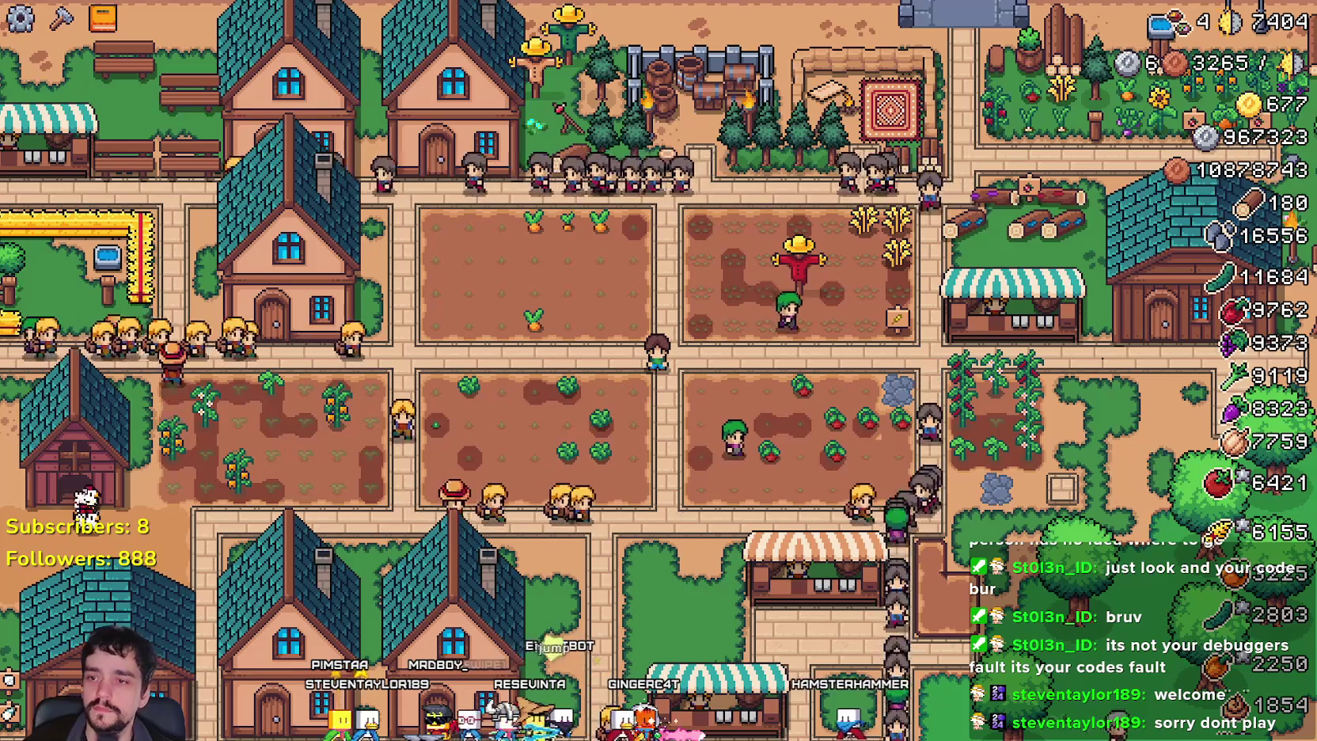
Walk the farmer into the carrot field, water the carrot plots, then return to the editor.
key("w")
key("a")
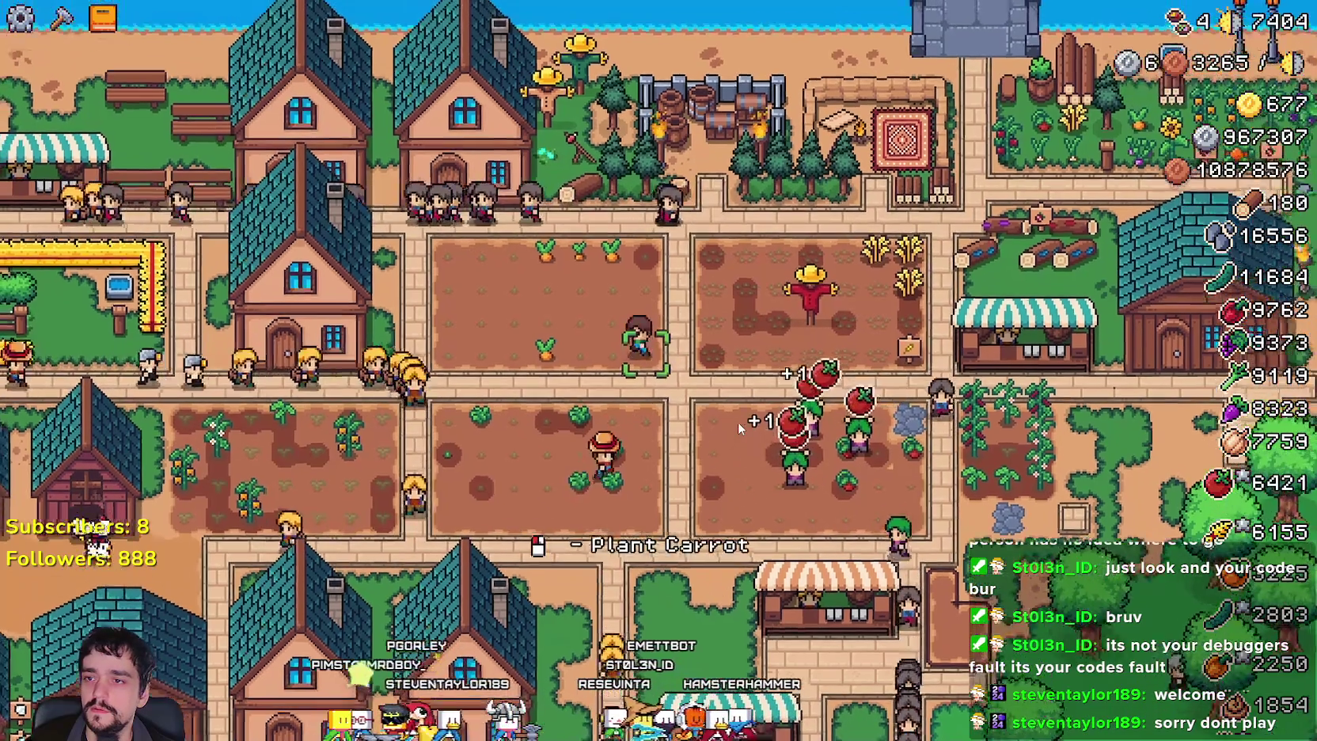
left_click(745, 420)
key("a")
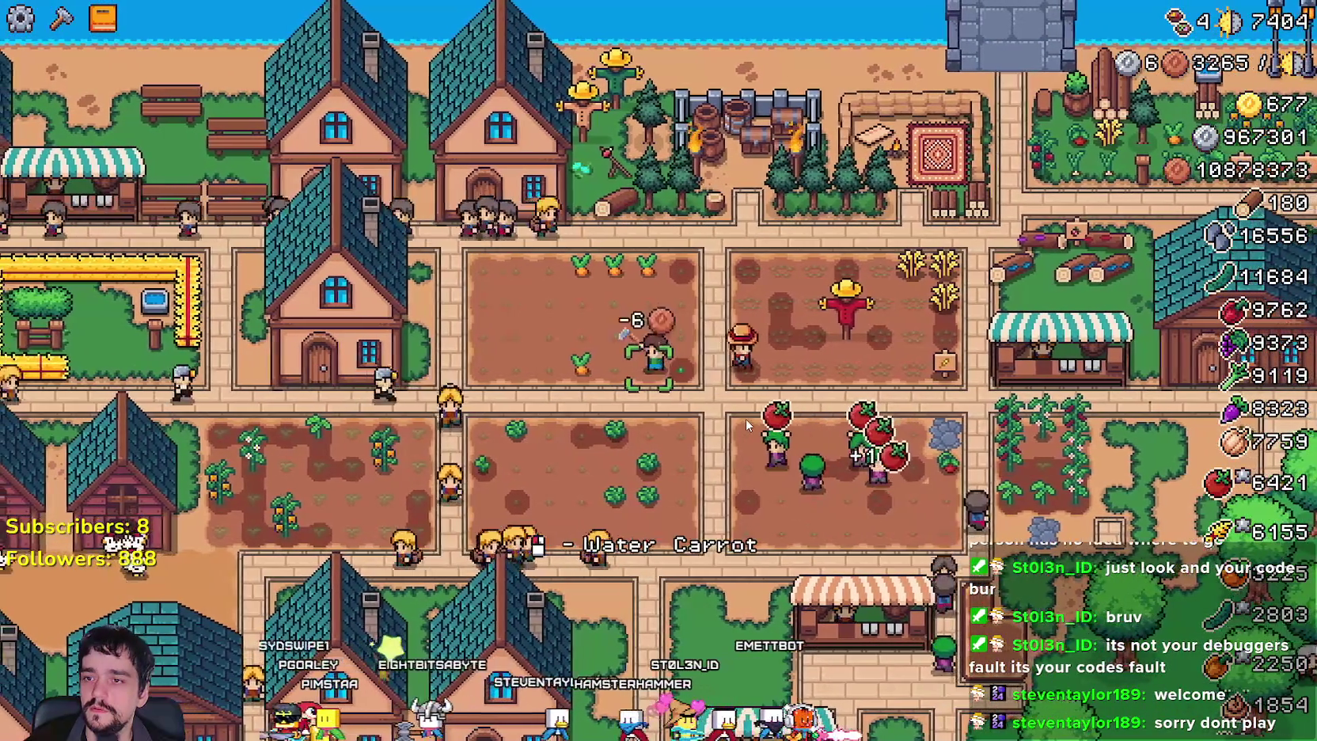
key("s")
key("a")
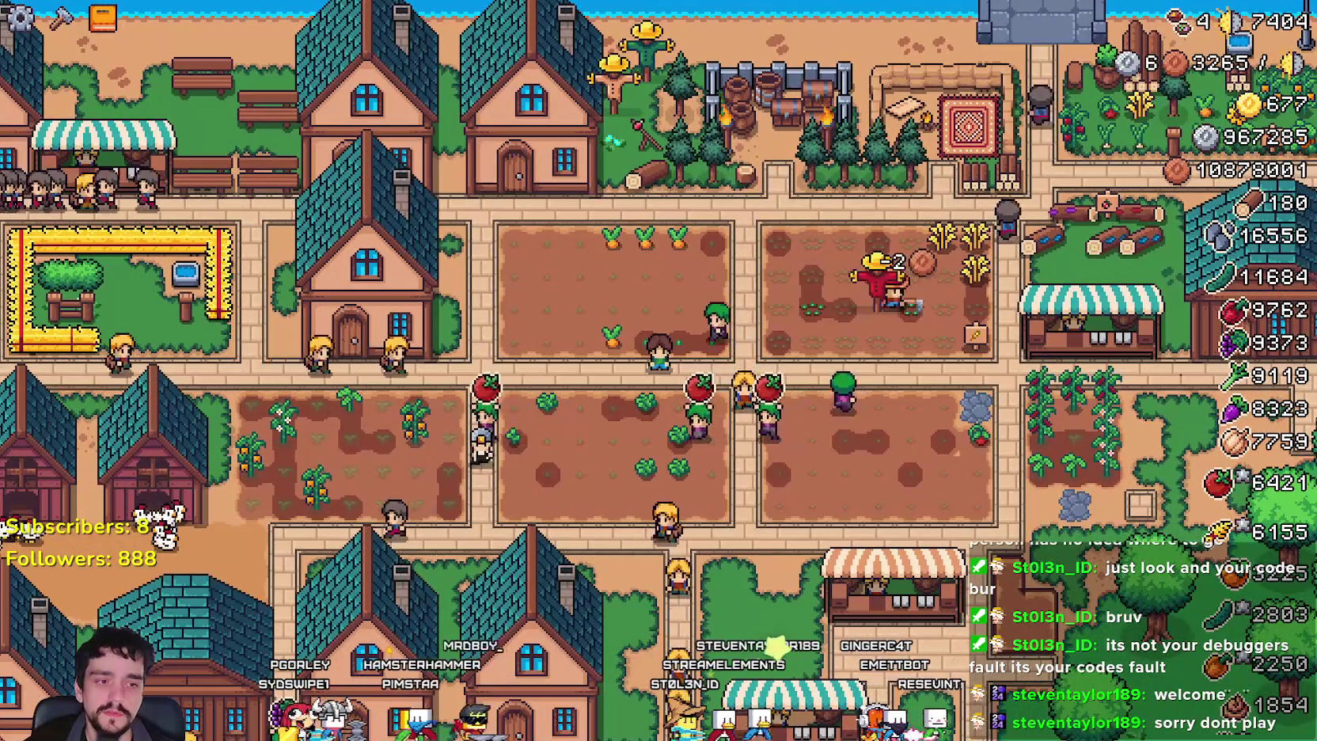
key("alt+Tab")
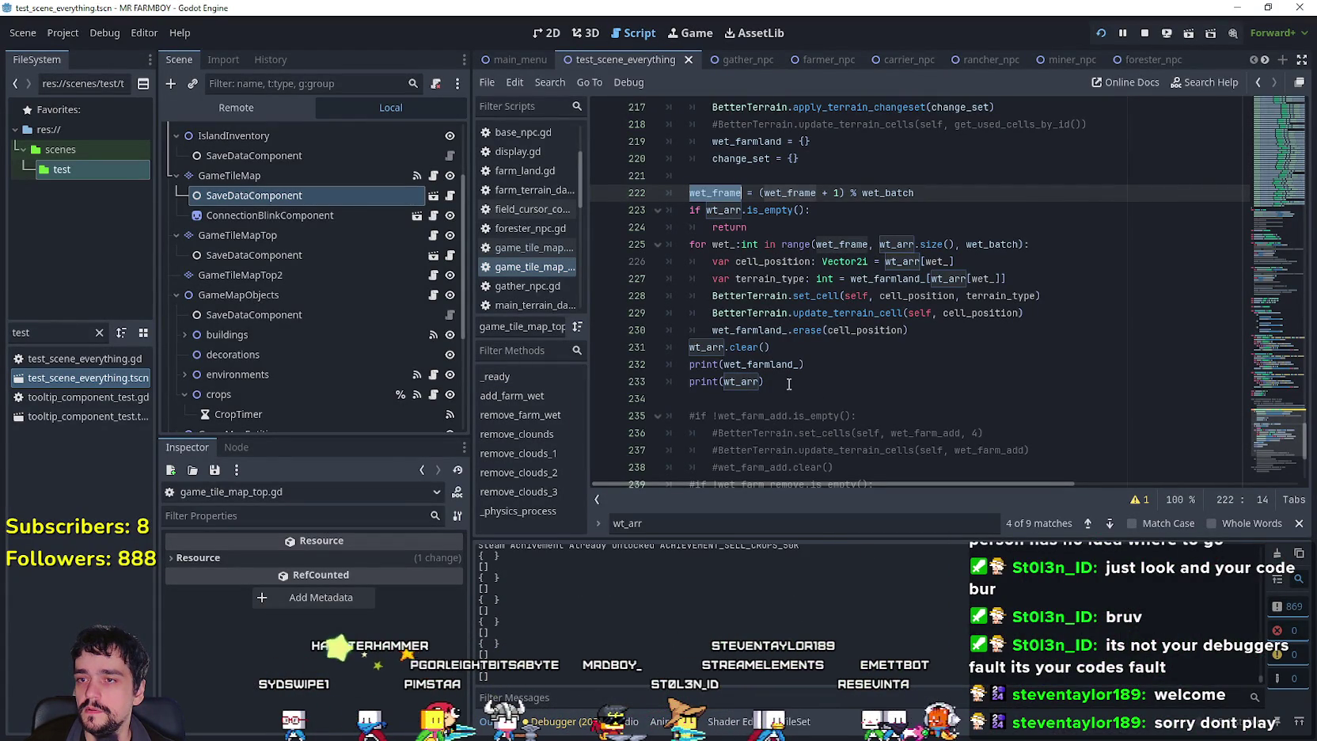
Copy the wet_farmland_ and wt_arr print lines to line 221 above the wet_frame update and save.
left_click_drag(765, 382, 713, 364)
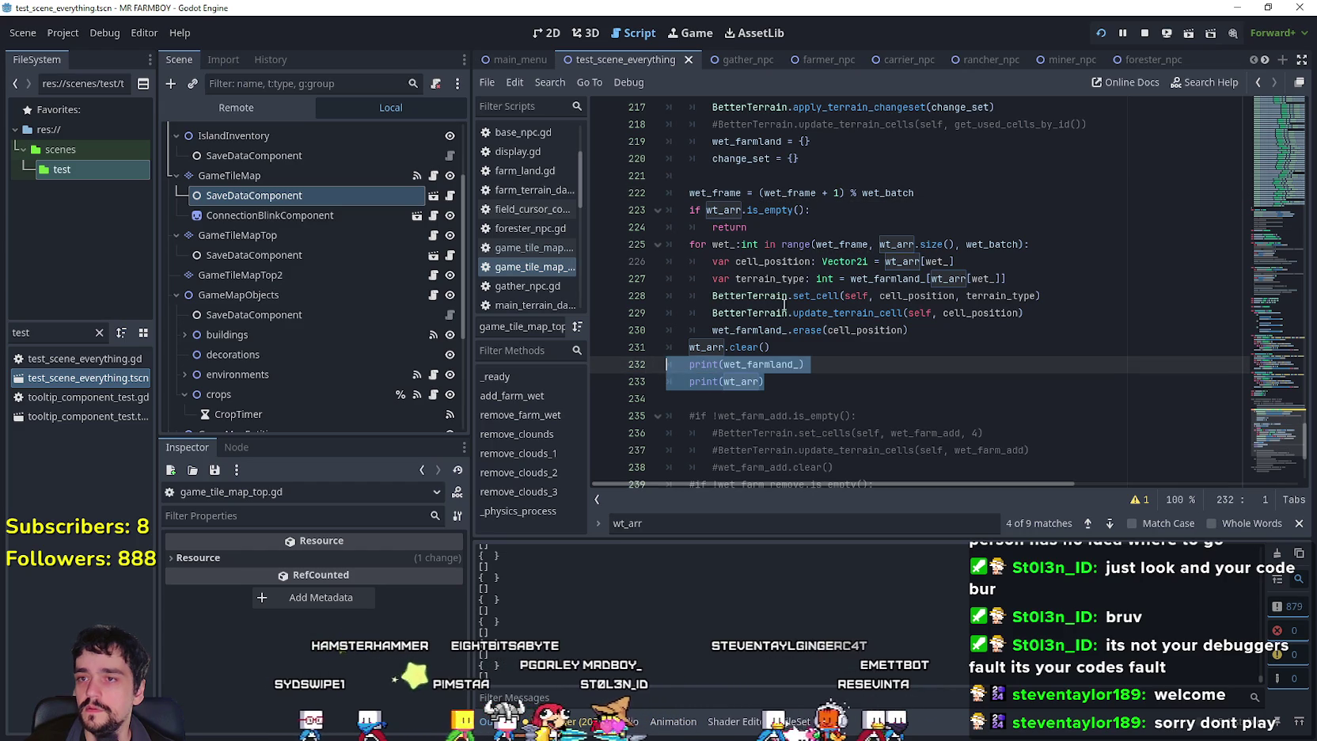
left_click(726, 191)
key("Up")
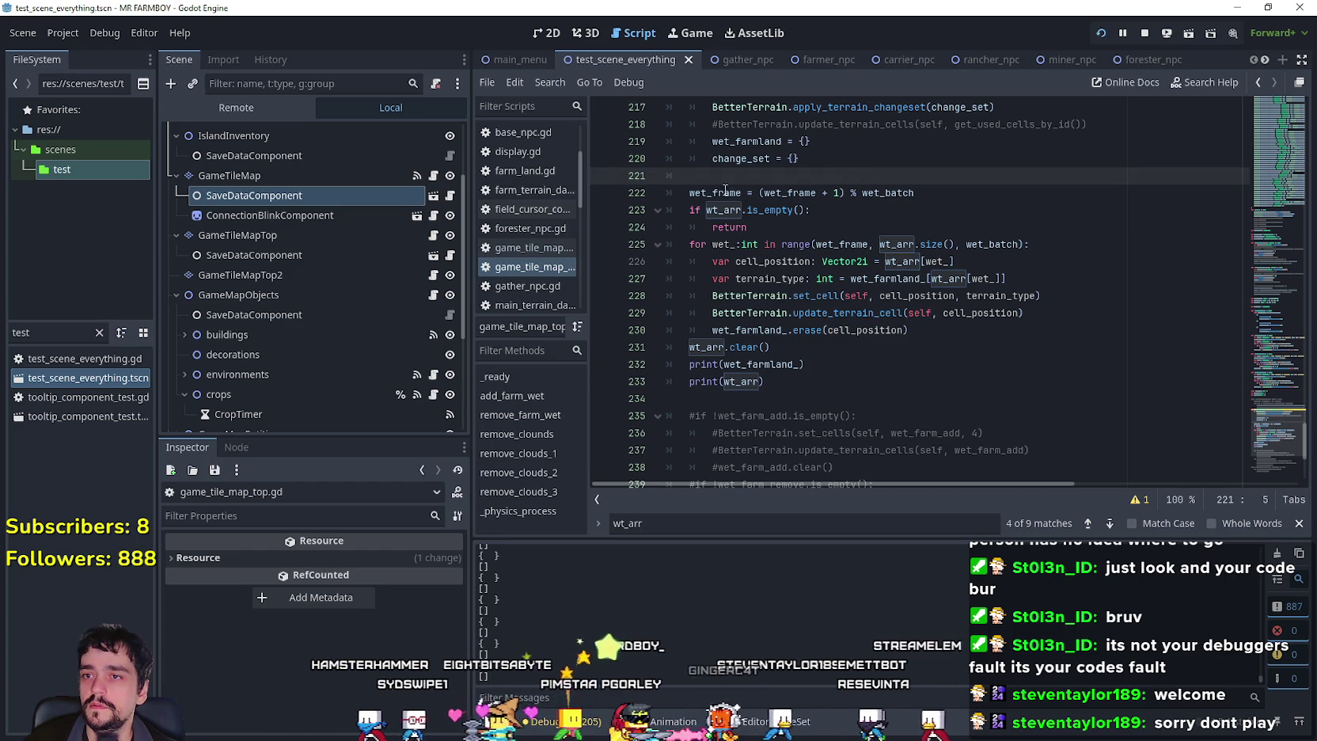
type("print(wet_farmland_) \tprint(wt_arr)")
key("ctrl+s")
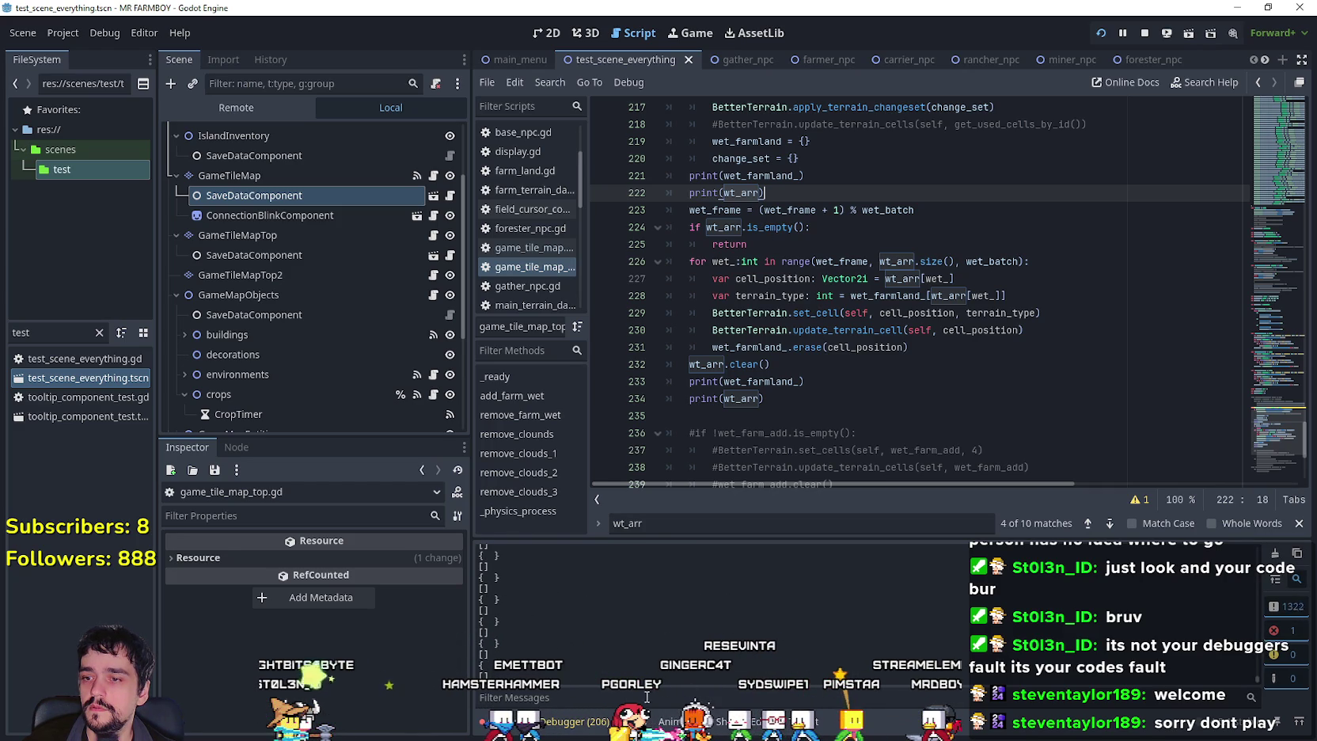
Comment out all four wet_farmland_ and wt_arr print lines with # and save the script.
left_click(688, 383)
left_click(690, 399)
type("#")
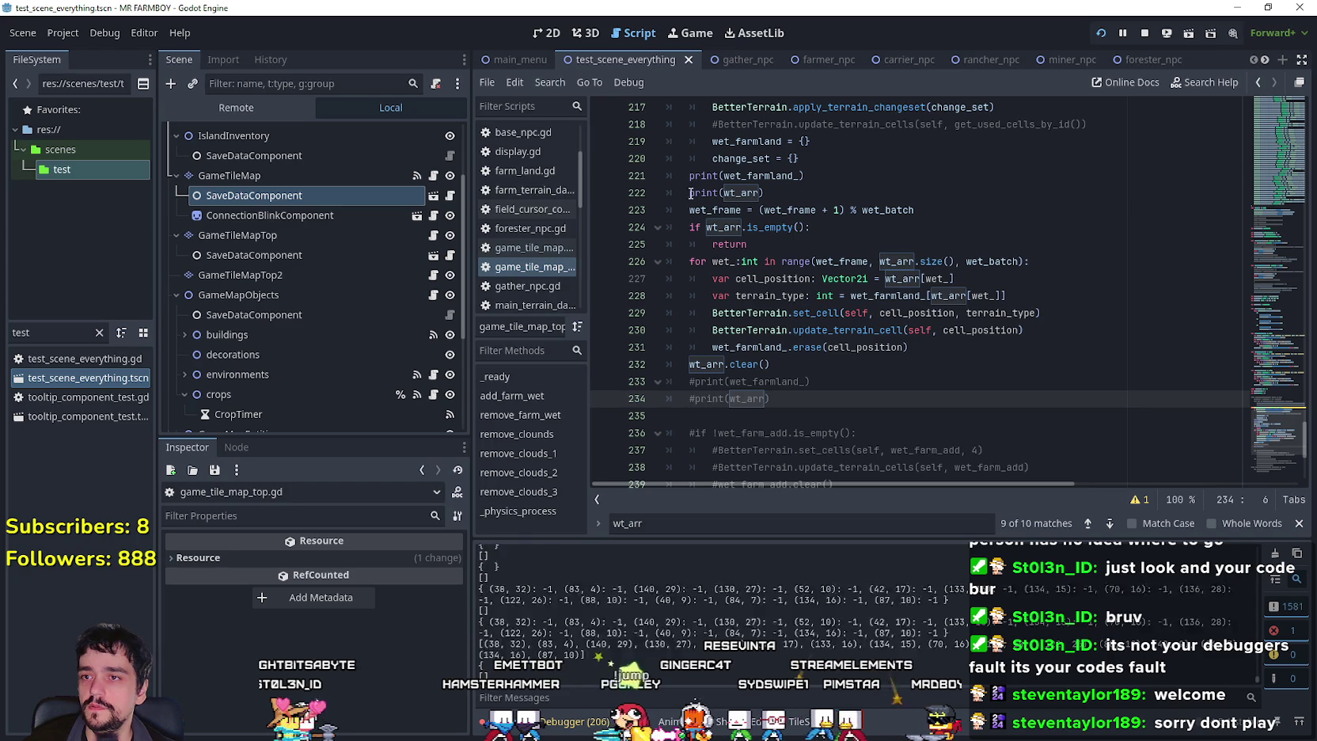
left_click(690, 194)
type("#")
left_click(688, 175)
left_click(812, 209)
key("ctrl+s")
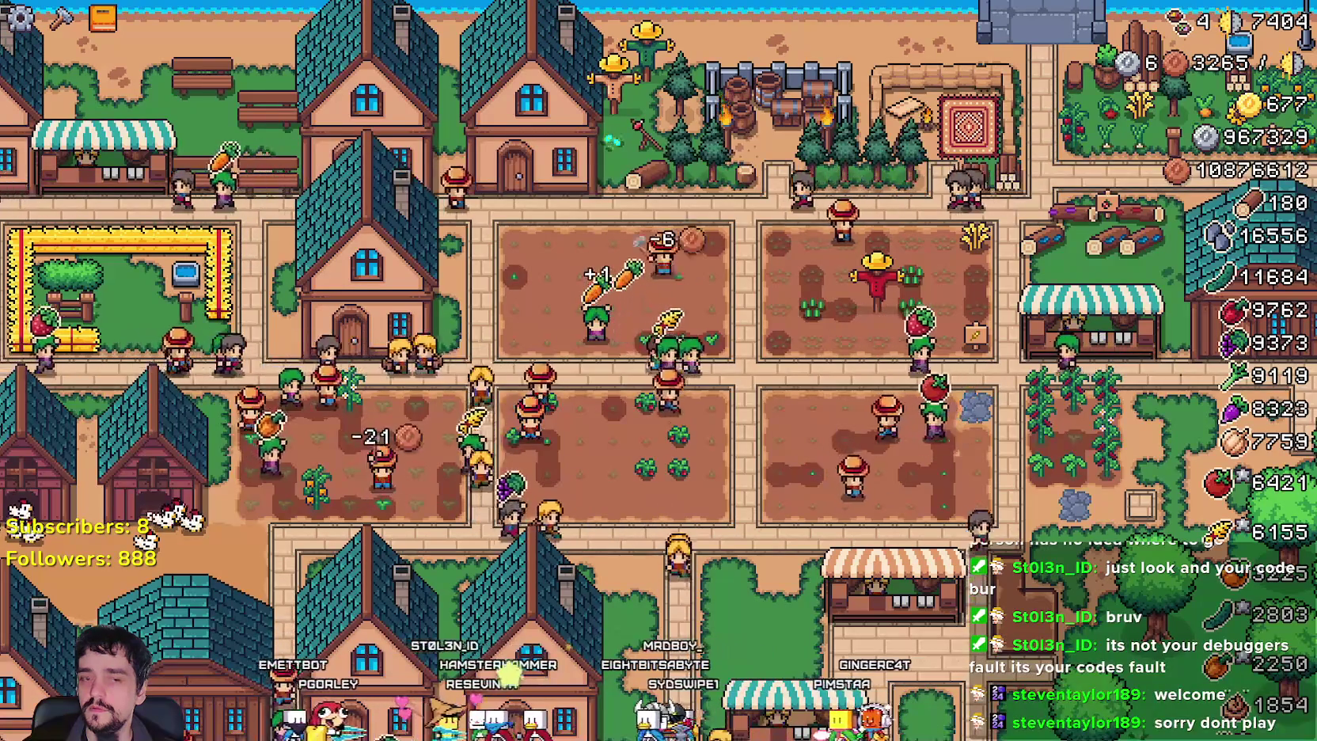
Shrink the editor to show the game, pause it, open Video options, then resume play.
key("alt+Tab")
double_click(1020, 8)
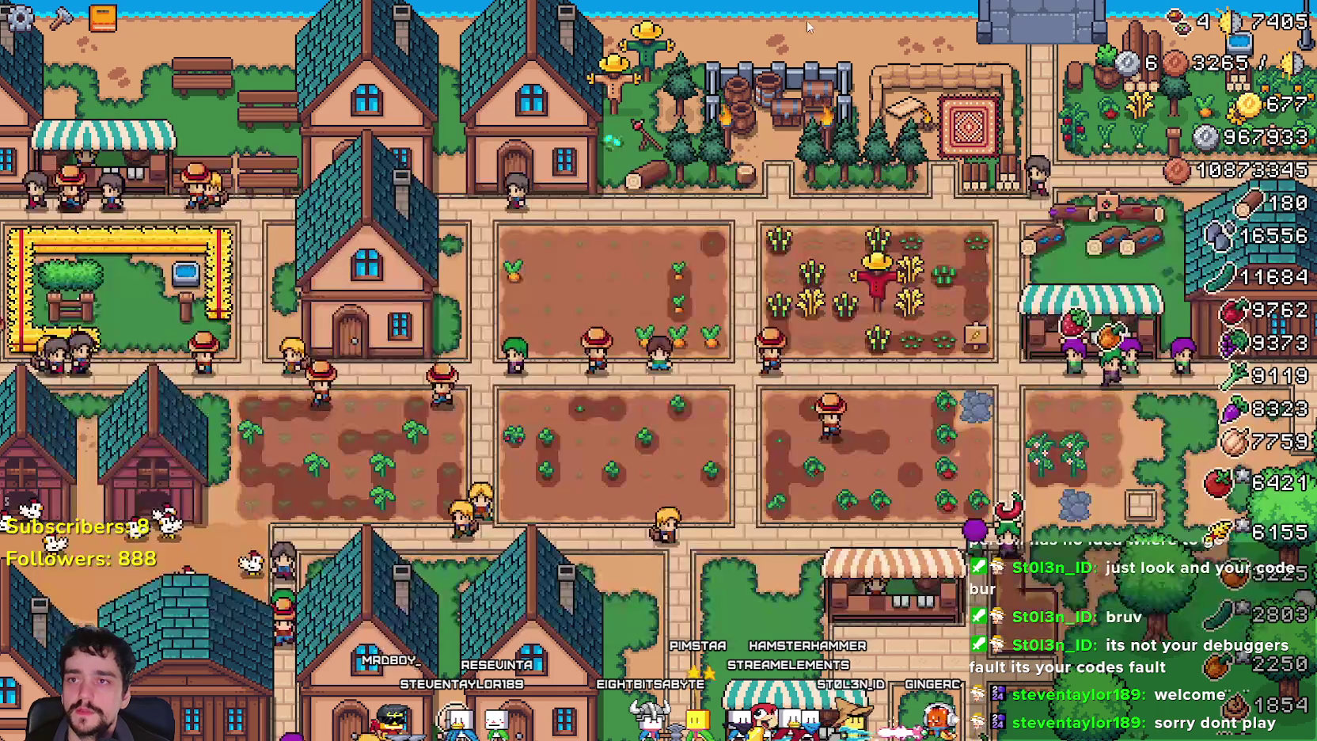
scroll(746, 437, "up", 3)
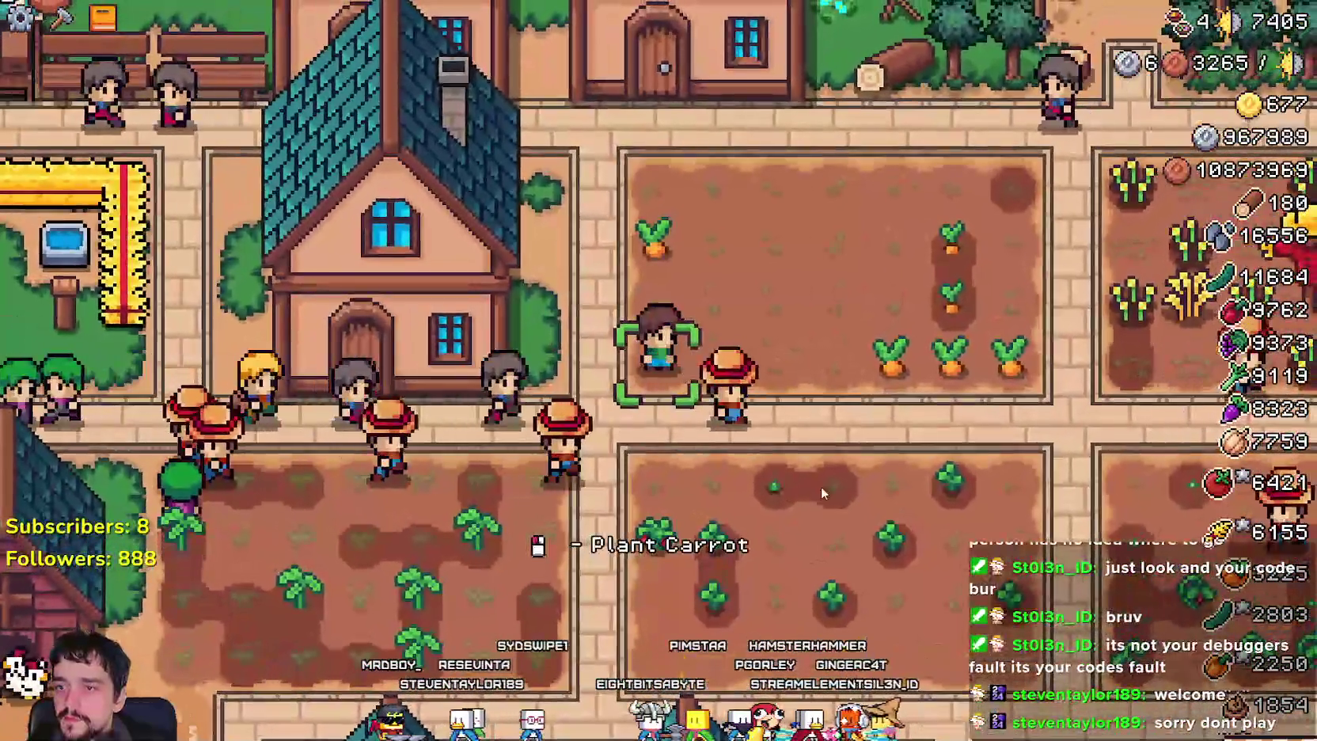
key("Escape")
left_click(697, 313)
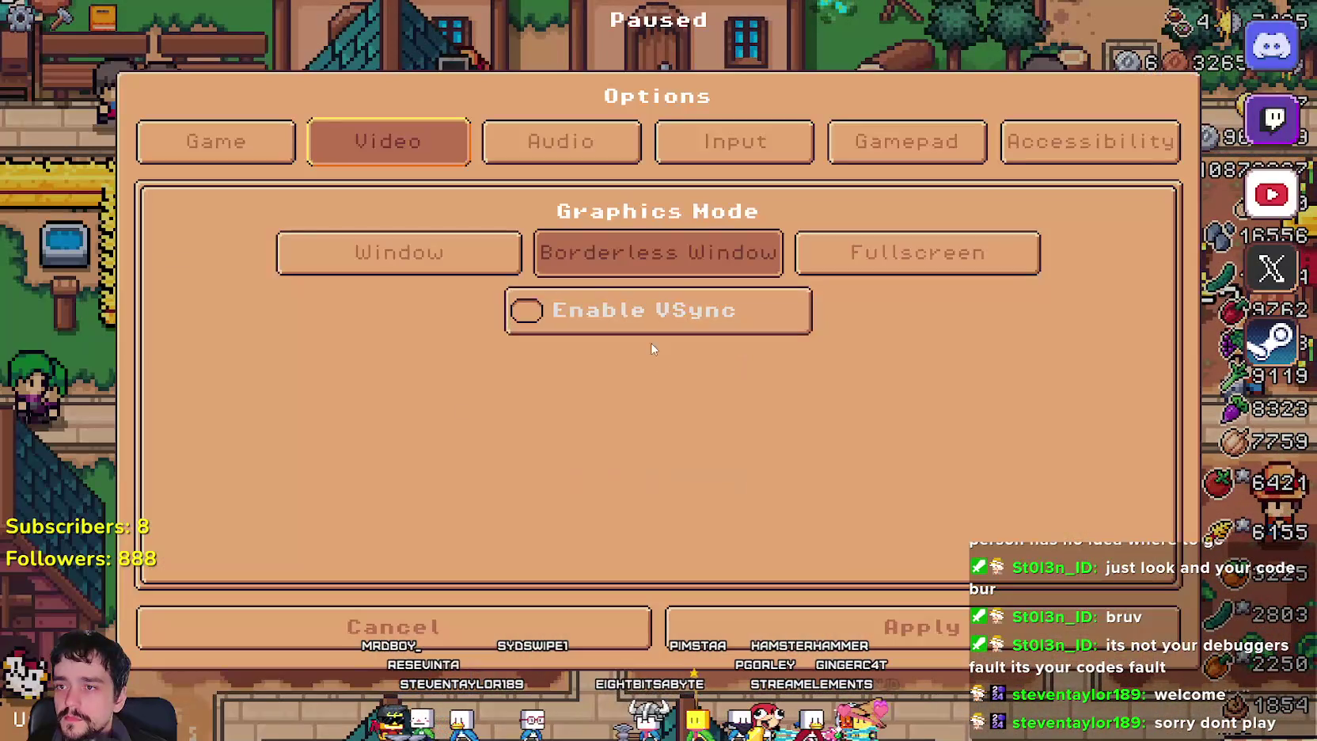
key("Escape")
key("Escape")
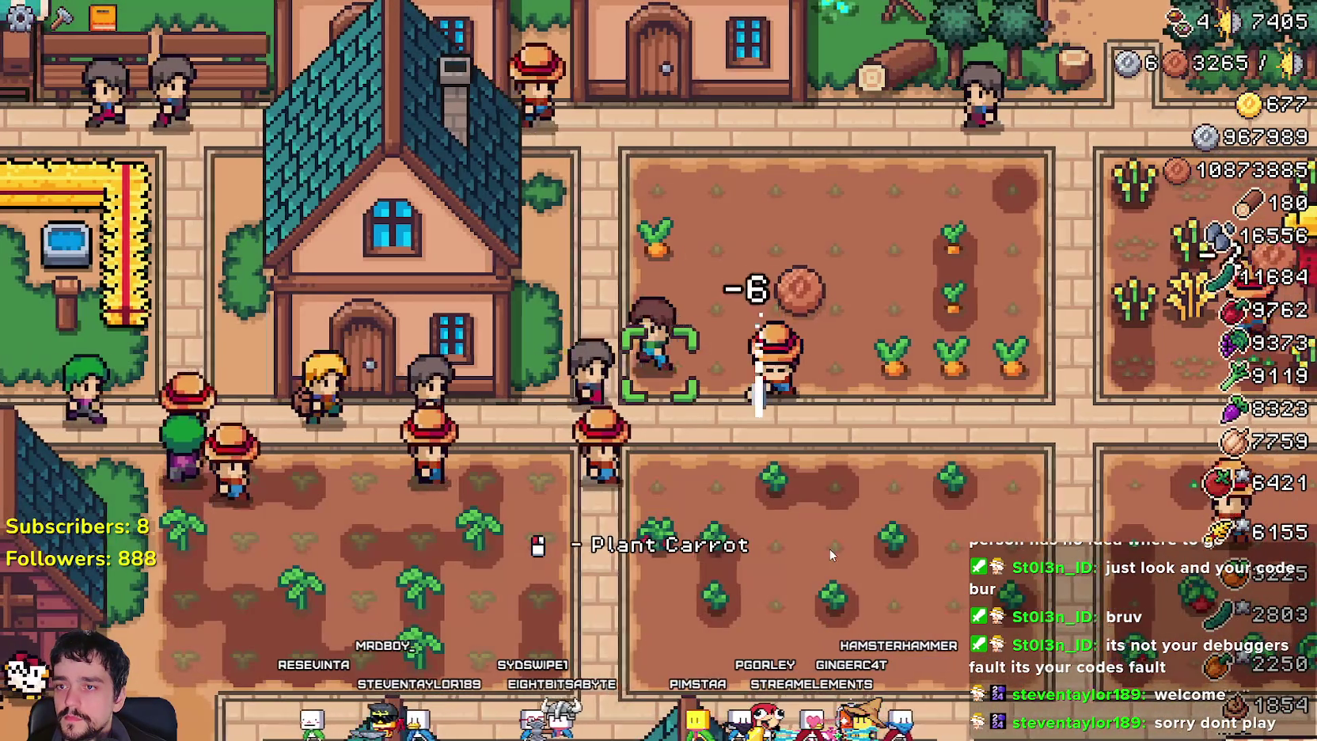
Walk up and around the carrot field, watering several carrot tiles.
key("w")
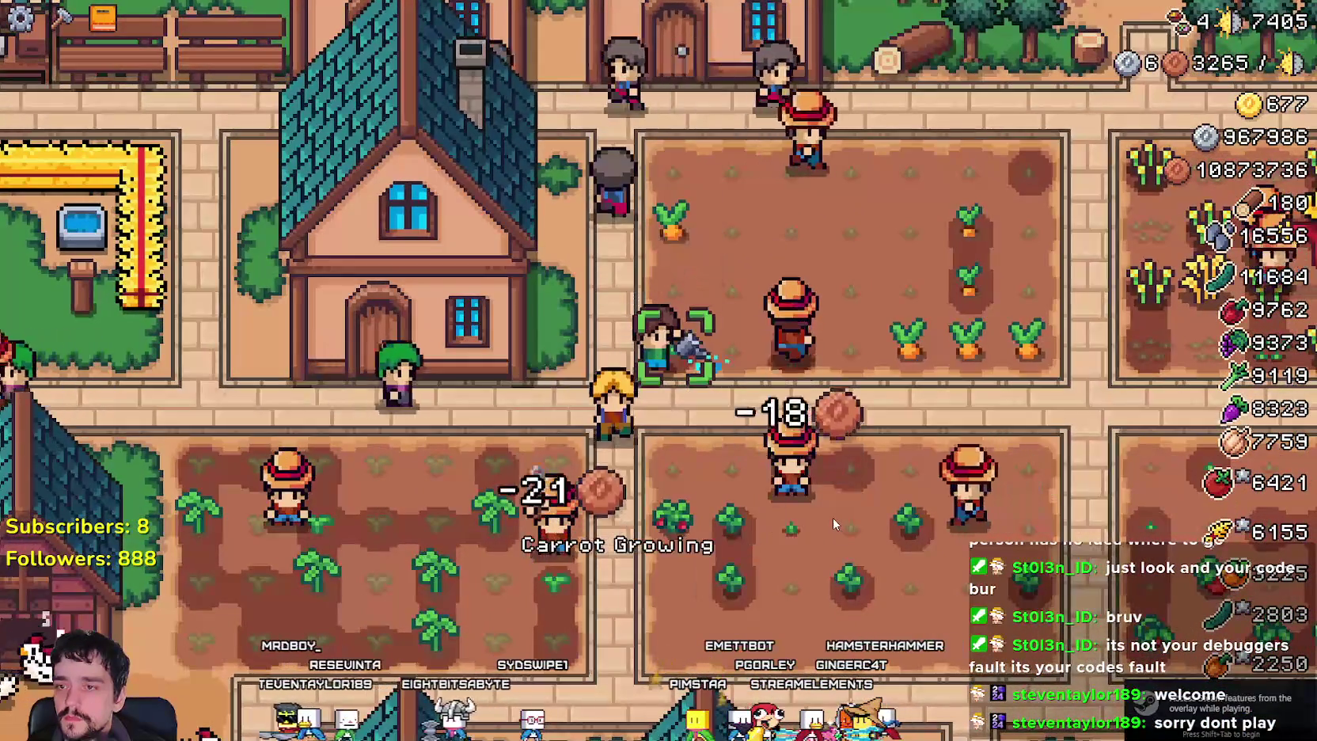
key("w")
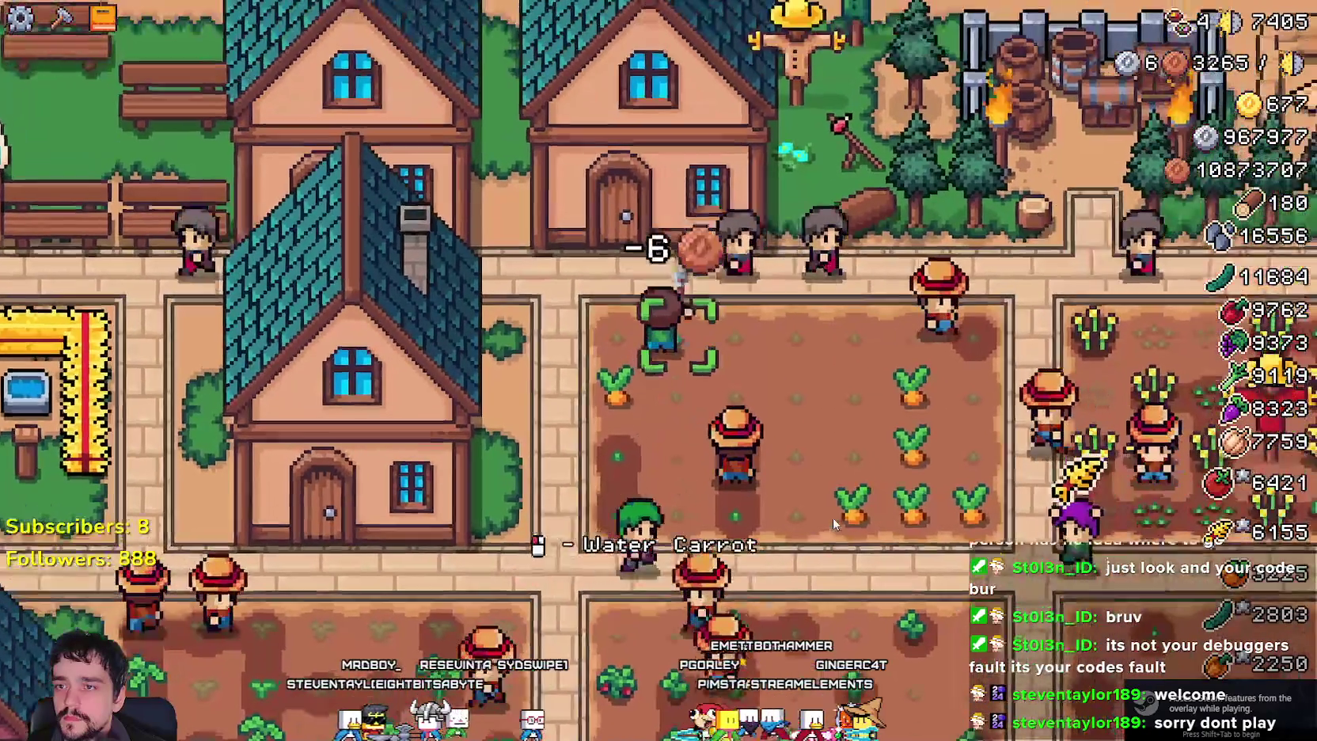
key("a")
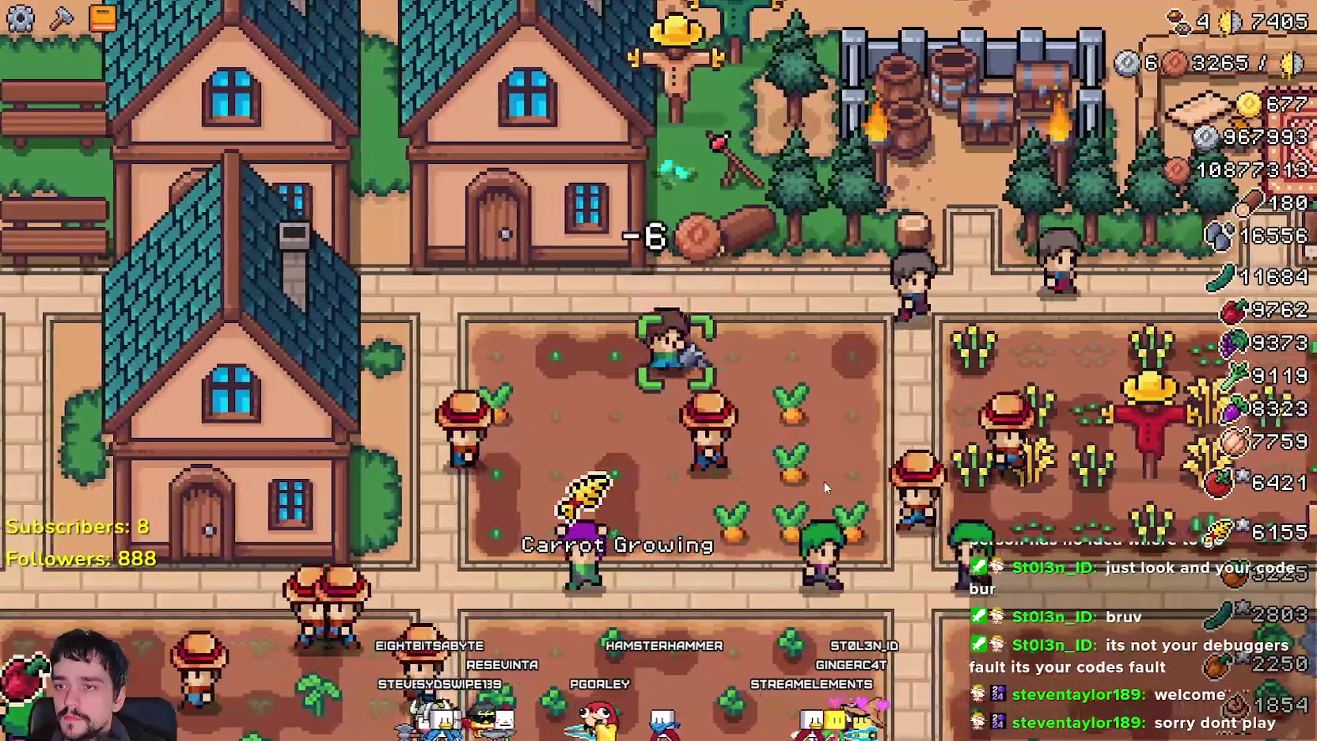
left_click(825, 486)
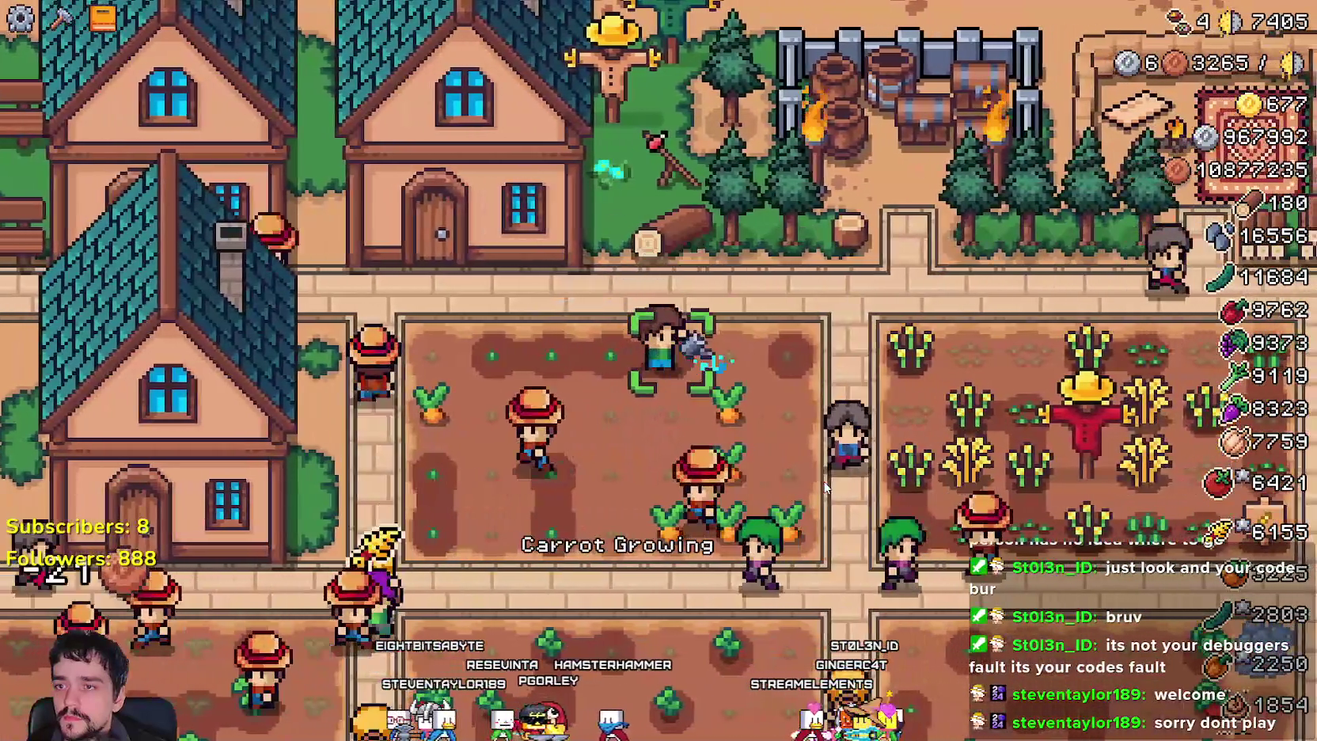
key("w")
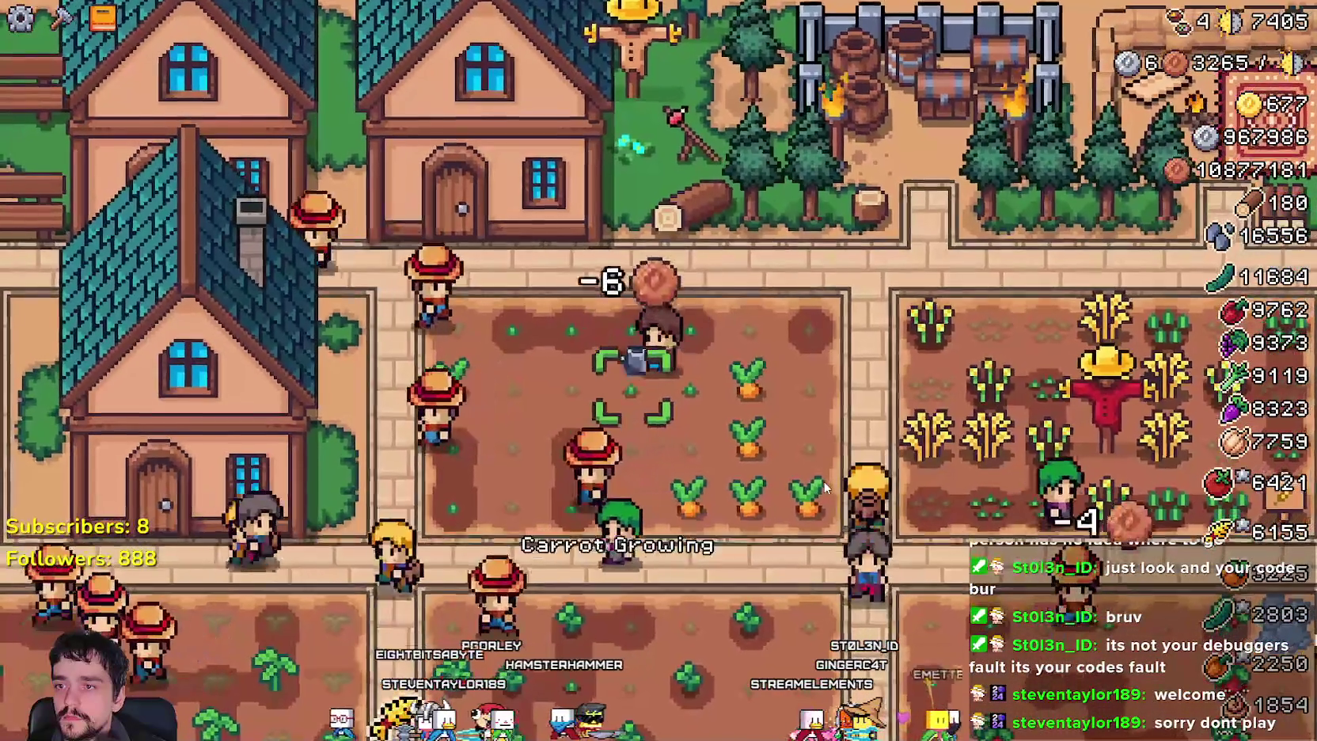
left_click(825, 486)
key("s")
left_click(825, 486)
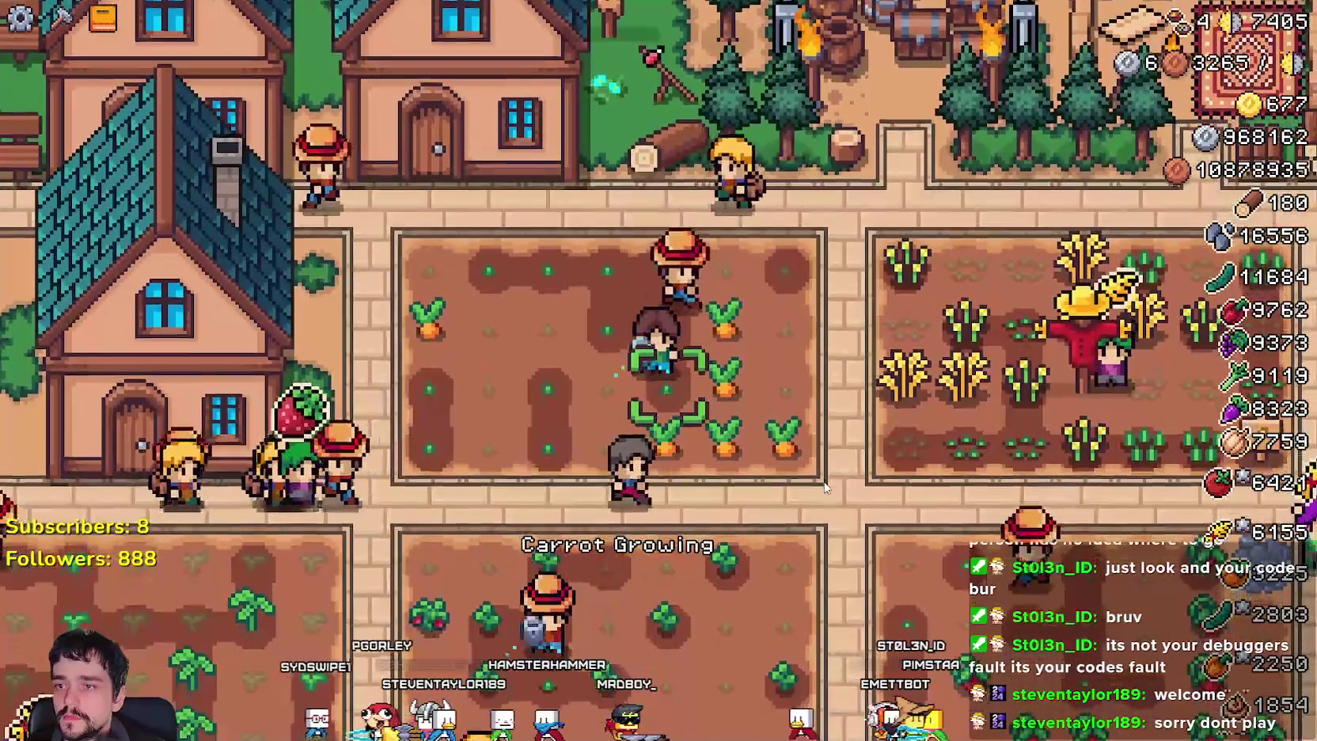
key("a")
key("a")
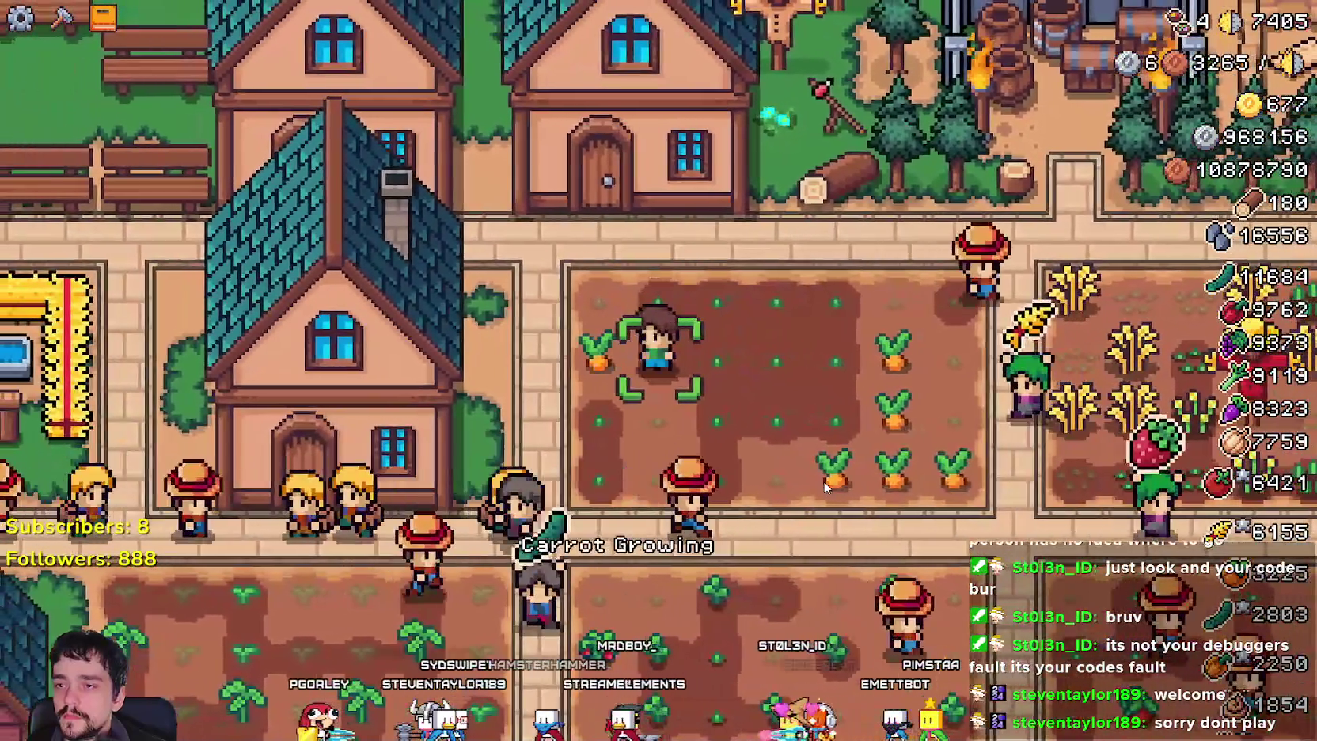
left_click(825, 486)
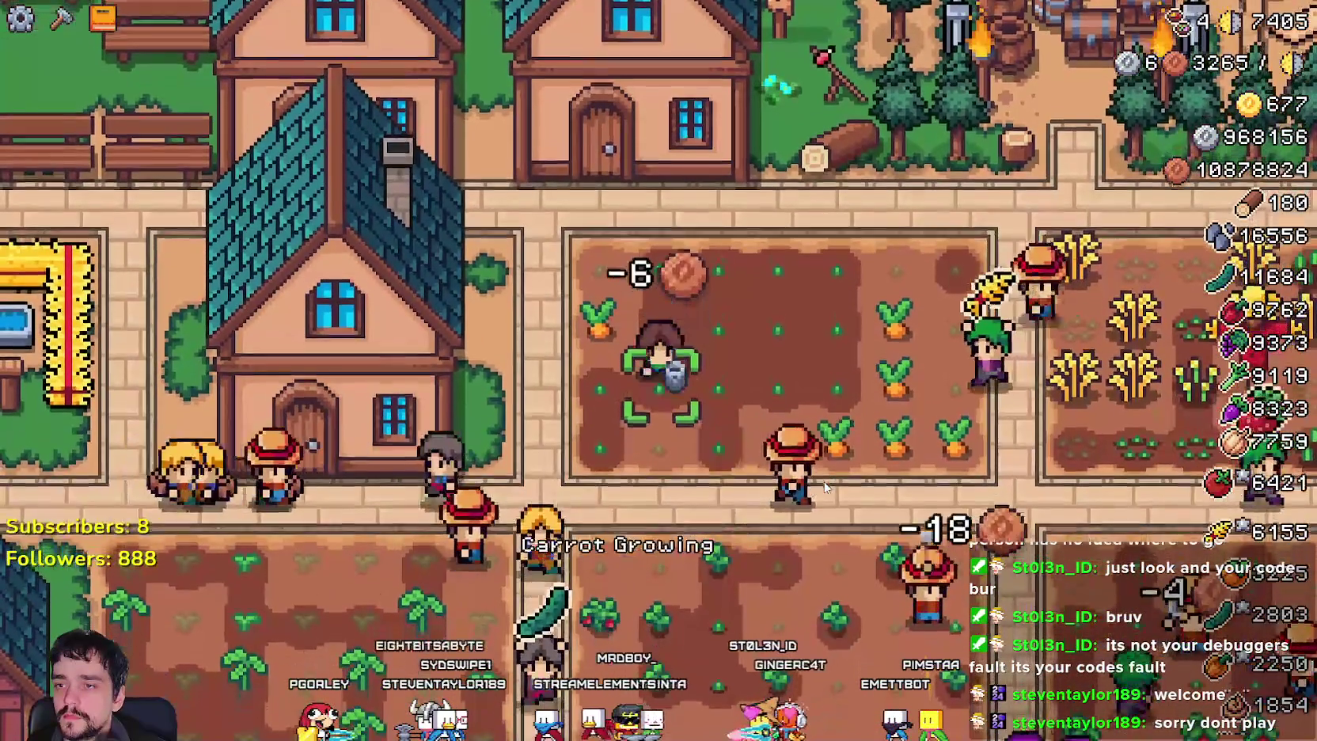
key("s")
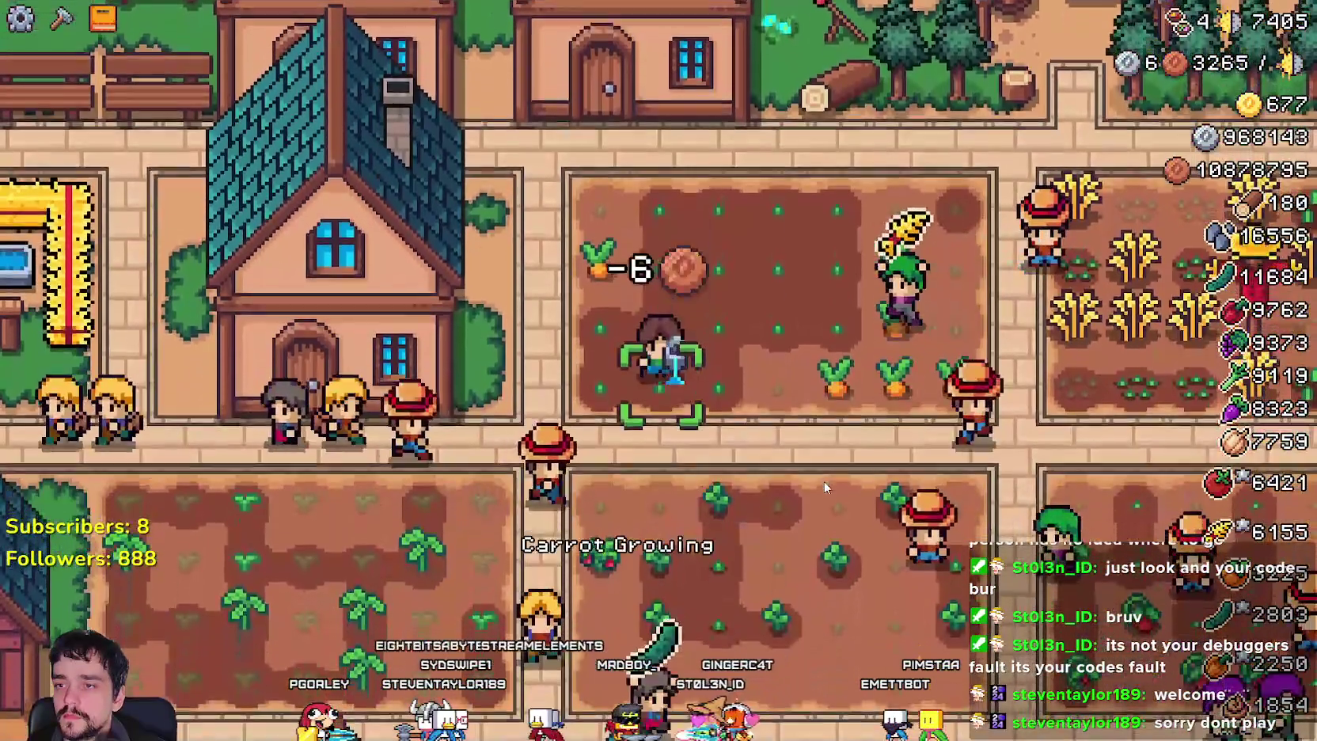
Move down through the orange pepper field watering its tiles, then return to the editor.
key("s")
left_click(825, 486)
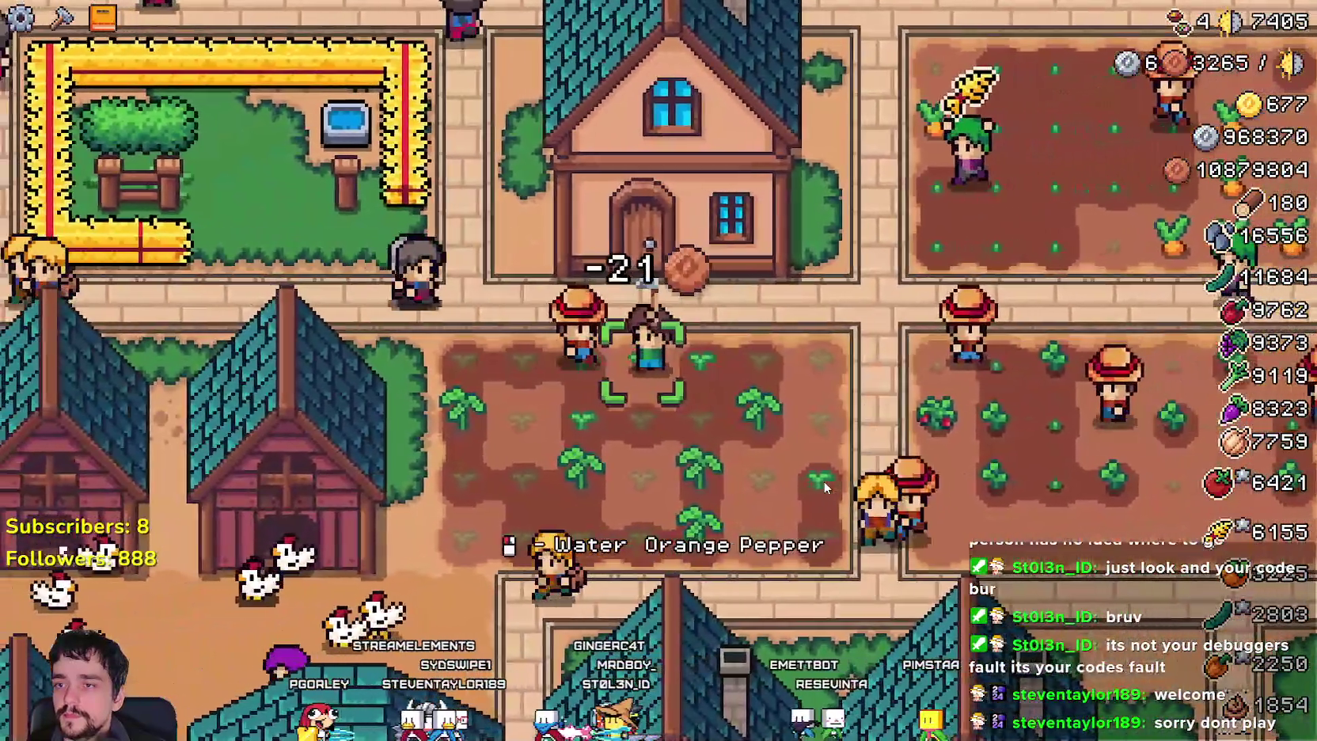
key("s")
left_click(825, 487)
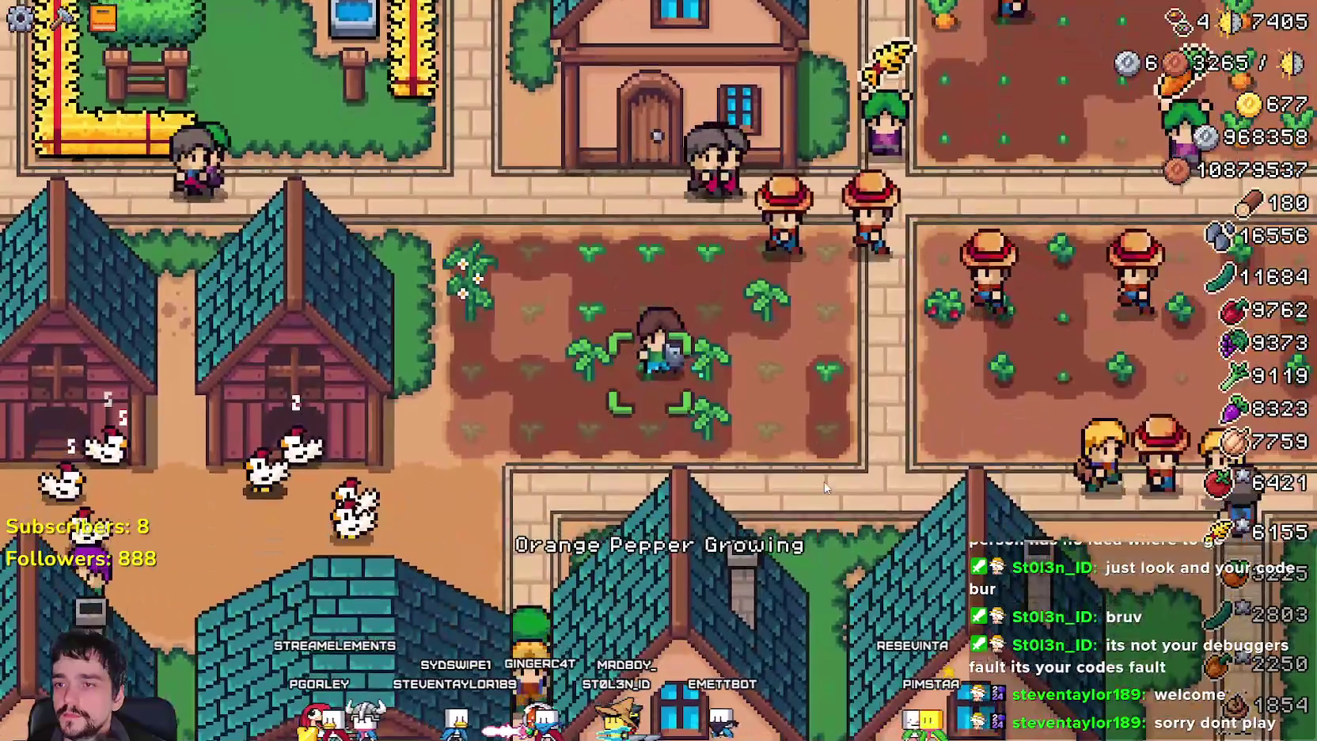
key("d")
left_click(825, 486)
key("s")
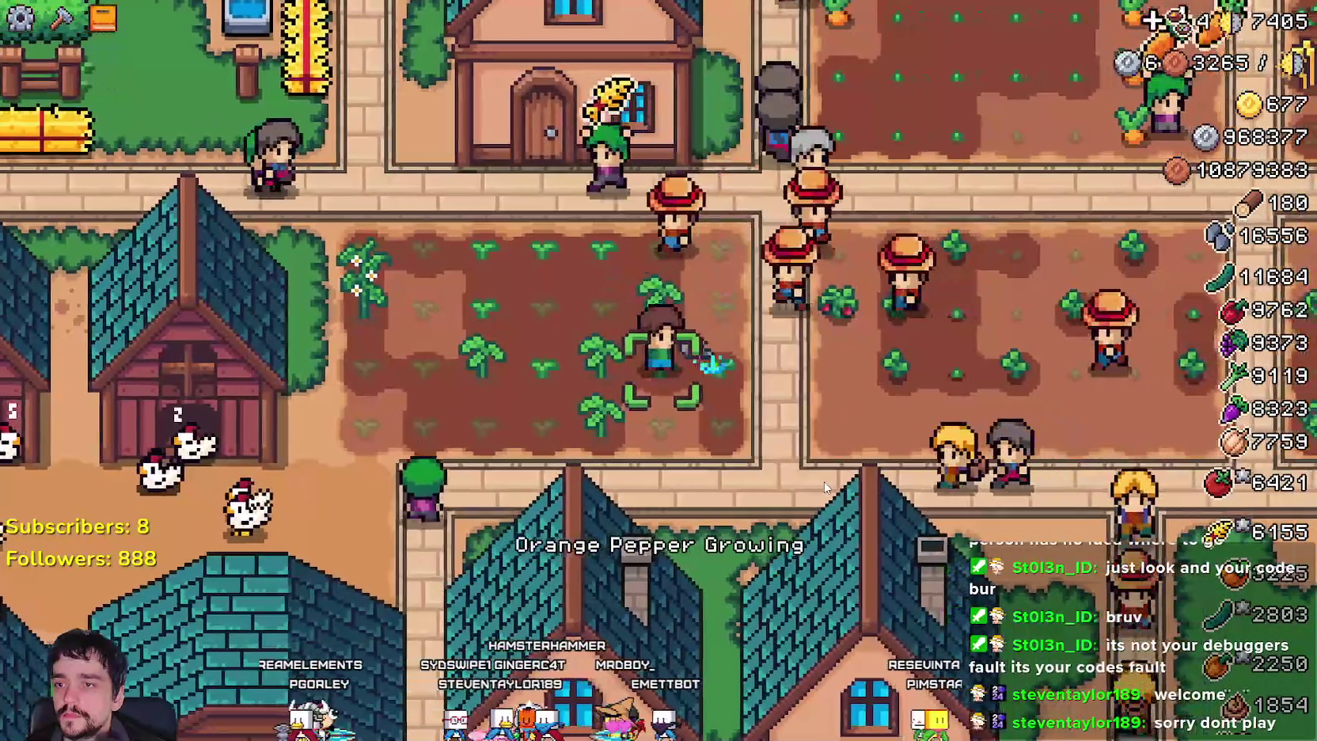
left_click(825, 486)
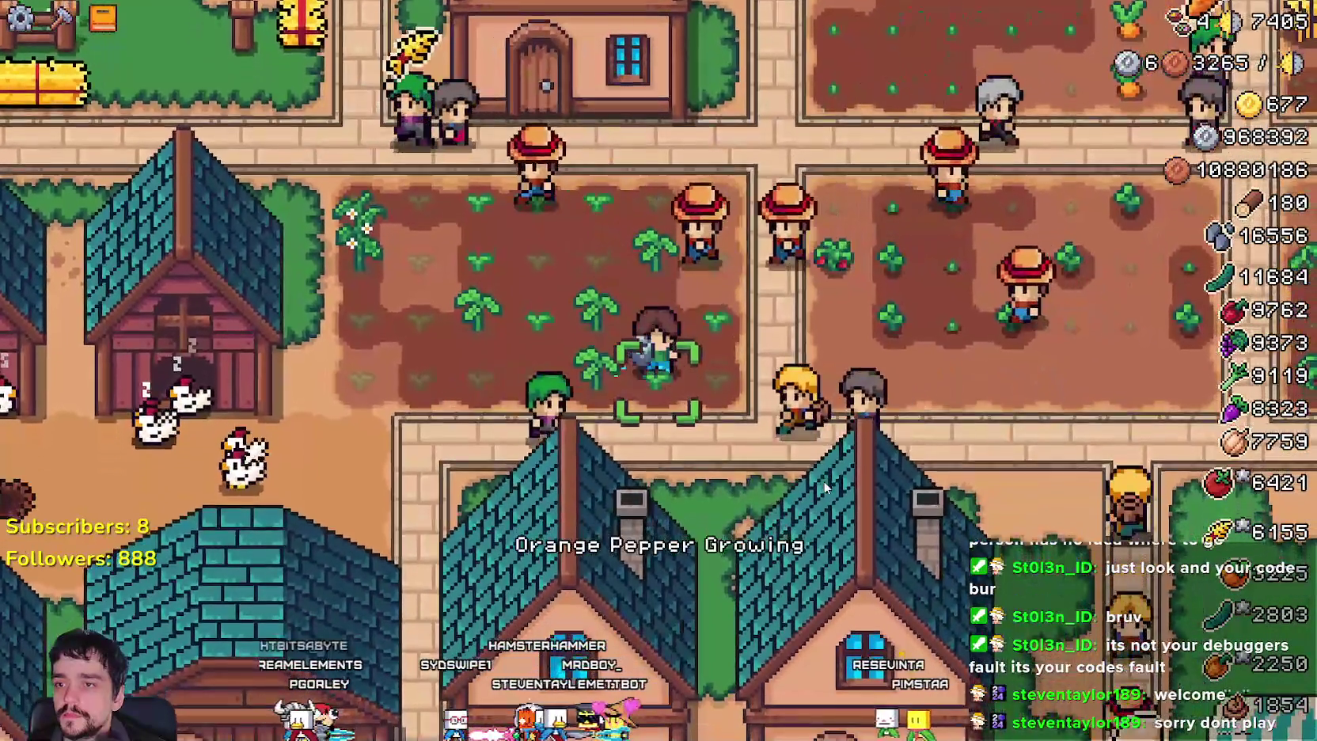
key("d")
left_click(825, 487)
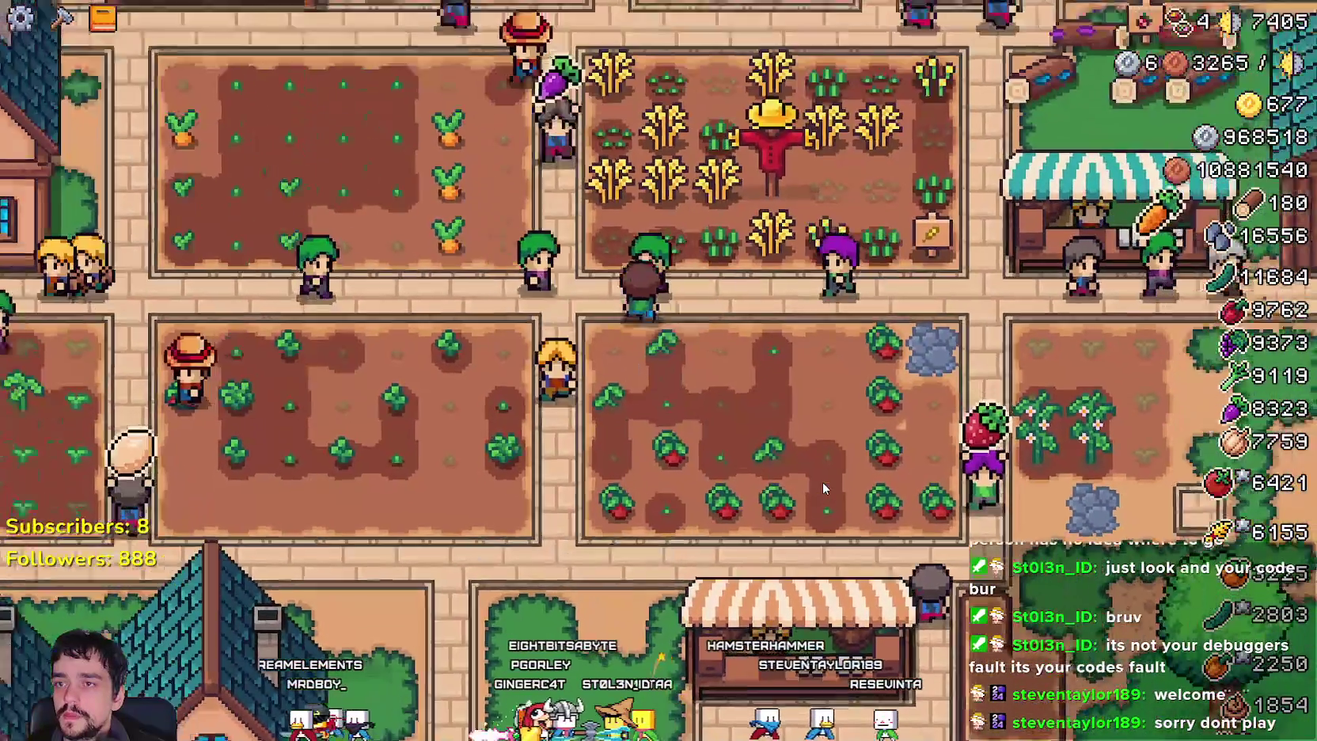
key("alt+Tab")
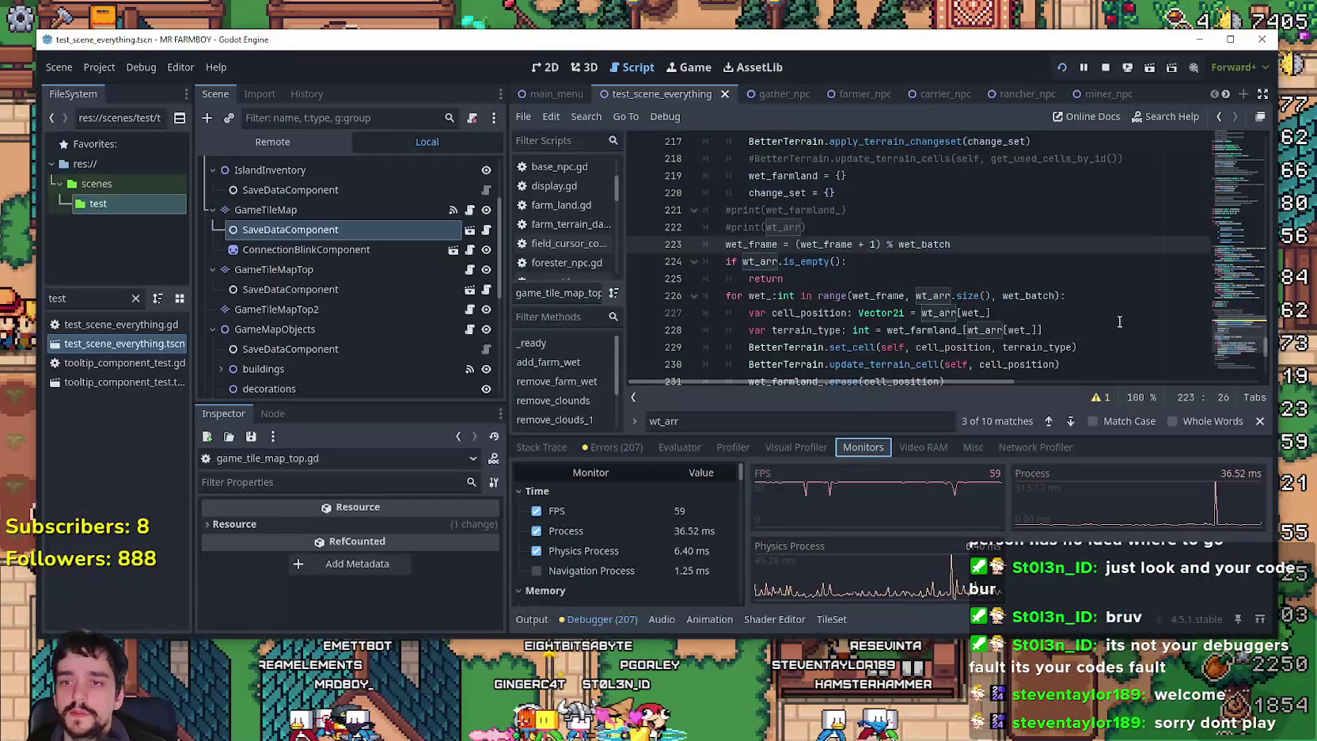
Comment out 'await get_tree().physics_frame' on lines 139 and 151 with Ctrl+K and save.
left_click_drag(1230, 322, 1242, 188)
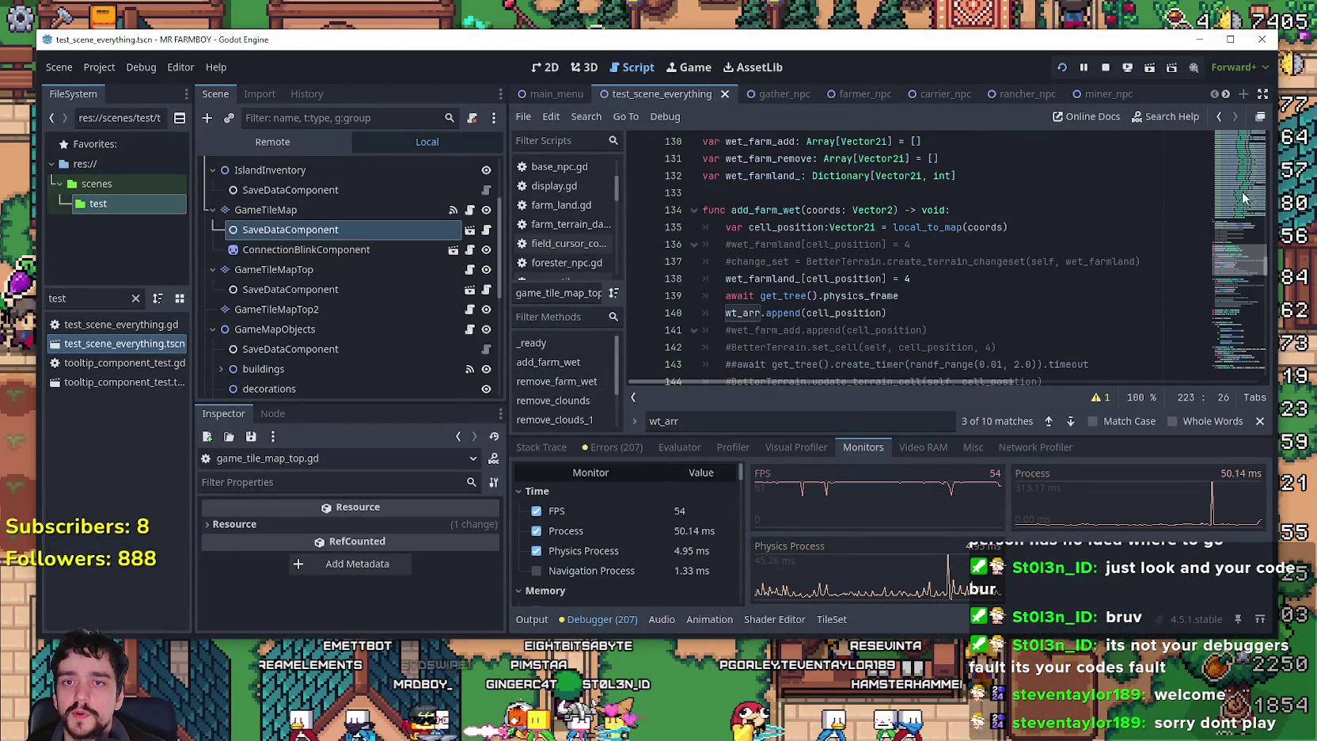
left_click(725, 284)
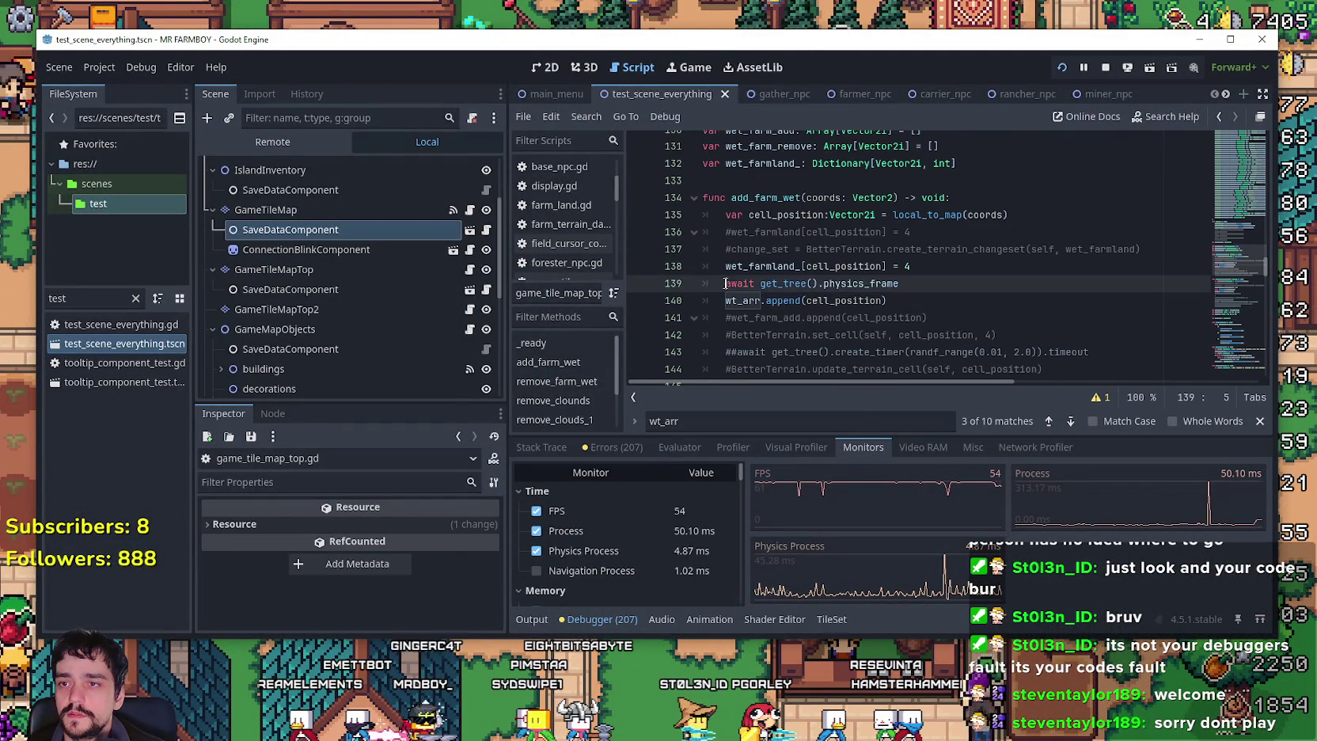
type("#")
scroll(733, 283, "down", 6)
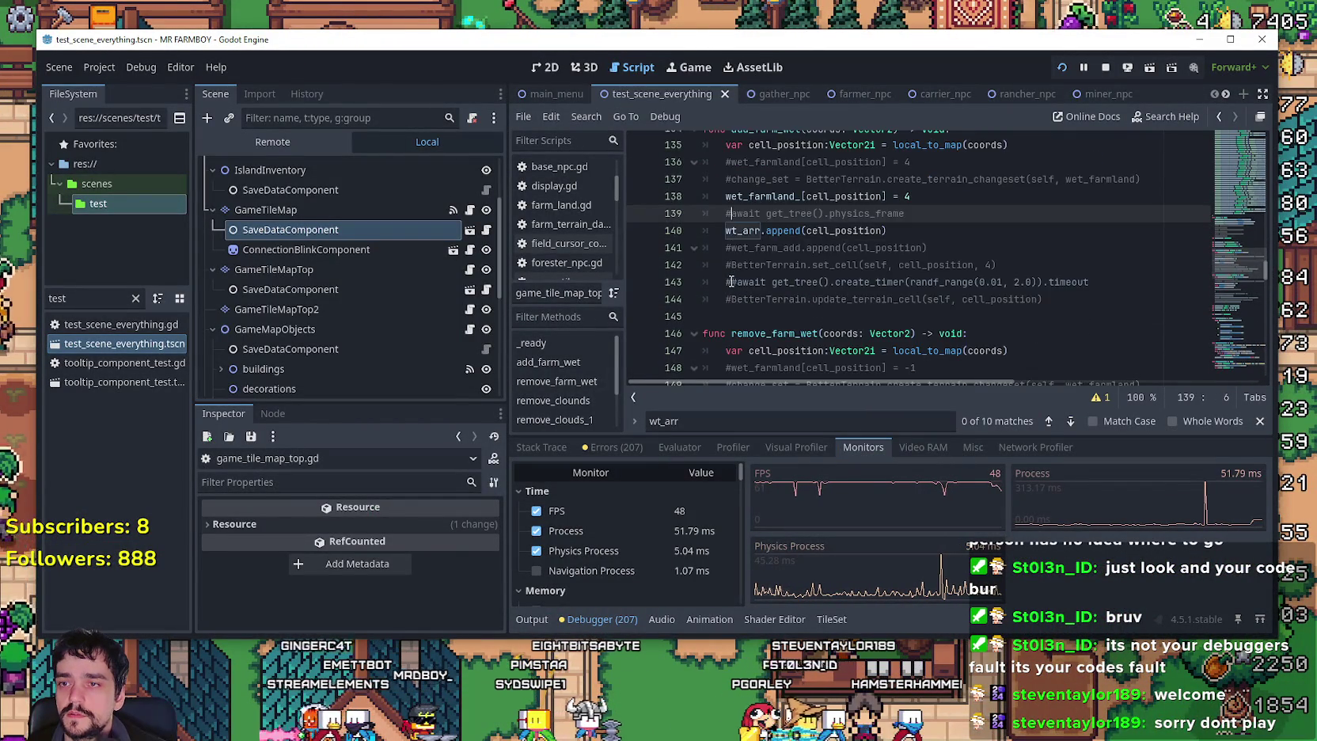
left_click(722, 162)
key("ctrl+k")
left_click(973, 178)
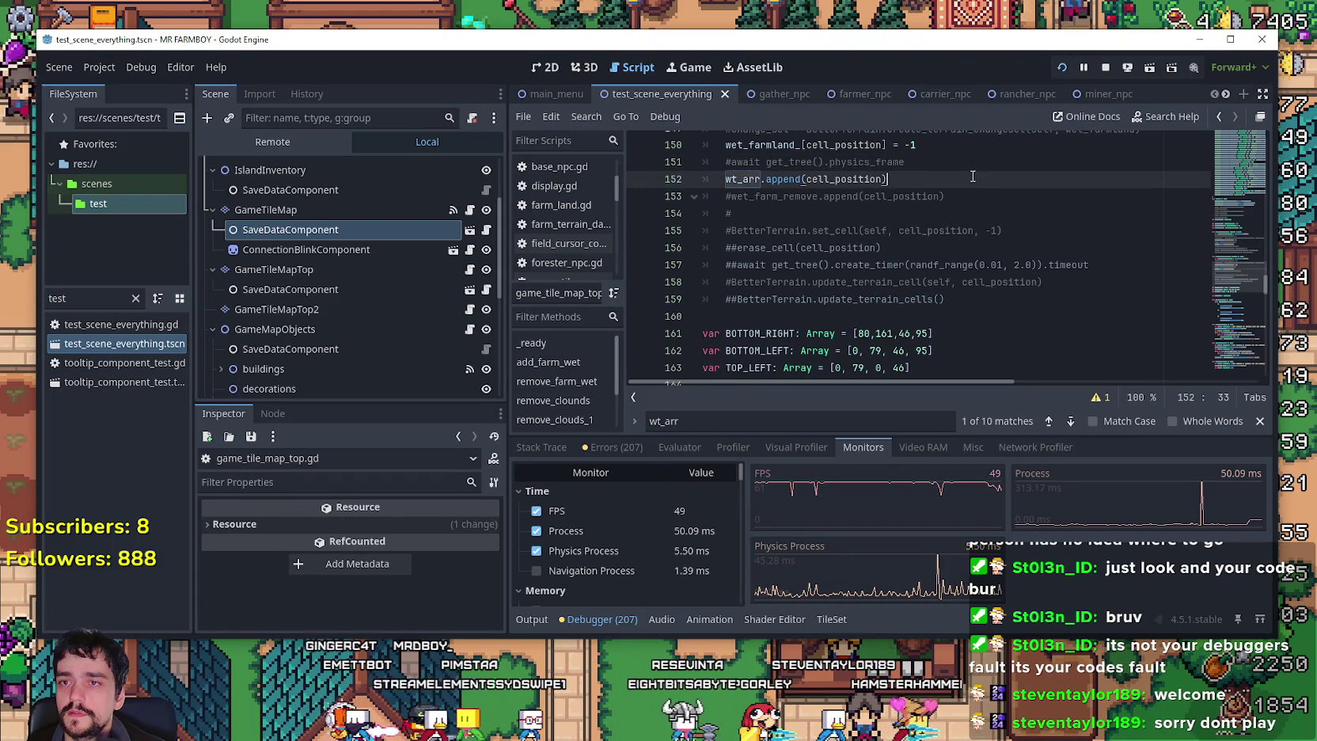
key("ctrl+s")
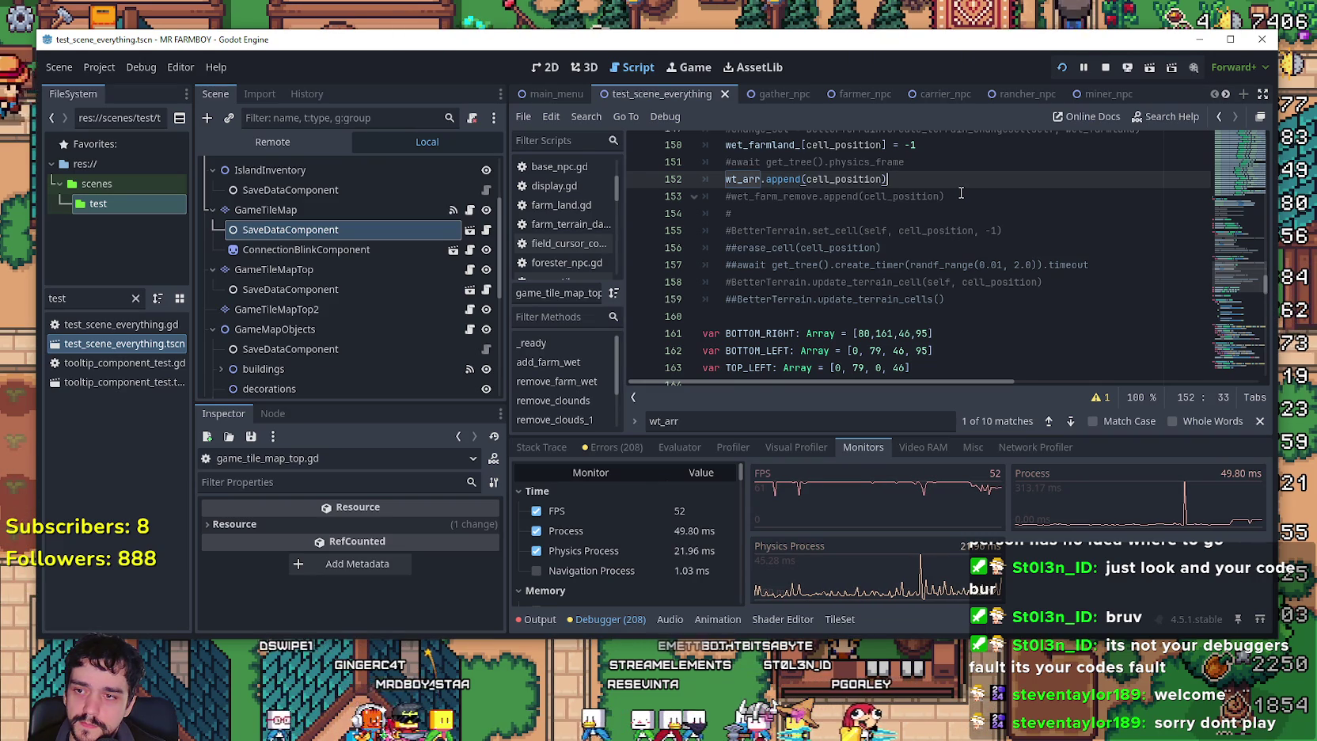
left_click(961, 193)
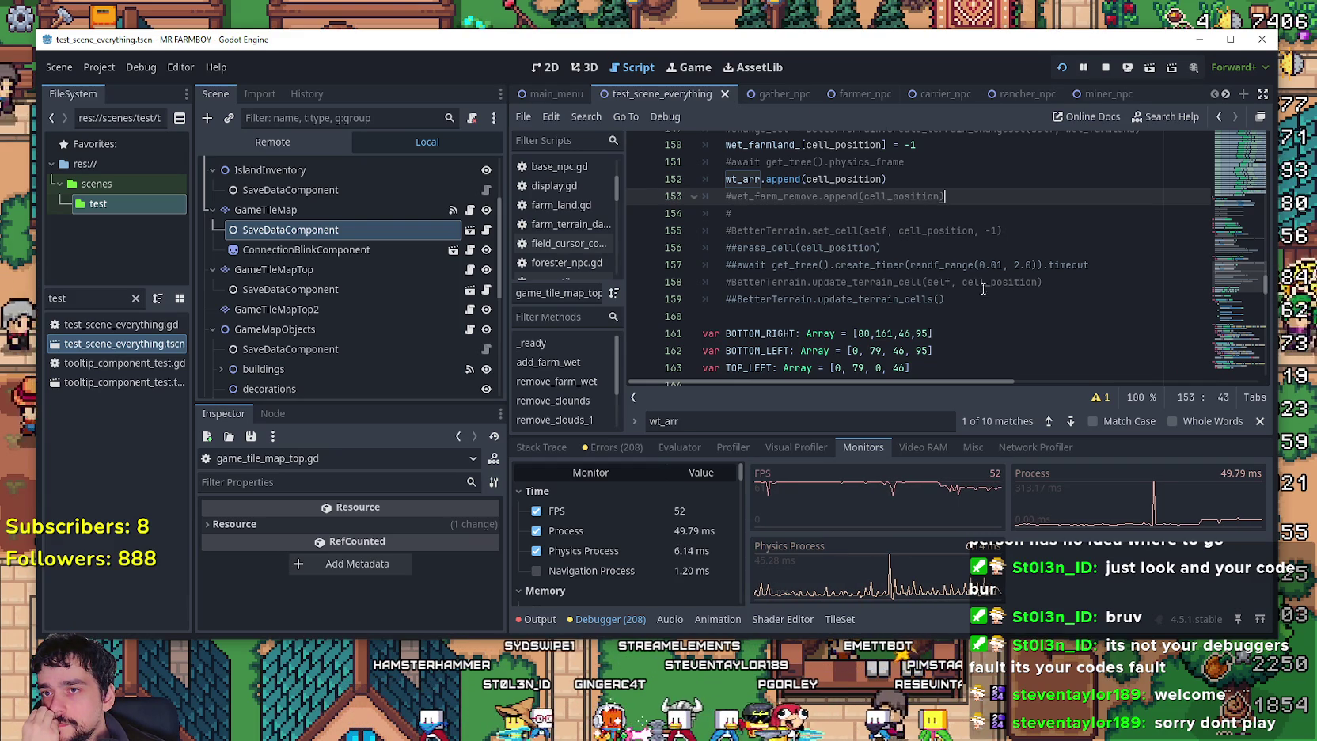
scroll(956, 283, "down", 2)
Remove the # from the physics_frame awaits on lines 151 and 139 and save.
scroll(849, 203, "up", 3)
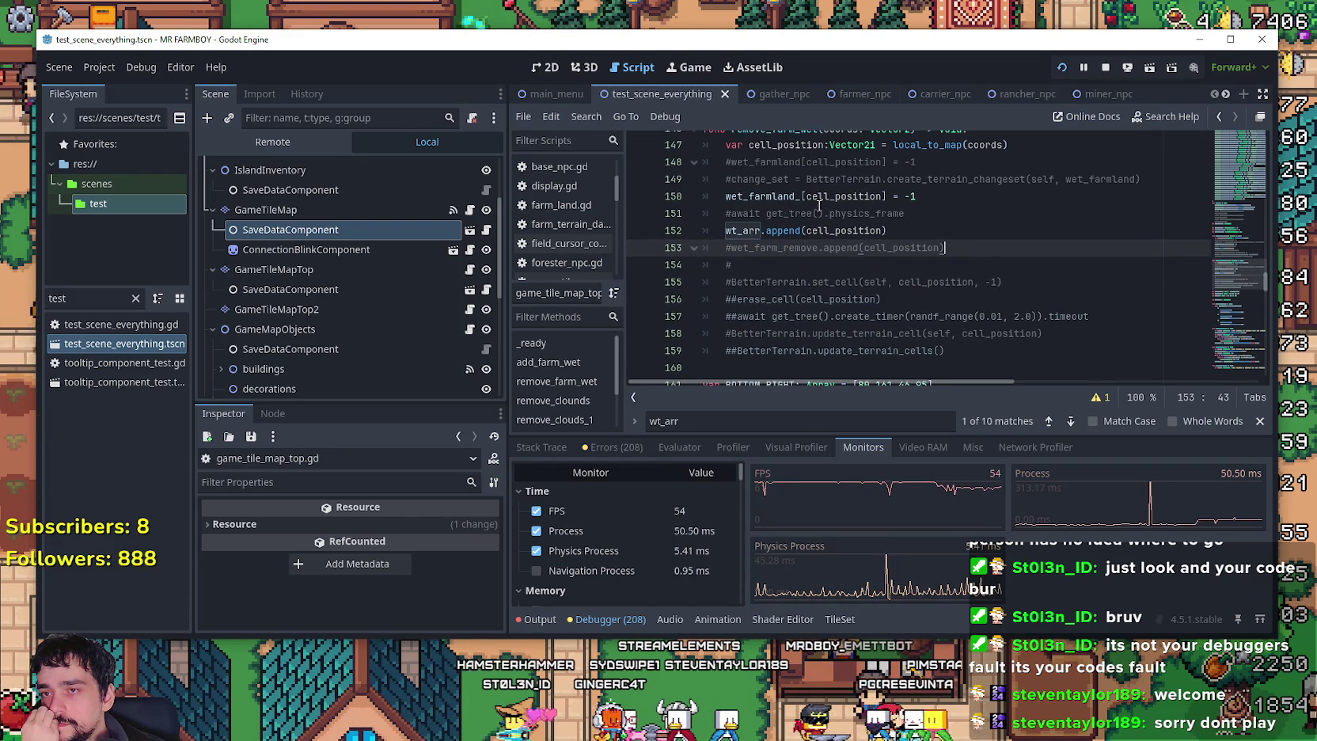
left_click(733, 214)
key("BackSpace")
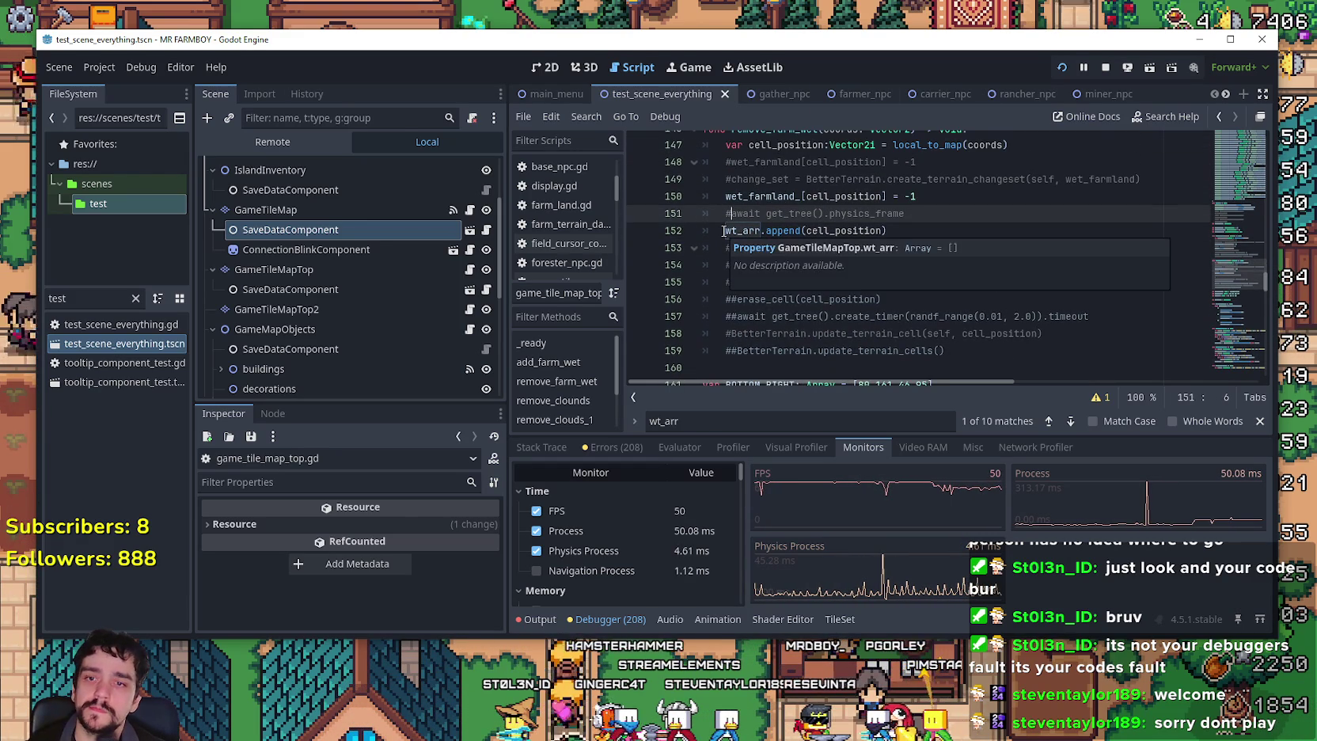
scroll(781, 266, "down", 3)
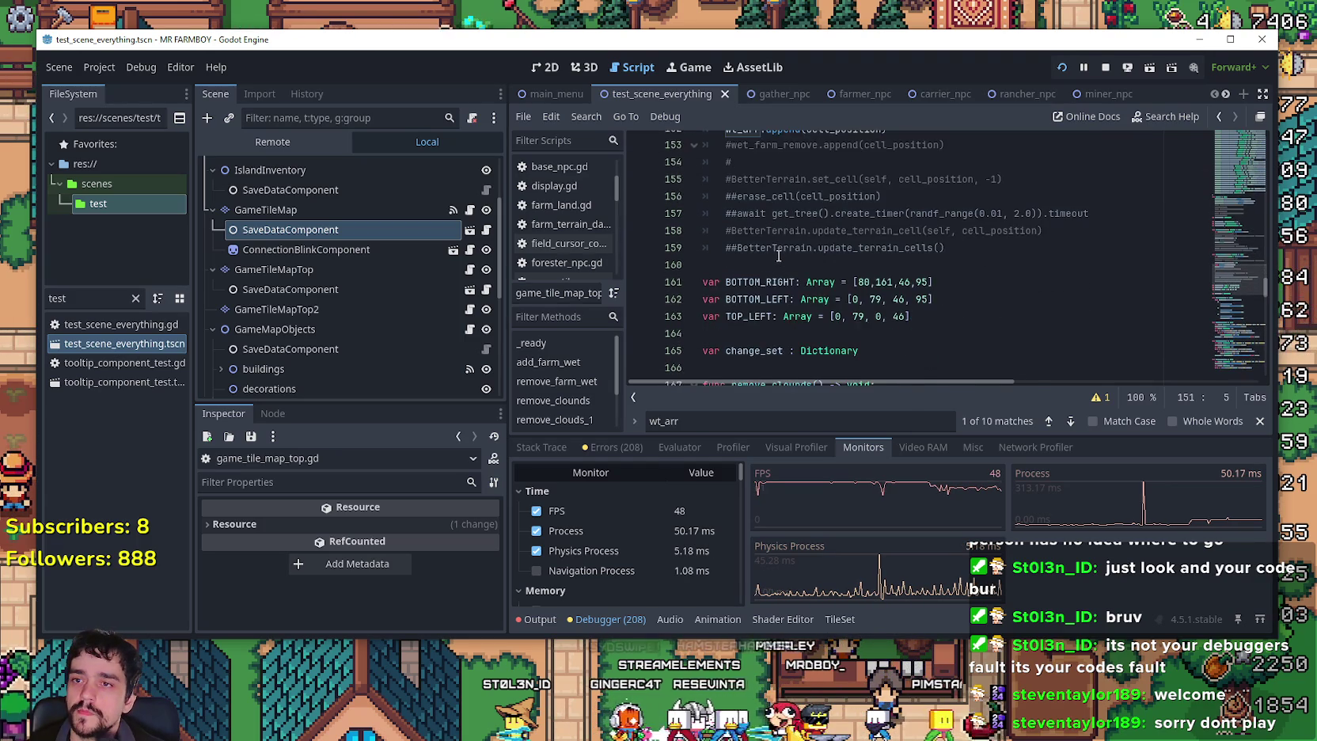
scroll(777, 289, "up", 5)
scroll(745, 248, "up", 3)
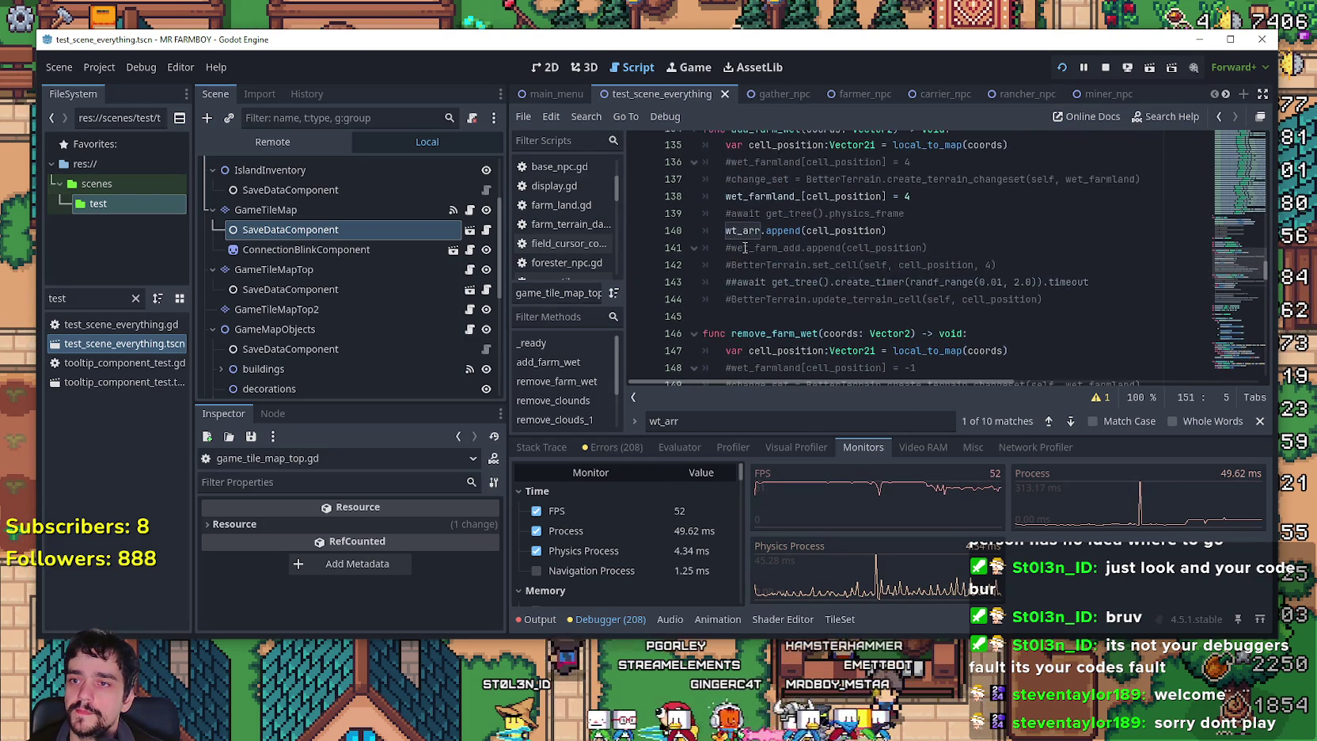
left_click(732, 213)
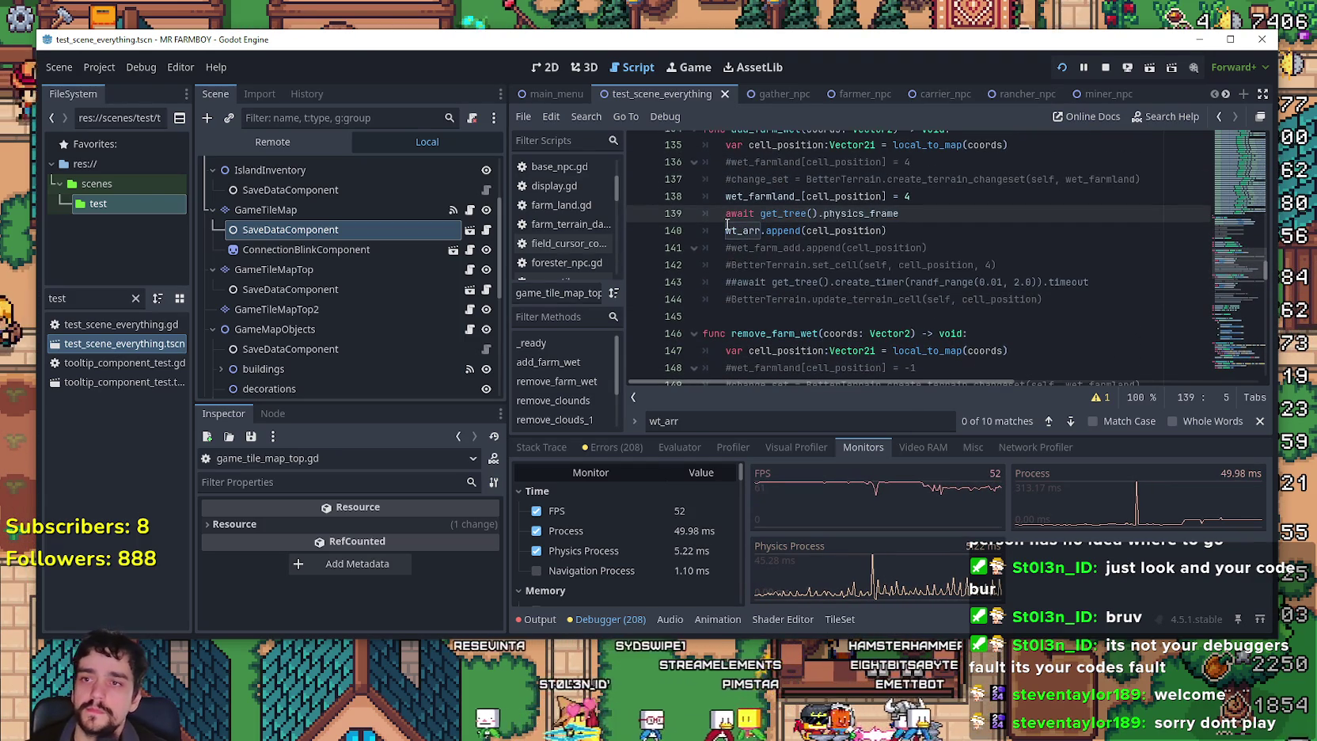
key("ctrl+s")
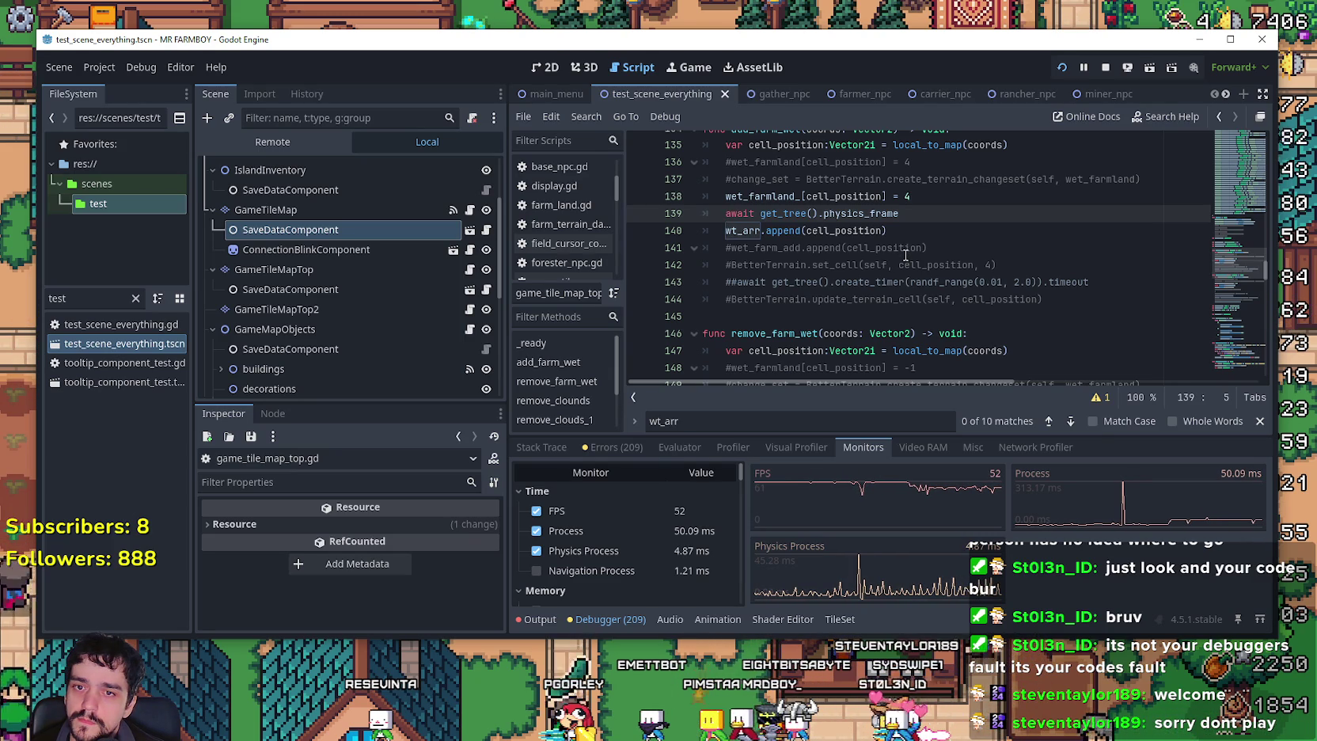
Check the Output log, go back to Monitors, and compare with the running game.
left_click(537, 620)
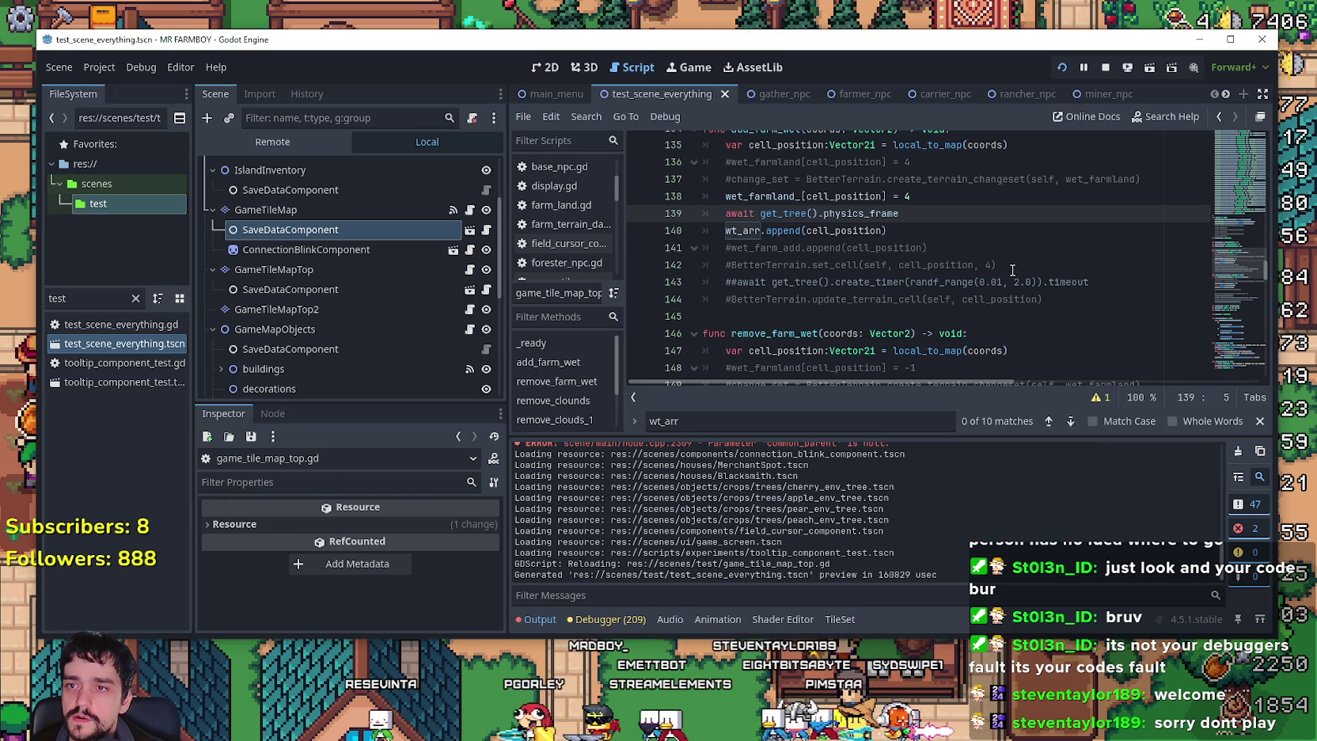
left_click(600, 620)
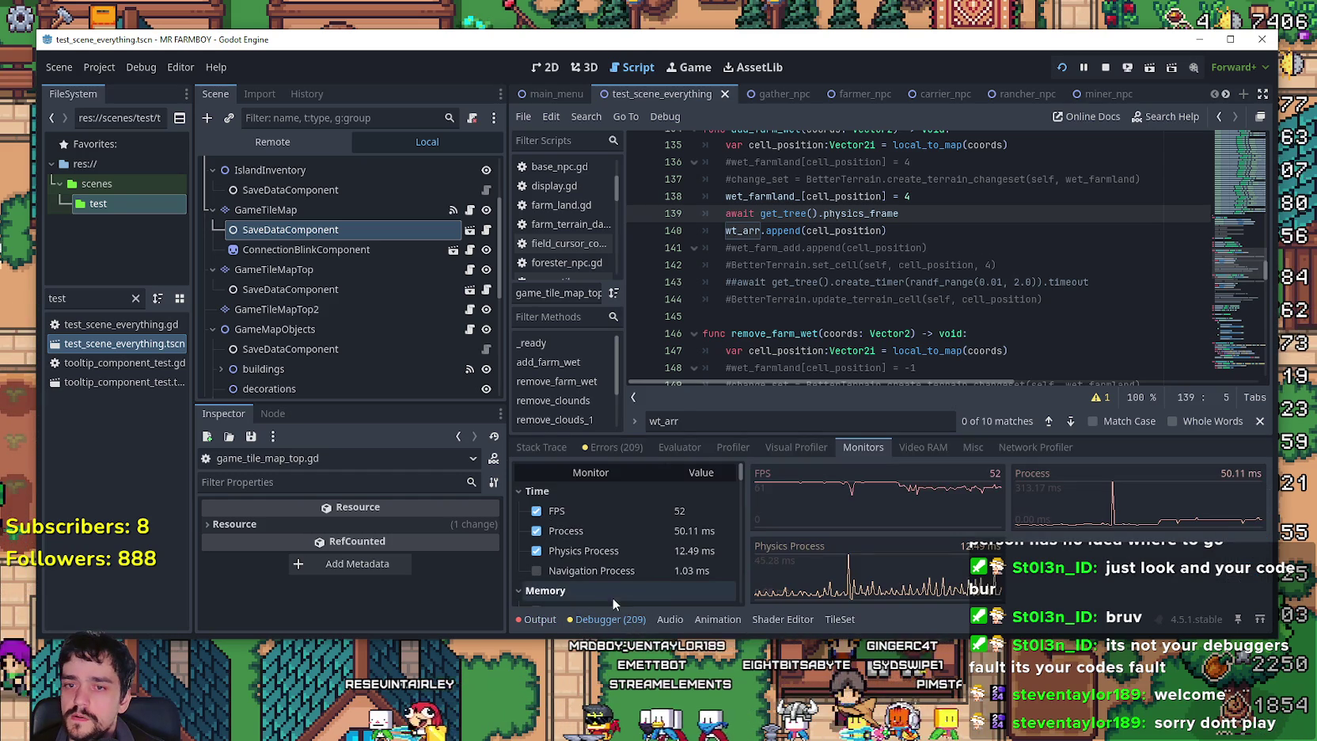
left_click(851, 6)
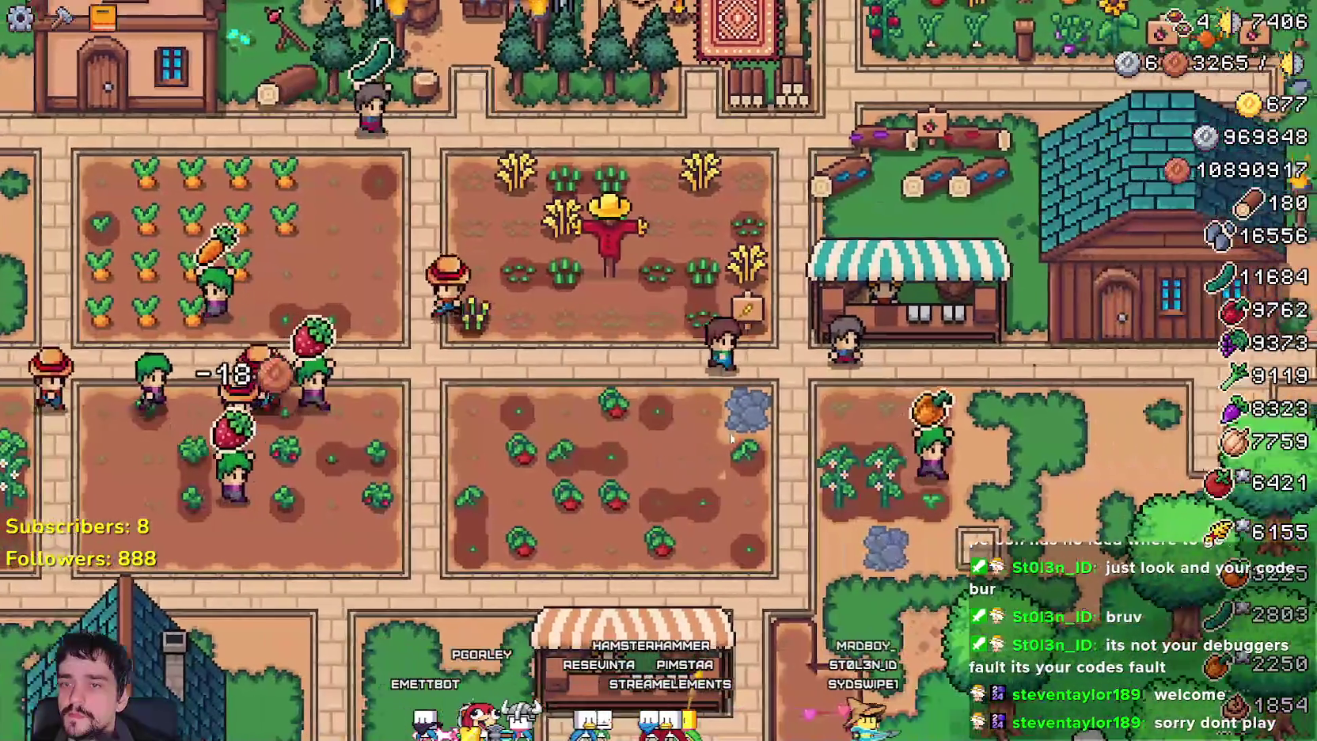
key("alt+Tab")
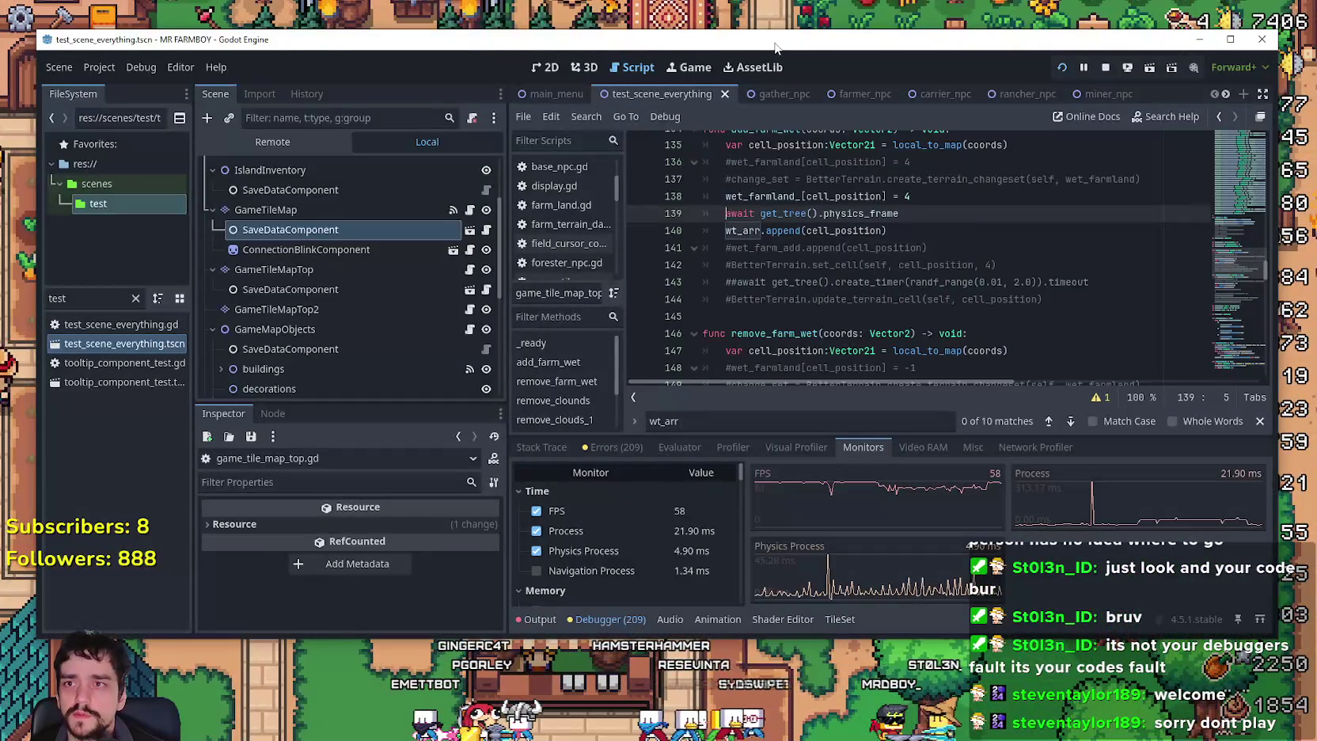
Watch the running Mr Farmboy game, then leave it for the Windows desktop.
key("alt+Tab")
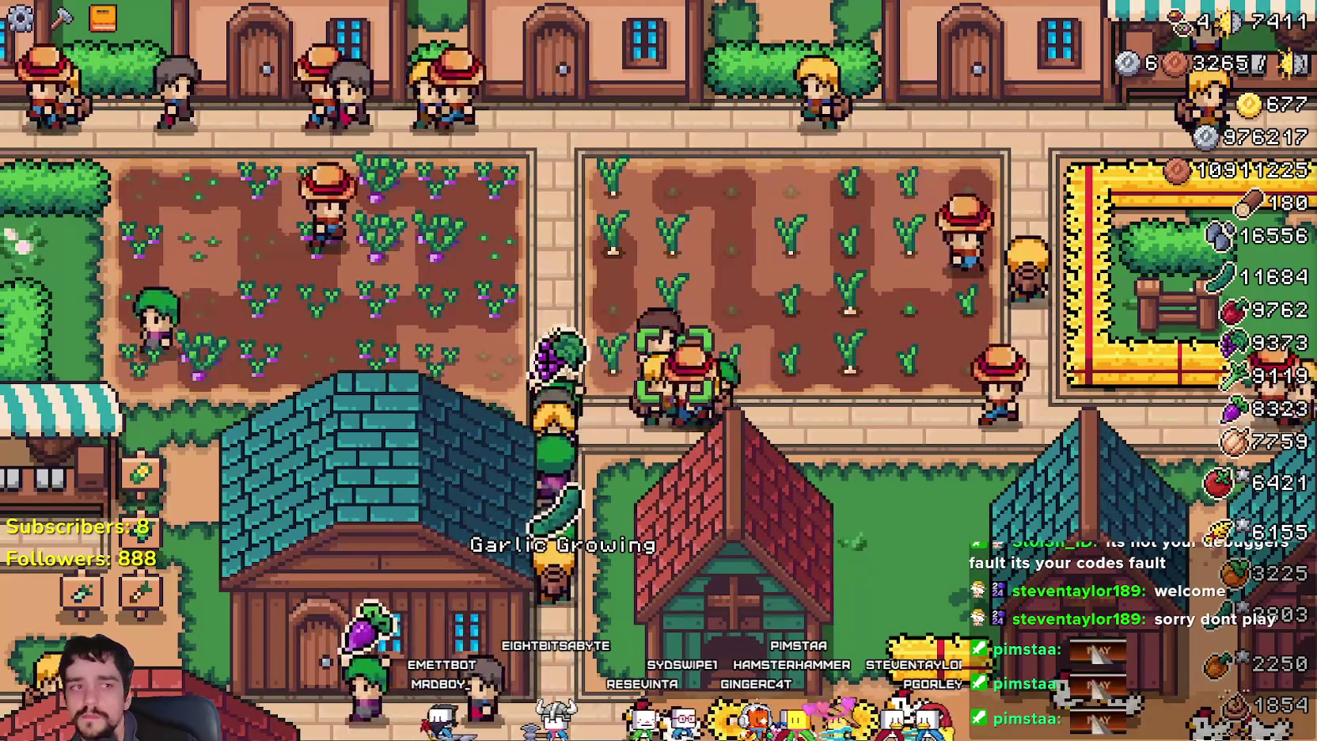
key("super+d")
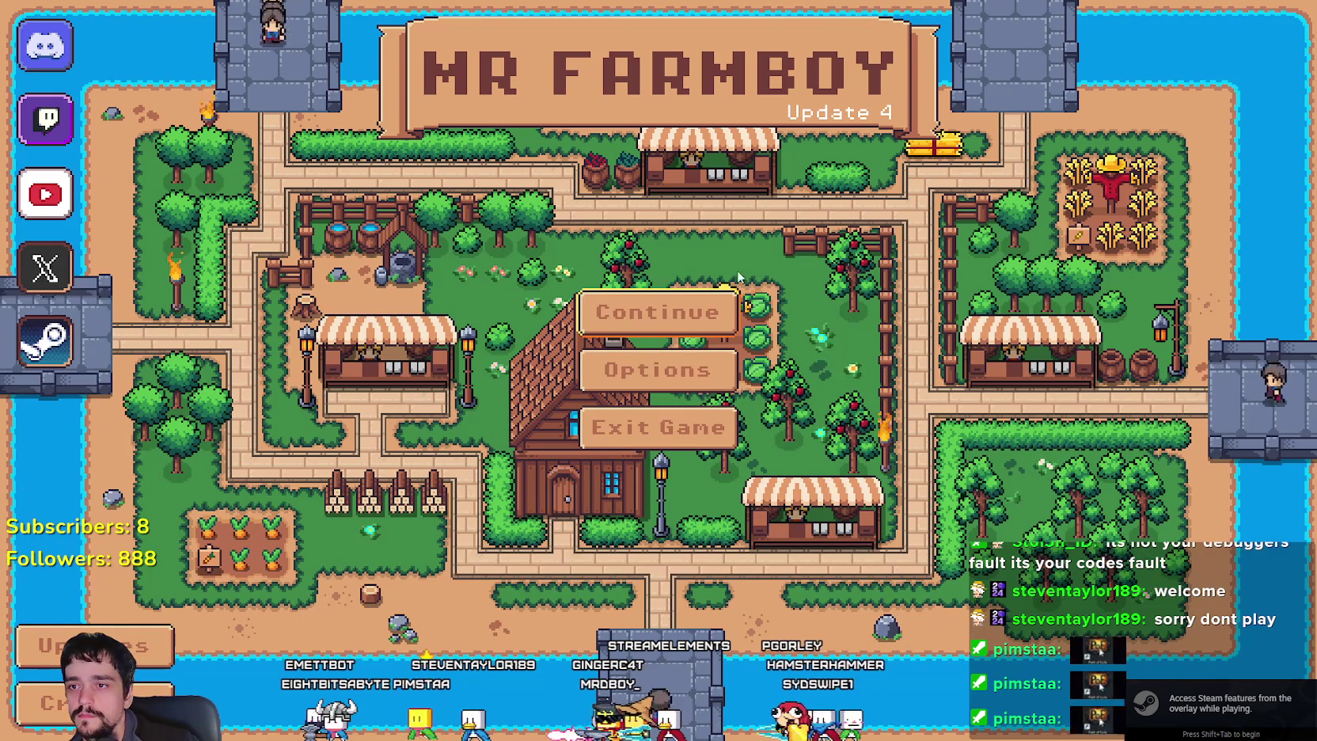
Choose Continue on the title screen and load the Save 2 slot.
left_click(693, 320)
left_click(697, 375)
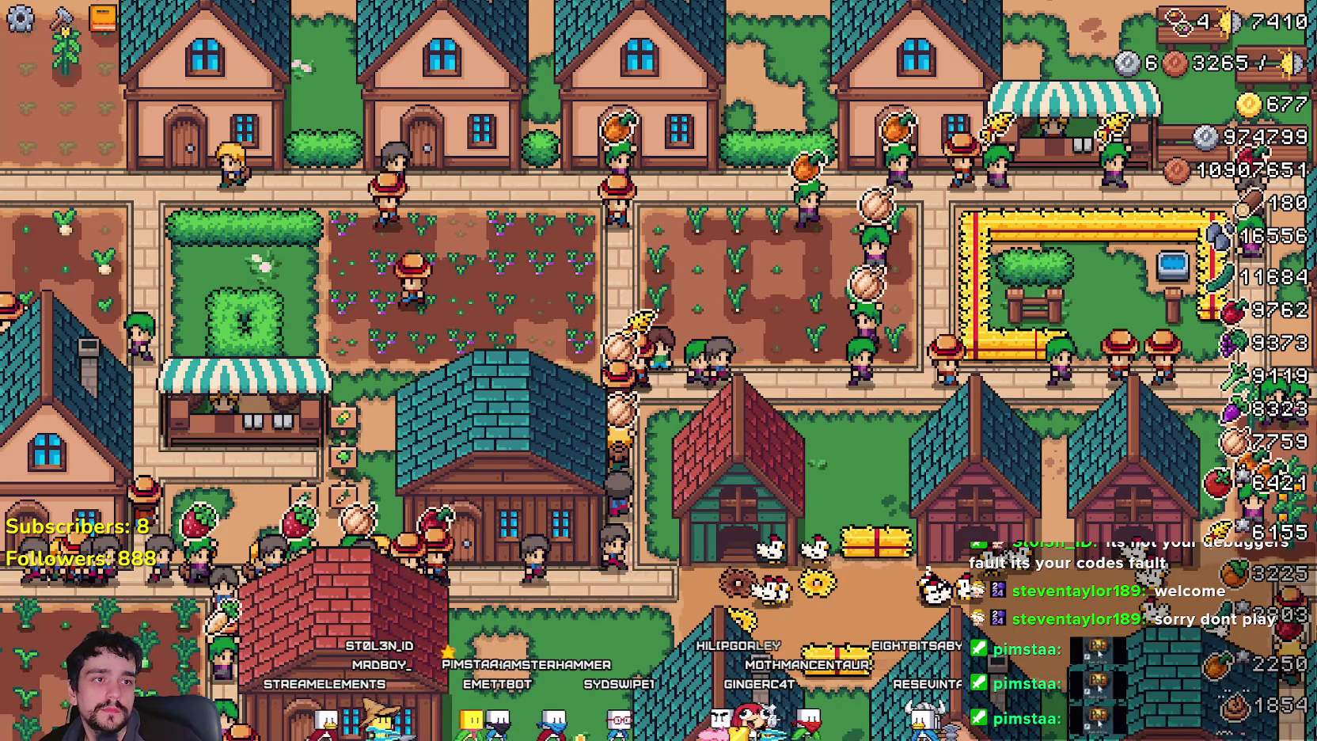
Close the Mr Farmboy game with Alt+F4 to reach the desktop.
key("alt+F4")
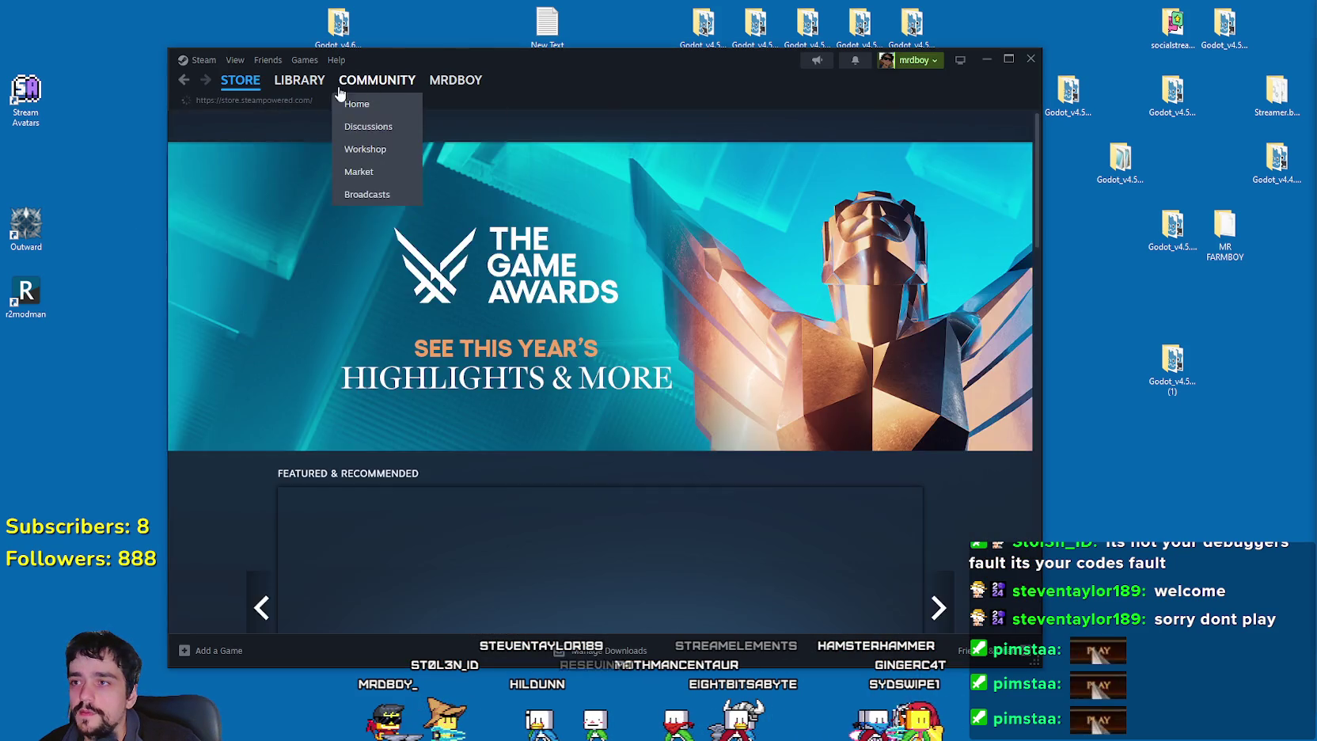
Start the Path of Exile 2 update from the Steam Library and view the Downloads queue.
left_click(307, 100)
left_click(306, 103)
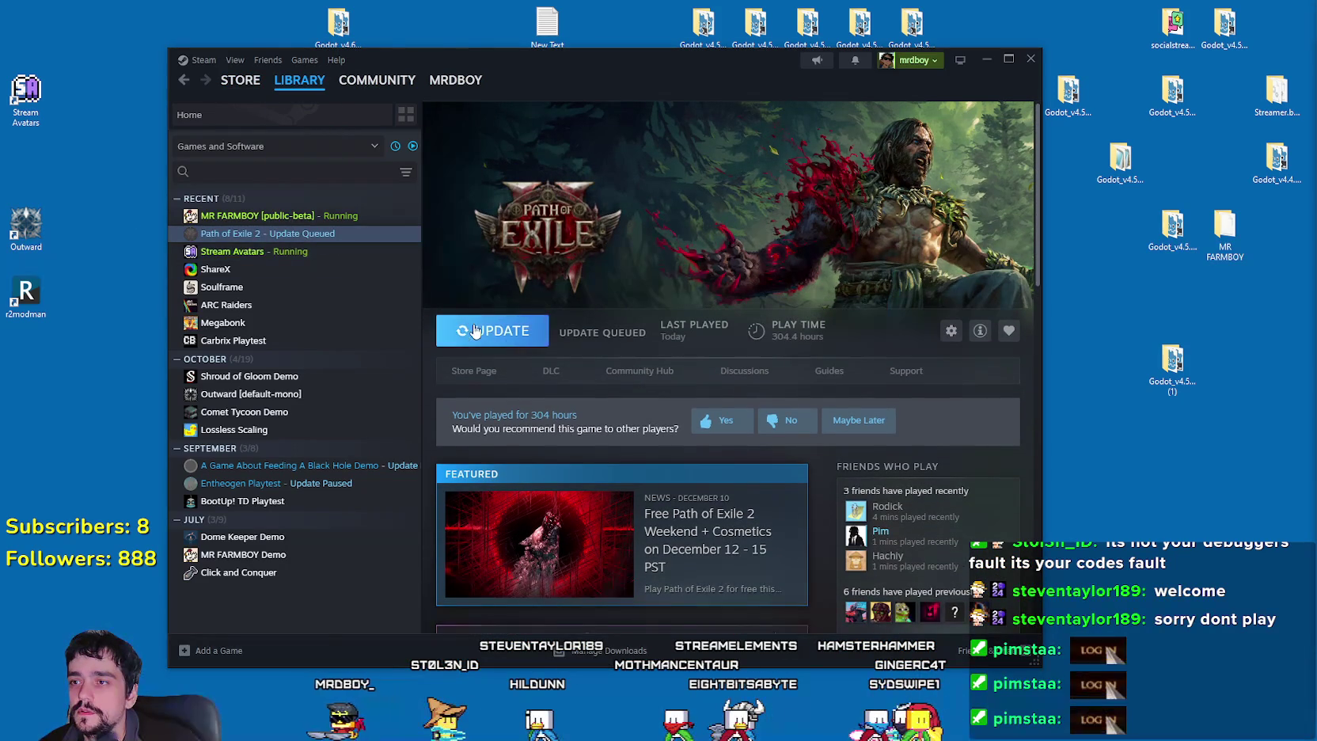
left_click(492, 331)
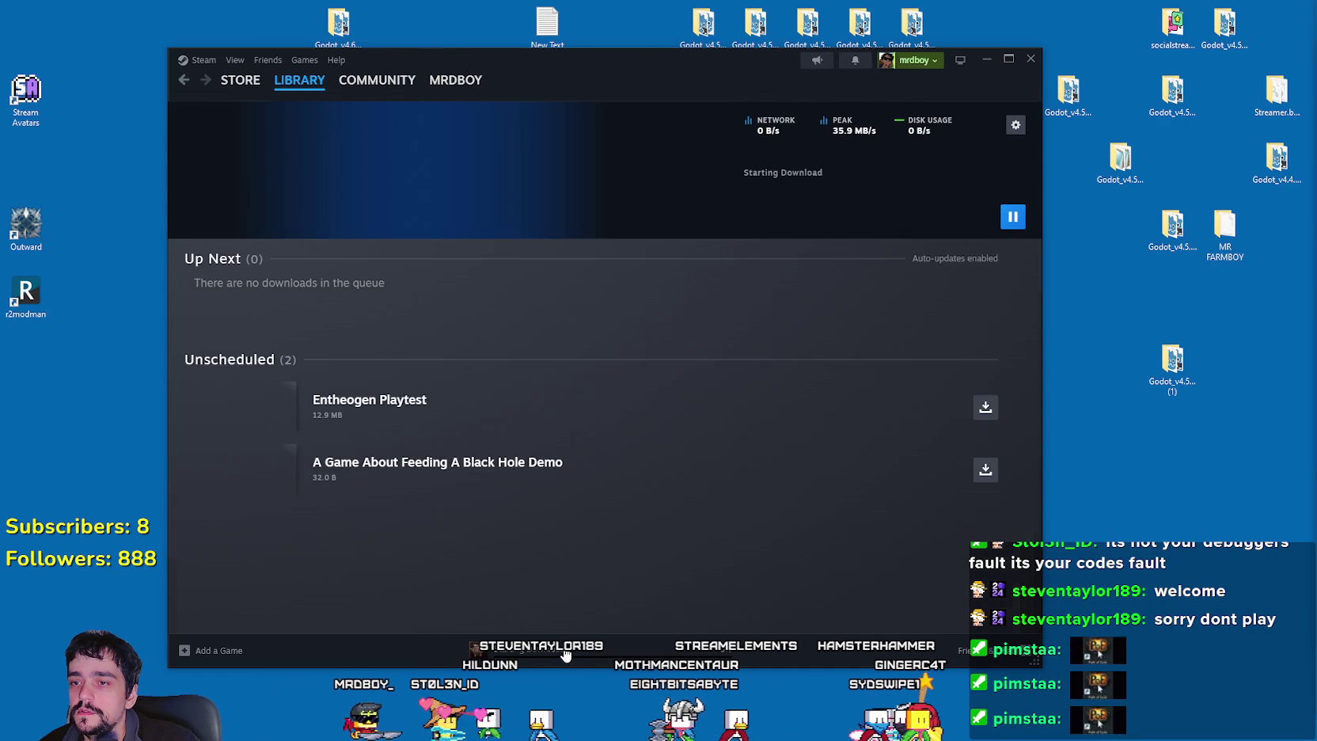
left_click(538, 652)
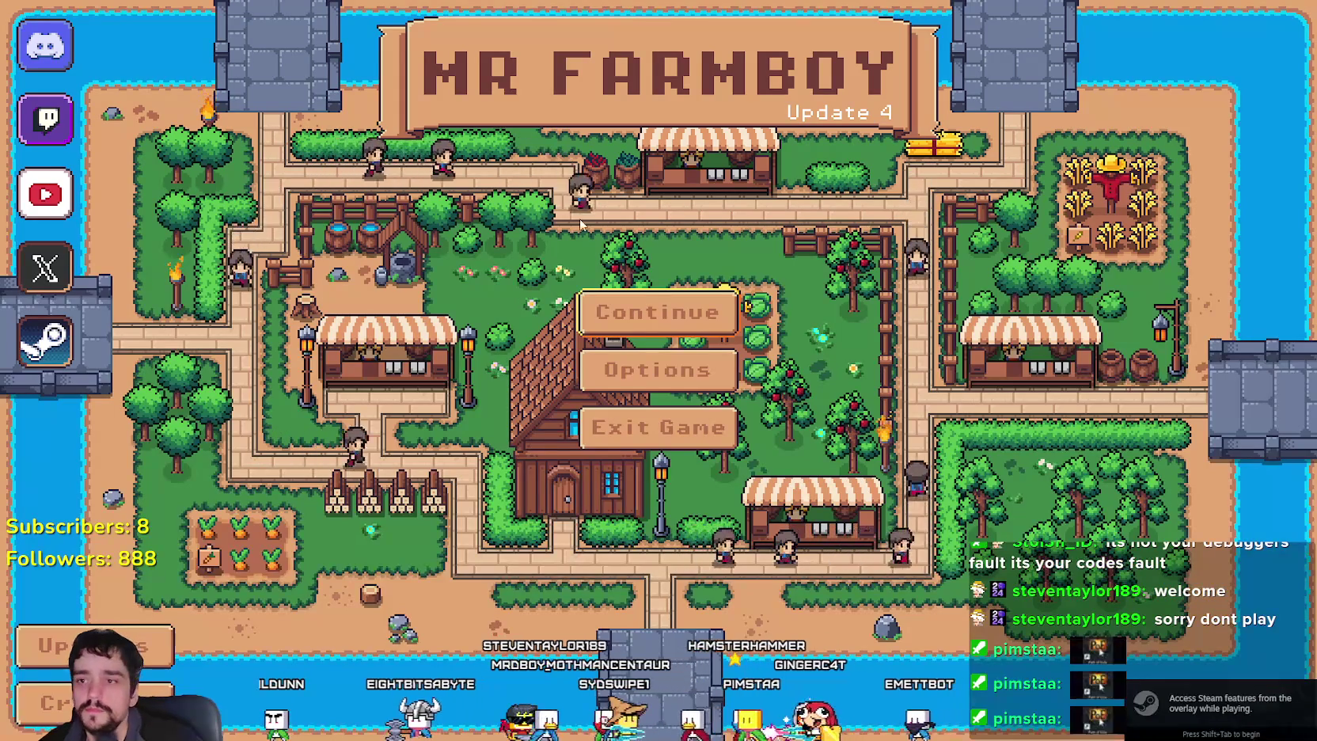
Back out of the Options screen, then Continue and load Save 2 from Select Save Game.
left_click(658, 370)
left_click(559, 613)
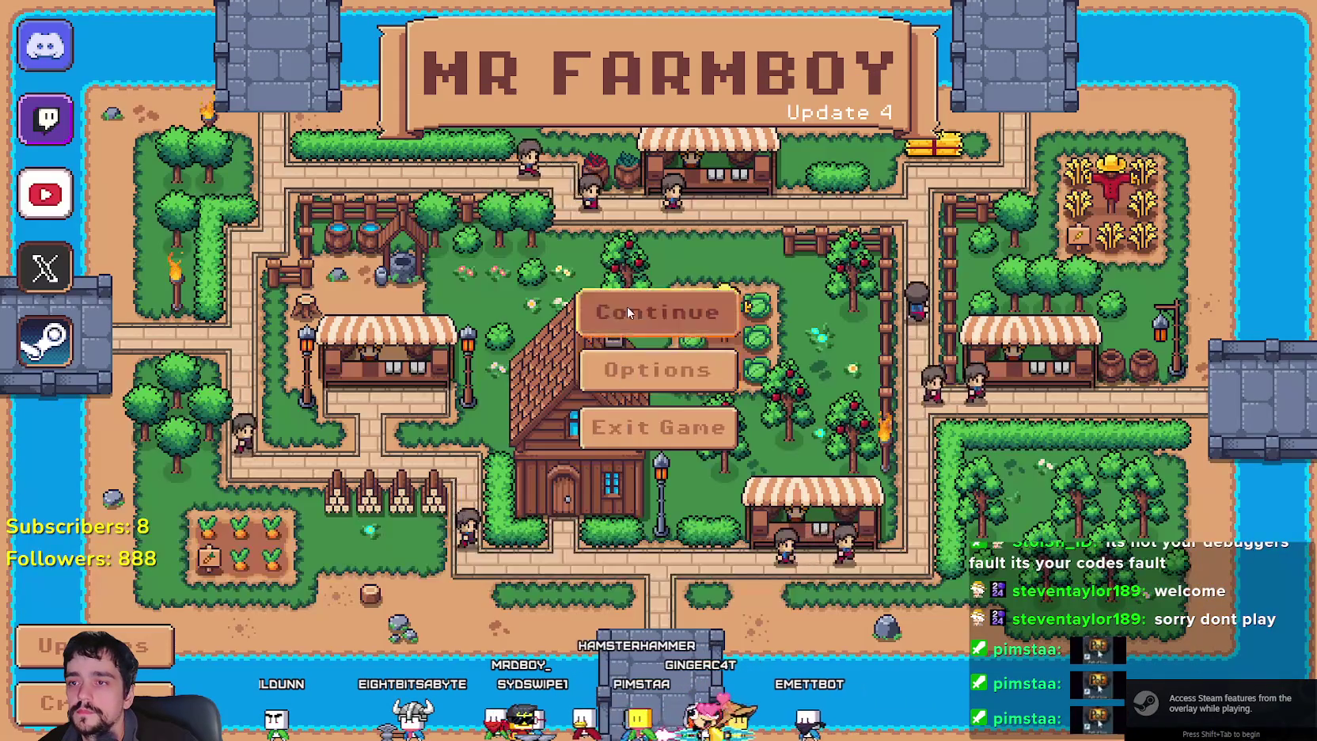
left_click(655, 309)
left_click(602, 346)
left_click(572, 360)
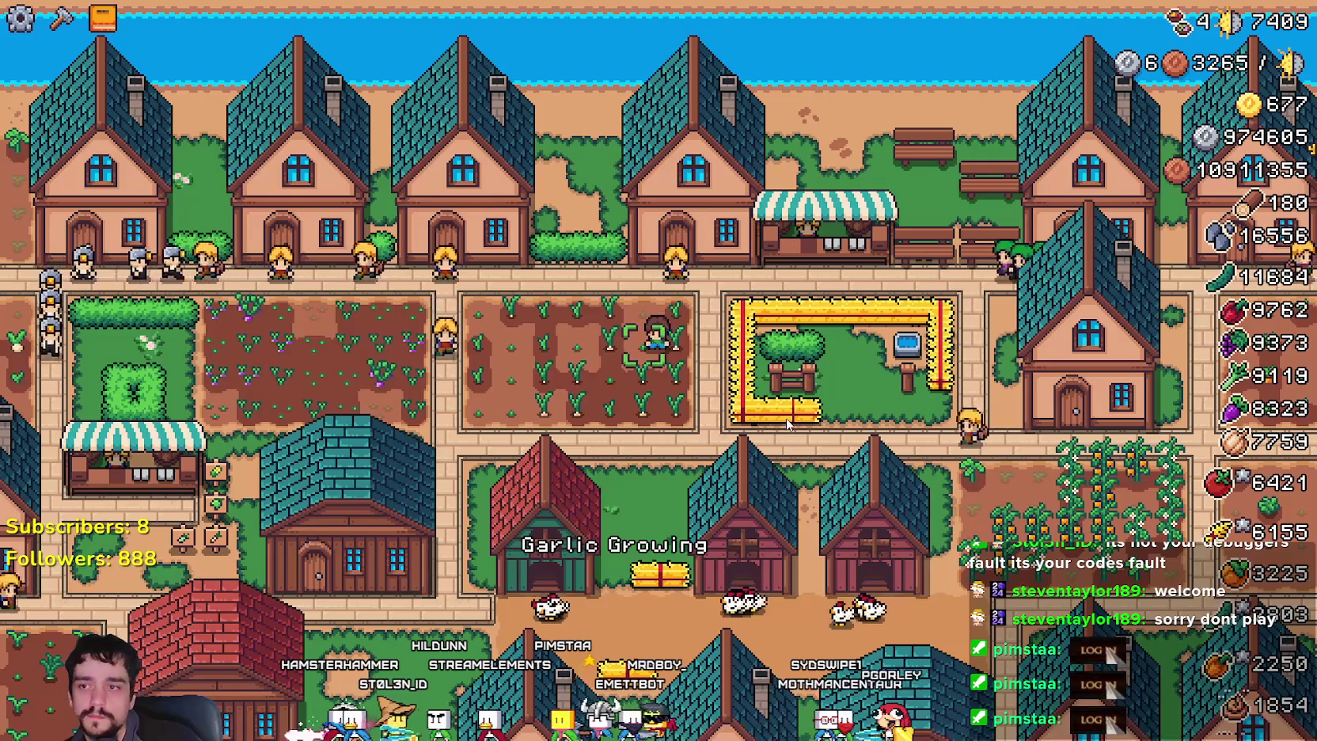
Zoom in on the garlic field, then switch away from the game to the desktop.
scroll(788, 424, "up", 2)
scroll(783, 416, "up", 2)
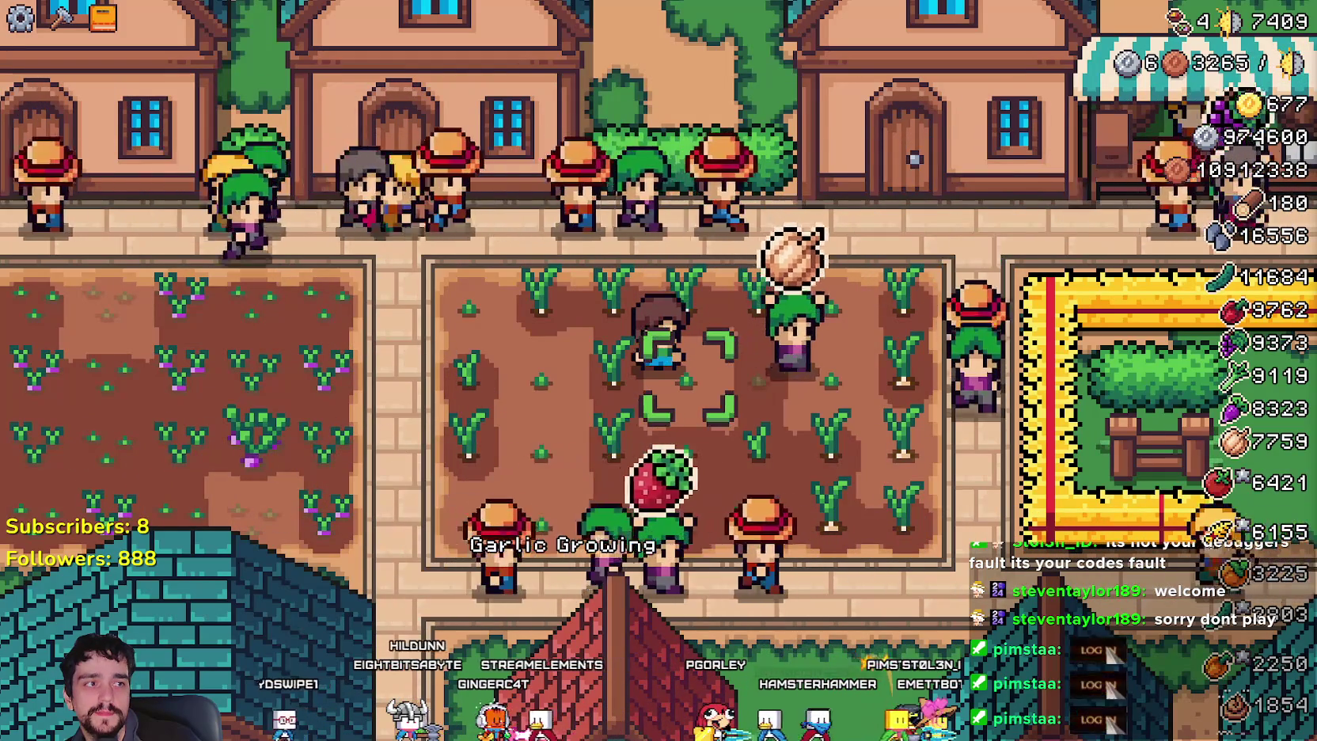
key("alt+Tab")
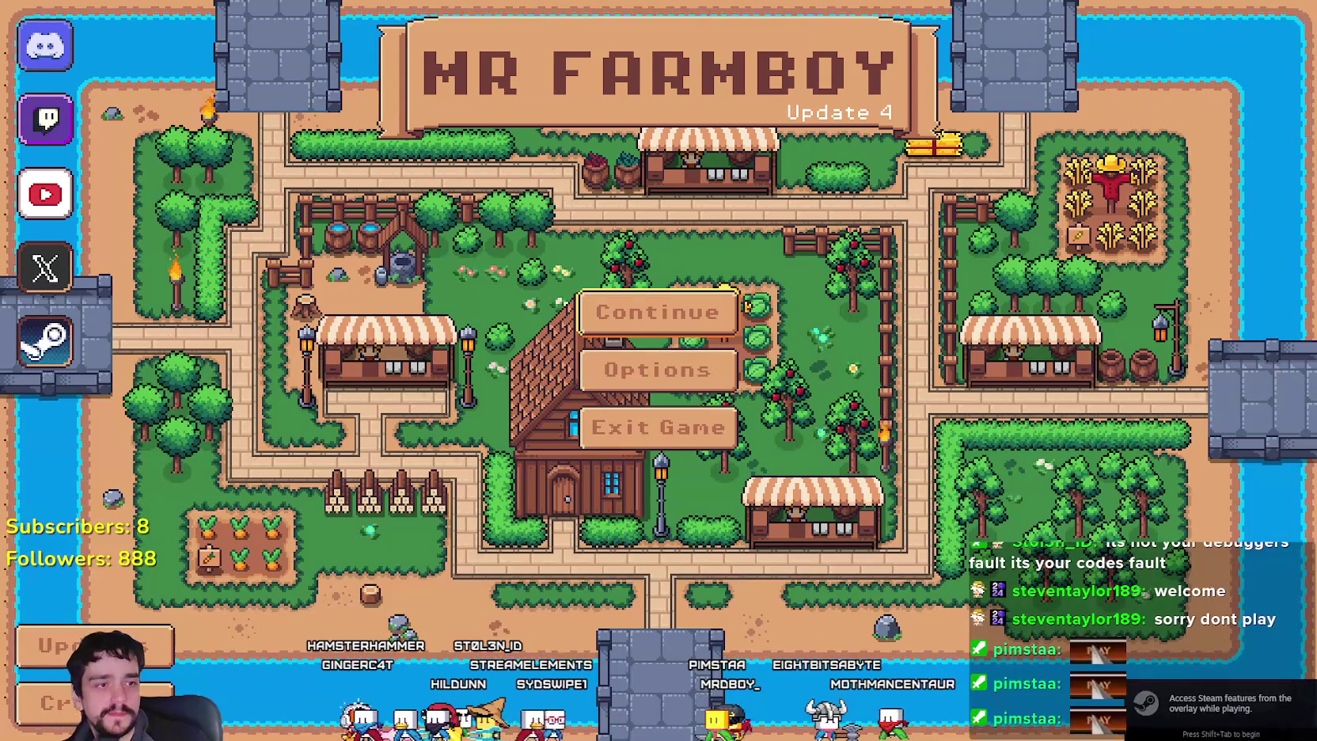
From the title menu, choose Continue and load Save 2.
left_click(663, 332)
left_click(574, 340)
left_click(546, 365)
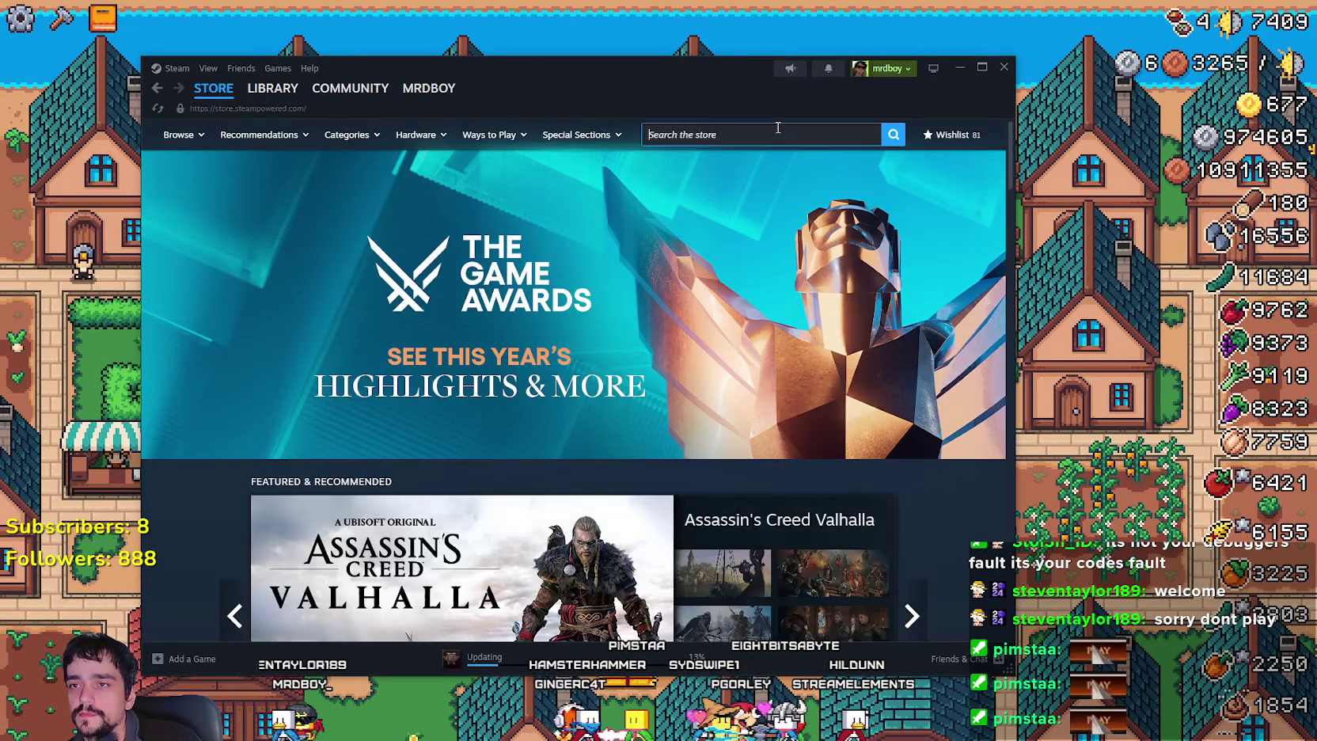
Search the Steam store for Chicken Defense and open its store page.
left_click(775, 133)
type("ccken D")
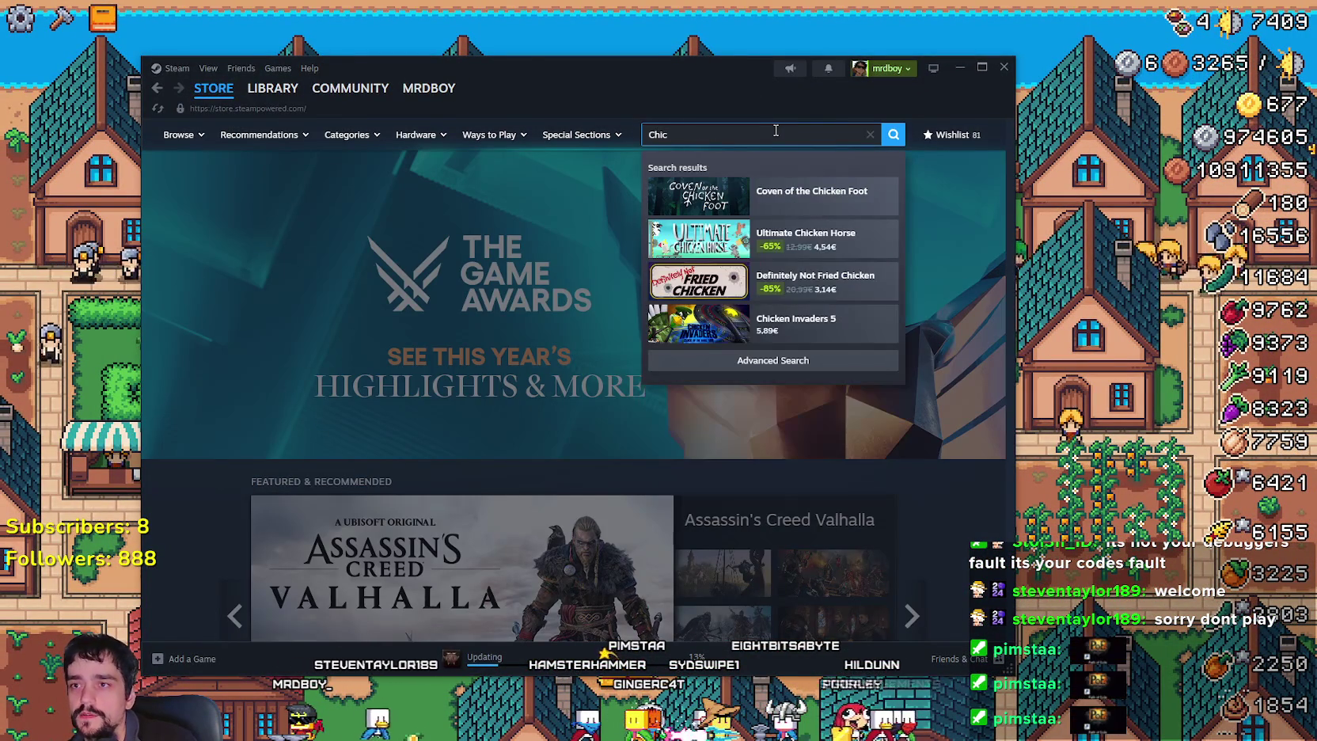
type("efe")
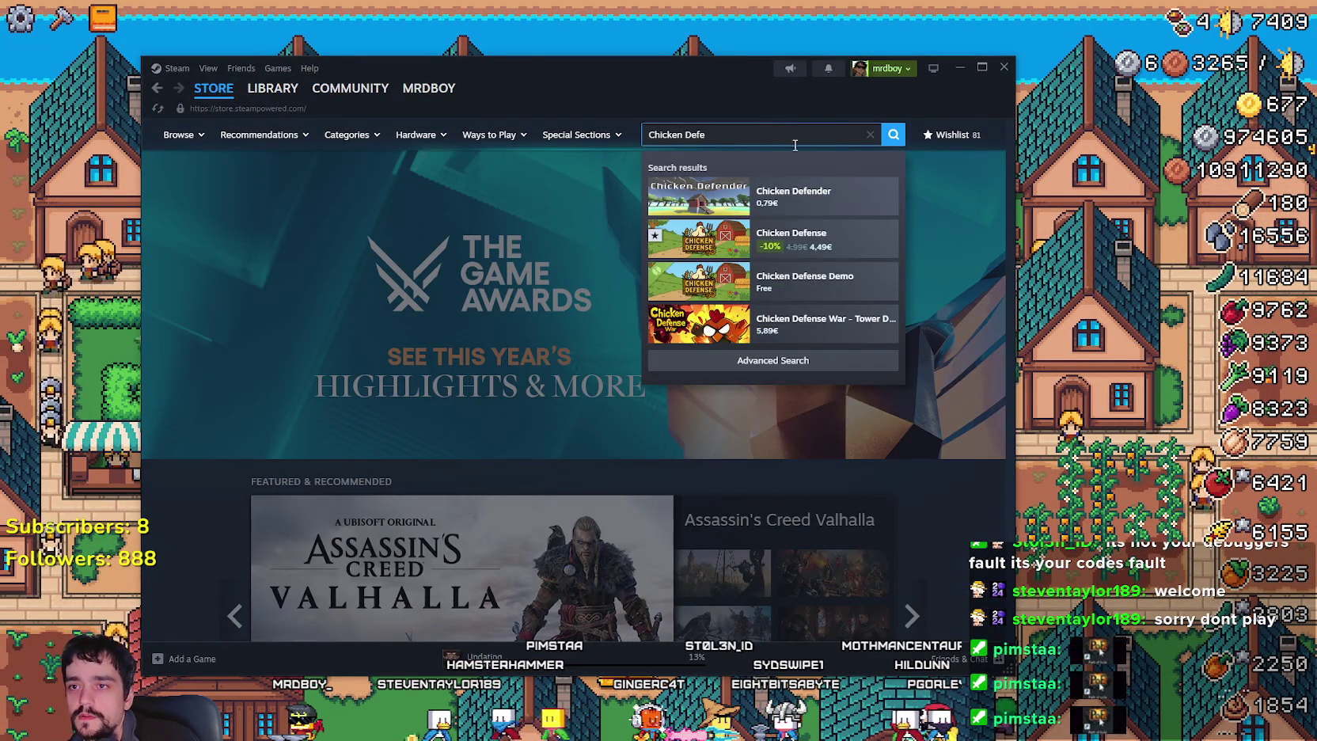
left_click(838, 241)
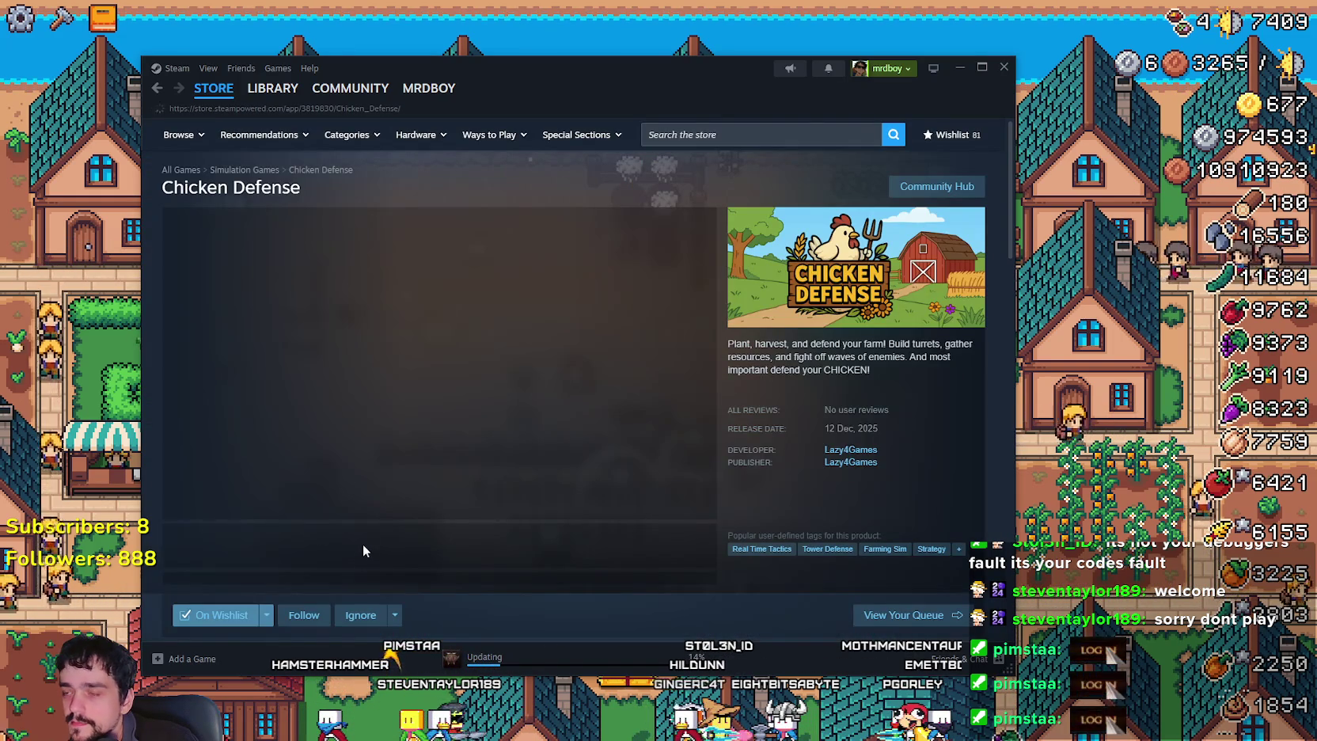
Browse through the Chicken Defense screenshot gallery, then close it.
scroll(363, 546, "down", 5)
scroll(387, 425, "up", 4)
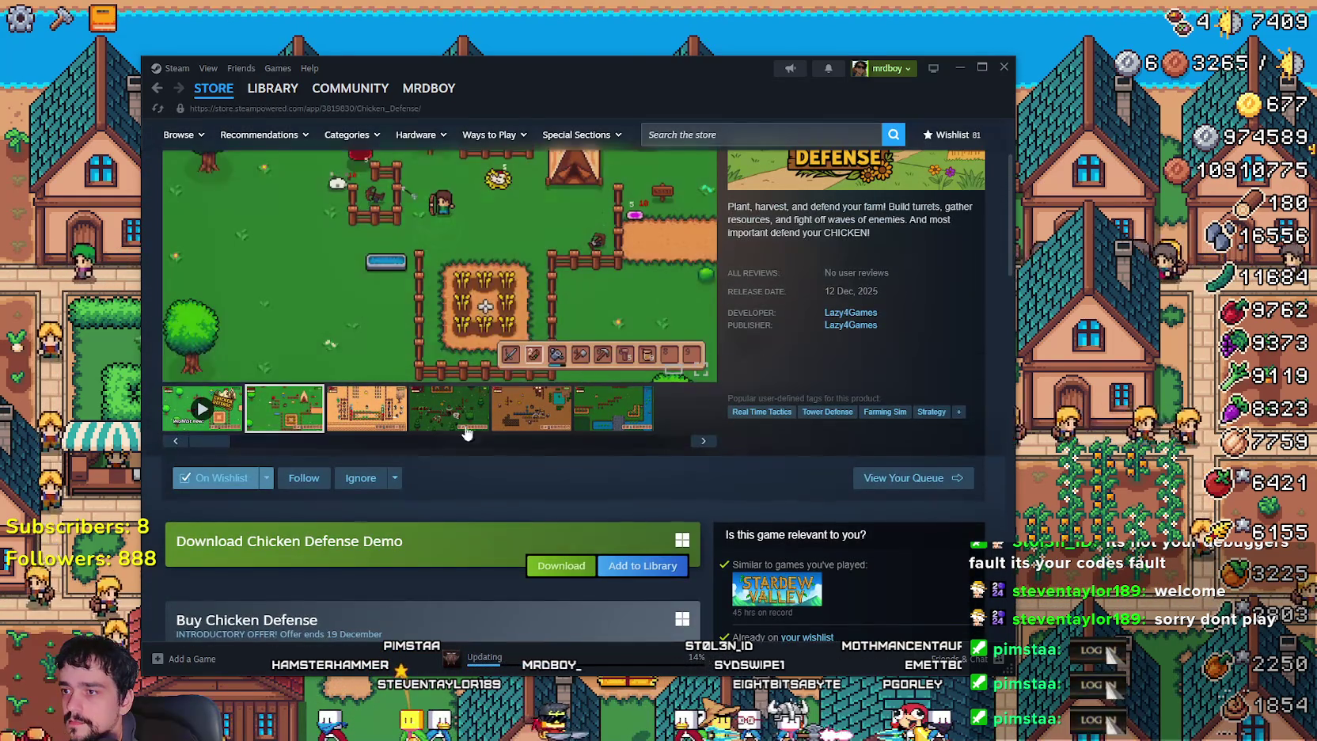
scroll(554, 396, "up", 1)
left_click(637, 388)
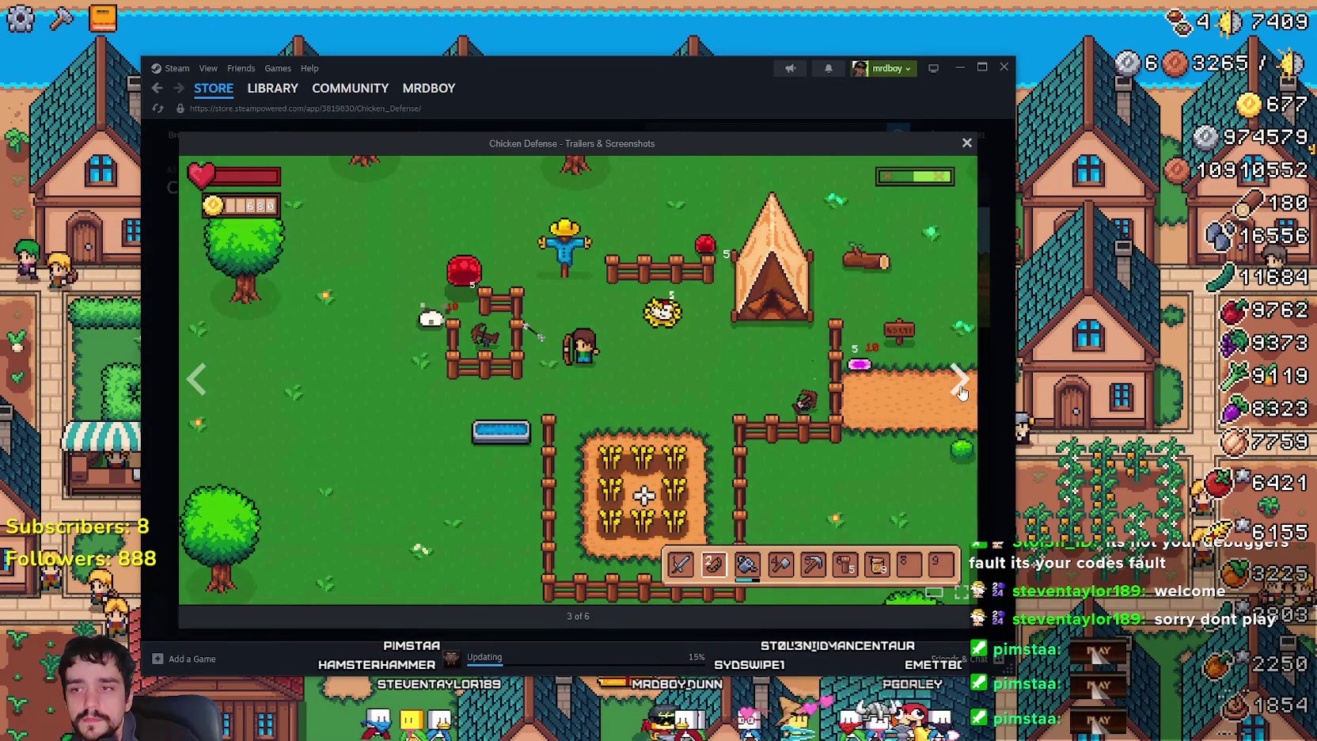
left_click(960, 387)
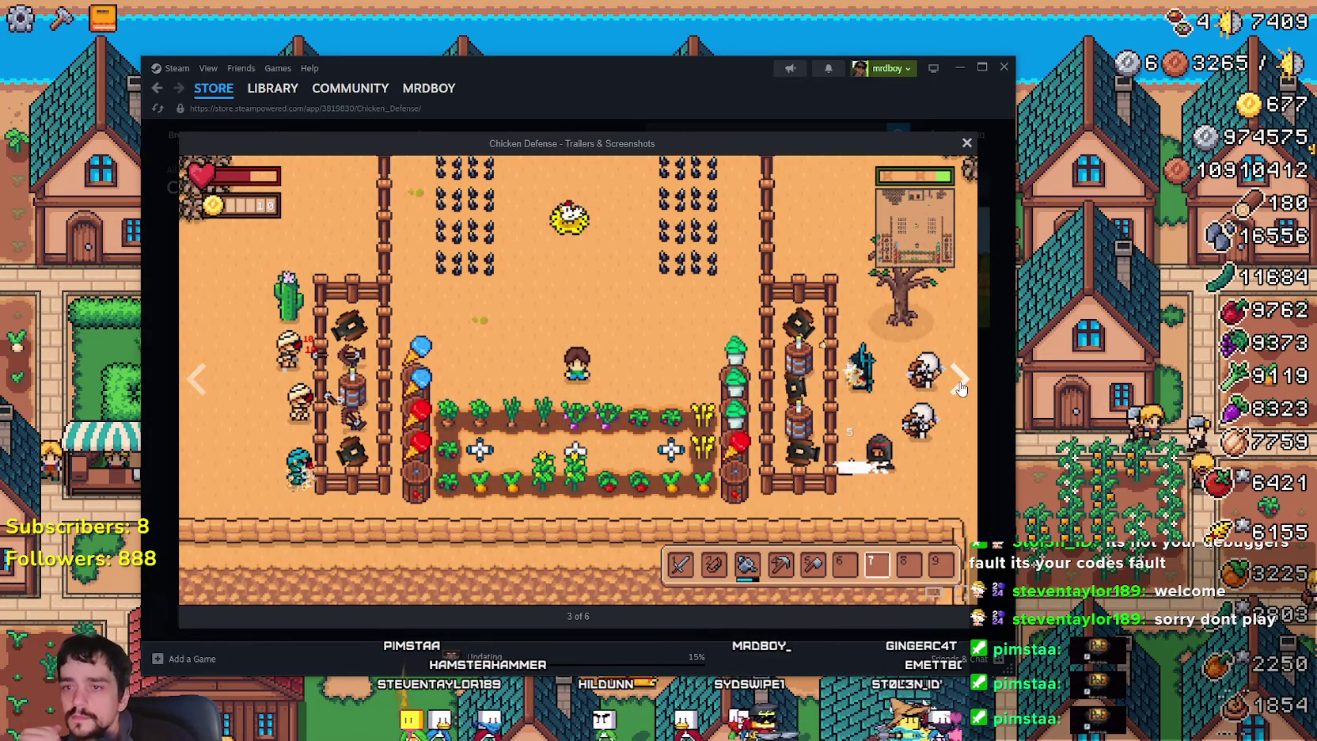
left_click(961, 386)
left_click(960, 386)
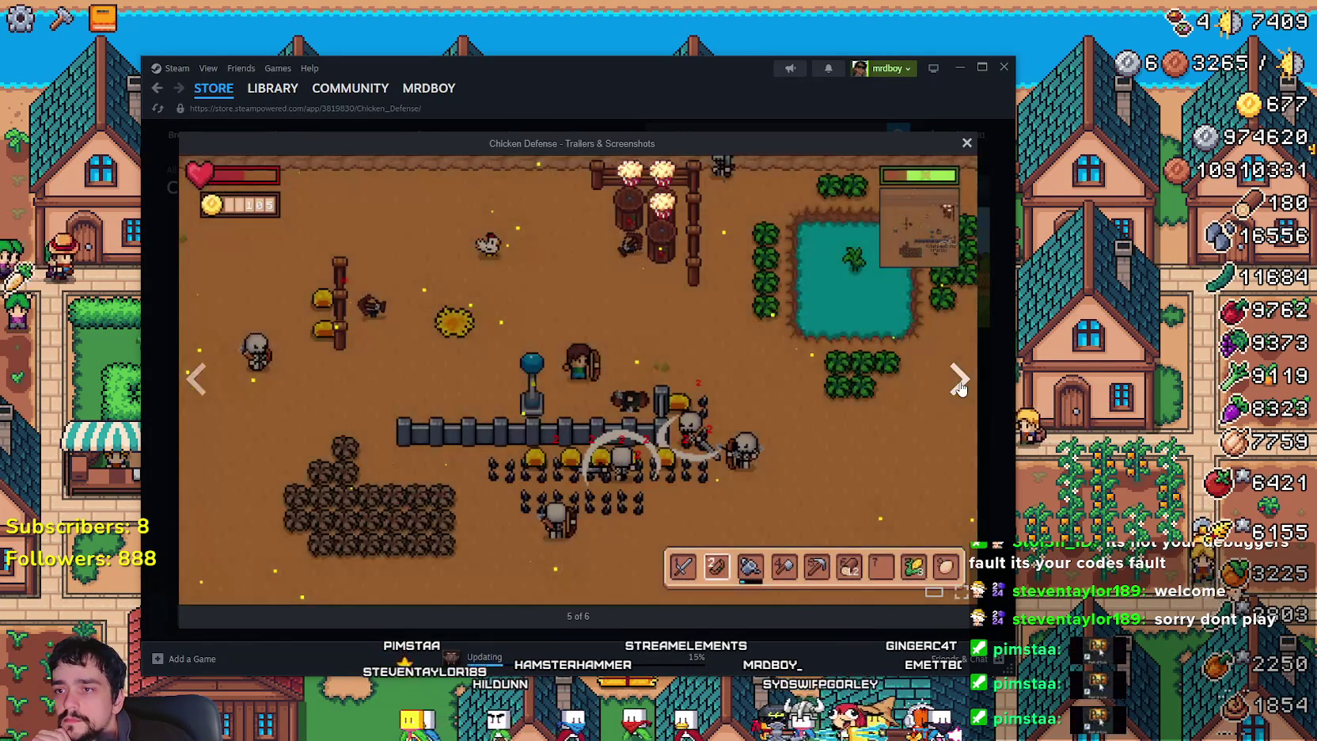
left_click(960, 386)
left_click(961, 386)
left_click(960, 386)
left_click(960, 386)
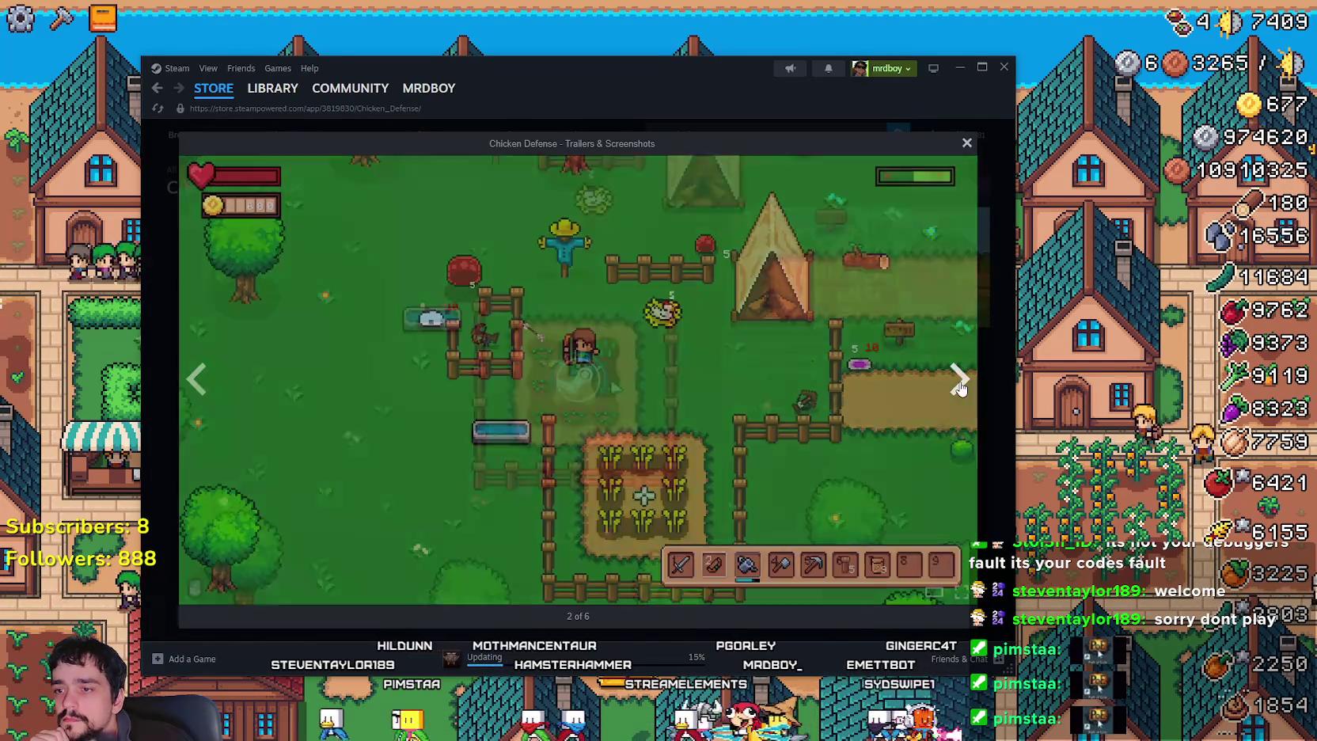
left_click(978, 415)
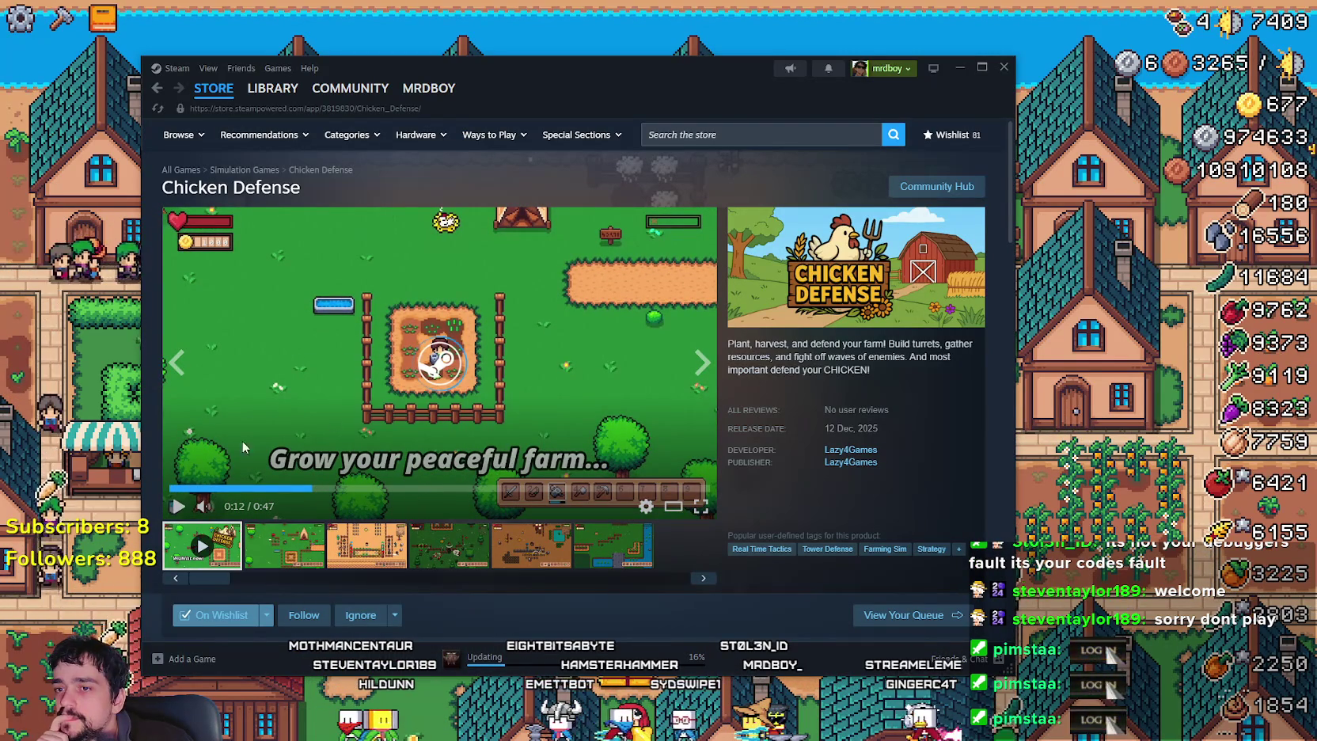
Expand the full game description with READ MORE, then go to the Community Hub.
scroll(460, 531, "down", 7)
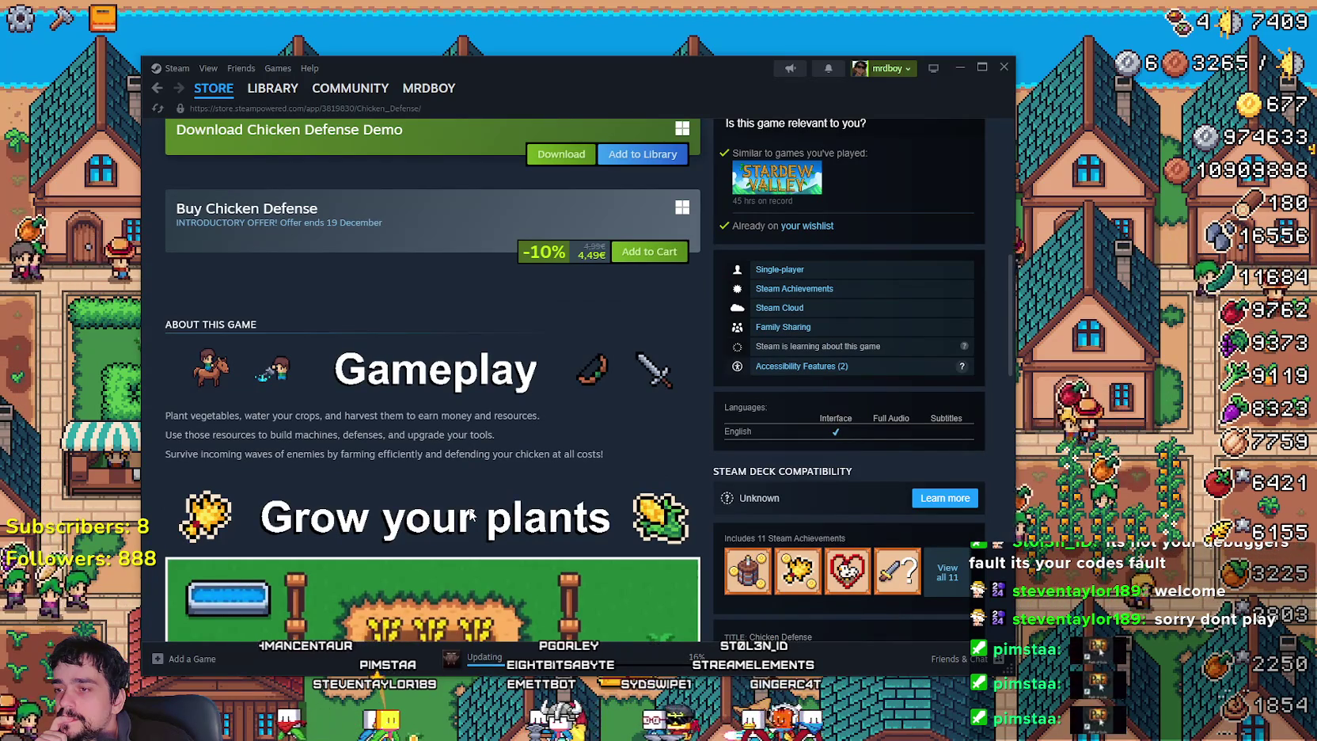
scroll(469, 503, "down", 4)
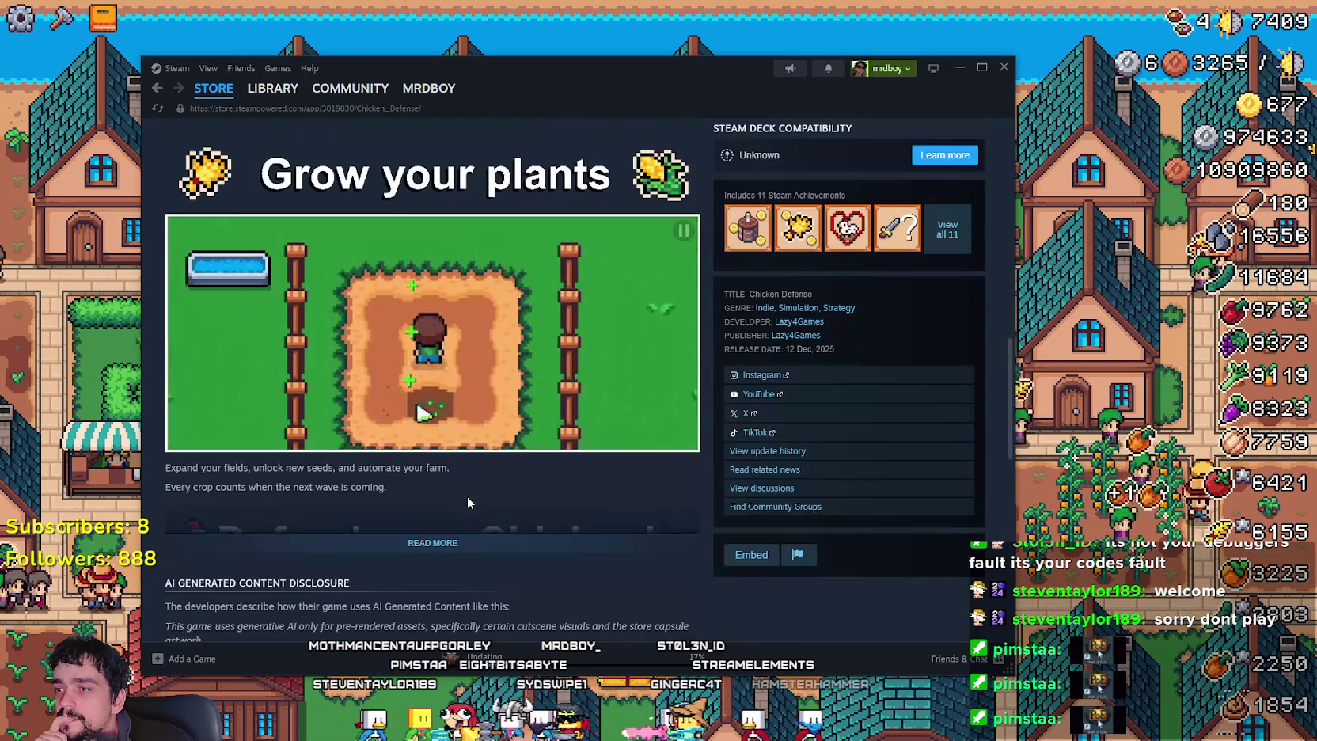
left_click(483, 543)
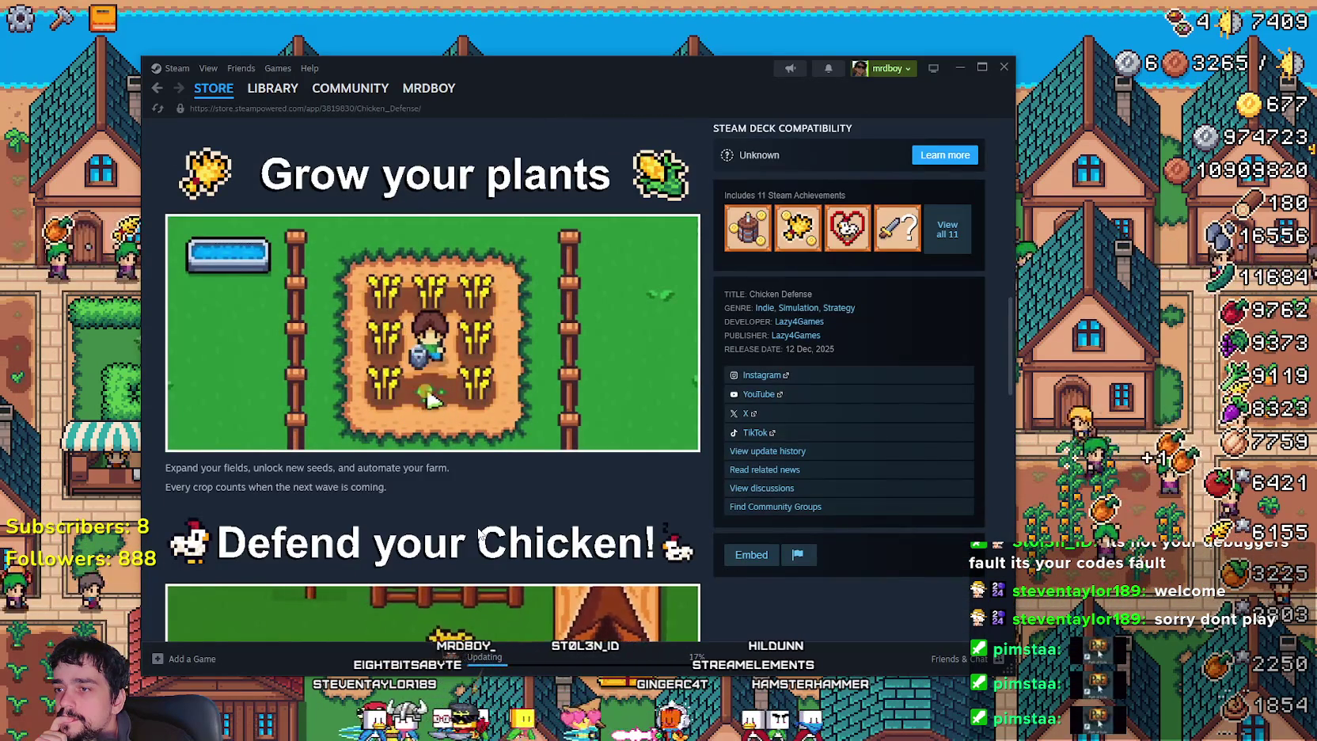
scroll(479, 526, "down", 3)
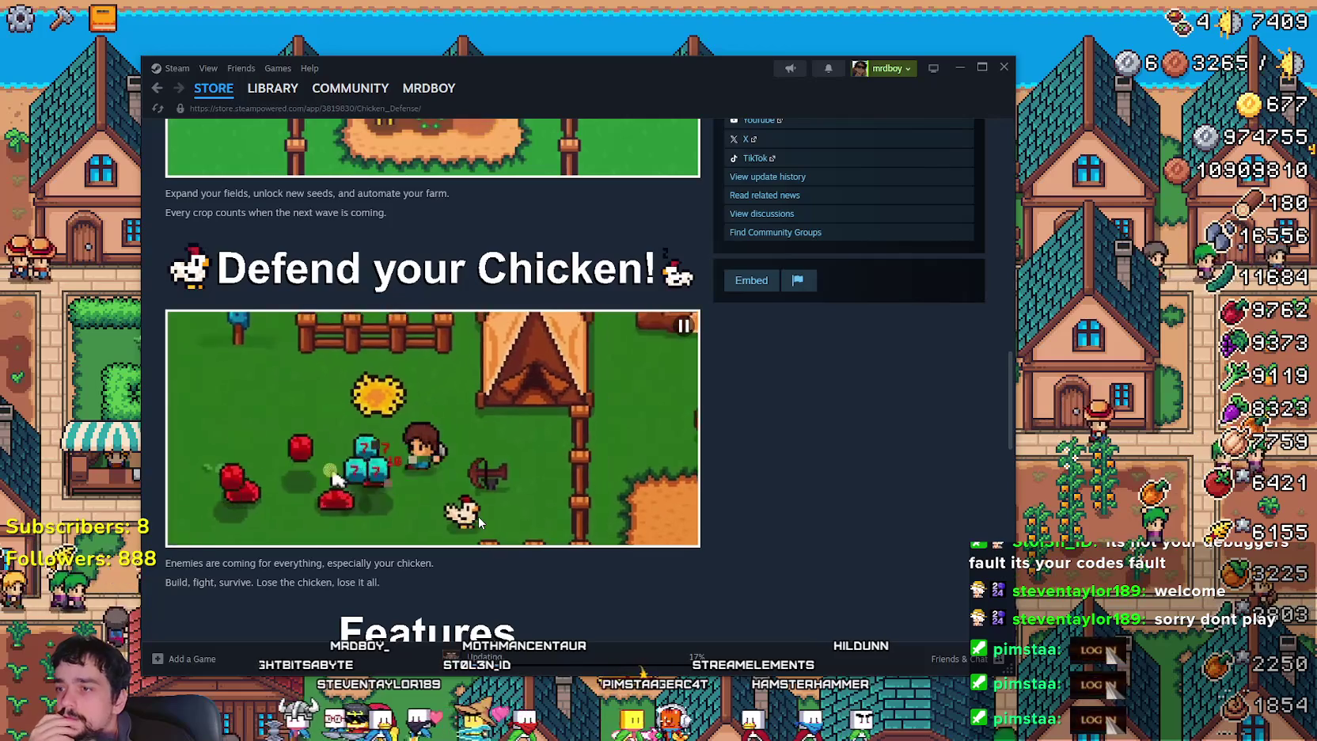
scroll(478, 516, "down", 4)
scroll(478, 509, "down", 4)
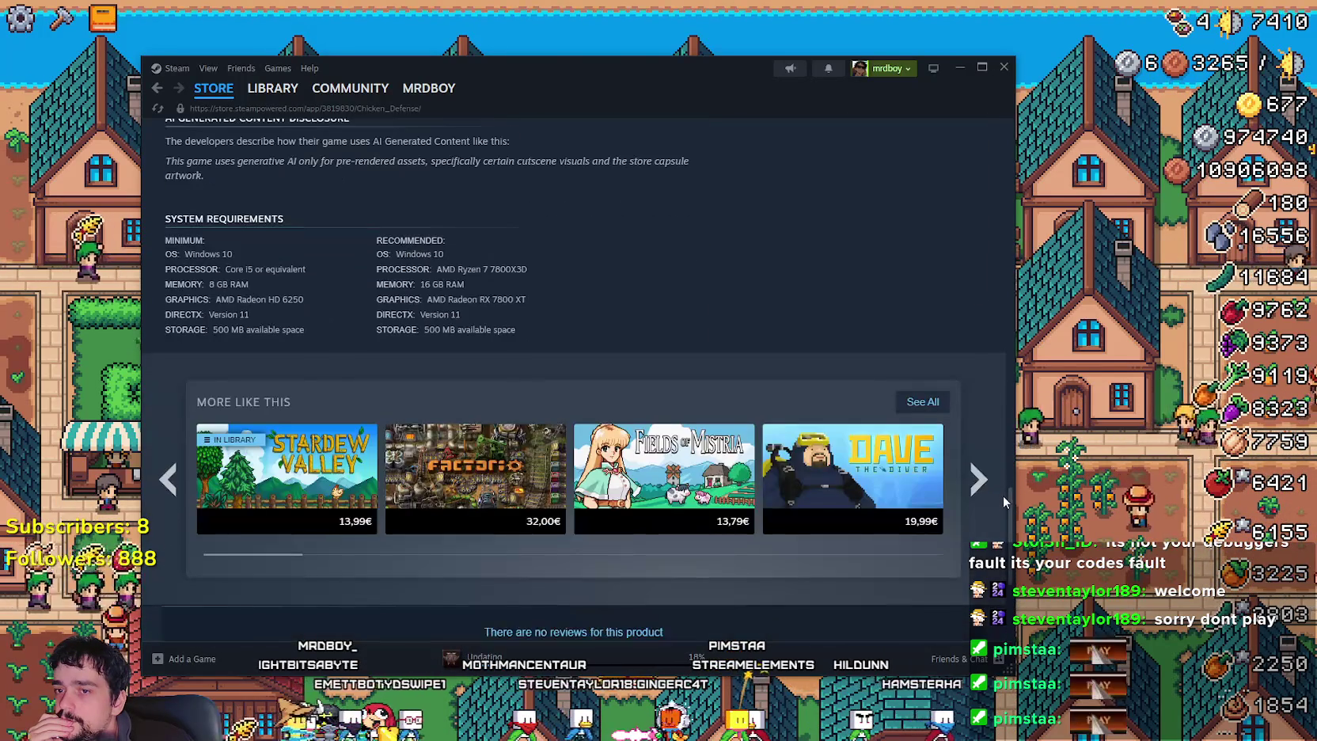
left_click_drag(1013, 517, 1022, 119)
left_click(942, 187)
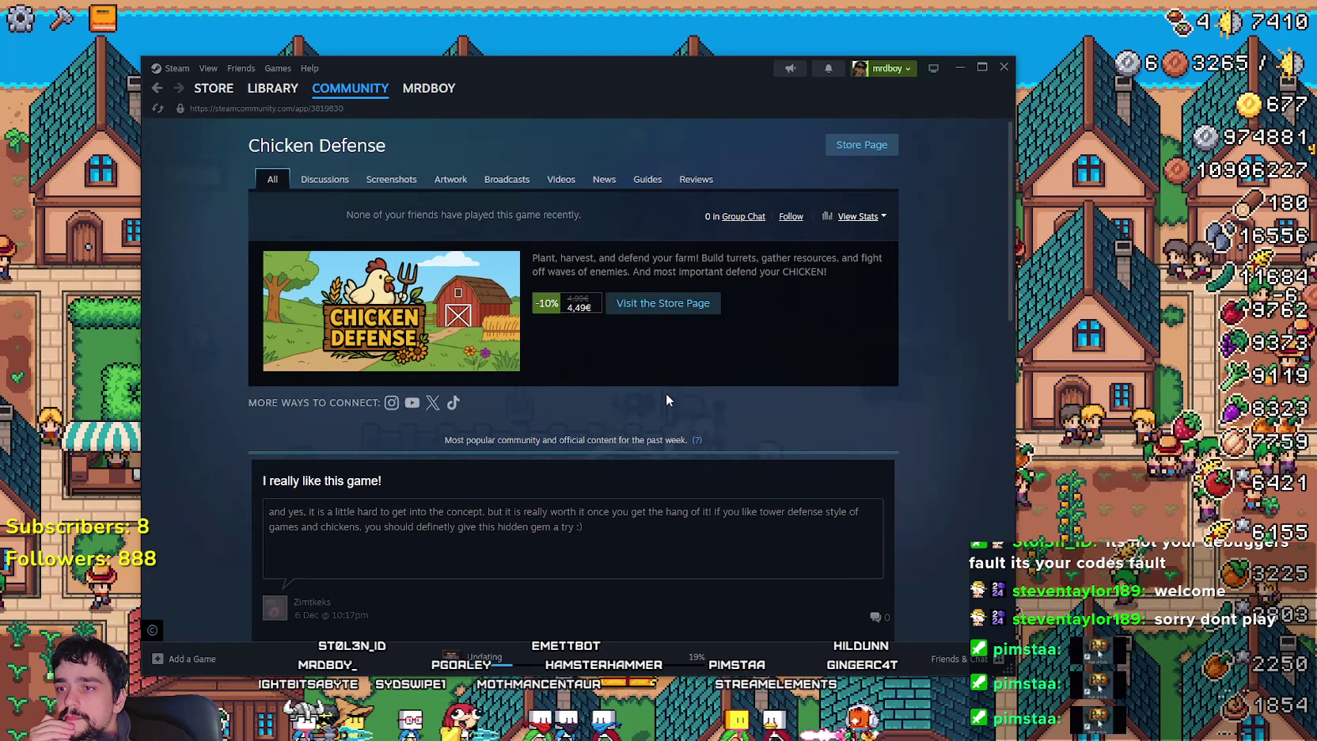
Scroll the Chicken Defense discussions, go to Library > Downloads, and minimize Steam.
scroll(661, 391, "down", 5)
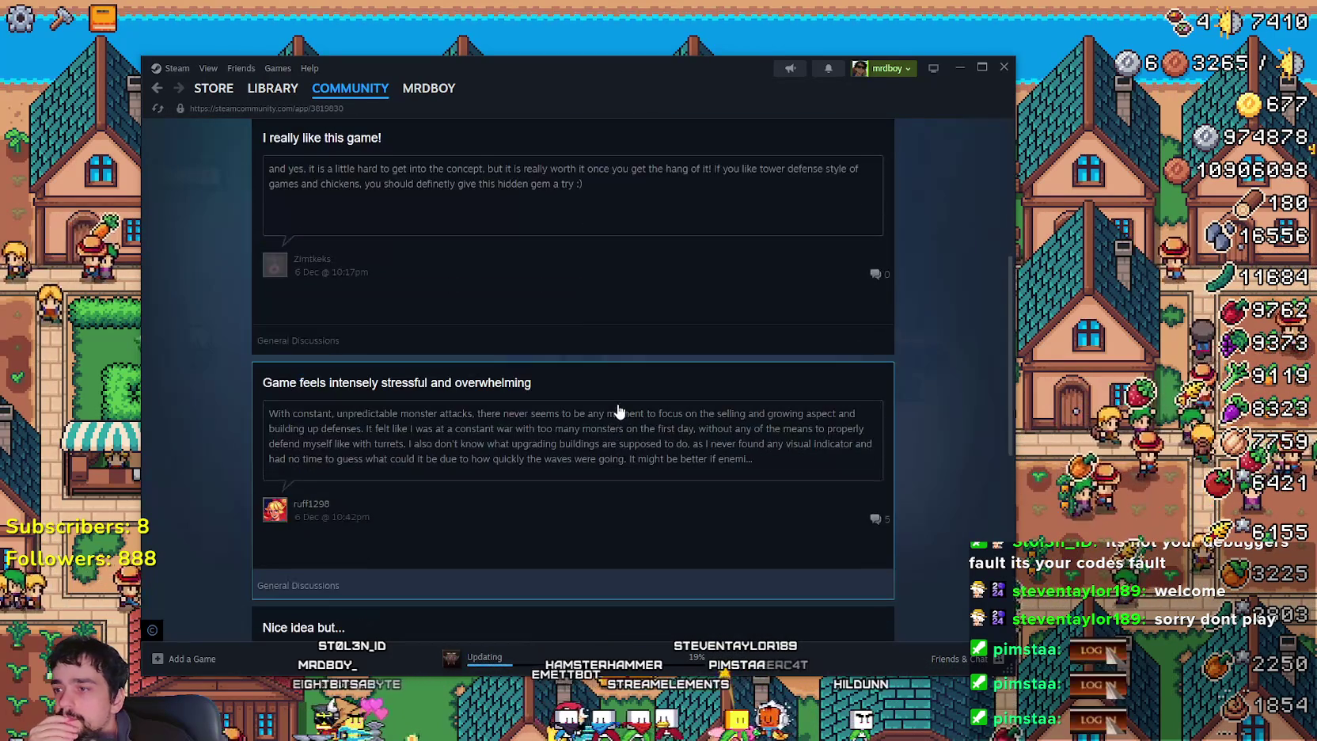
scroll(618, 405, "down", 3)
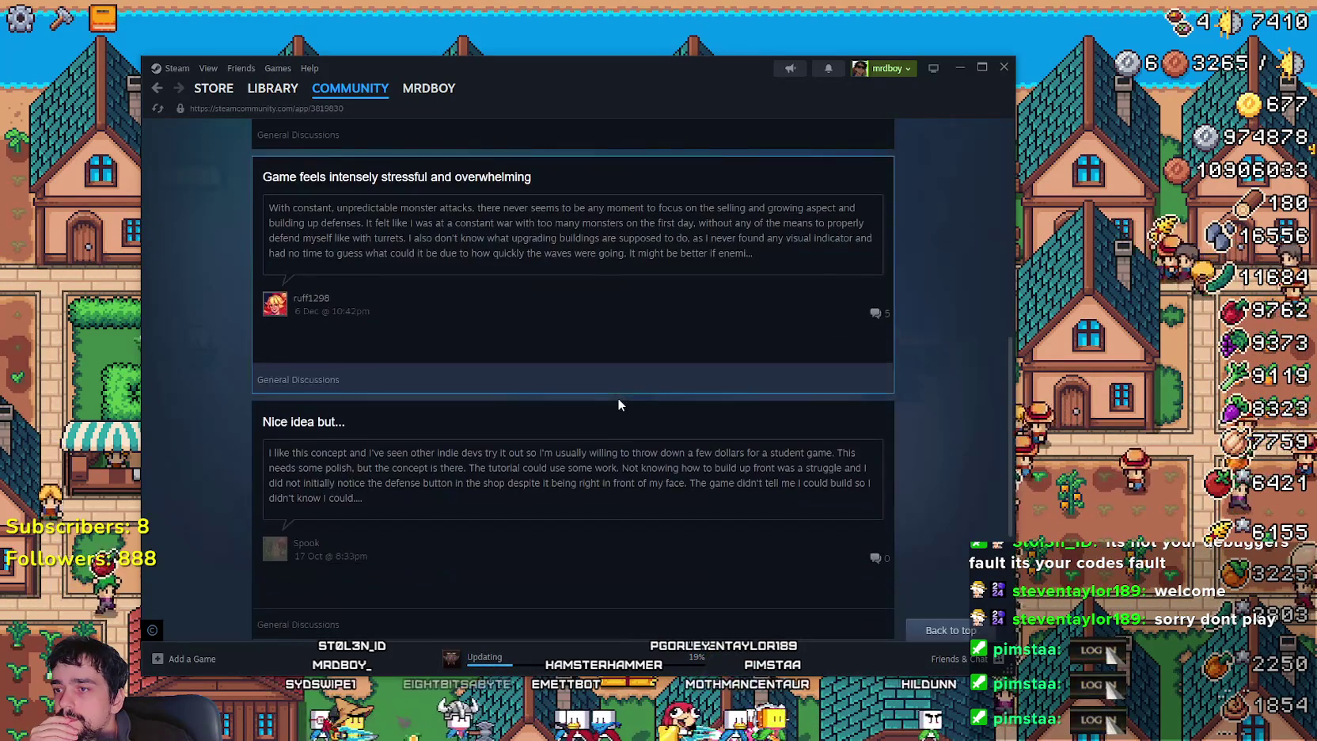
scroll(618, 396, "down", 3)
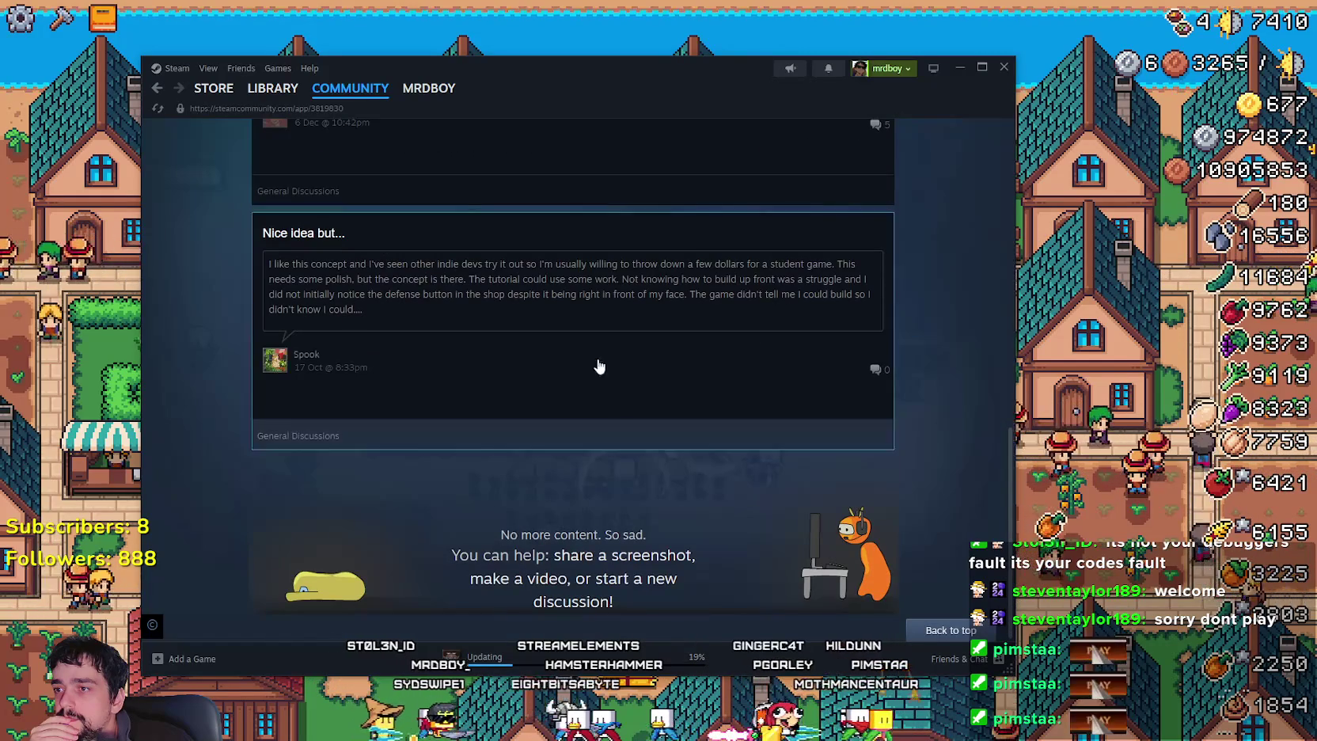
mouse_move(273, 88)
left_click(275, 157)
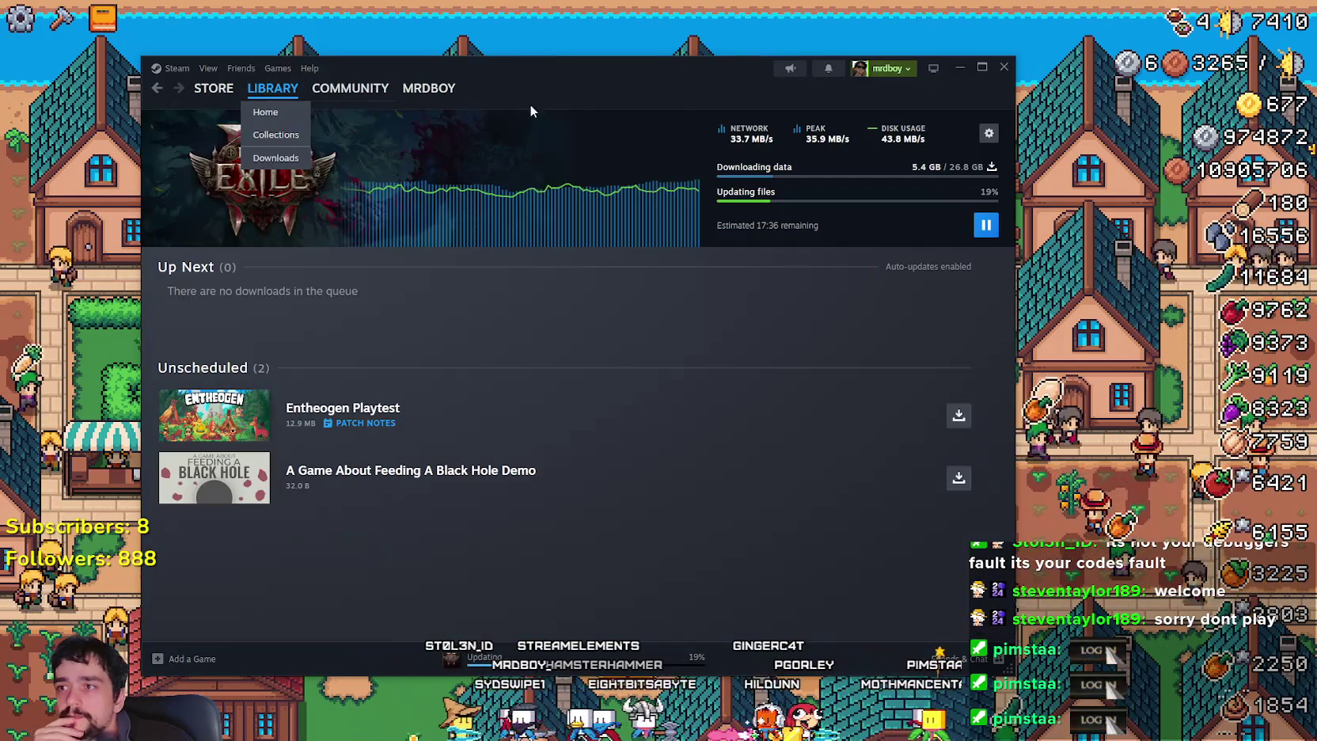
left_click(758, 8)
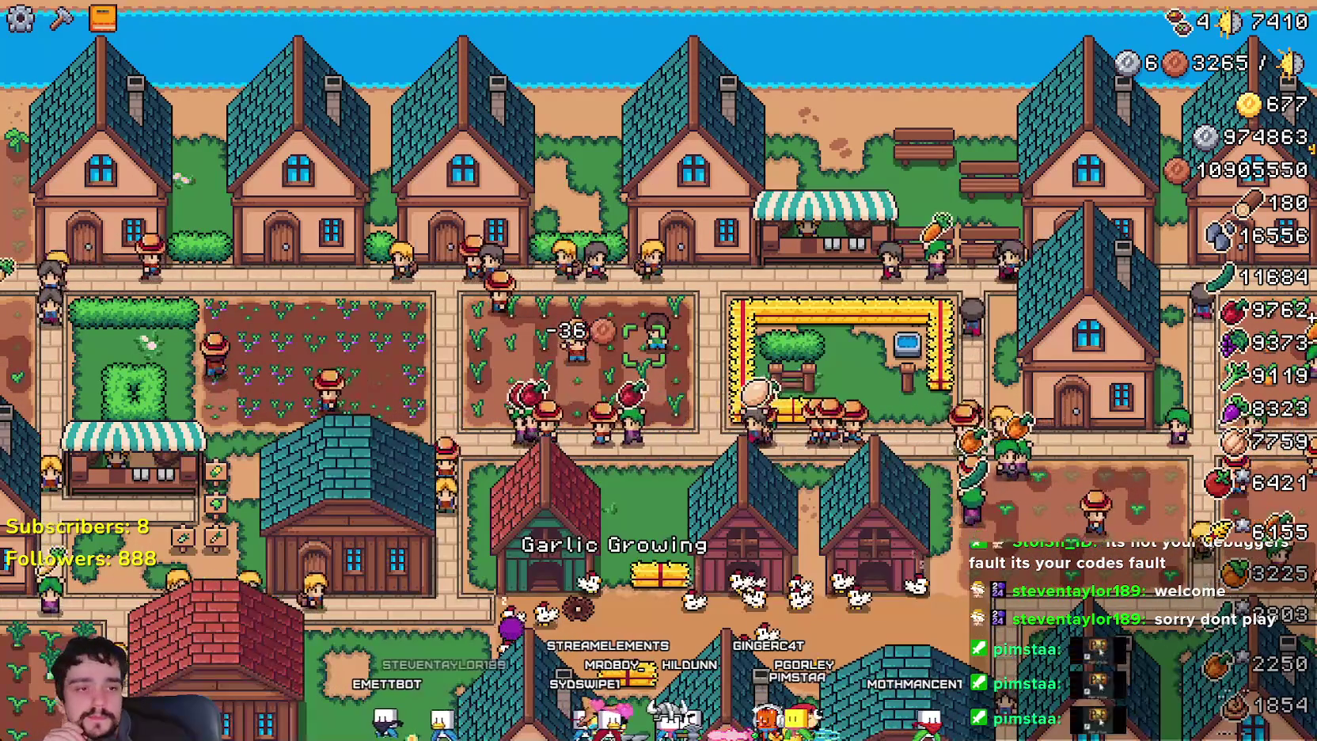
Zoom into the game view, then drag the Godot editor window back across the screen.
scroll(618, 346, "up", 3)
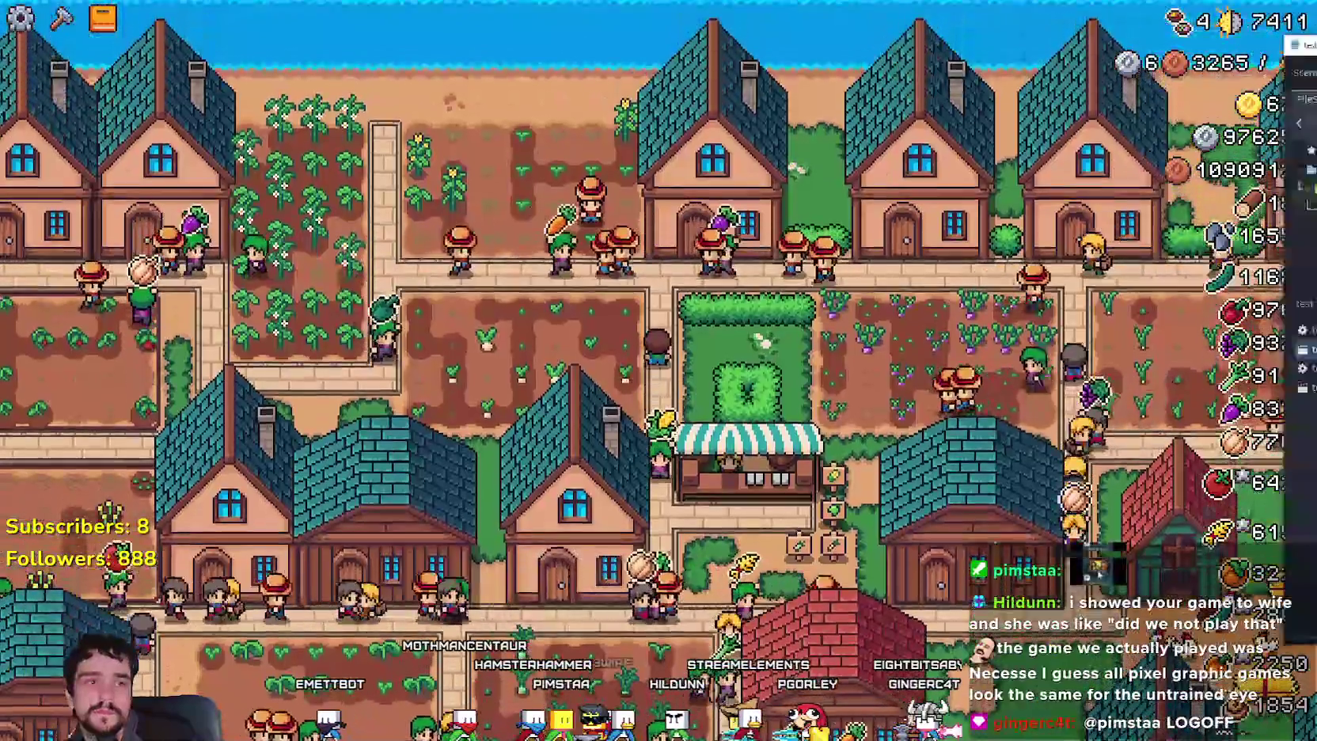
left_click_drag(1316, 47, 536, 58)
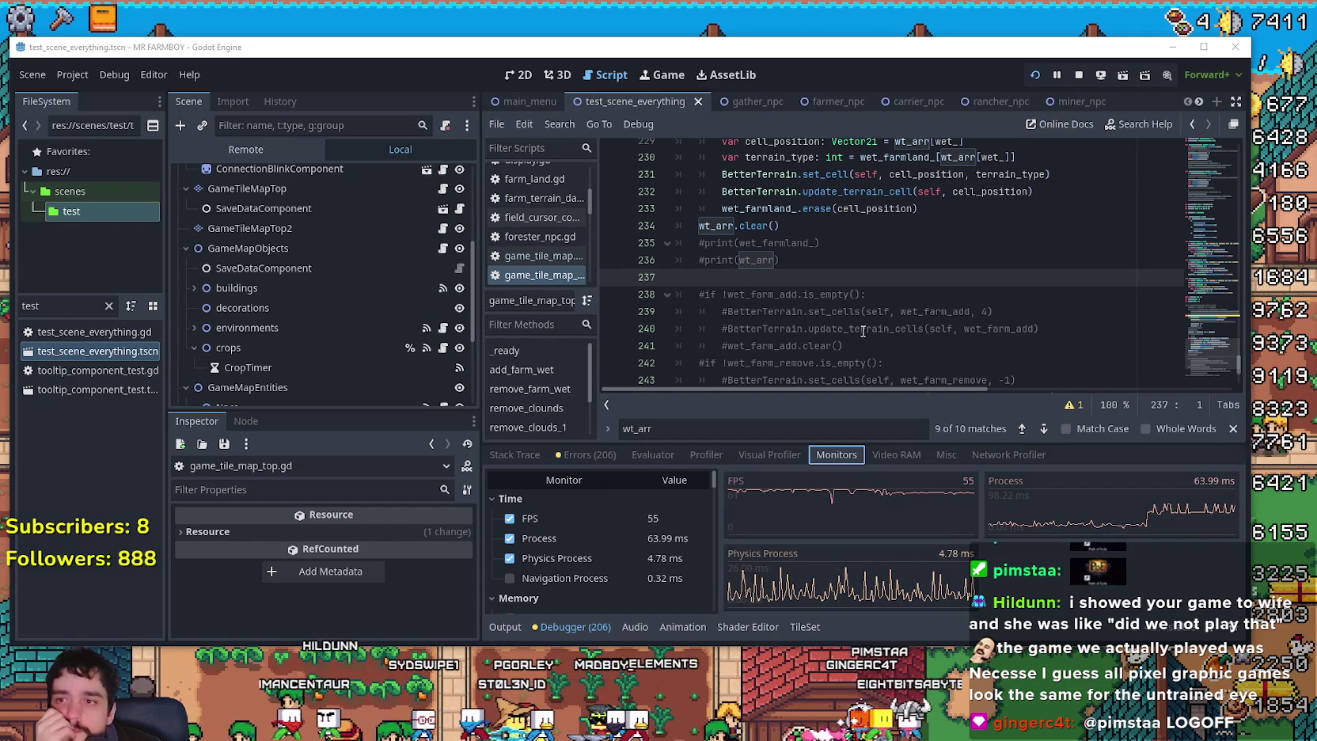
scroll(871, 268, "up", 3)
scroll(969, 287, "up", 2)
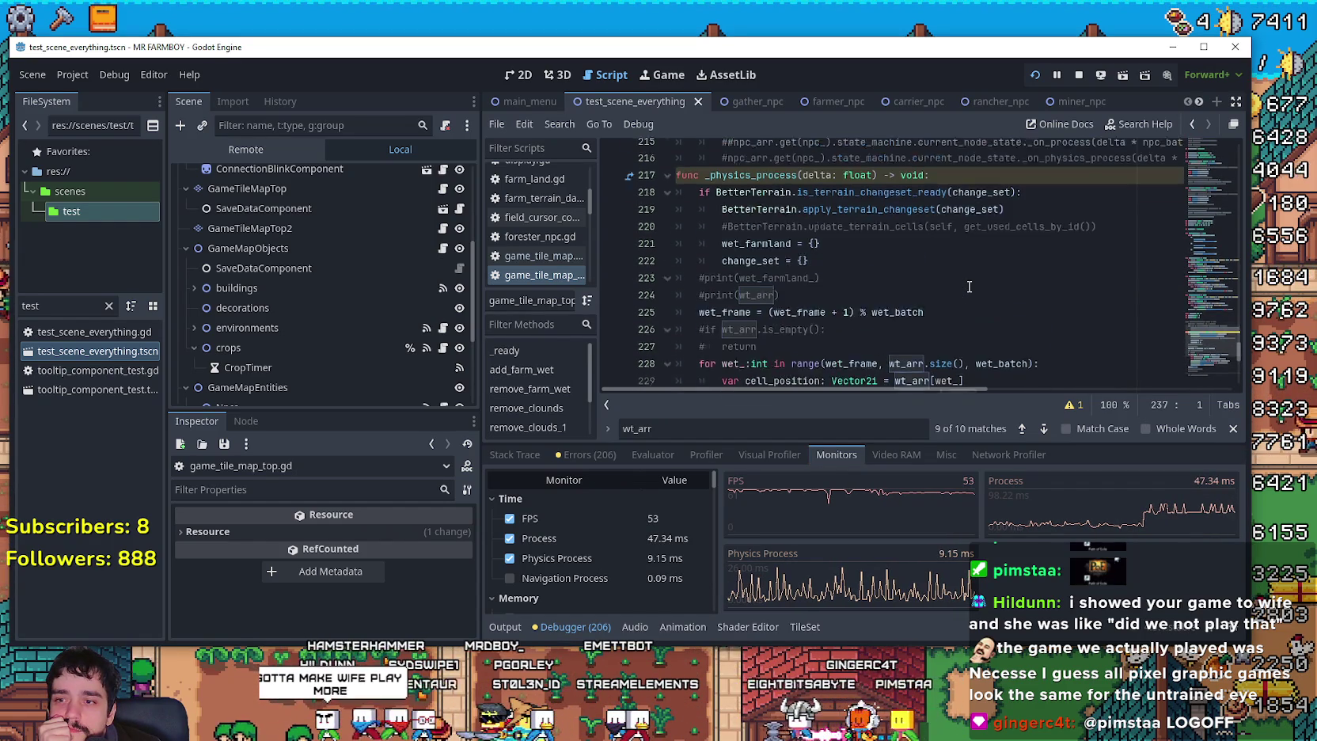
scroll(969, 287, "up", 4)
scroll(1019, 248, "down", 4)
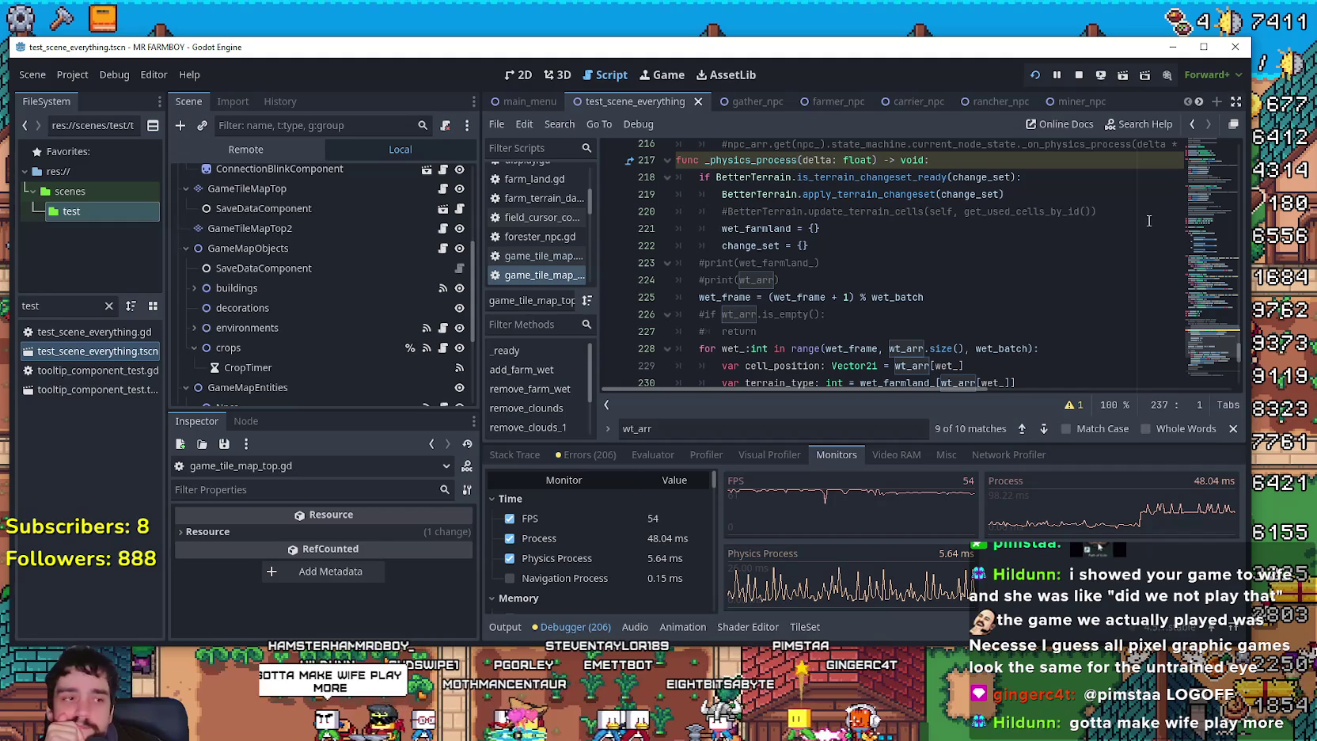
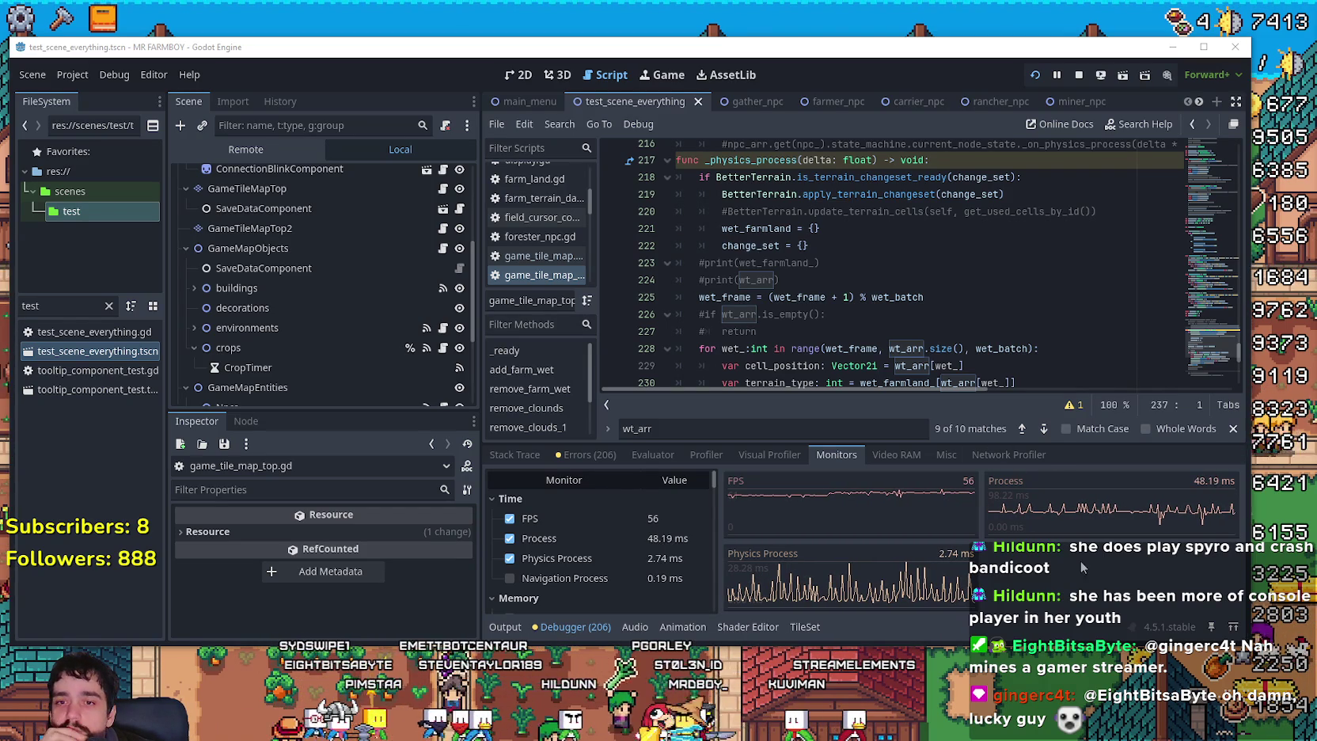
Review lines 223–224 of _physics_process and select the wet-tile loop code.
left_click(897, 297)
left_click(919, 280)
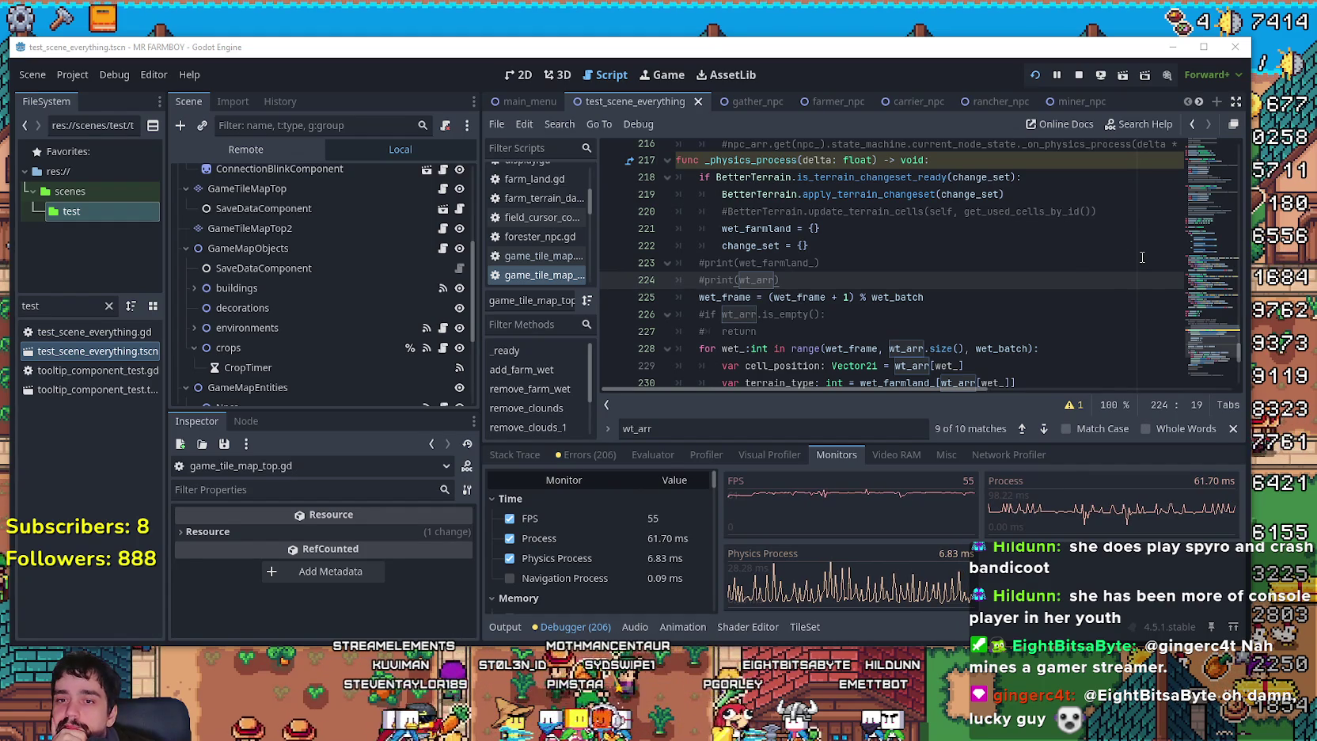
left_click(1084, 261)
scroll(1085, 260, "down", 3)
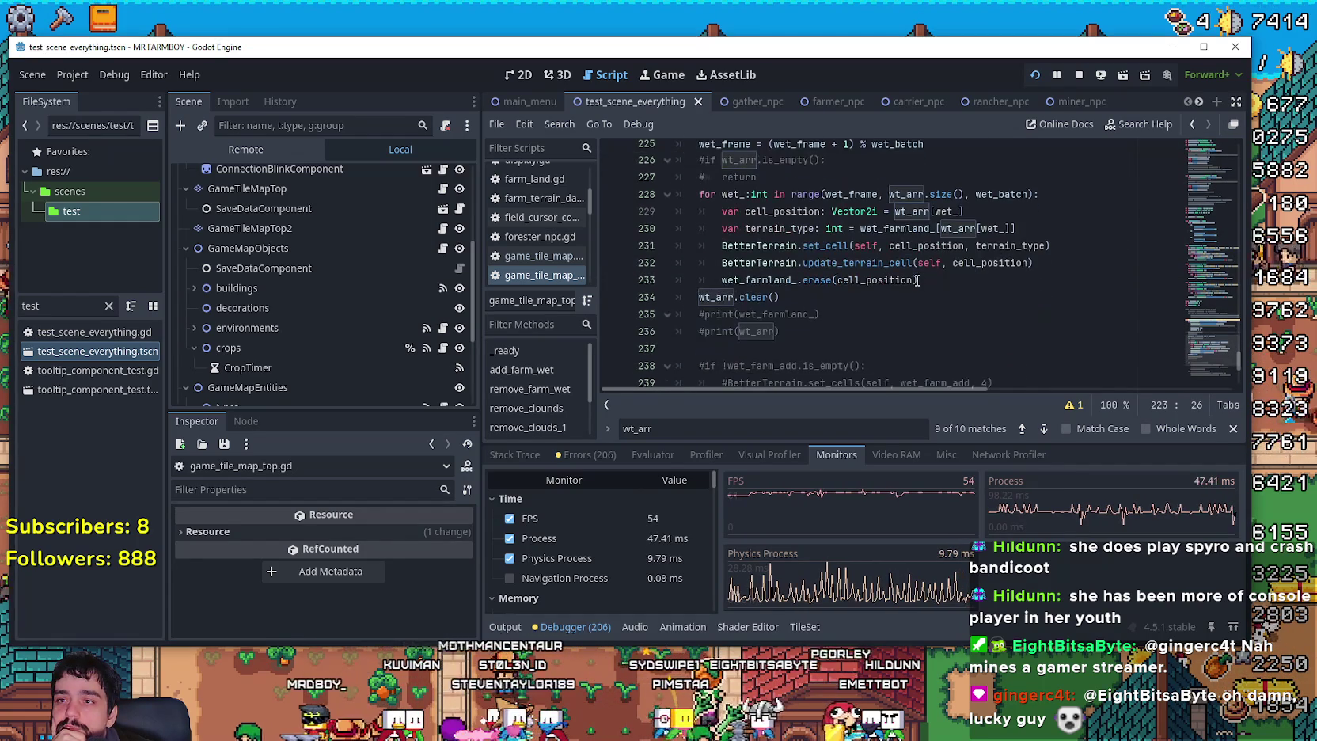
scroll(919, 280, "up", 3)
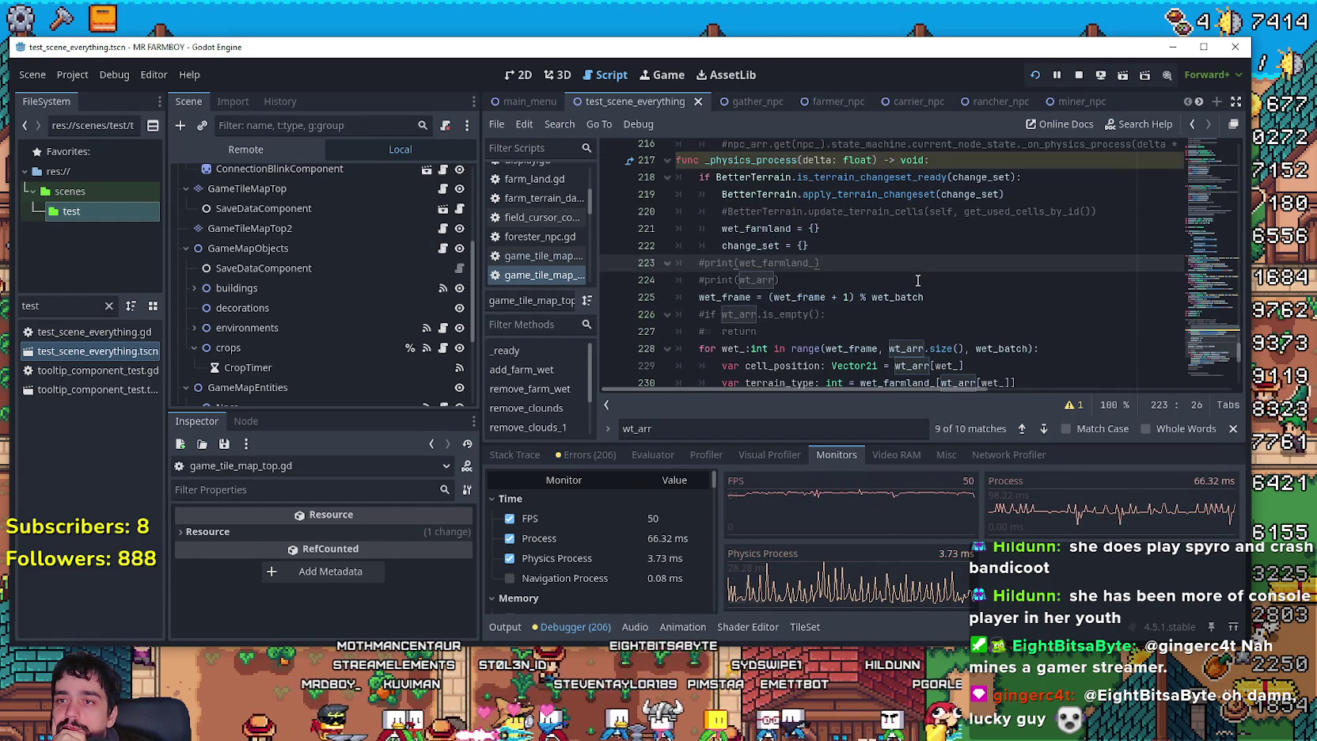
scroll(919, 279, "down", 2)
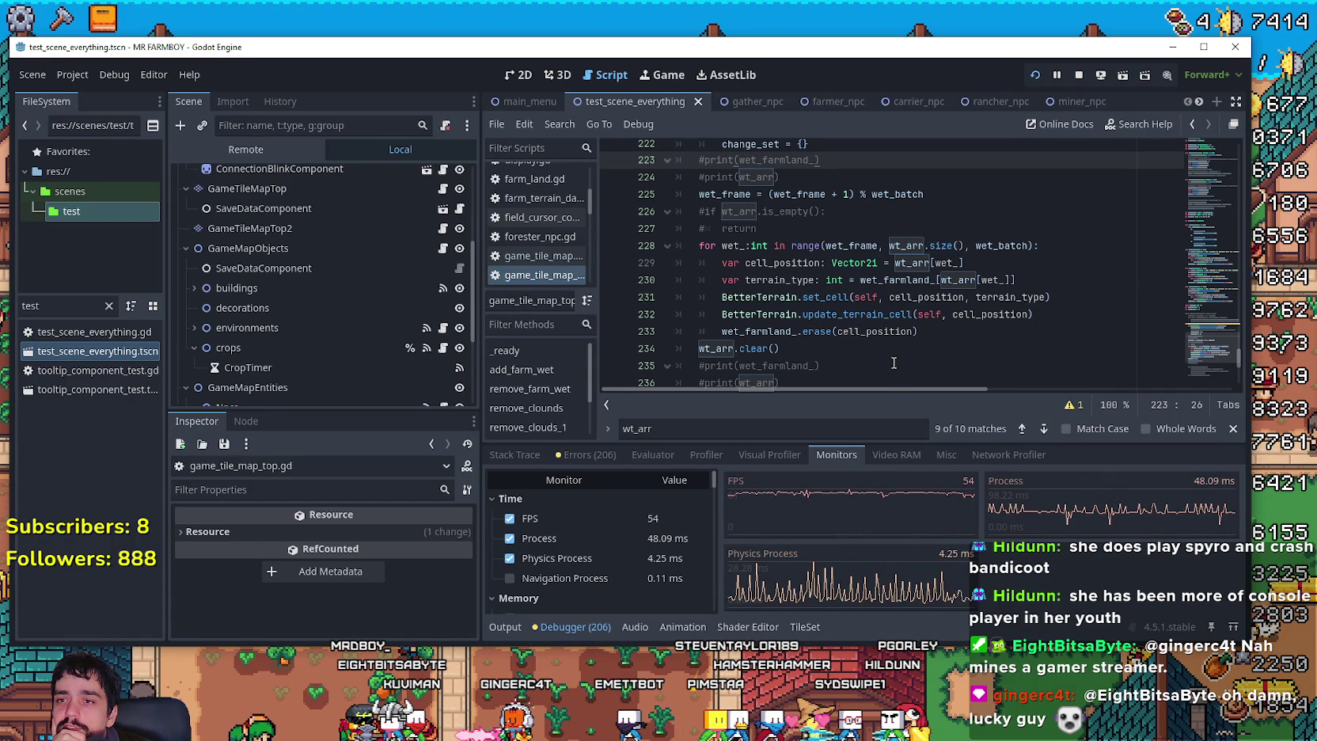
scroll(871, 301, "down", 1)
mouse_move(784, 298)
left_mouse_down()
mouse_move(704, 286)
mouse_move(654, 196)
left_mouse_up()
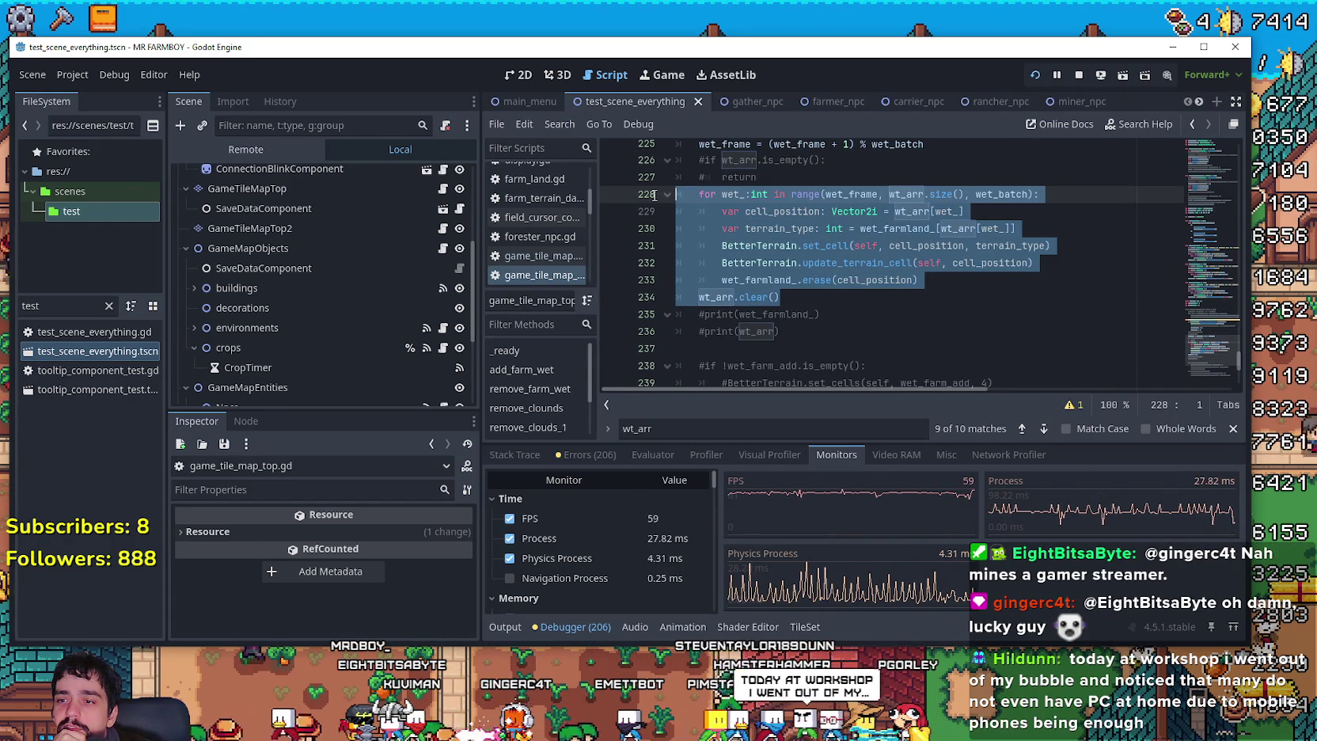
scroll(871, 282, "up", 1)
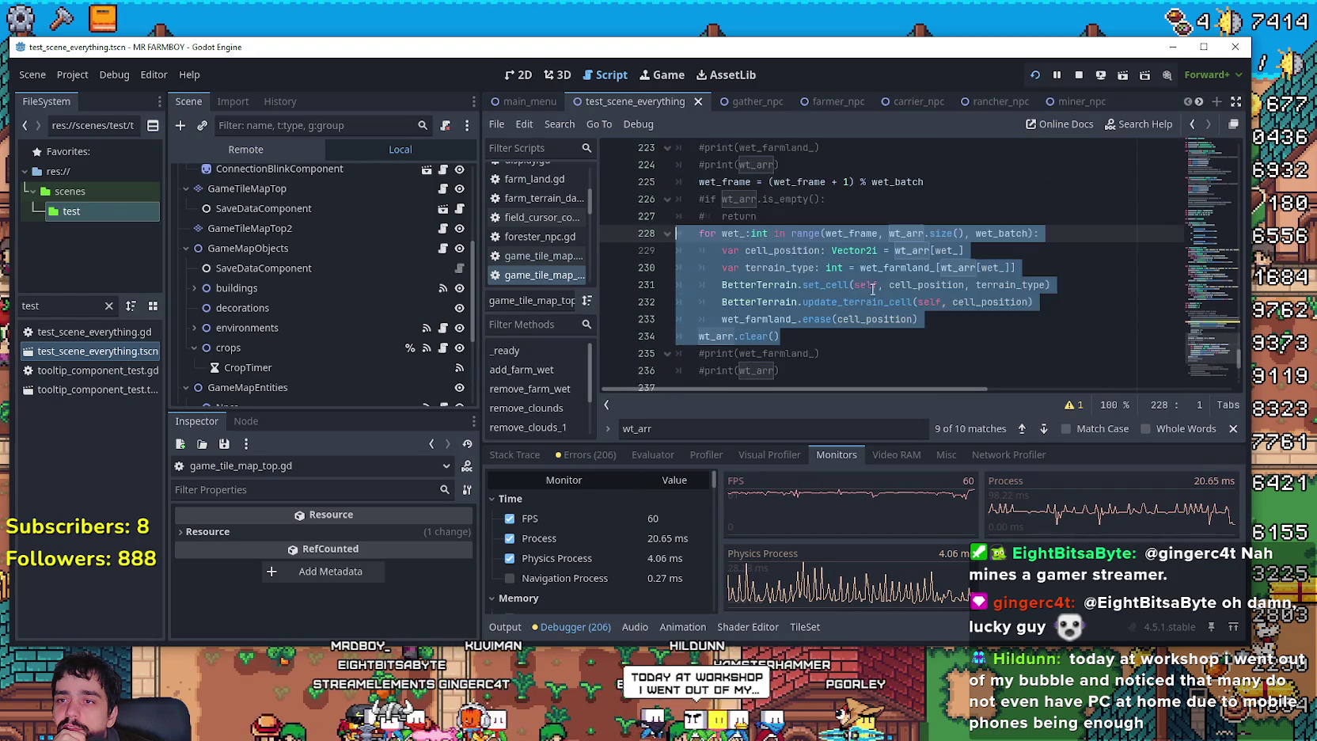
scroll(870, 282, "up", 2)
scroll(839, 316, "down", 2)
scroll(824, 333, "down", 1)
Reselect the wet_frame update and batch loop lines, comment them out with Ctrl+K, and save.
left_click(812, 364)
left_click_drag(813, 349, 677, 194)
scroll(852, 240, "up", 2)
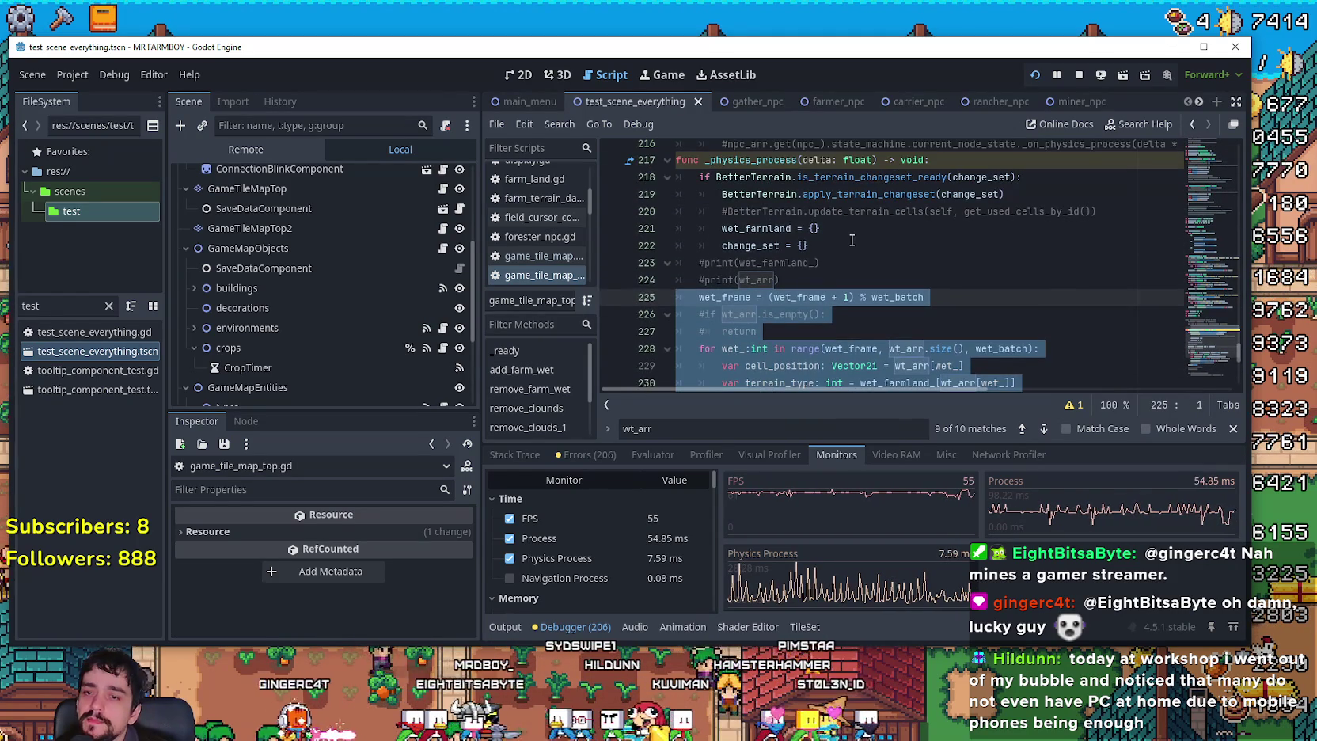
key("ctrl+k")
key("ctrl+s")
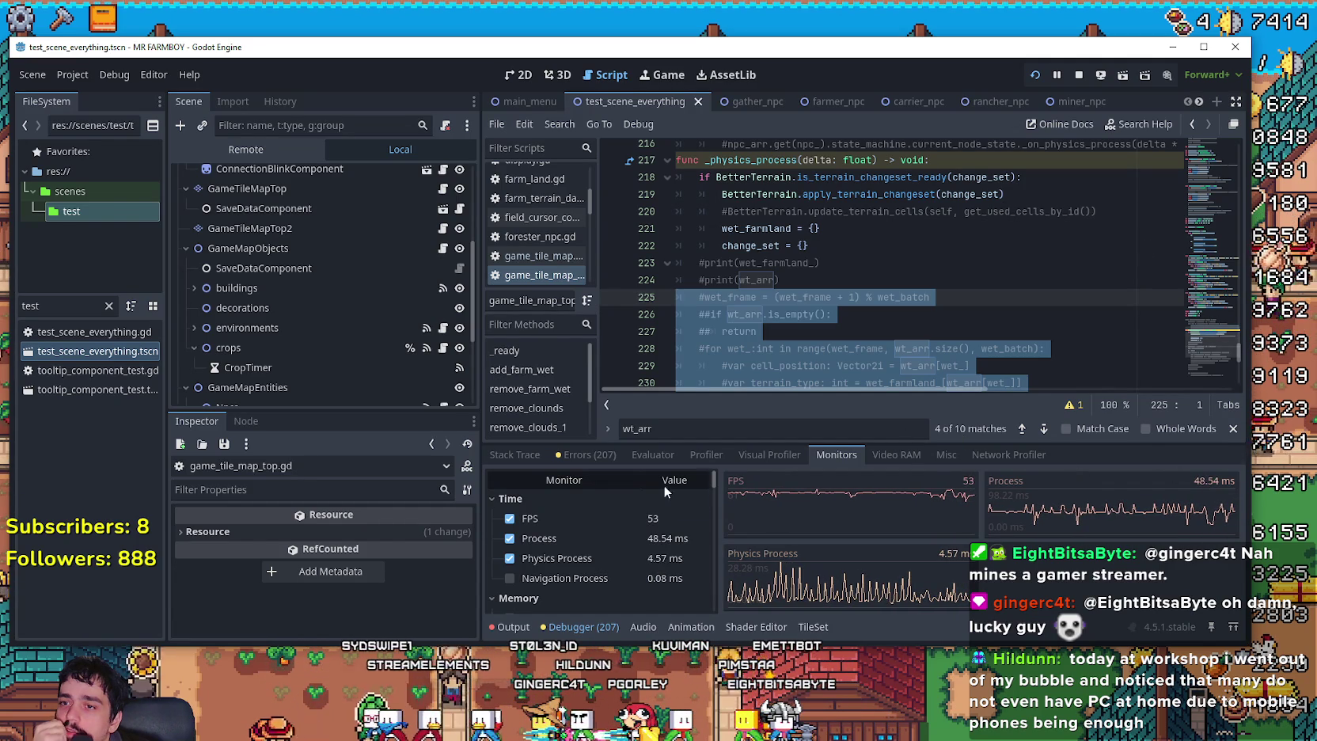
Close the find bar, scroll to add_farm_wet, and switch to the running game.
left_click(1234, 429)
mouse_move(1213, 348)
left_mouse_down()
mouse_move(1201, 129)
mouse_move(1171, 268)
left_mouse_up()
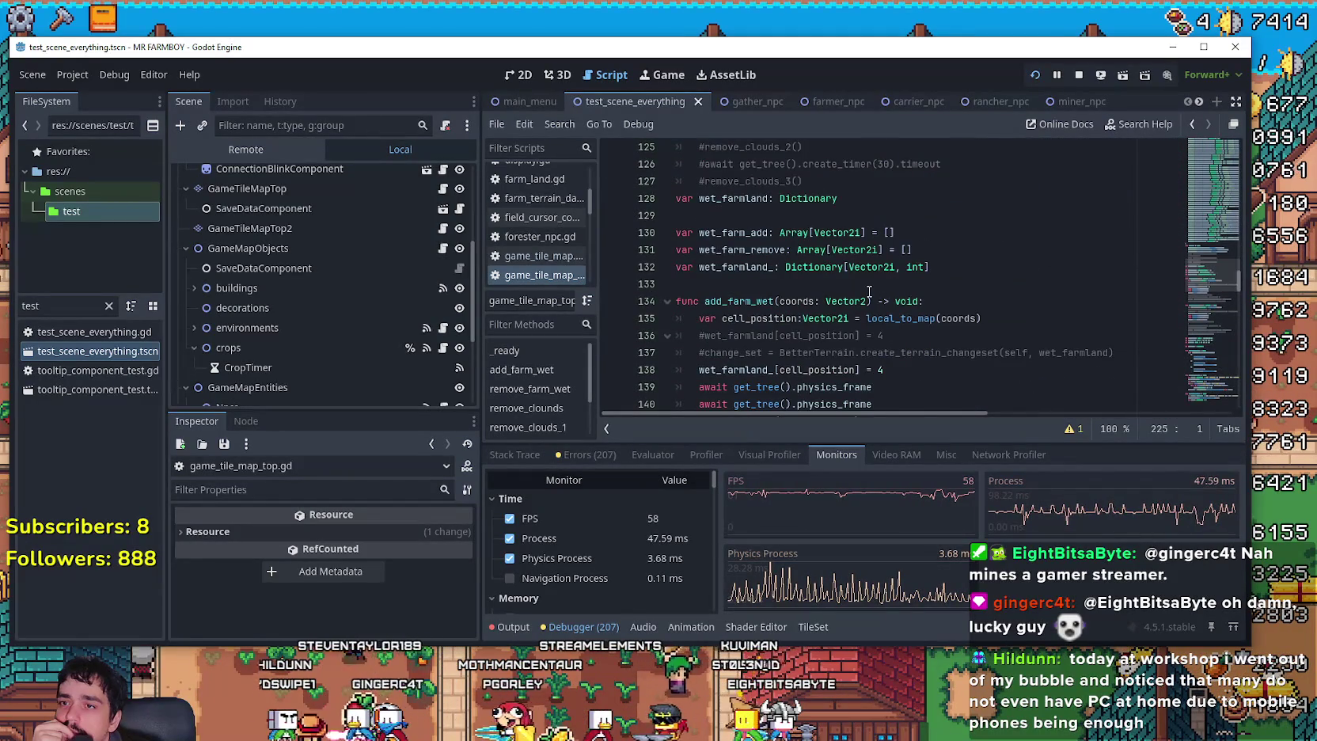
scroll(867, 292, "down", 2)
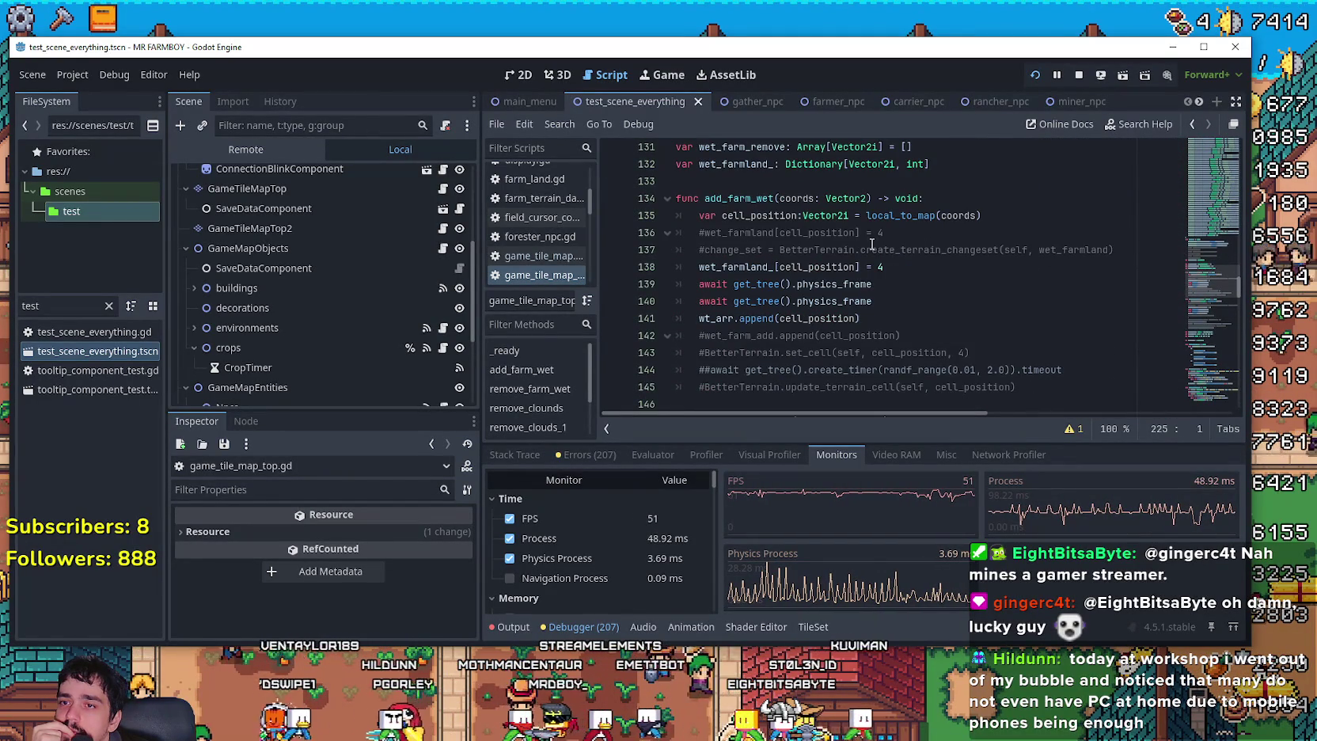
scroll(668, 346, "down", 2)
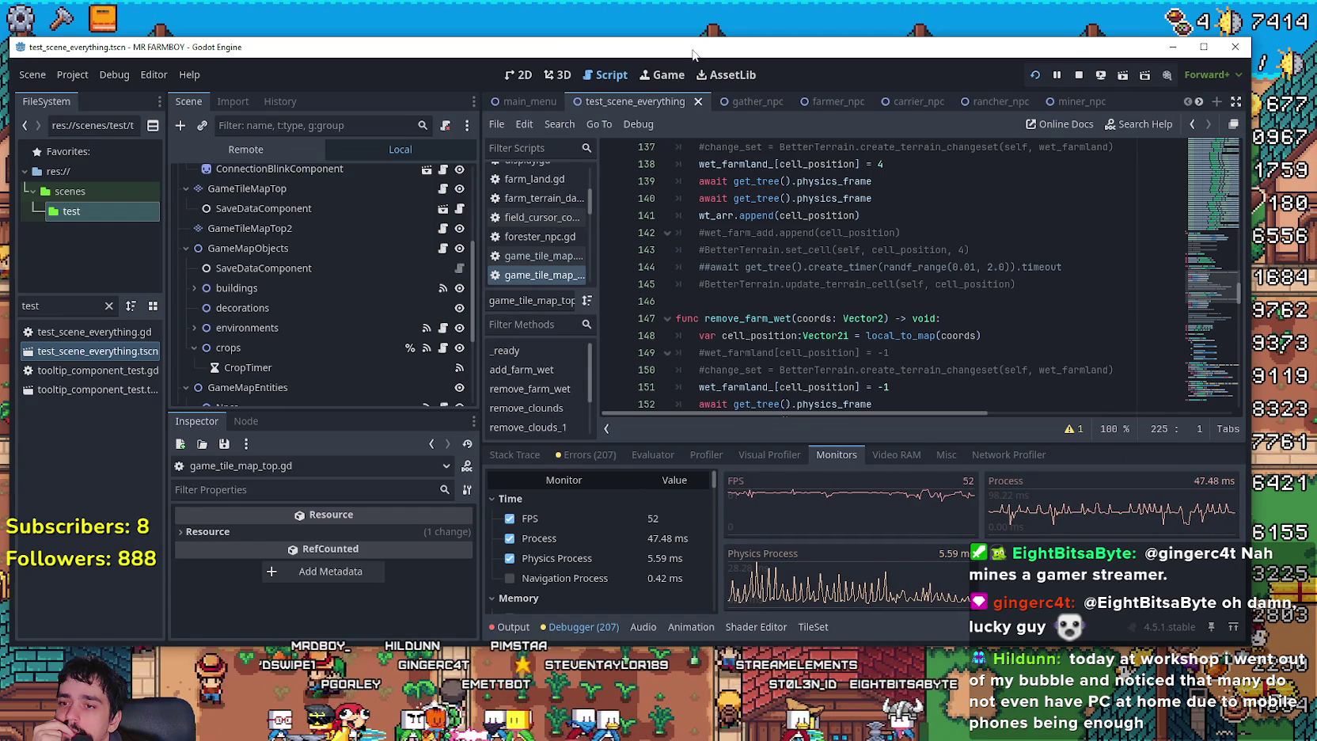
key("alt+Tab")
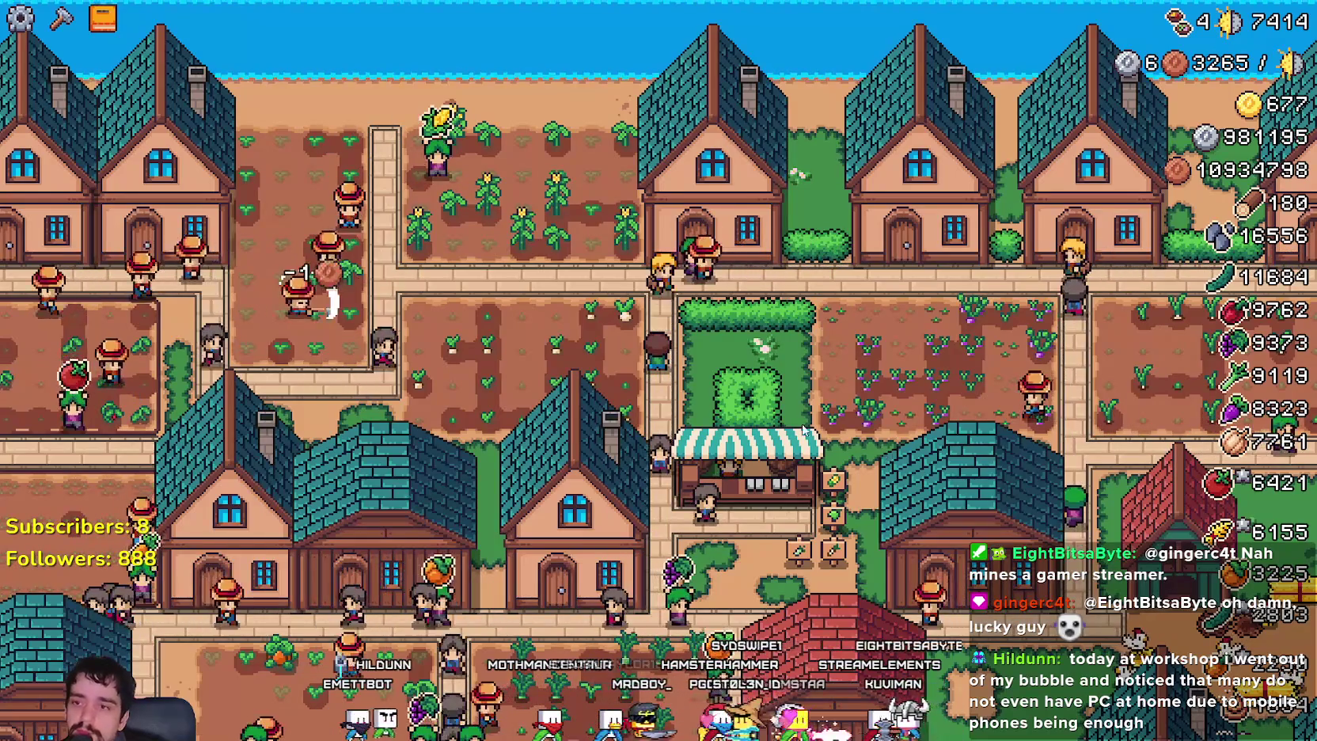
Pause the running farm game with Esc and close its window.
key("Escape")
left_click(733, 483)
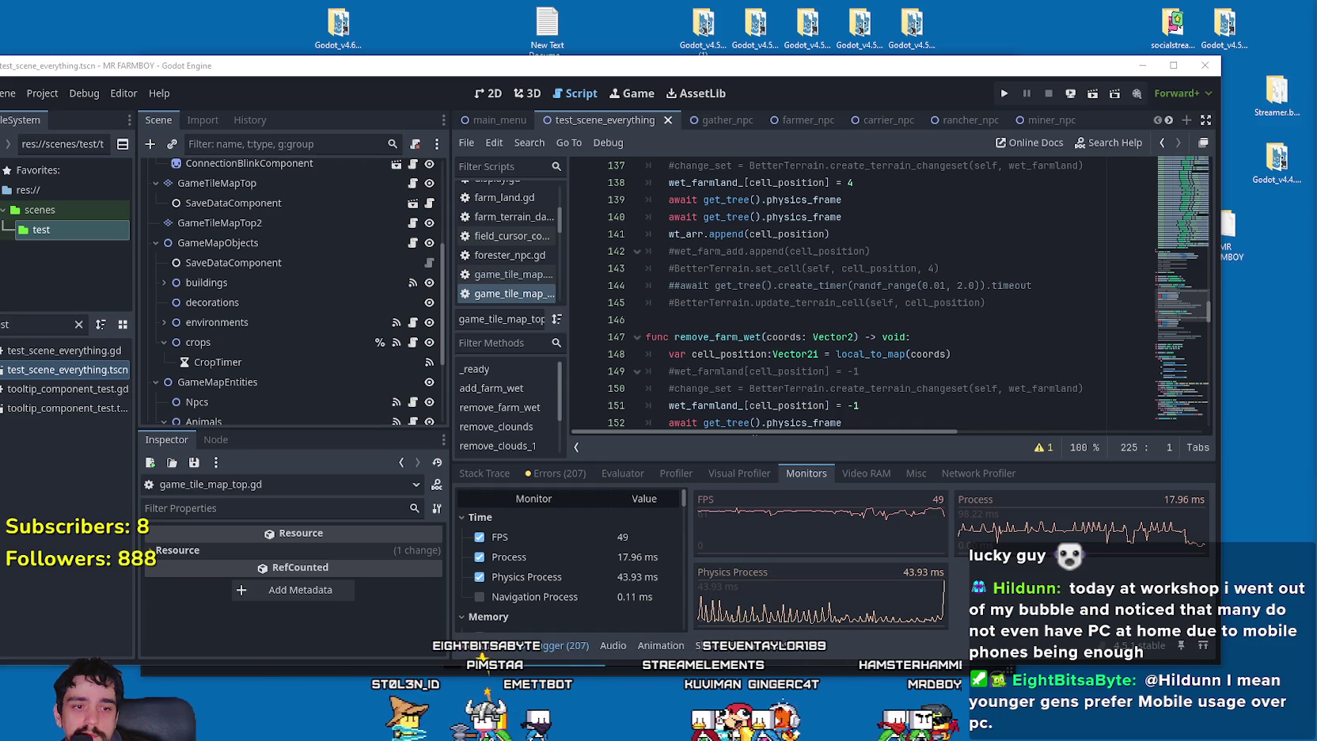
key("alt+Tab")
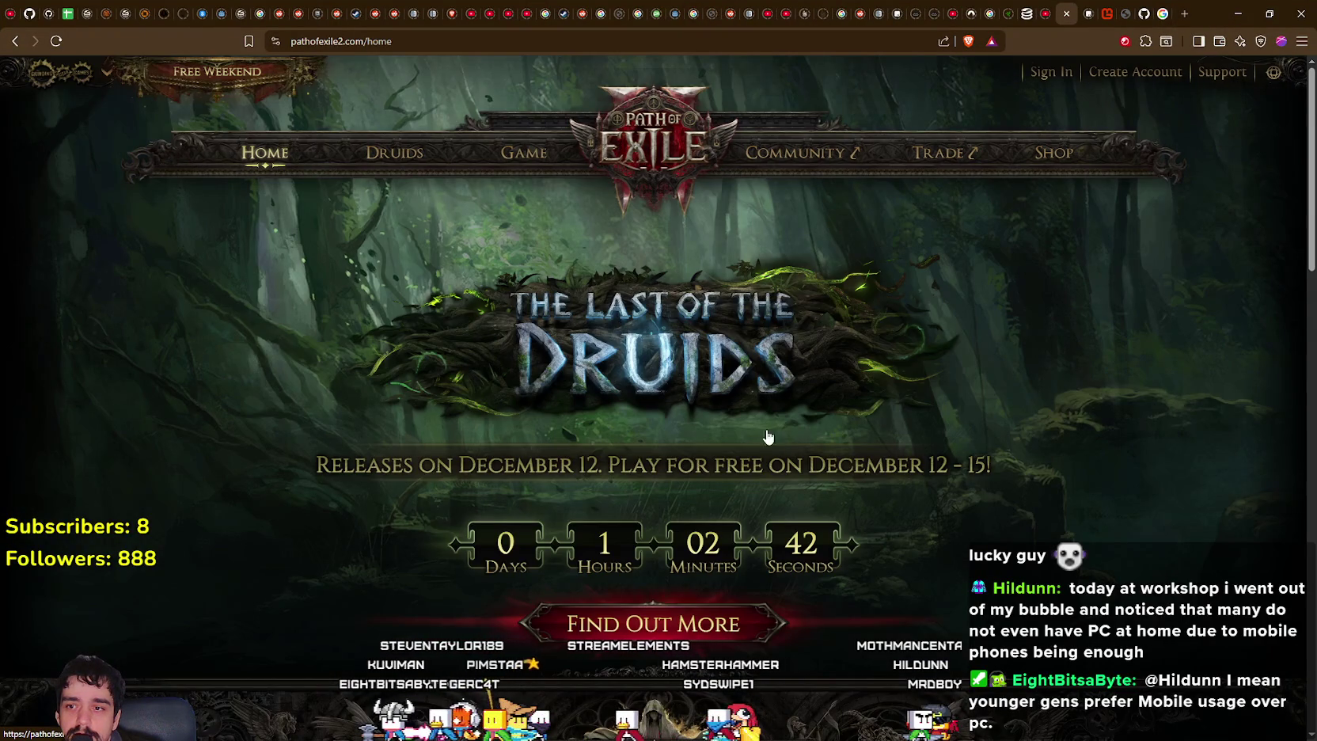
scroll(756, 423, "down", 2)
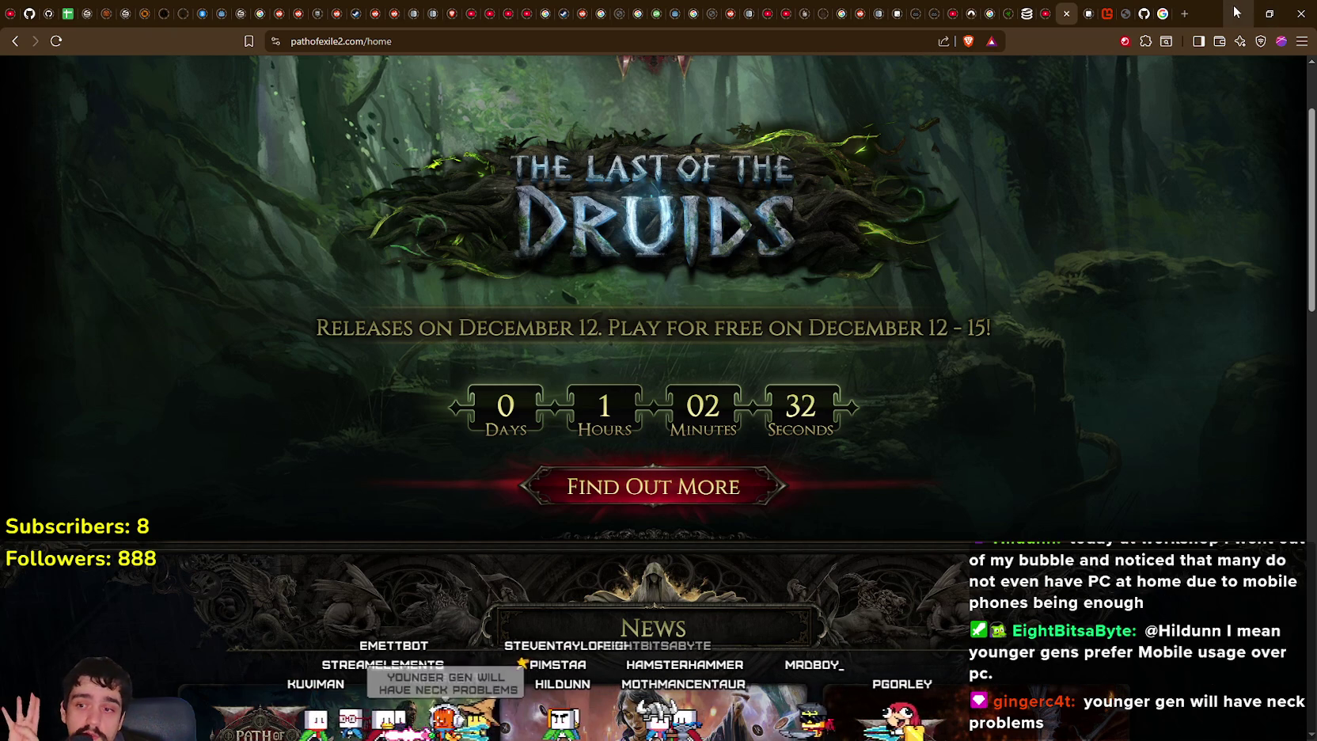
scroll(1189, 210, "down", 3)
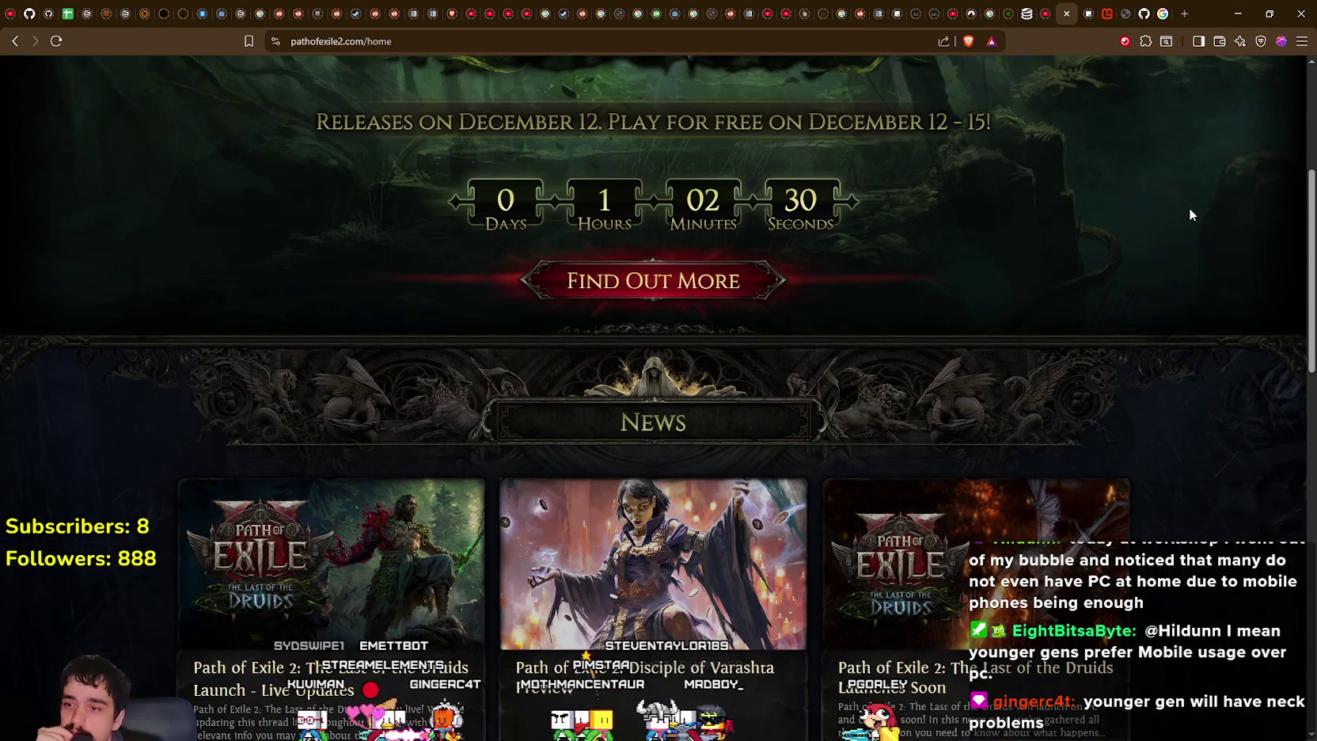
scroll(1189, 201, "up", 2)
left_click(1239, 13)
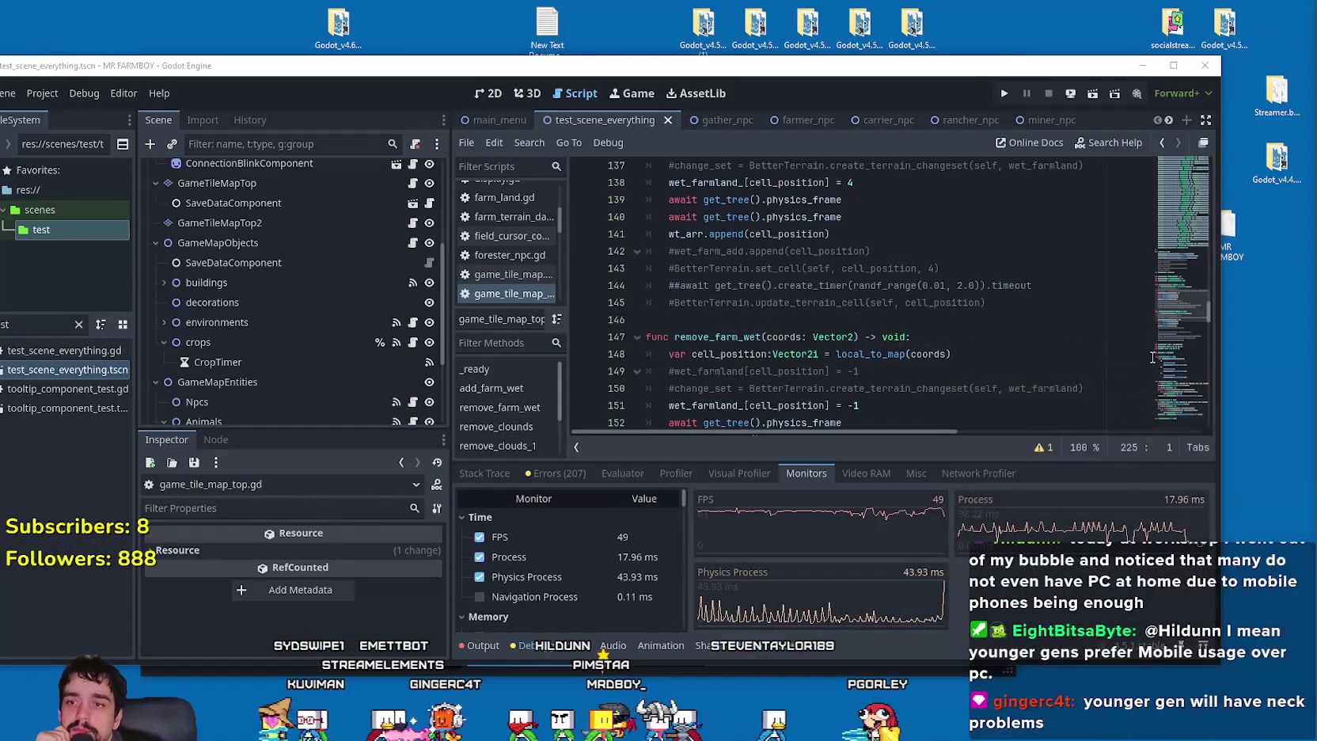
Maximize the editor and insert a blank line after the change_set reset in _physics_process.
left_click(1173, 67)
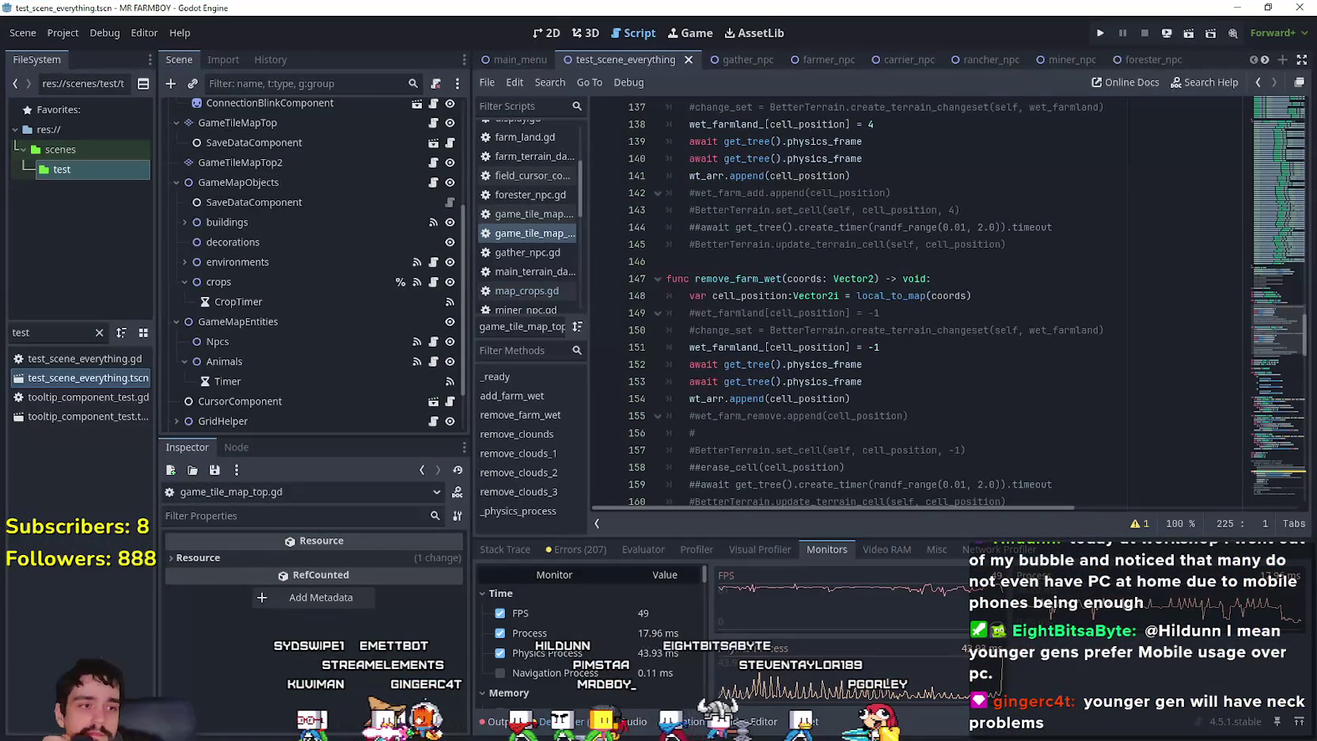
scroll(980, 338, "down", 2)
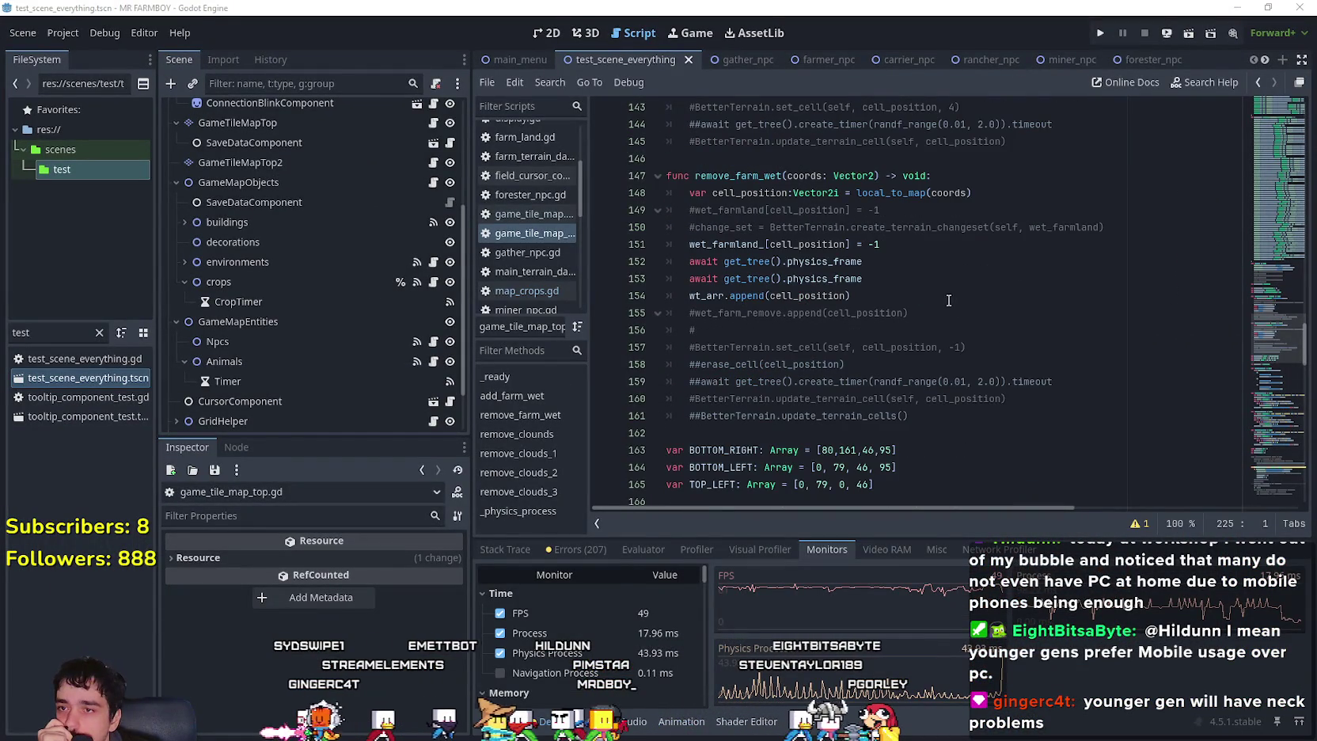
left_click(886, 277)
scroll(887, 278, "down", 5)
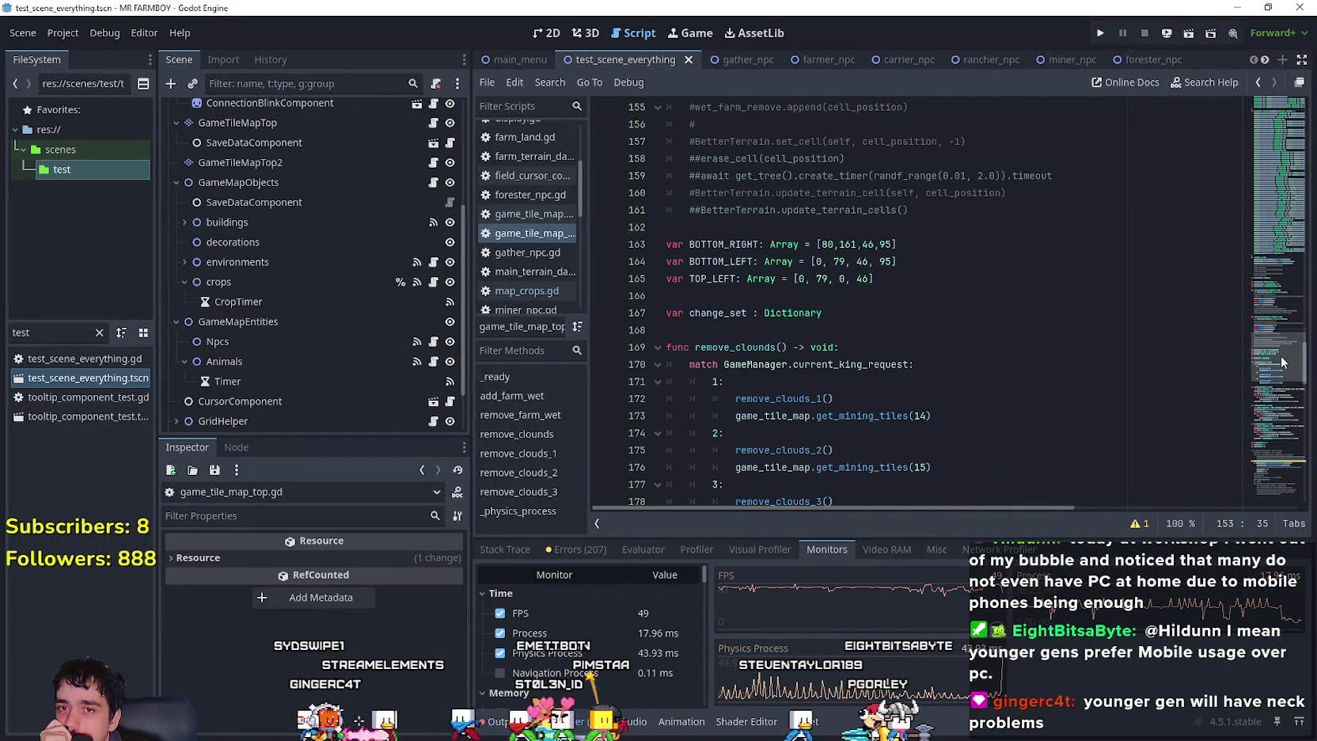
left_click(1276, 430)
mouse_move(1276, 430)
left_mouse_down()
mouse_move(1274, 463)
mouse_move(1272, 448)
left_mouse_up()
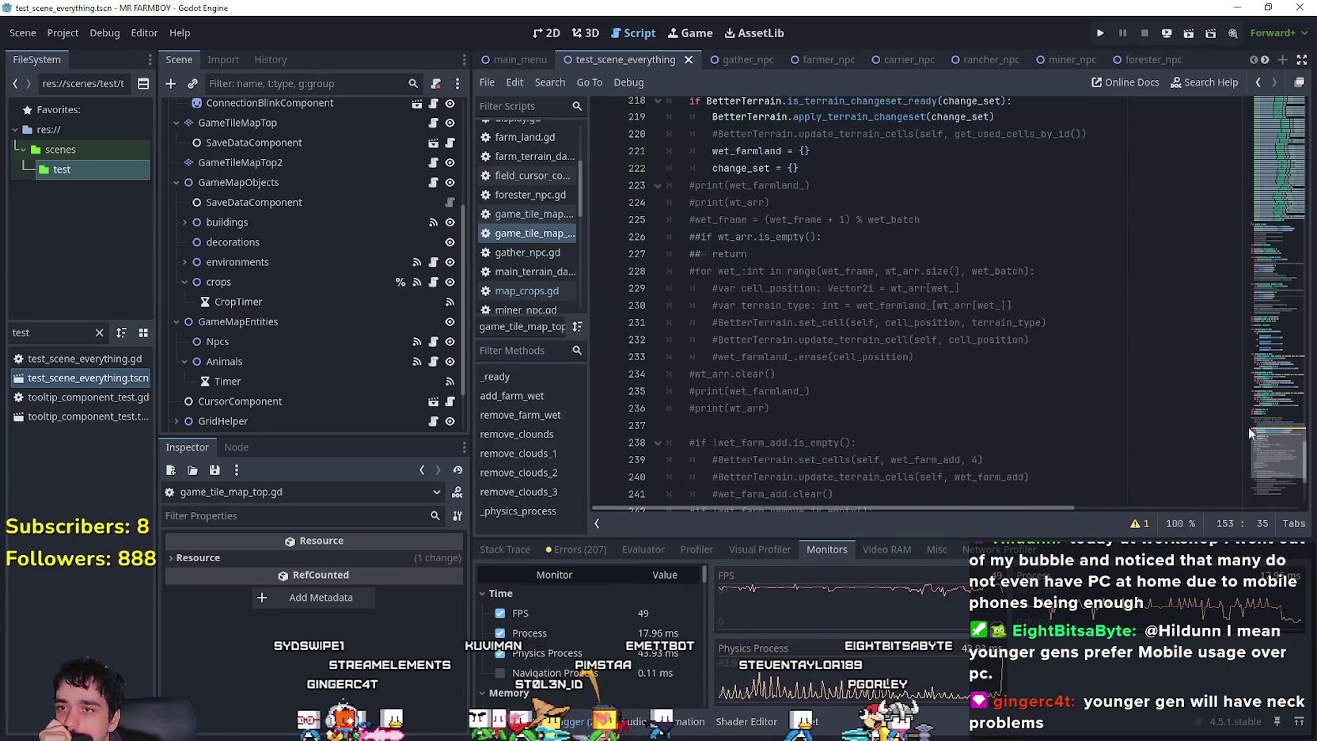
left_click(847, 169)
key("Return")
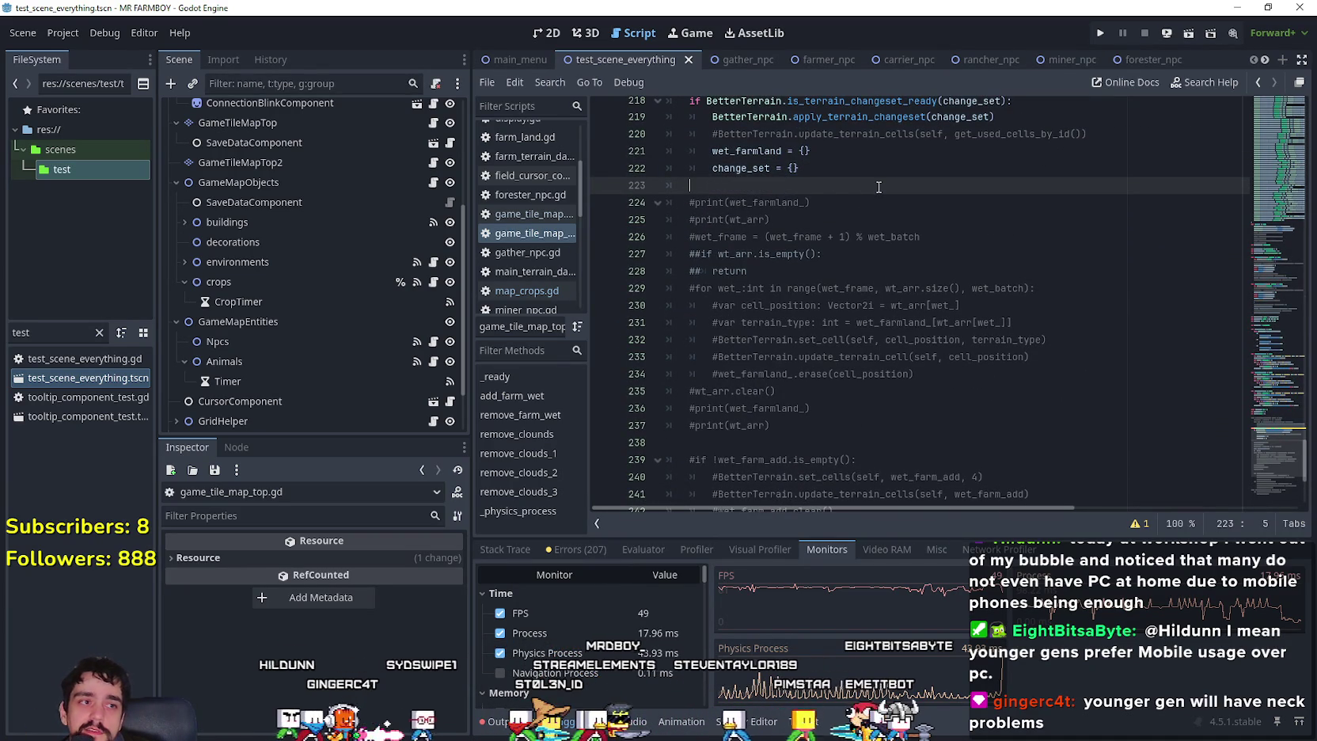
Change the wet_batch constant on line 208 from 1 to 5.
scroll(883, 190, "up", 4)
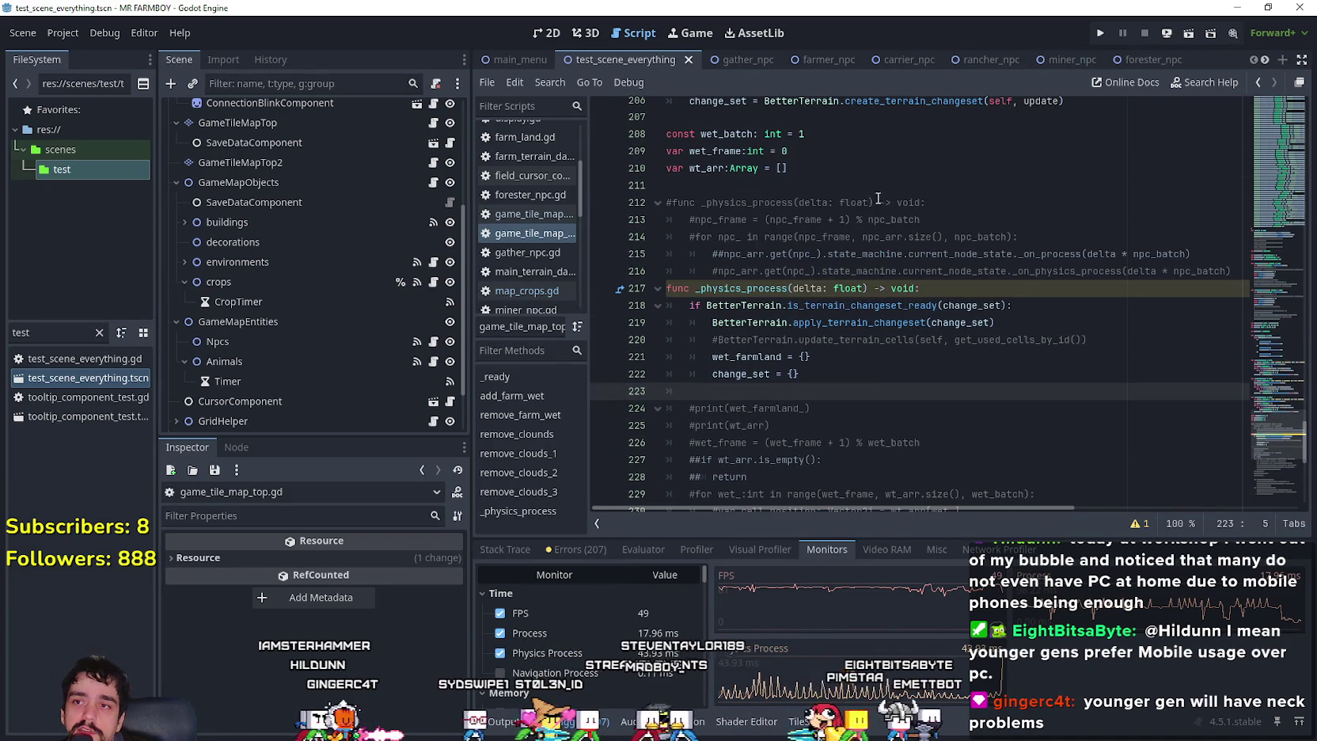
left_click(750, 185)
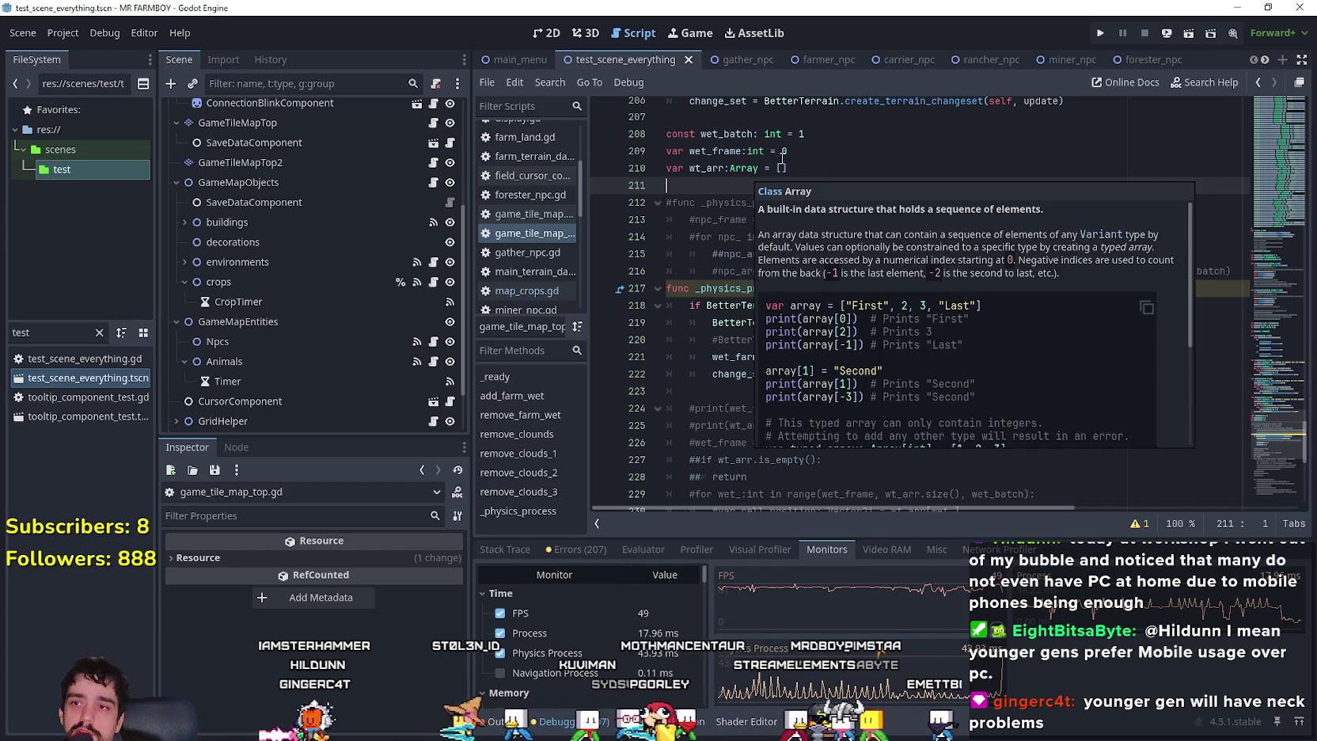
left_click(802, 149)
left_click_drag(796, 128, 821, 137)
type("5")
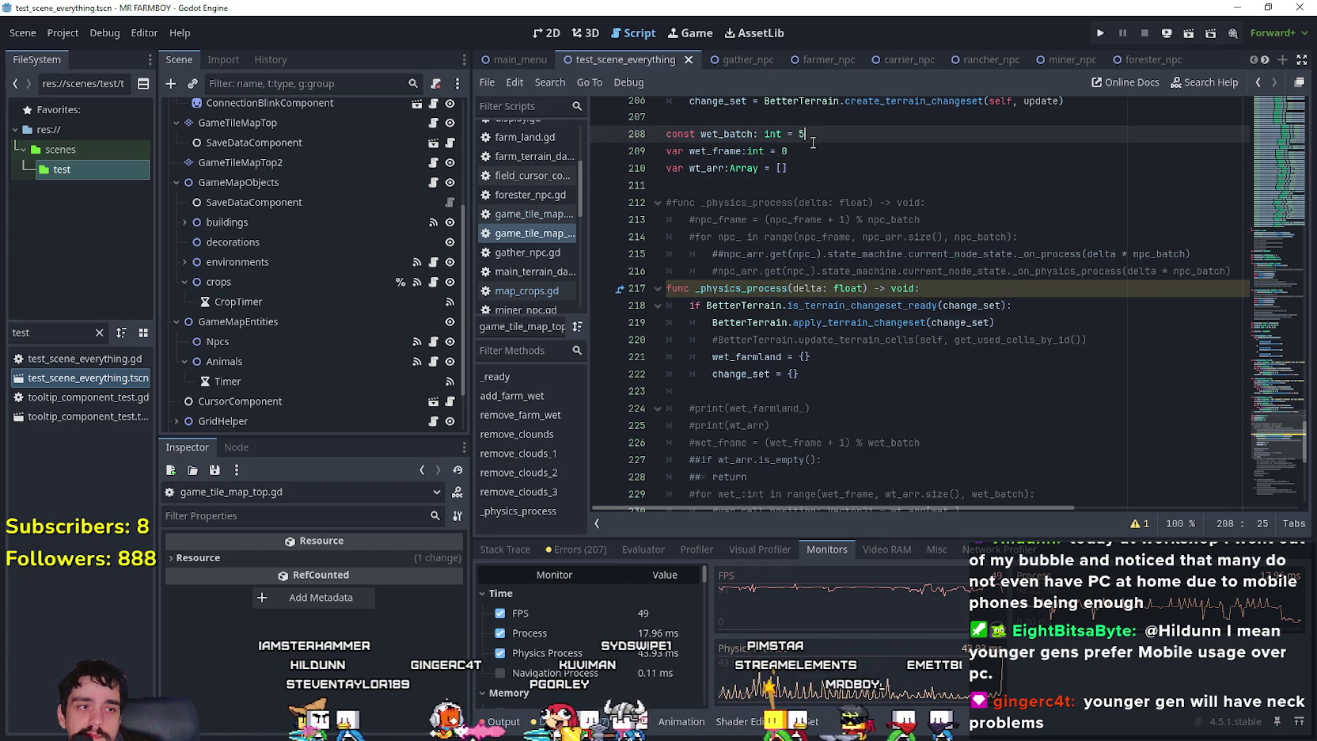
left_click(736, 272)
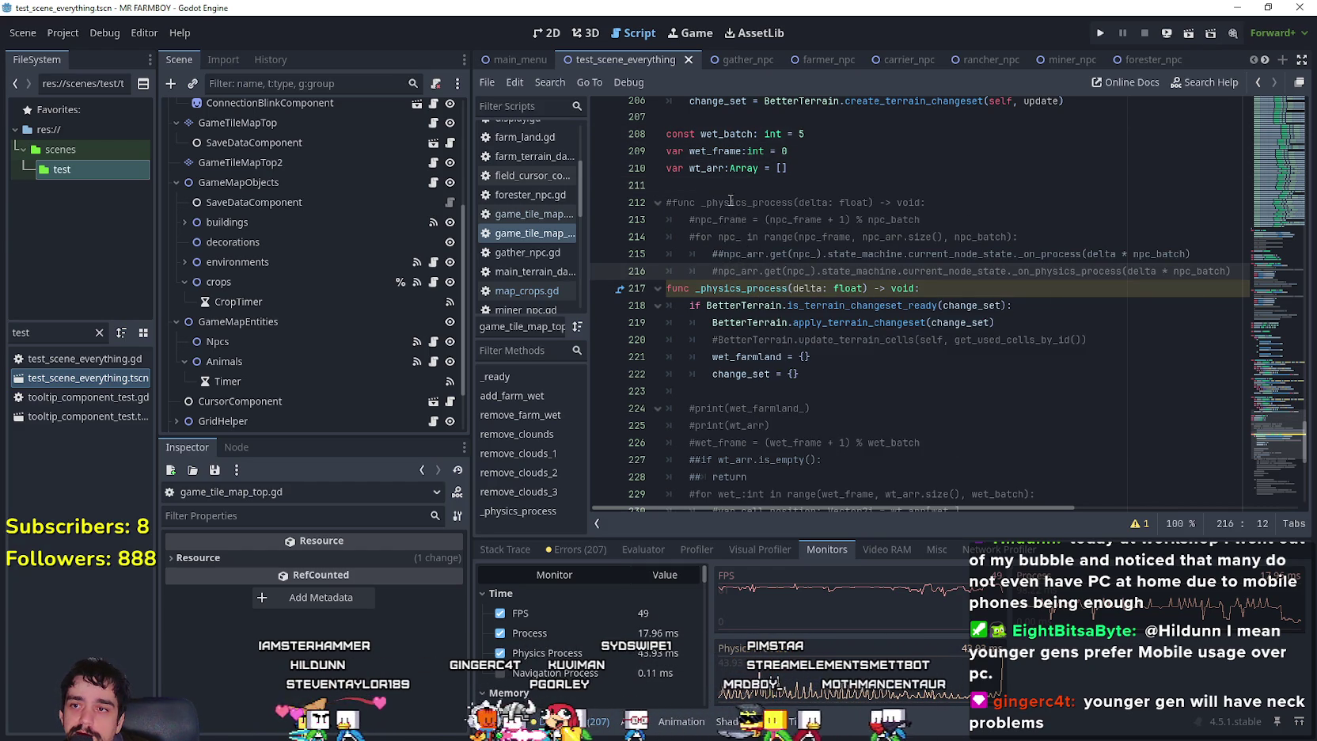
left_click(728, 184)
Write the header func batch_wet_tiles() -> void: on line 212.
key("Return")
type("func p")
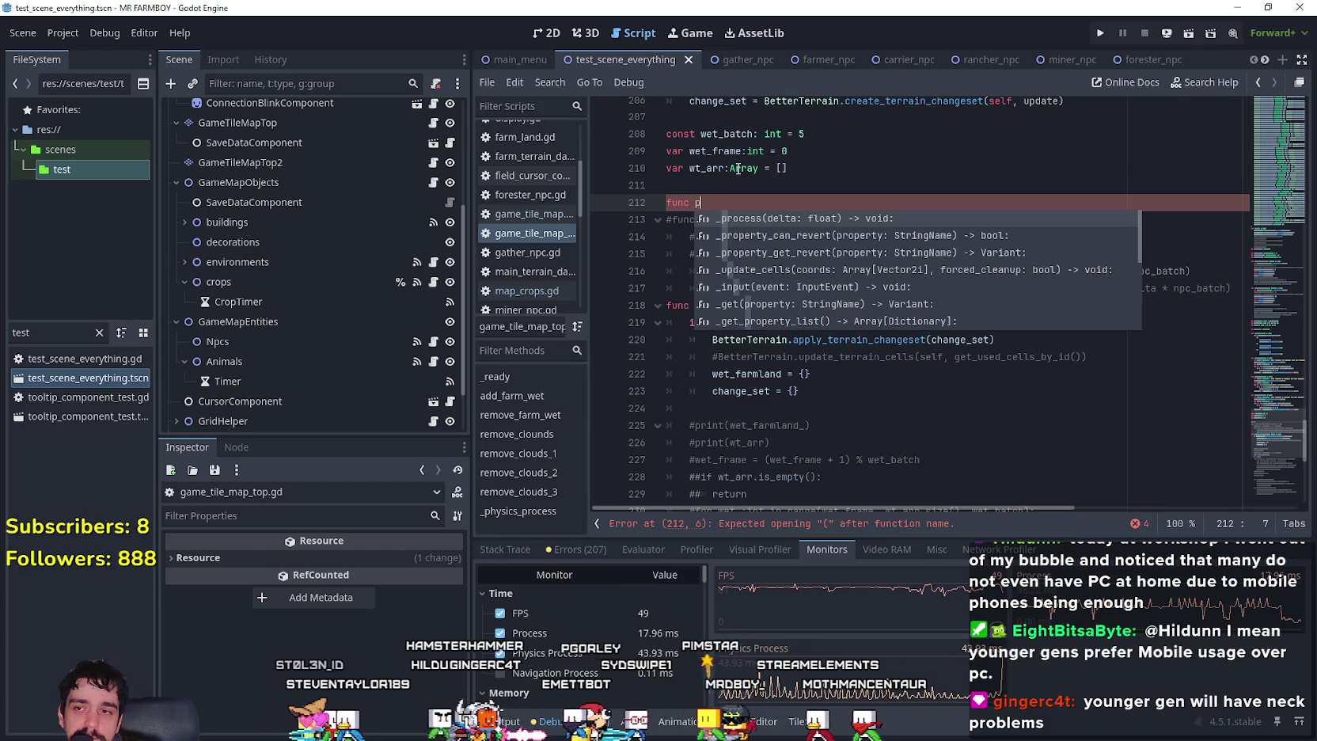
key("BackSpace")
type("batch_wet_tiles(")
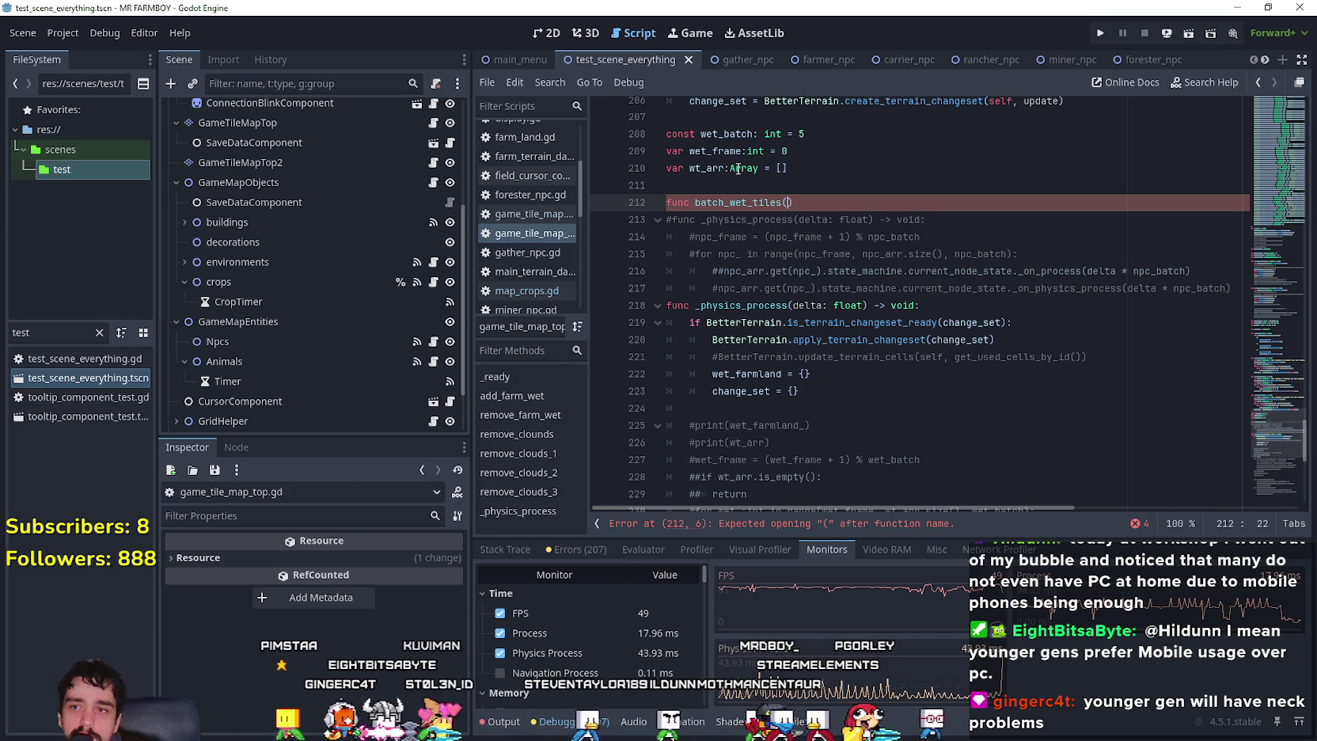
type(") -> void")
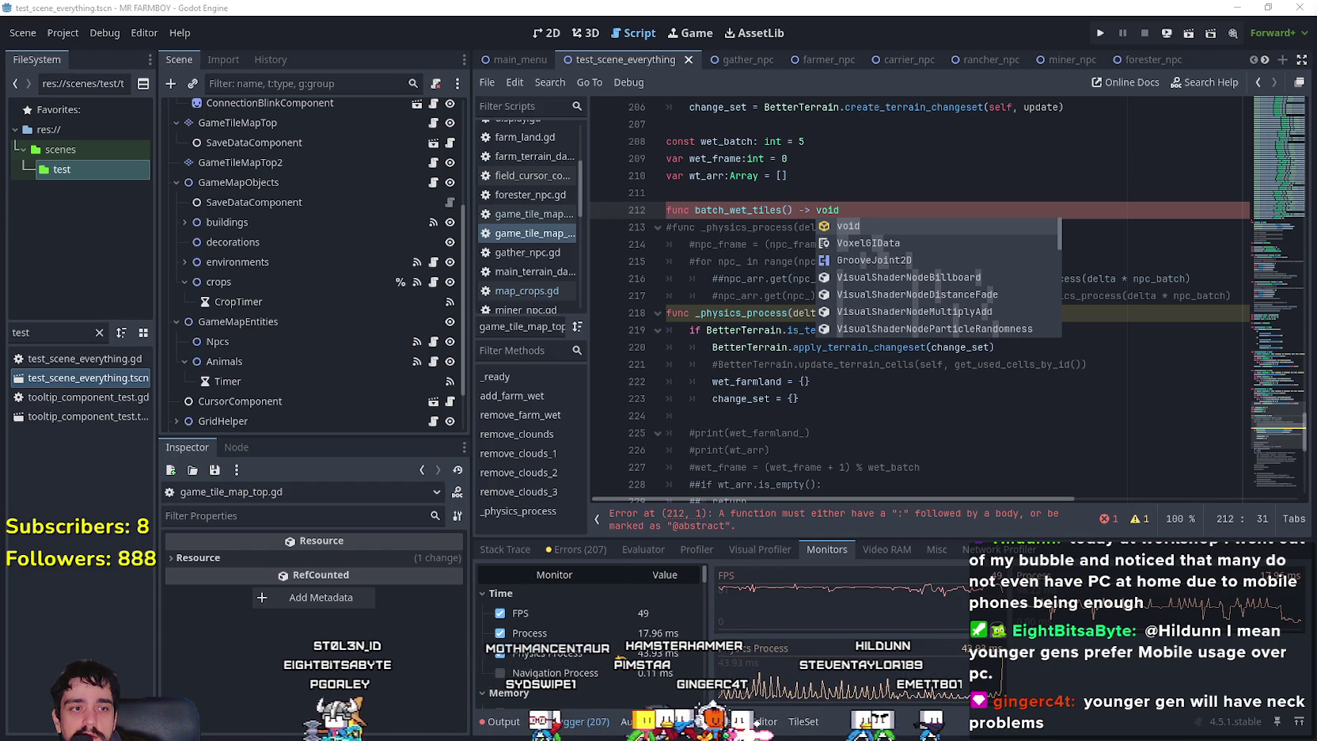
left_click(786, 313)
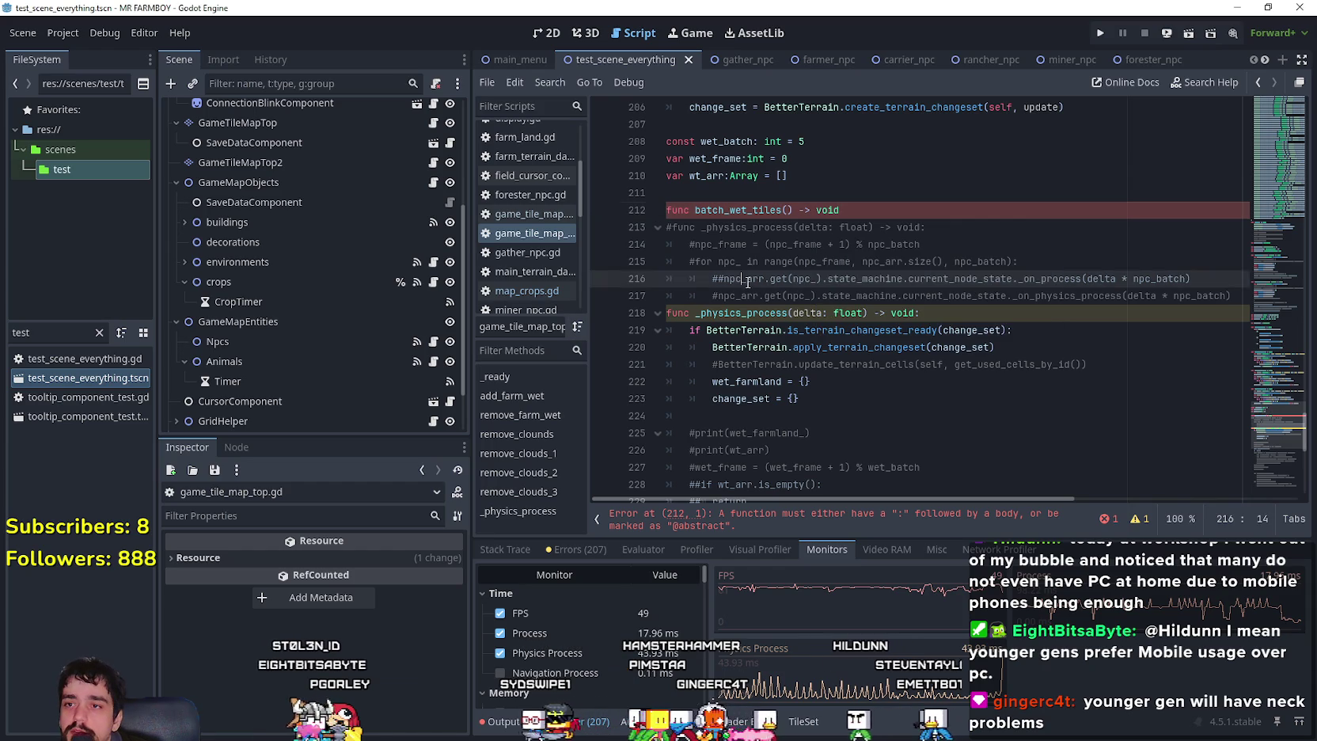
left_click(950, 209)
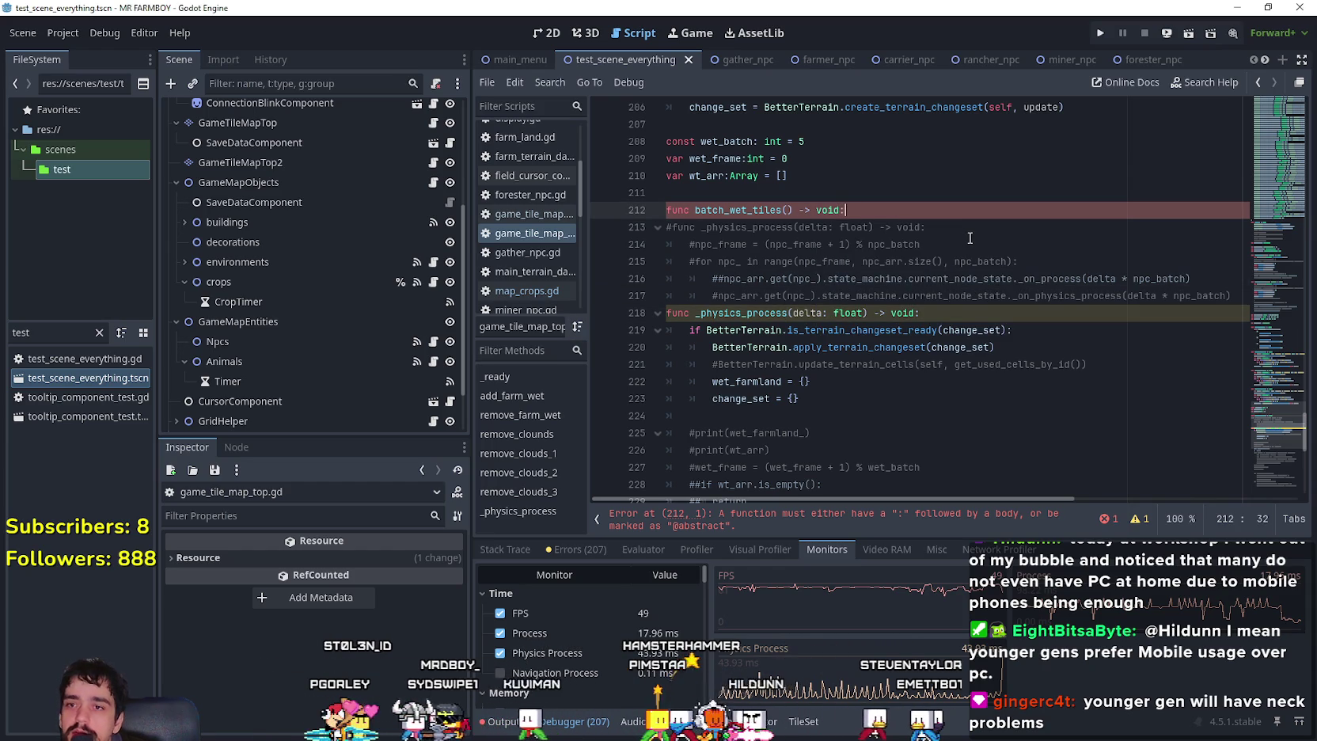
type(":")
key("Return")
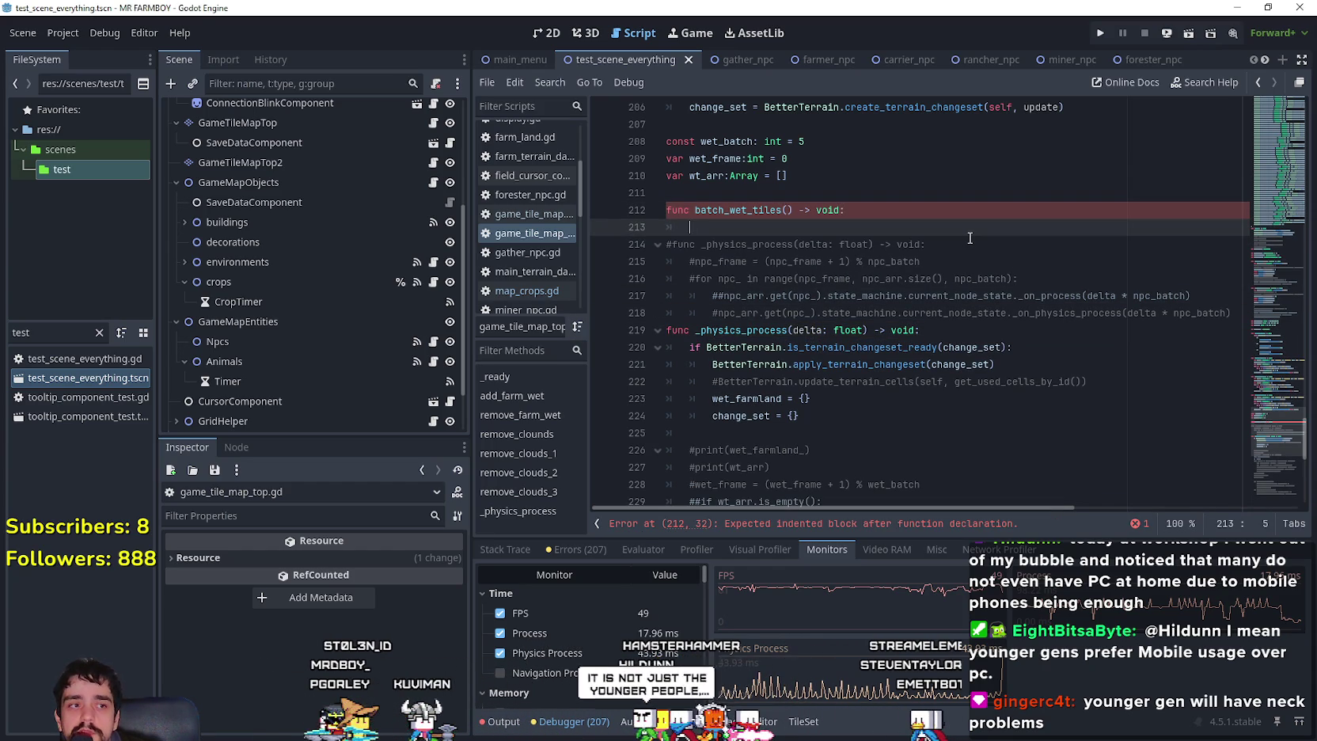
type("va")
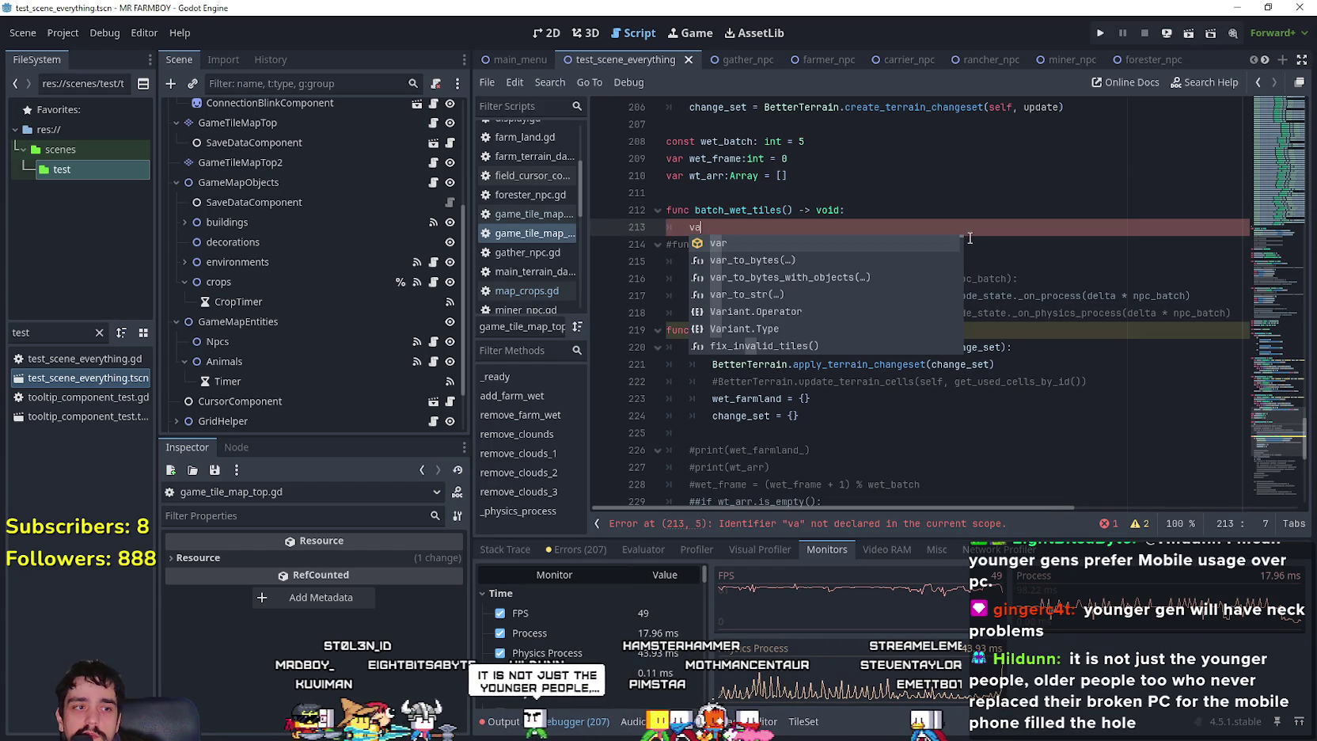
Declare var wet_frame_:int = 0 as the function's first line, then open a new line.
type("r :")
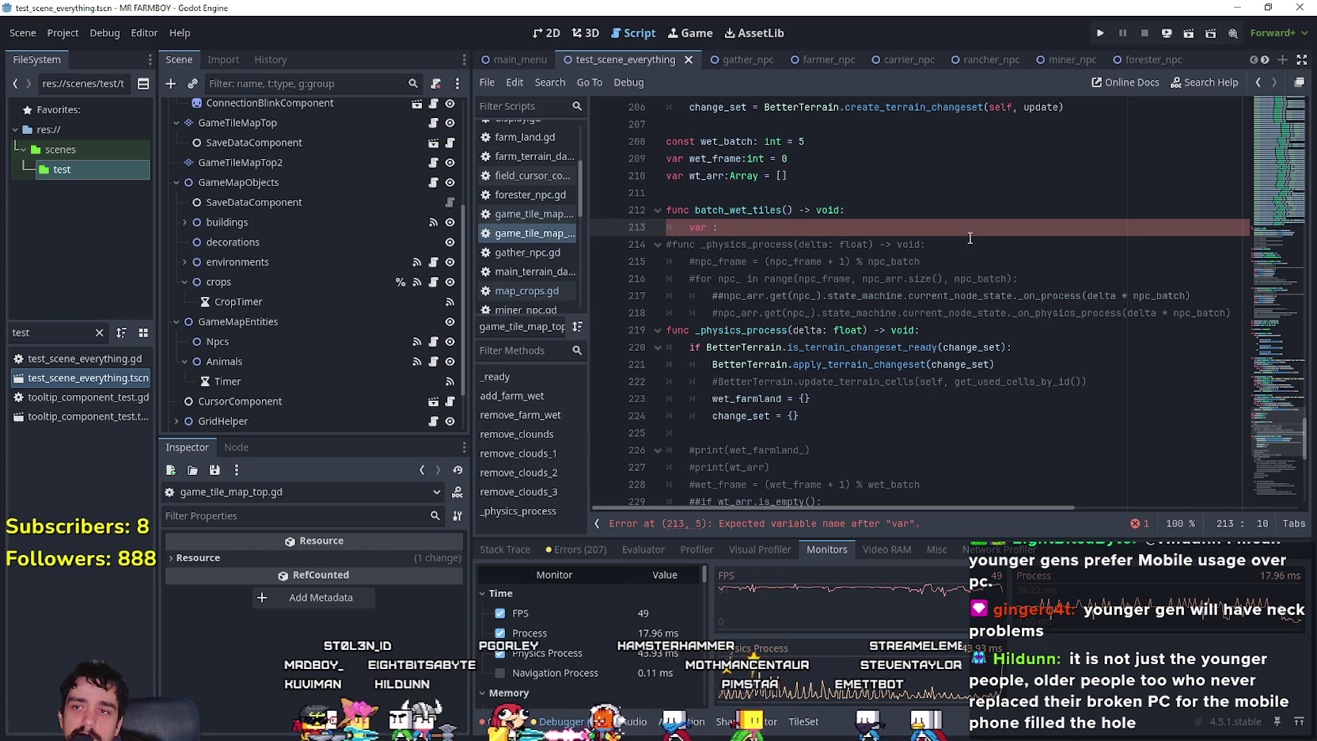
key("BackSpace")
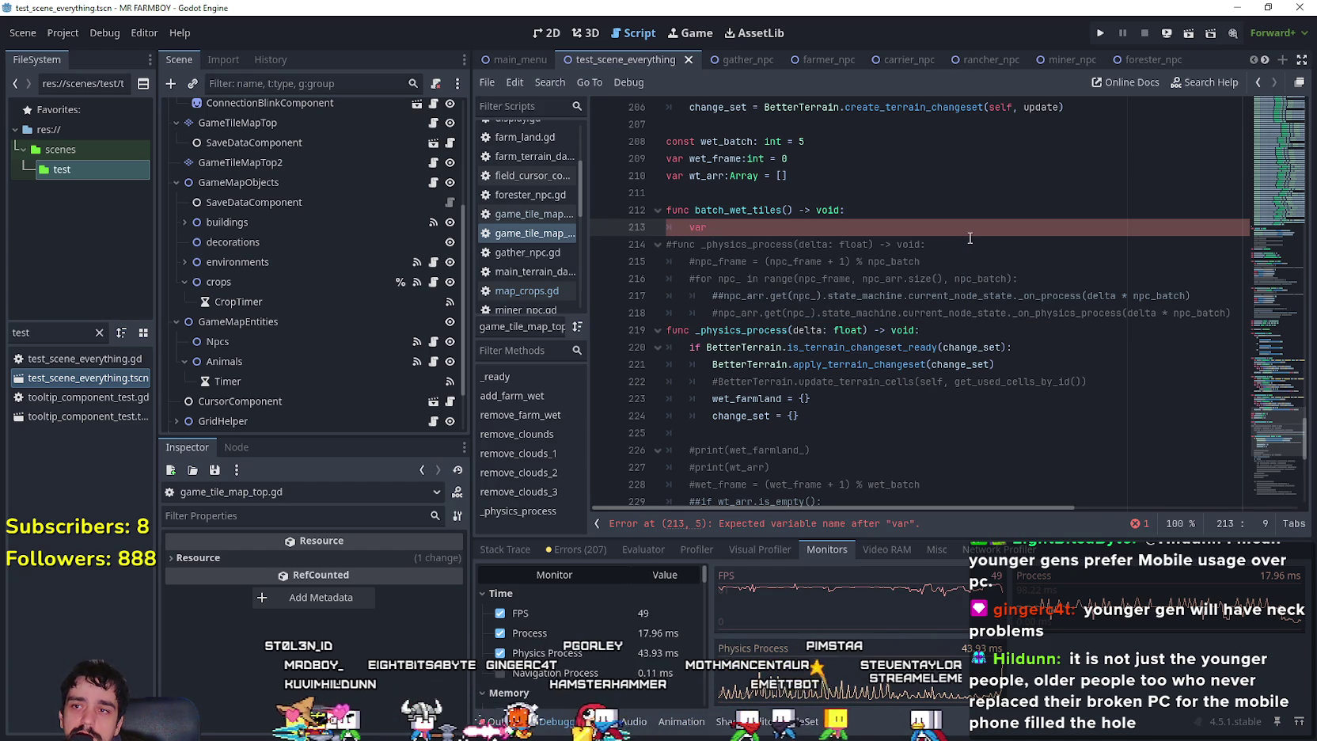
type("wet")
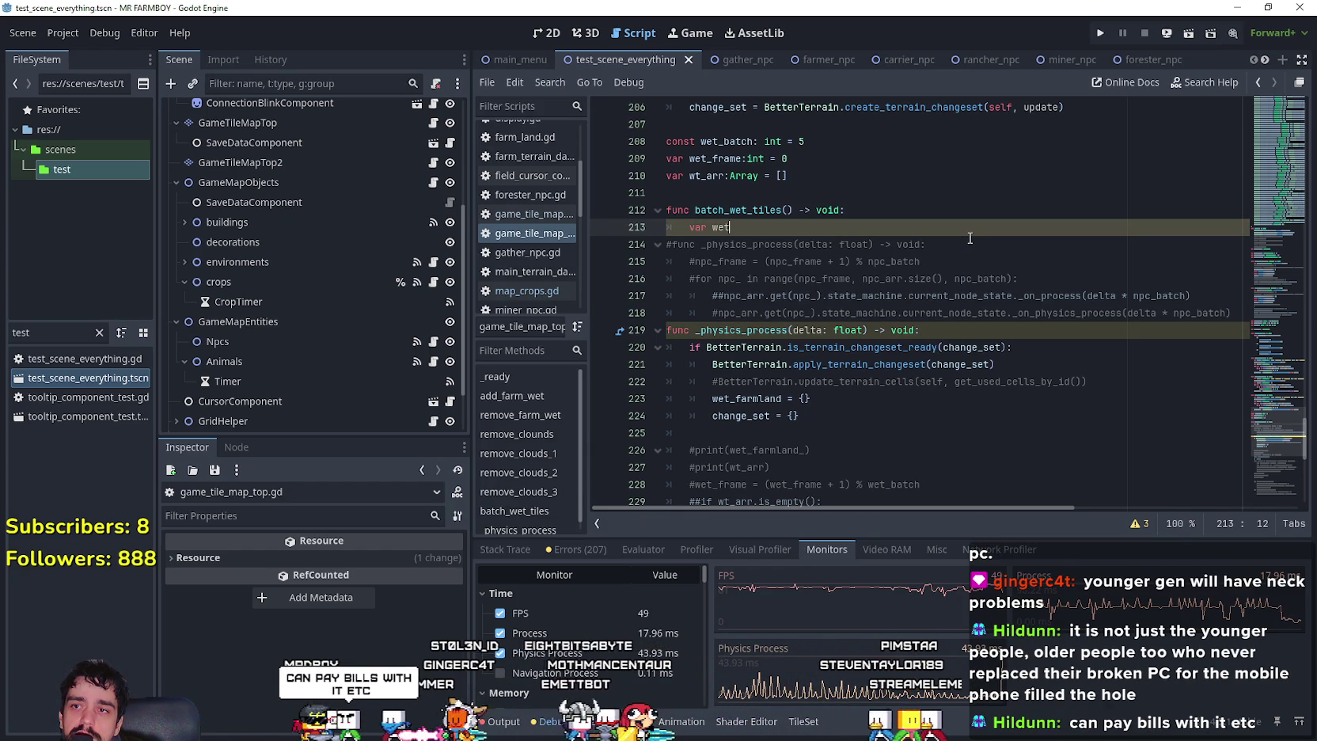
type("_frame:")
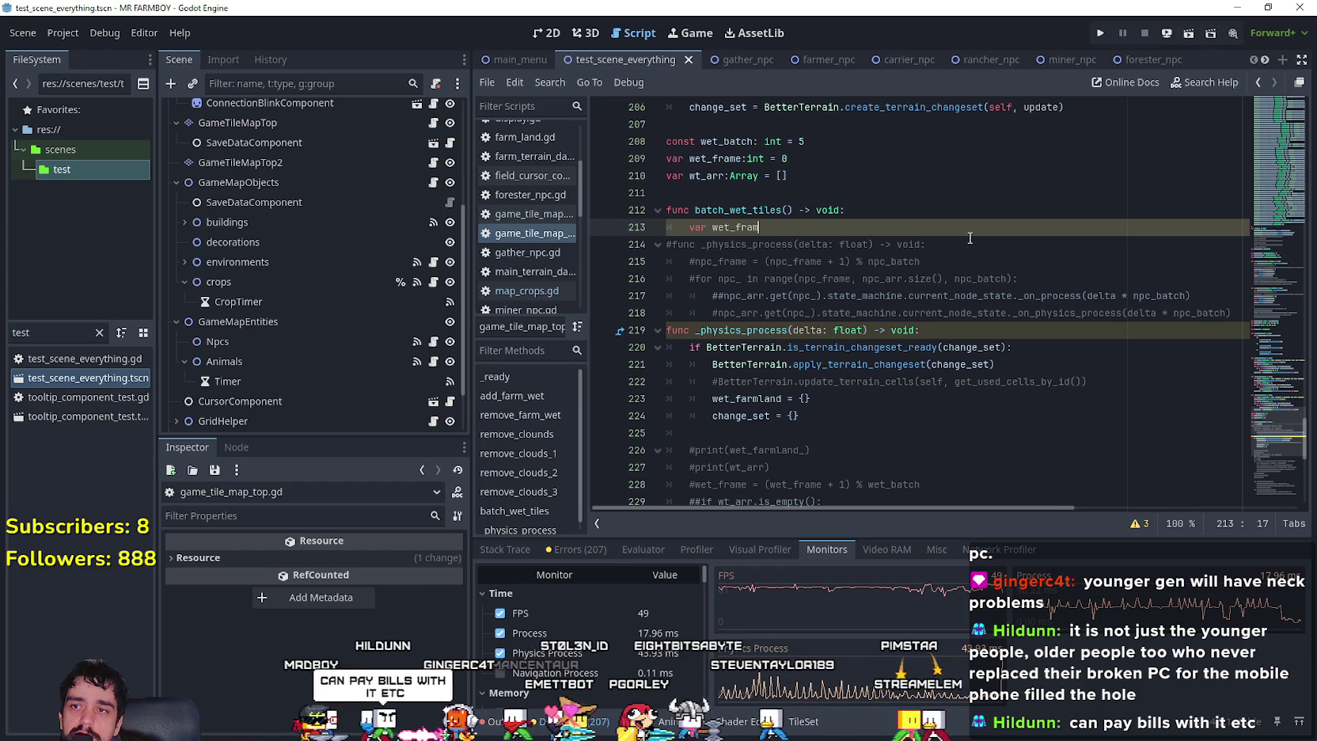
key("BackSpace")
key("BackSpace")
key("BackSpace")
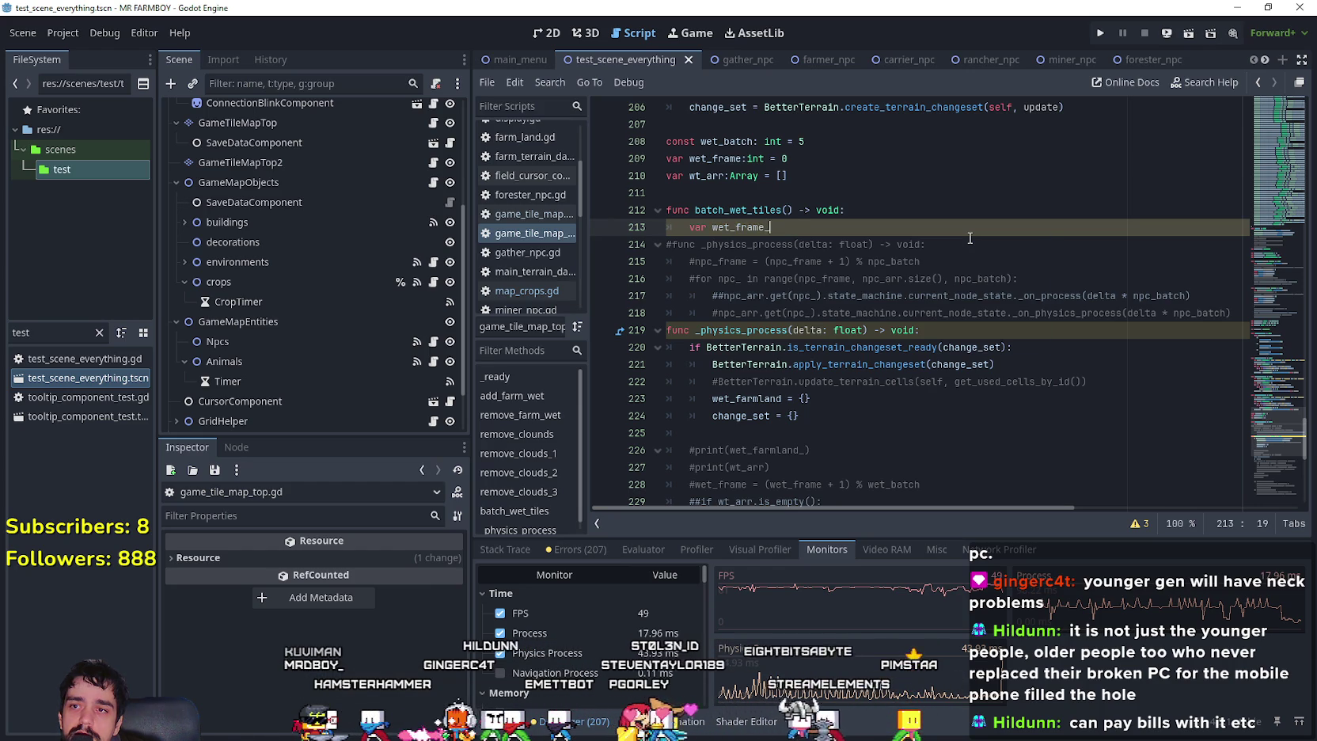
type(":int")
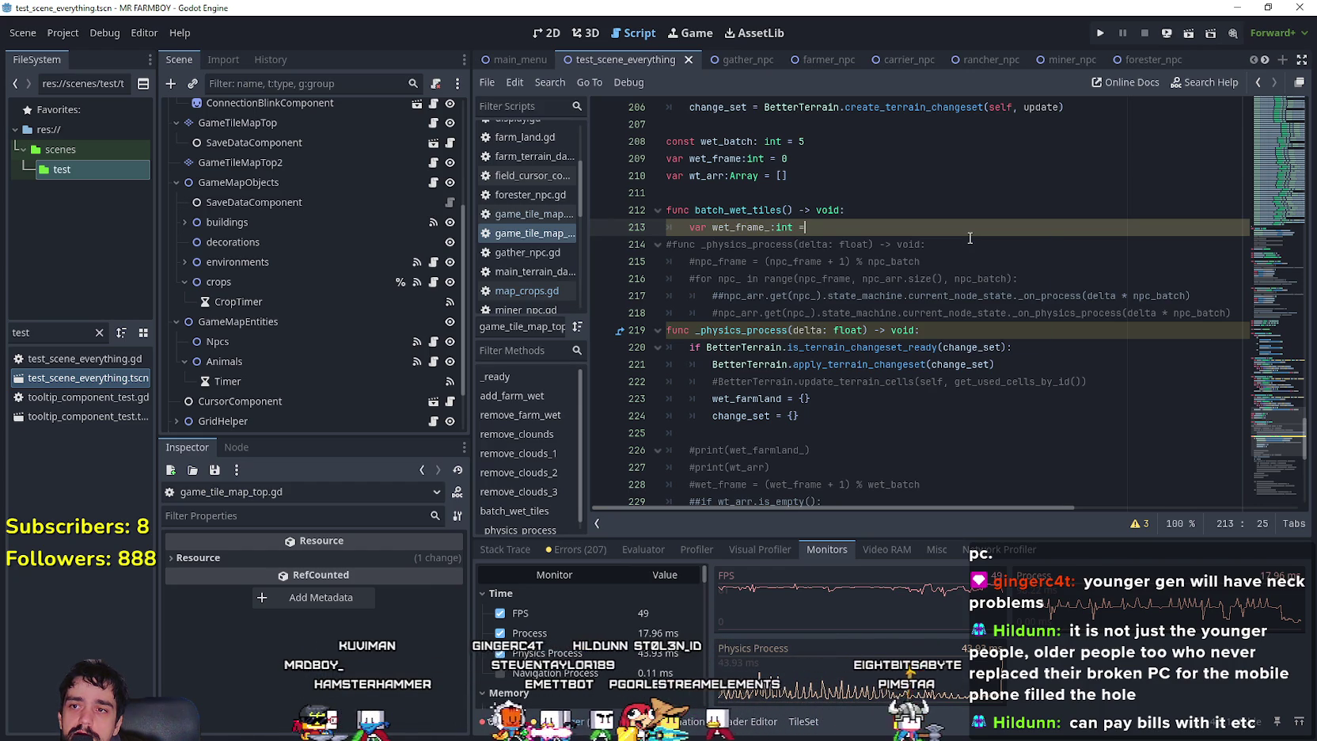
type(" = 0")
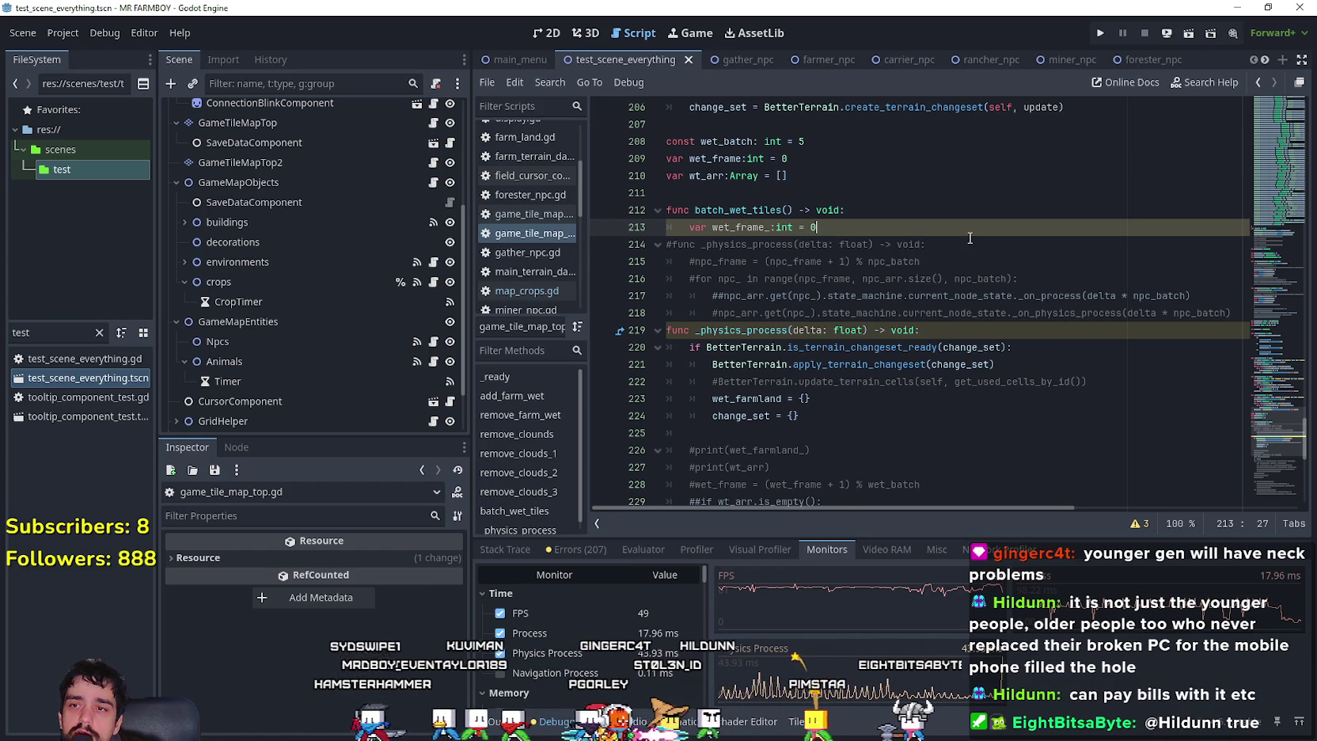
type(":")
key("Return")
key("BackSpace")
key("BackSpace")
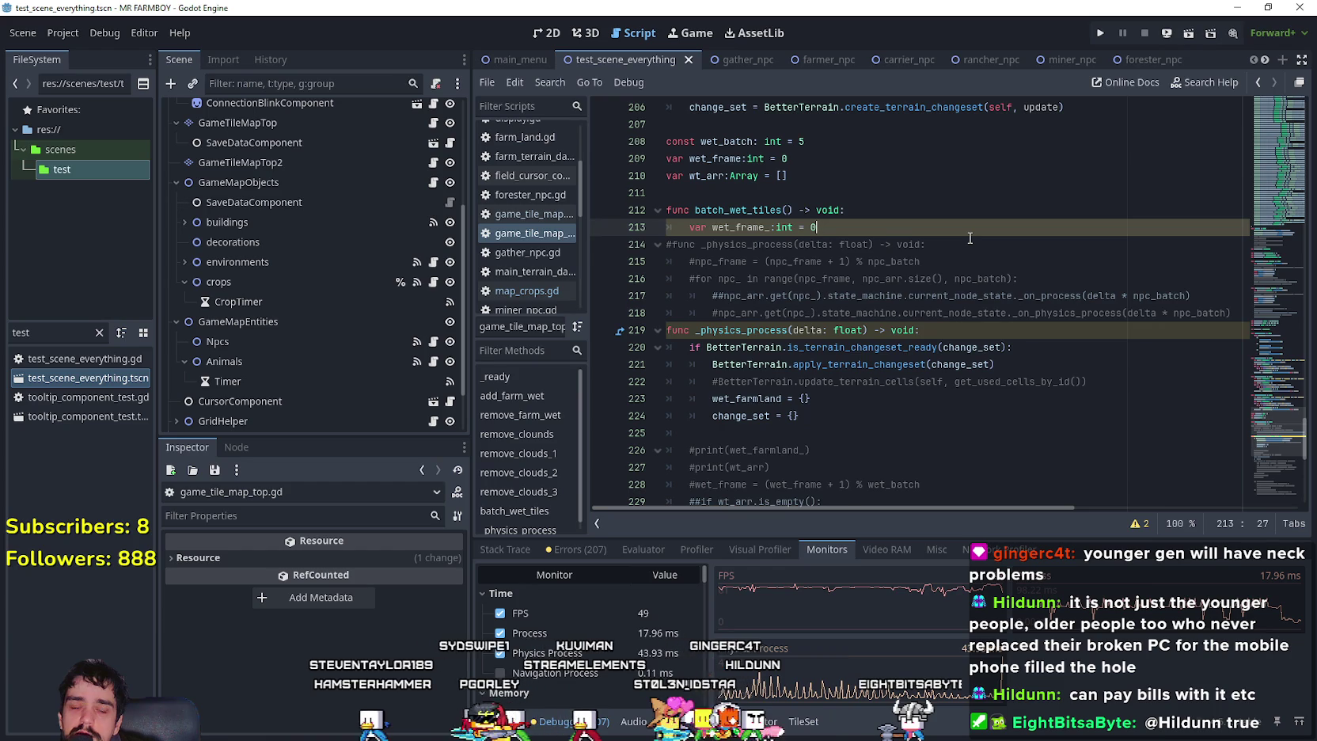
key("Return")
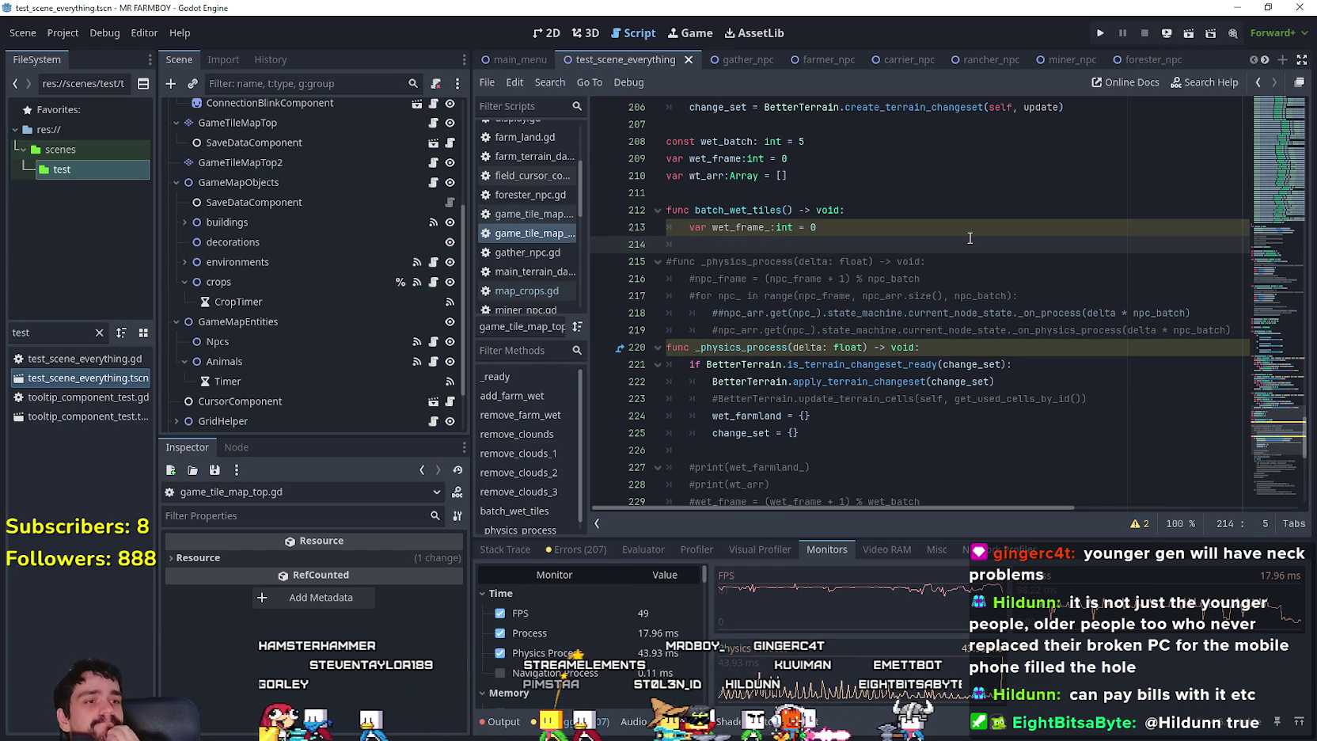
Type the while header comparing wet_frame_ and checking wet_farmland_.size().
type("while fet")
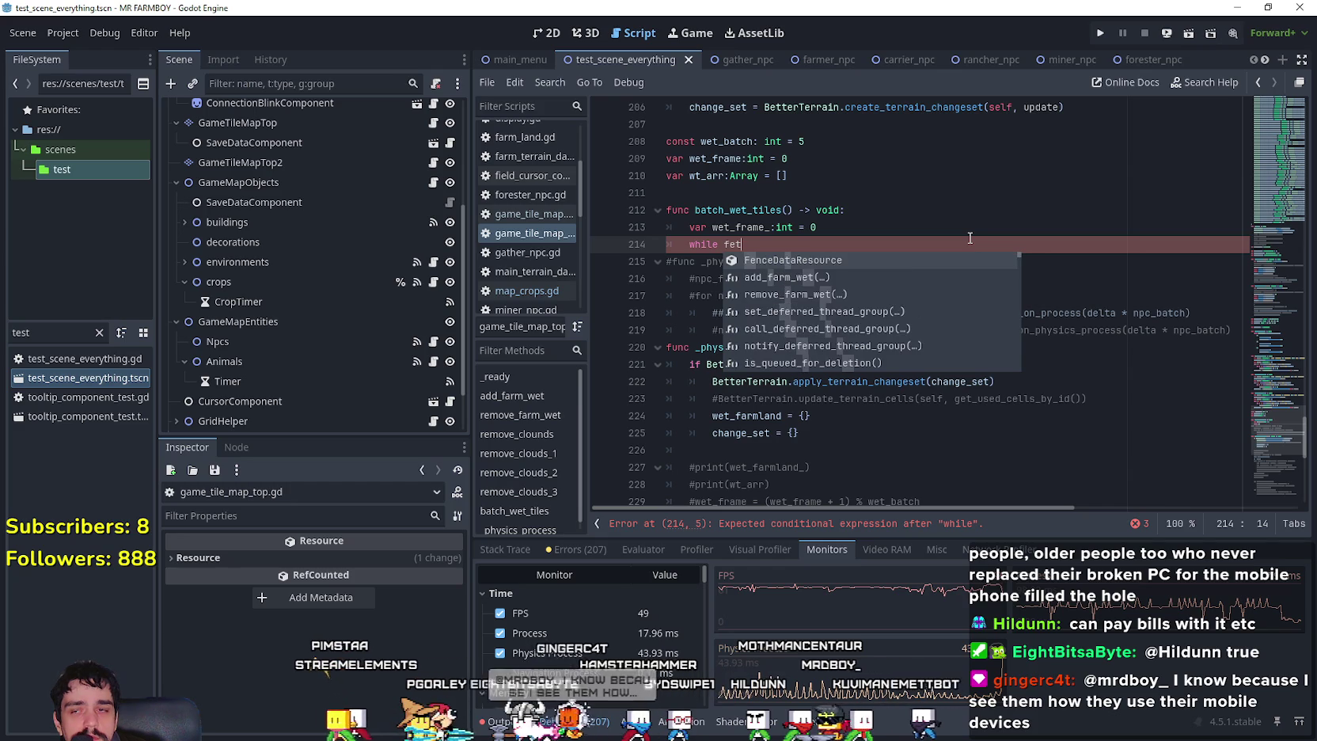
key("BackSpace")
key("BackSpace")
key("BackSpace")
type("wet_frame i")
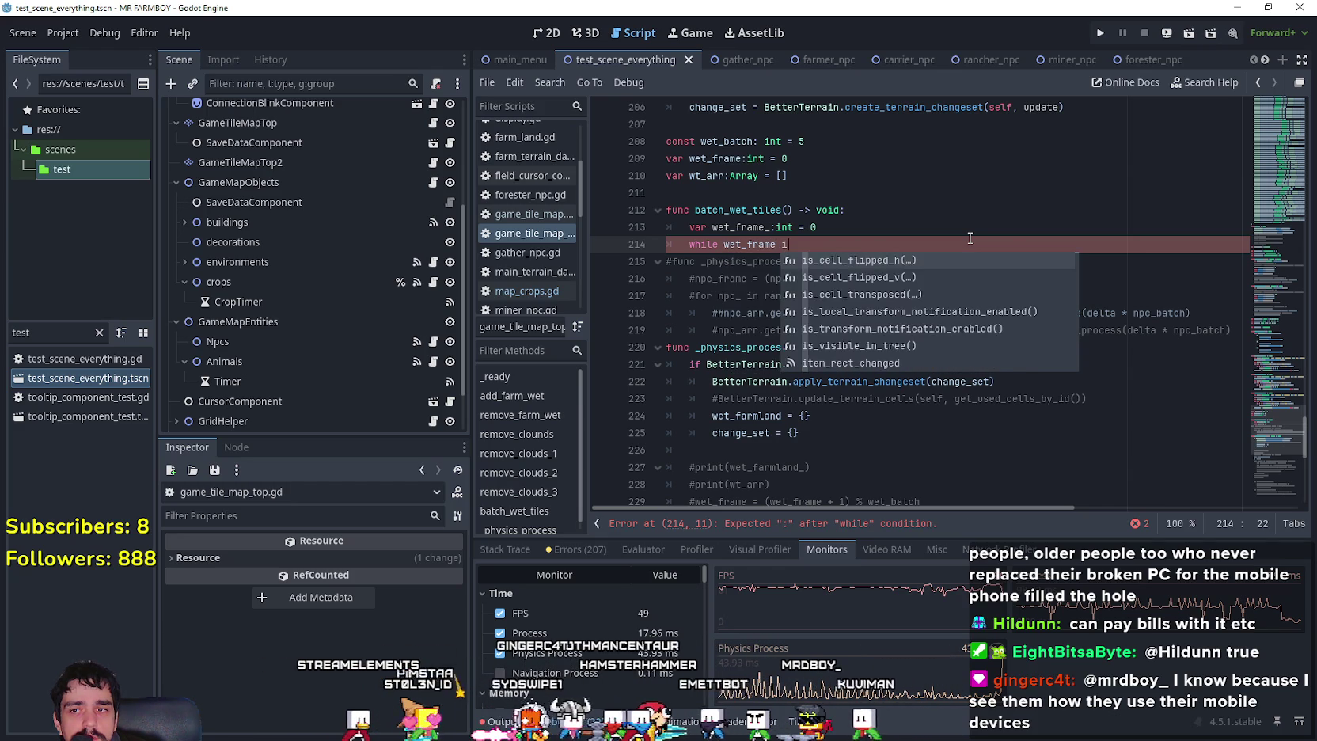
key("BackSpace")
type("_")
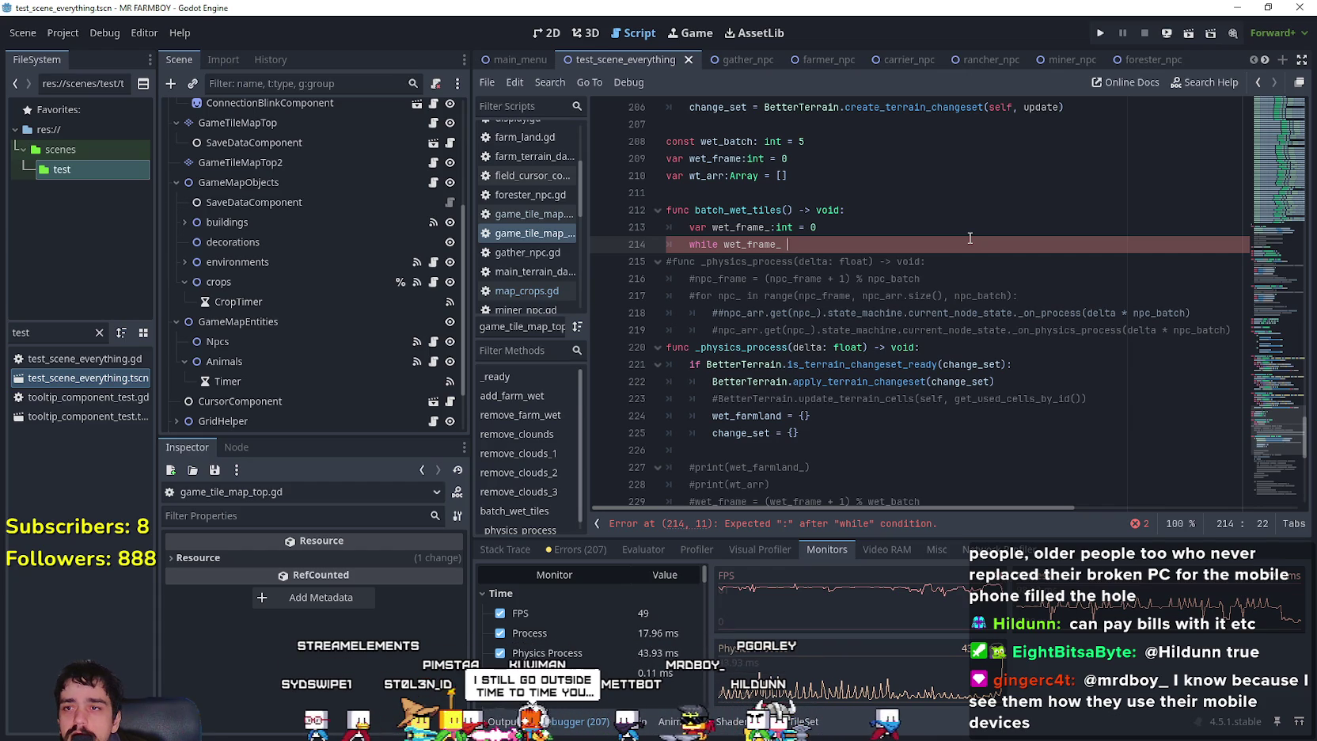
type("_batch")
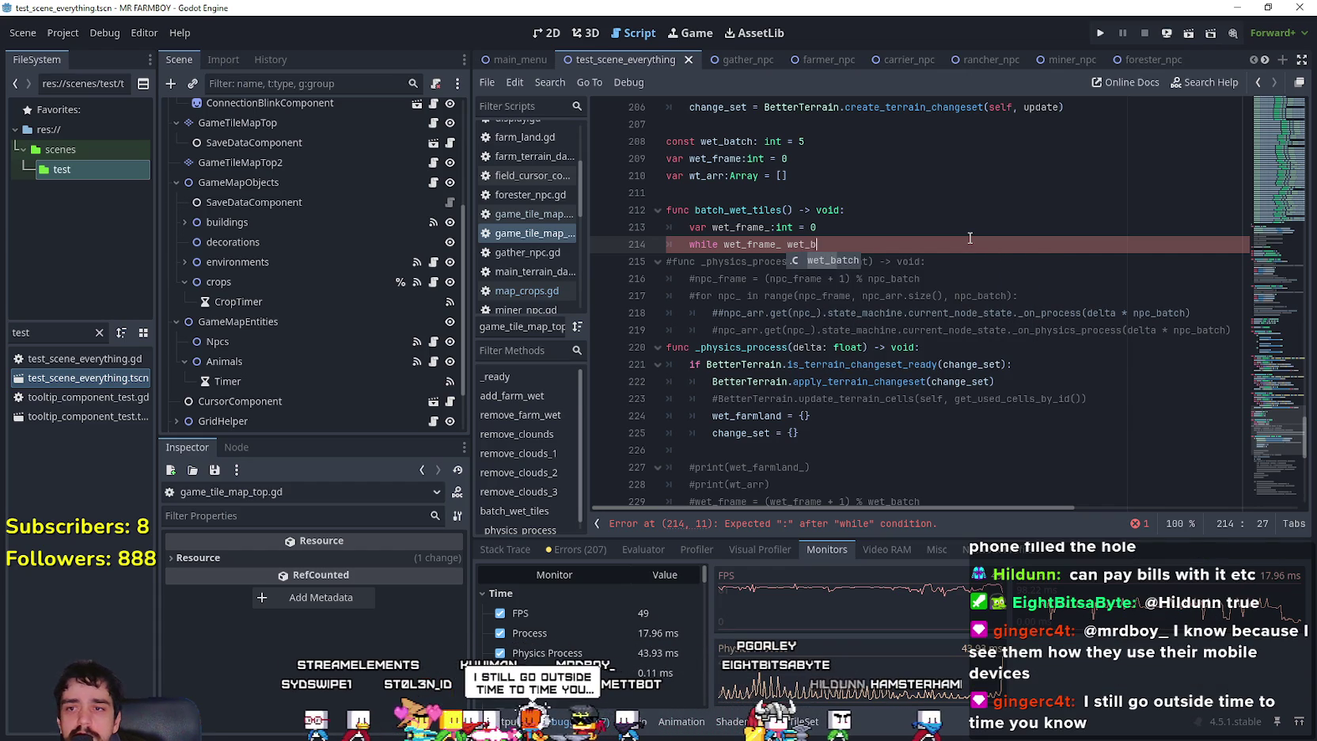
key("BackSpace")
key("BackSpace")
key("BackSpace")
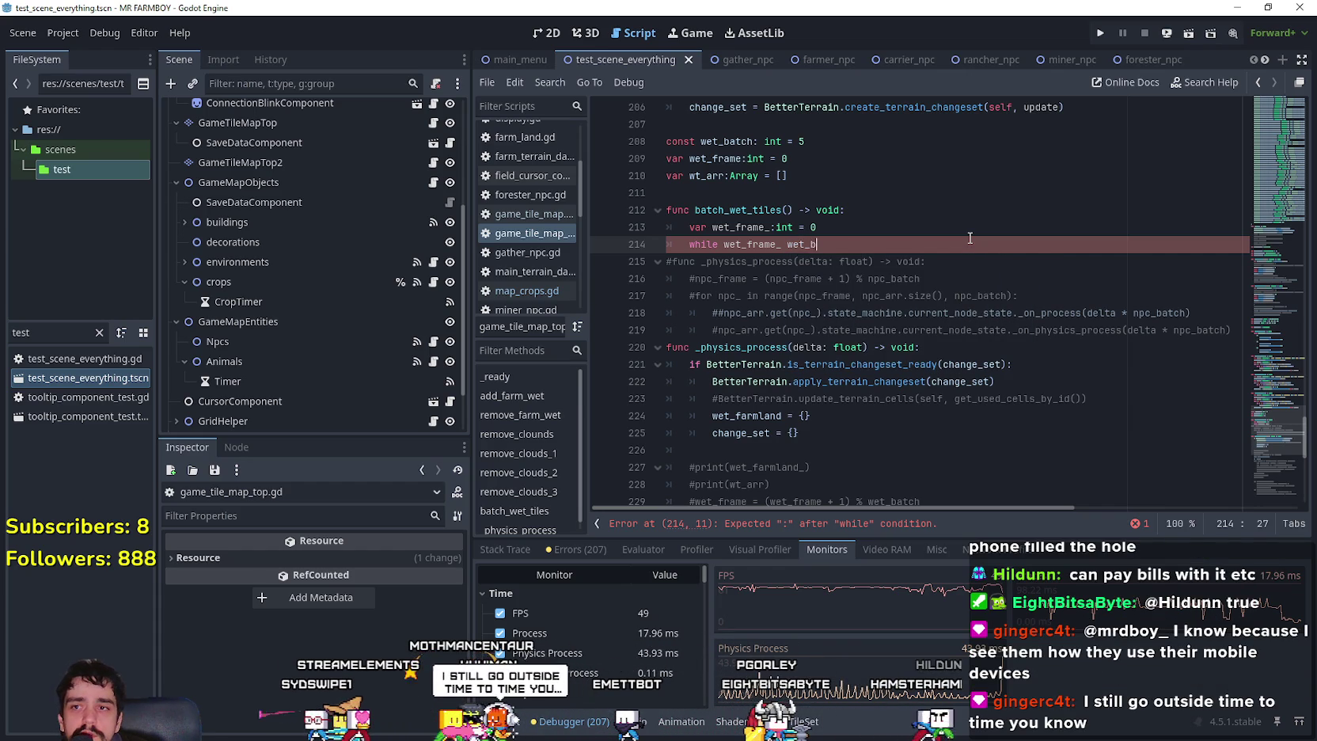
type(">")
key("BackSpace")
key("BackSpace")
type("<")
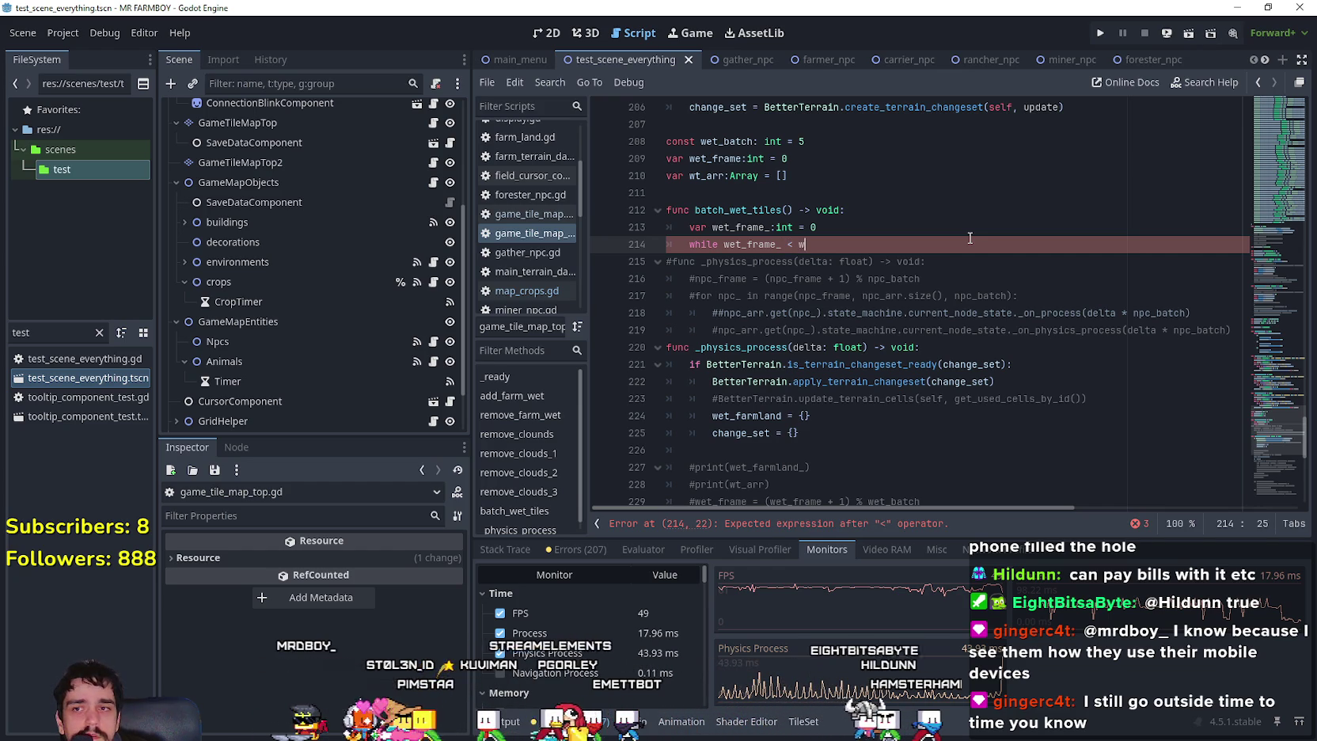
type(" wet_frame_ and")
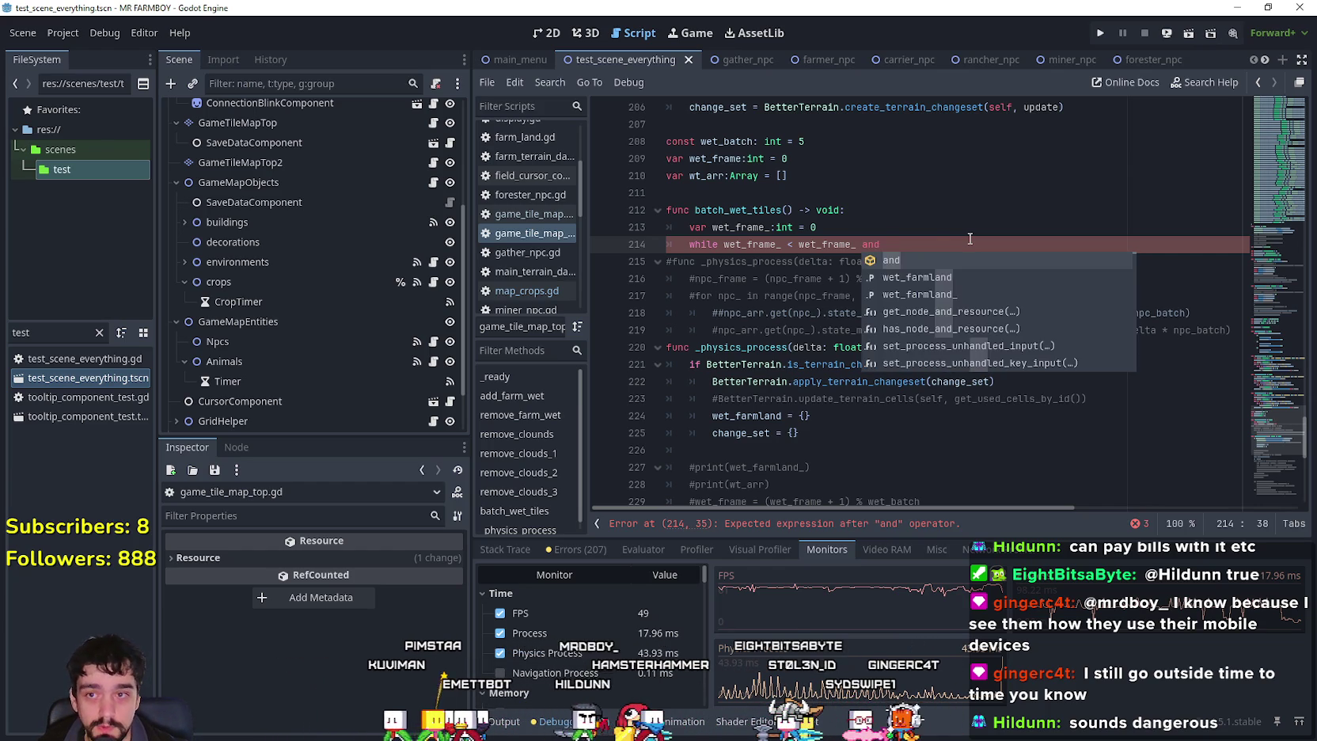
type(" wet_farm")
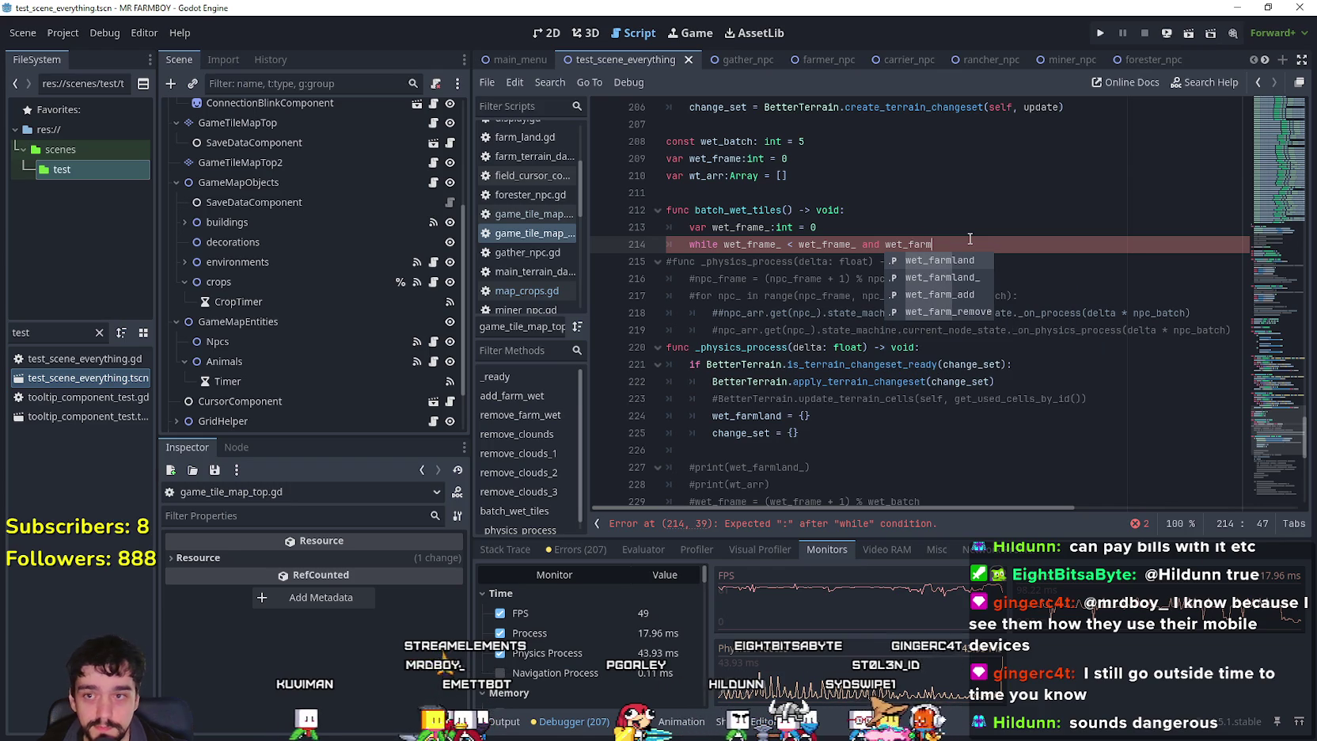
key("Down")
key("Return")
type(".s")
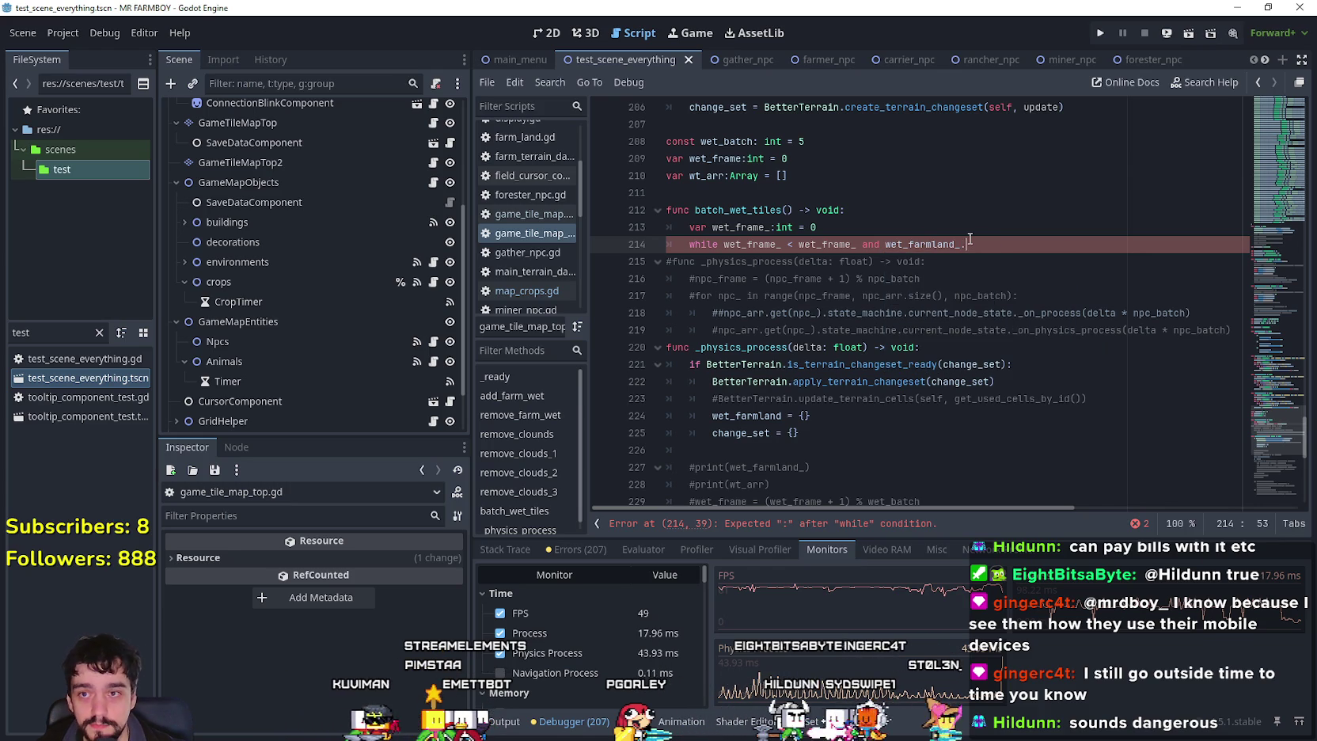
type("i")
key("Return")
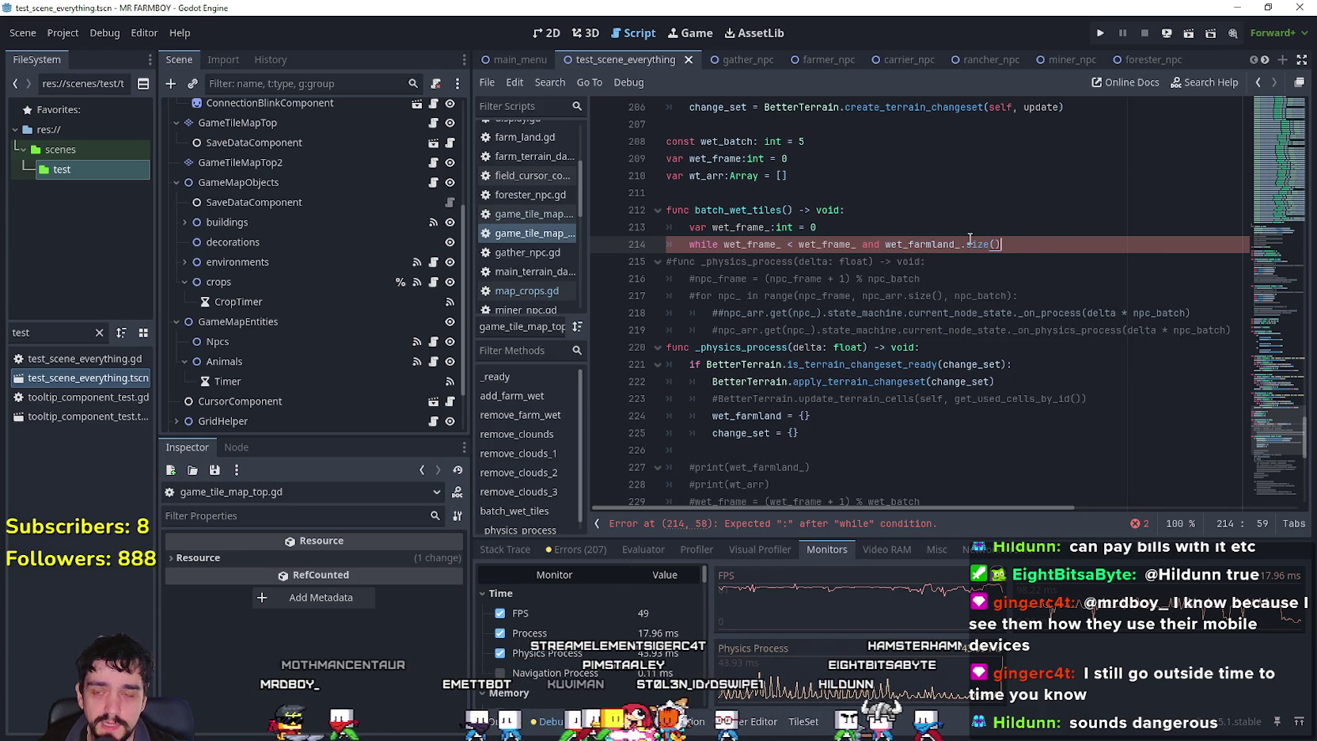
Replace the second wet_frame_ with wet_batch and end the condition with > 0:.
double_click(727, 141)
key("ctrl+c")
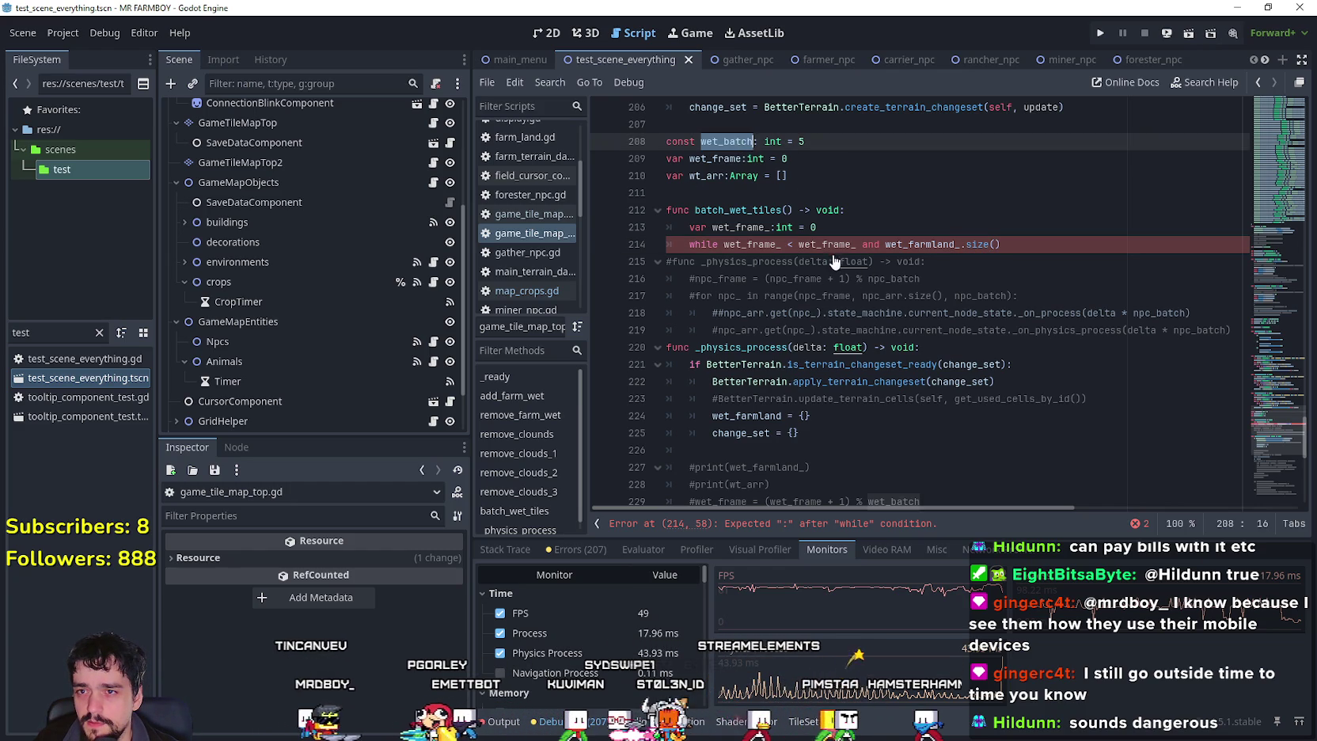
double_click(824, 244)
key("ctrl+v")
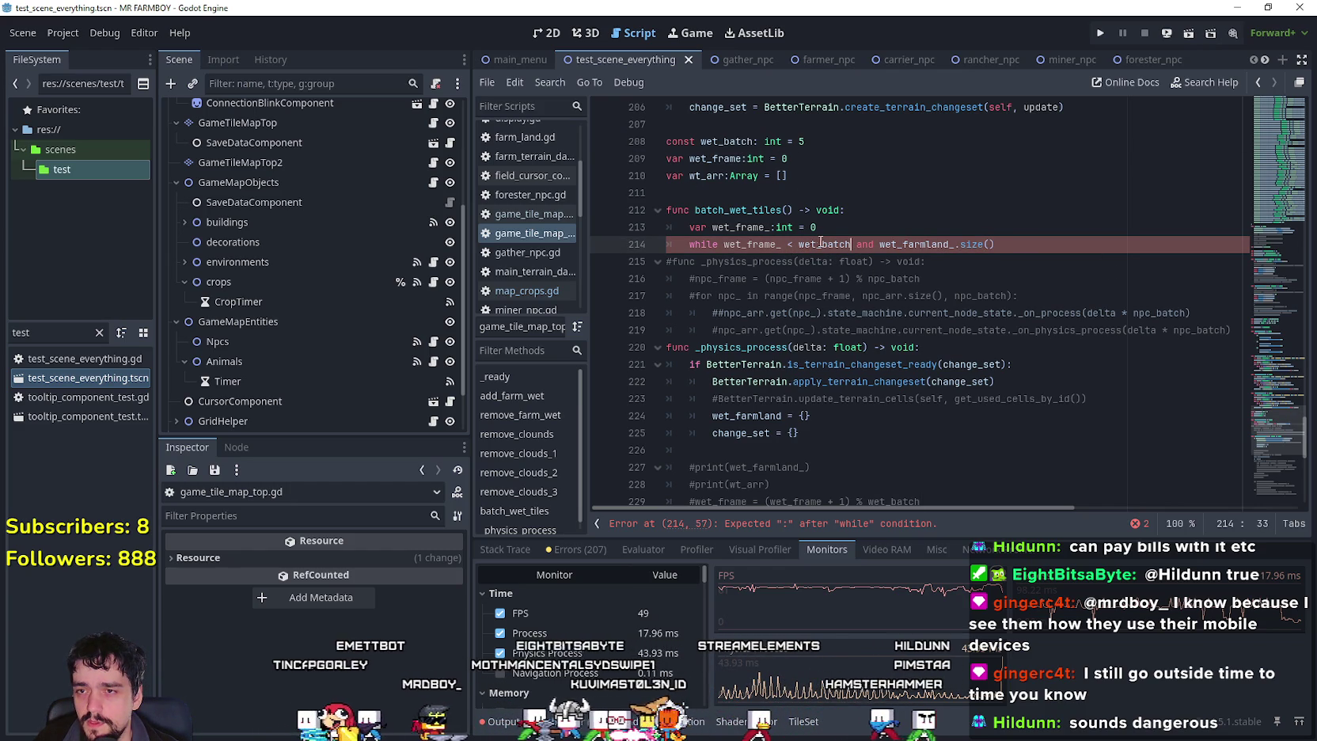
left_click(722, 244)
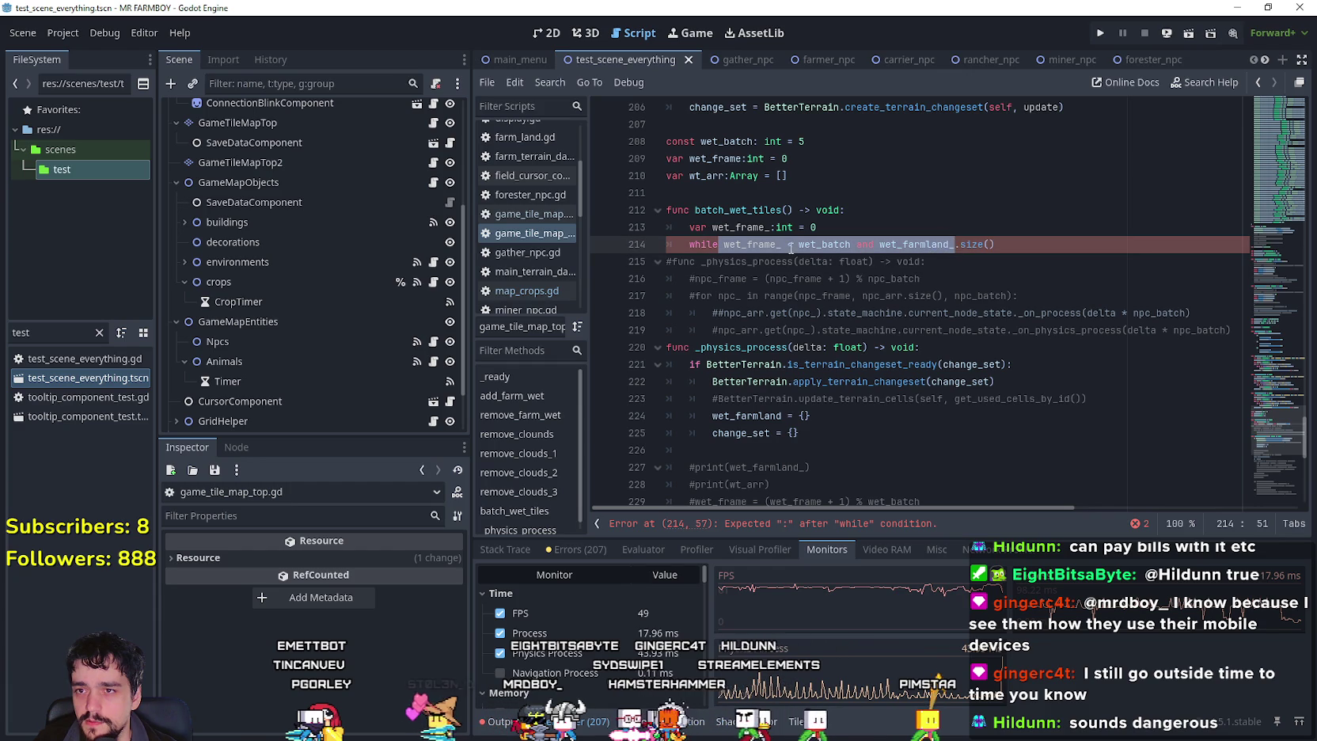
left_click(746, 243)
double_click(747, 243)
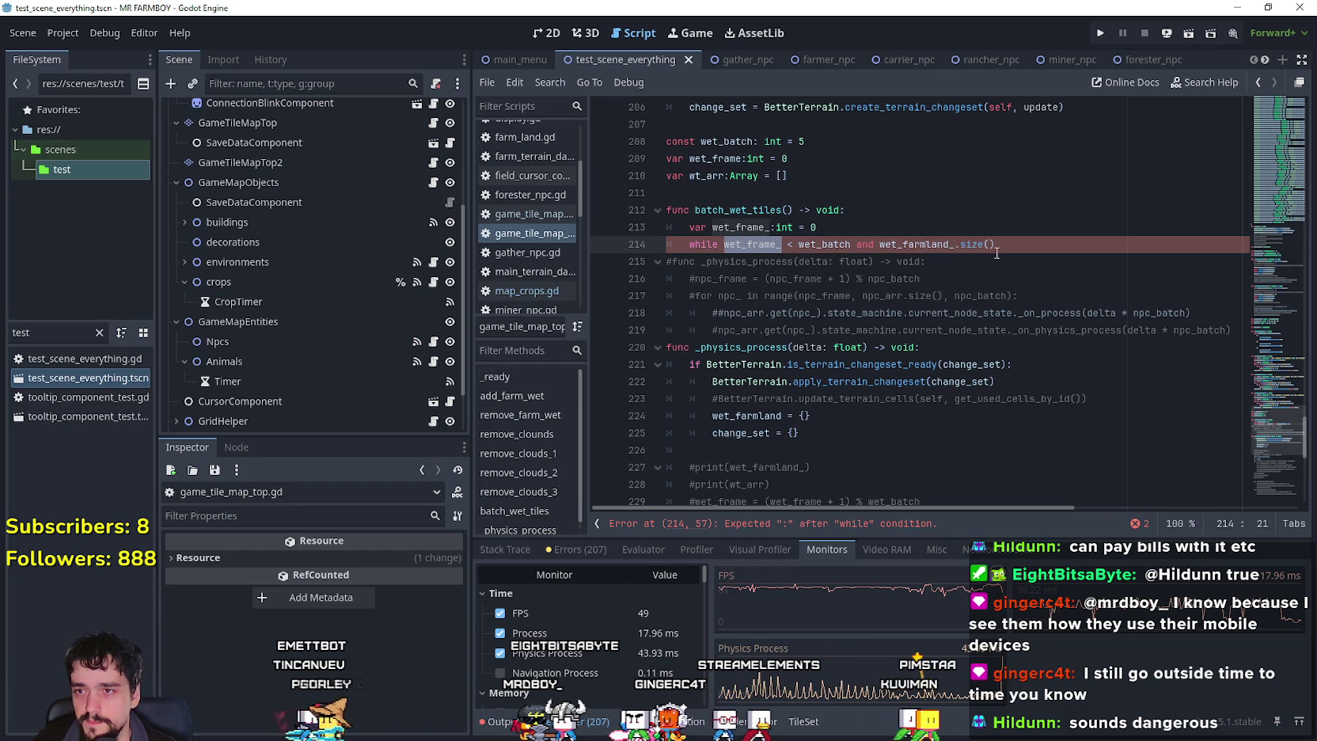
left_click(845, 232)
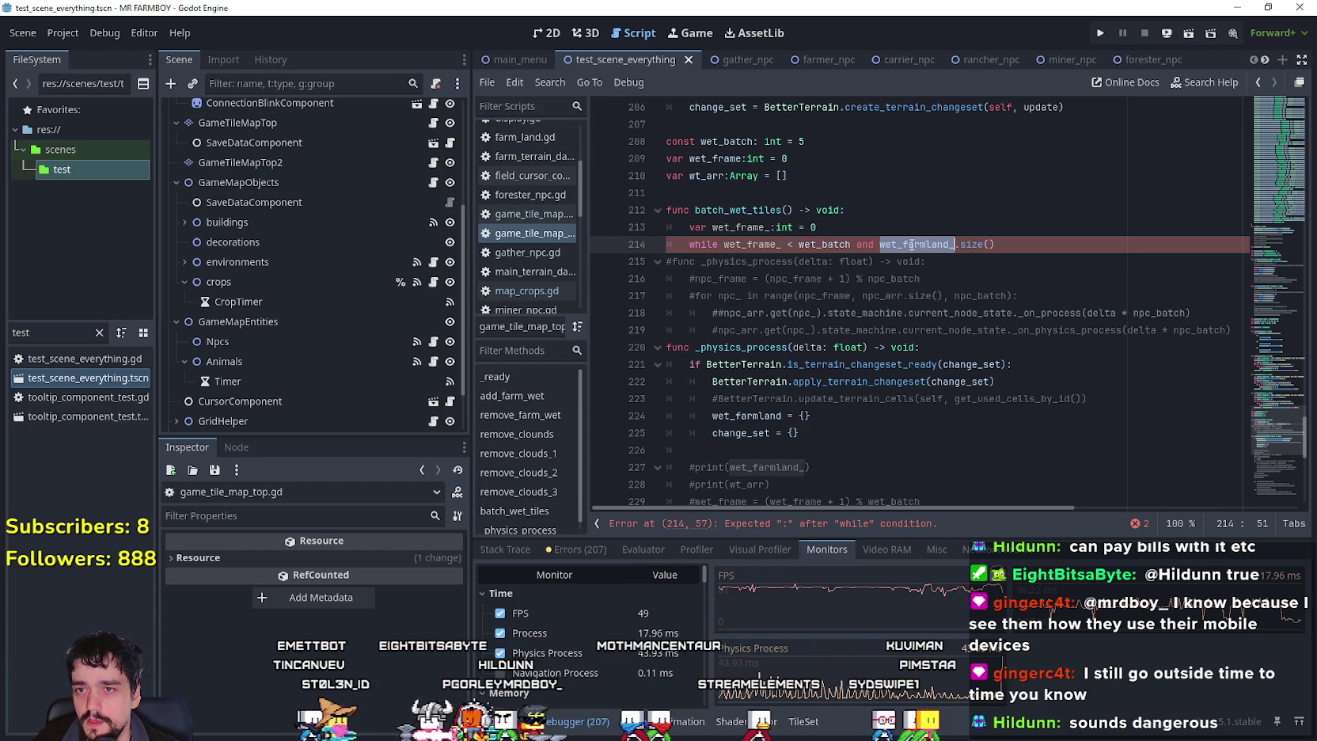
double_click(955, 243)
left_click(1019, 244)
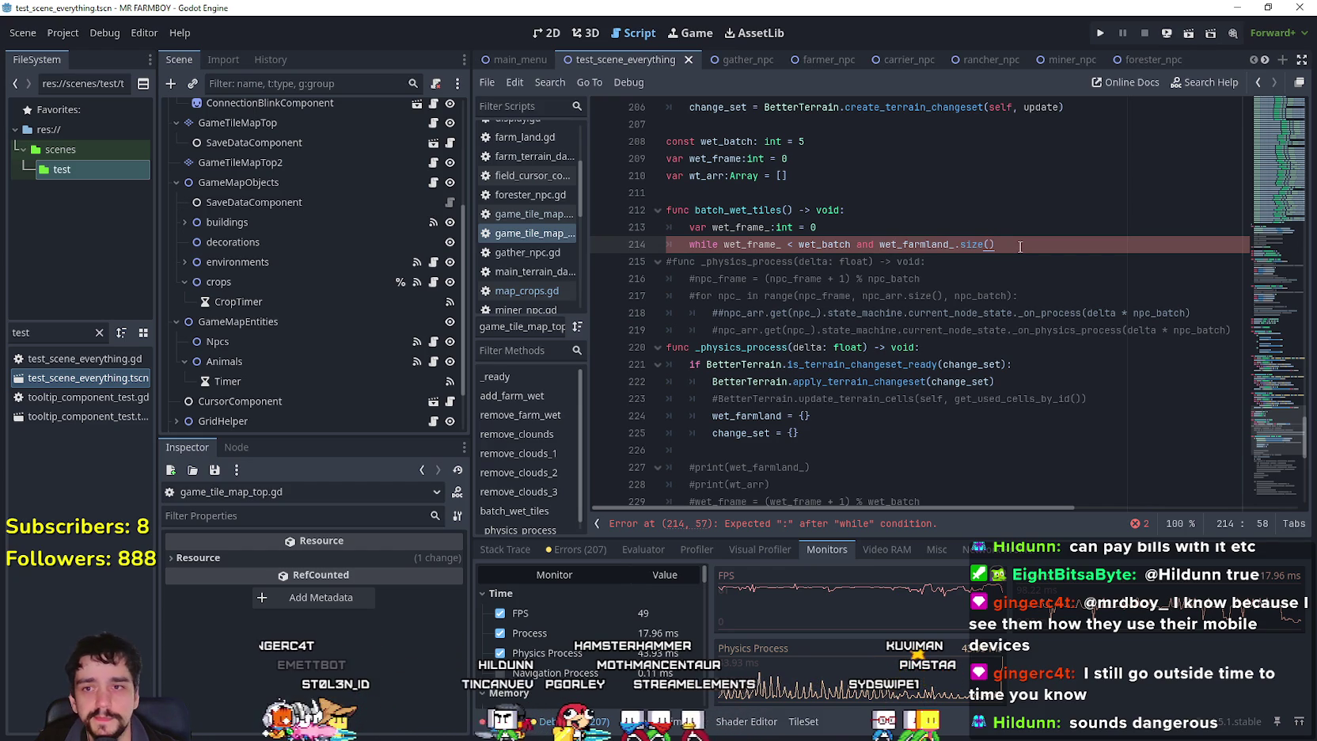
type("> 0")
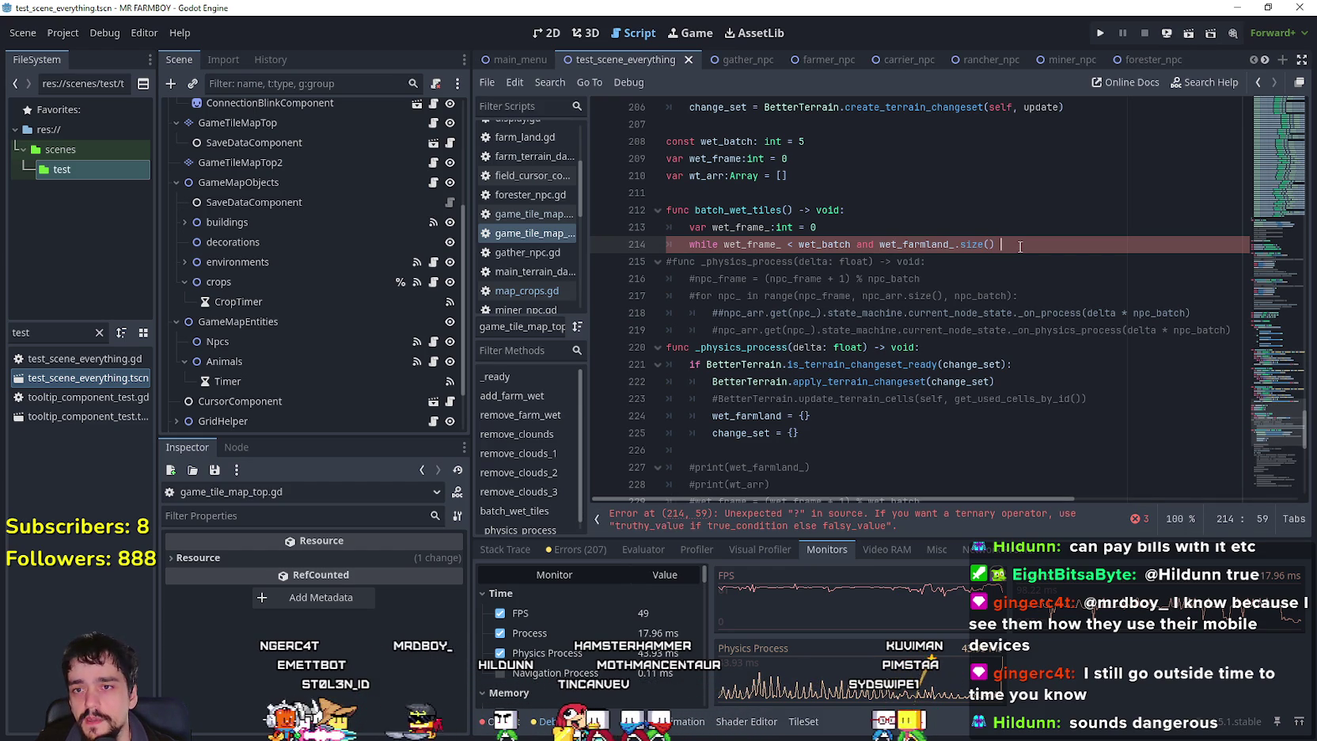
type(":")
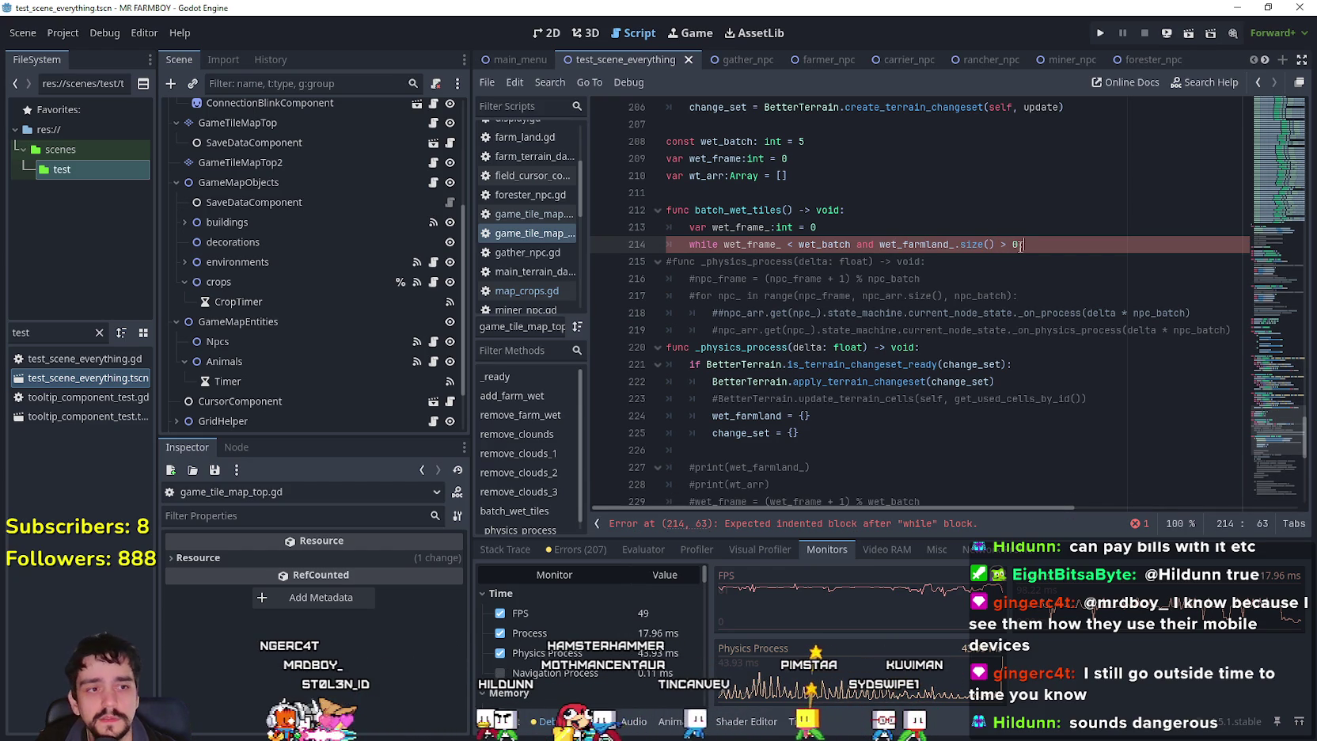
Begin the while loop body with wt_arr, then bring up the GitHub crash issue.
key("Return")
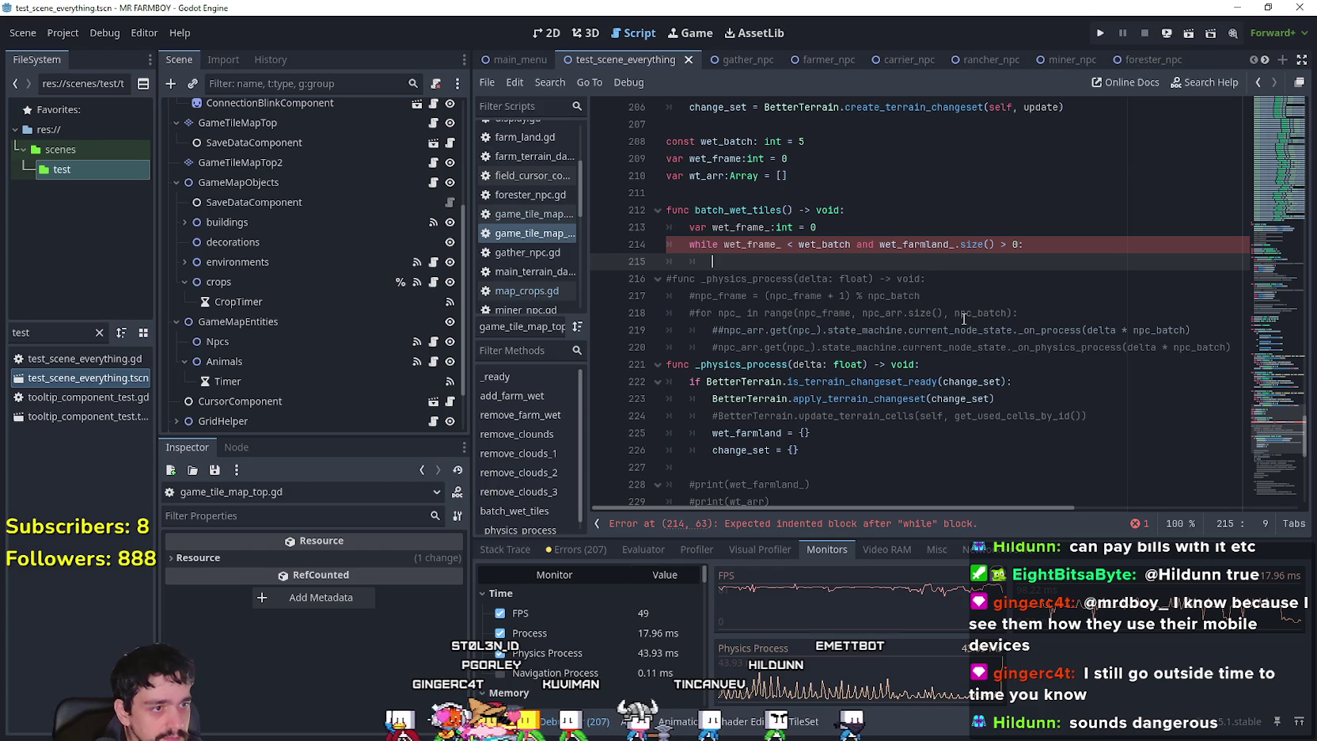
double_click(716, 175)
left_click(717, 268)
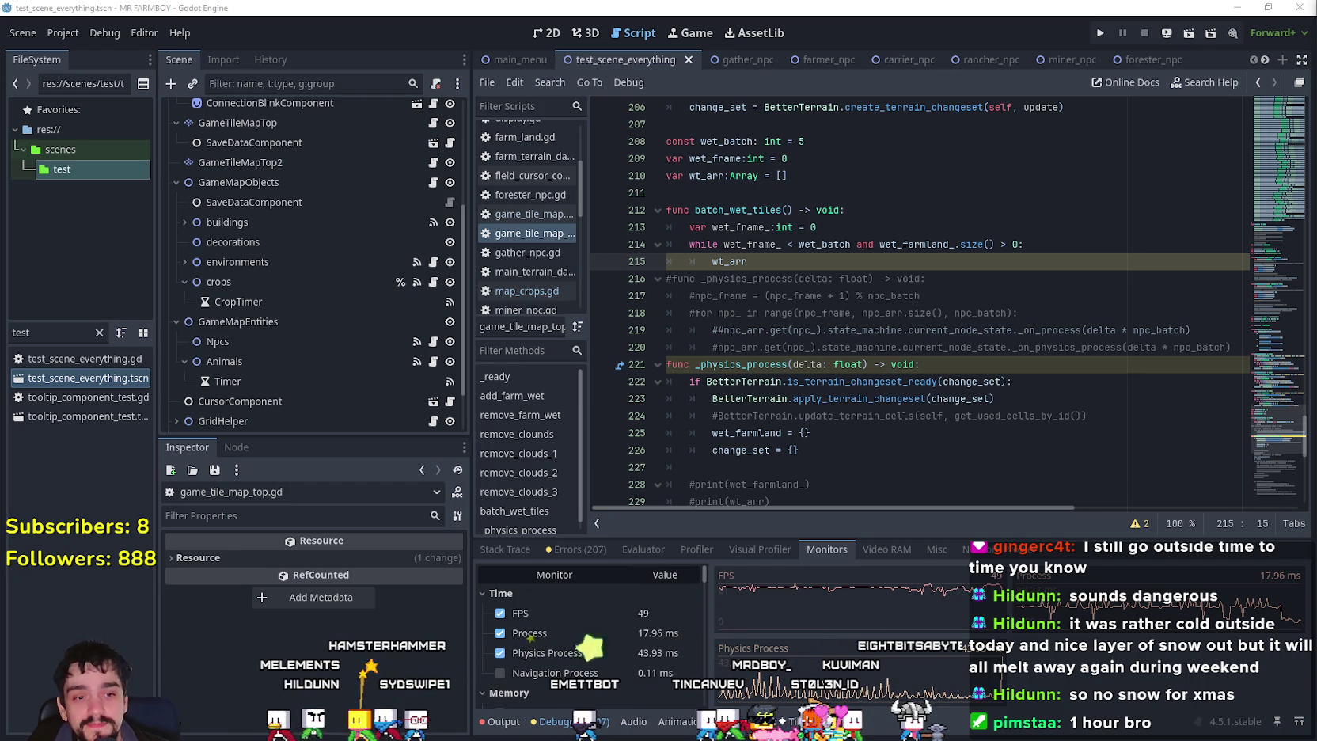
key("alt+Tab")
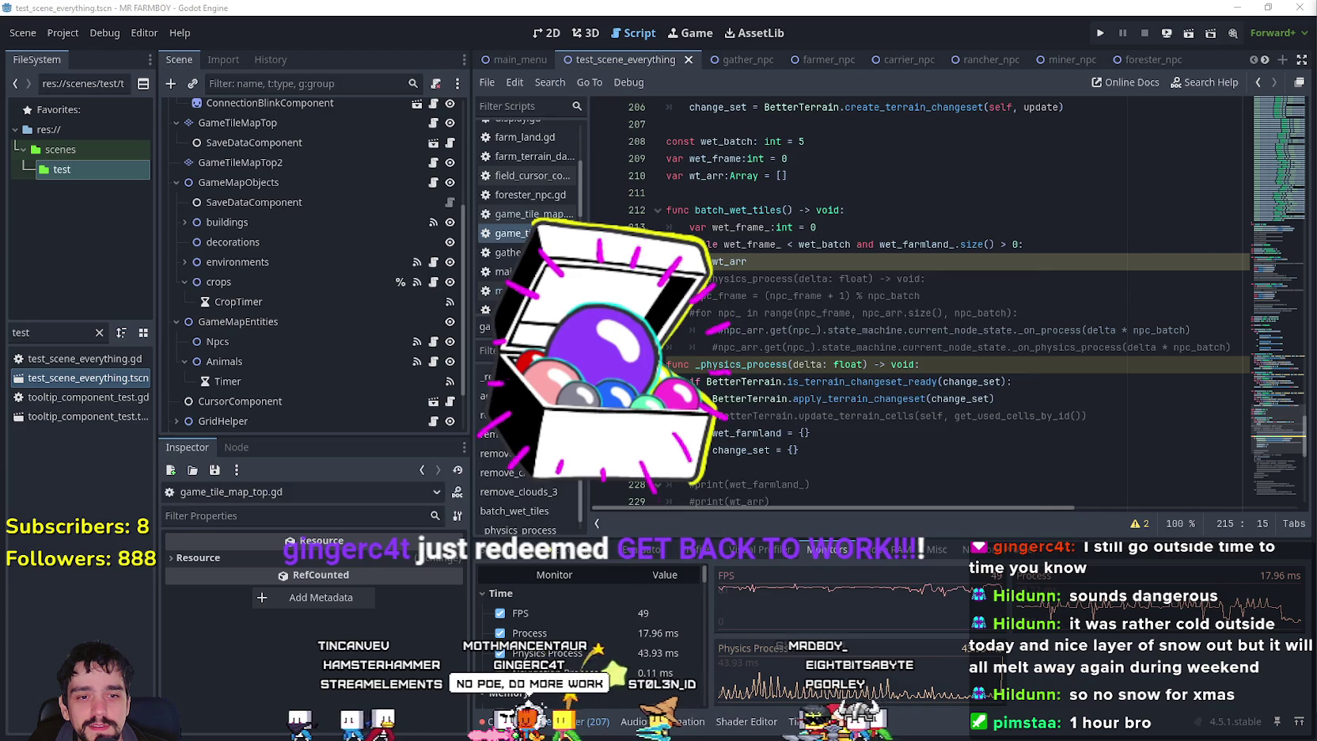
key("alt+Tab")
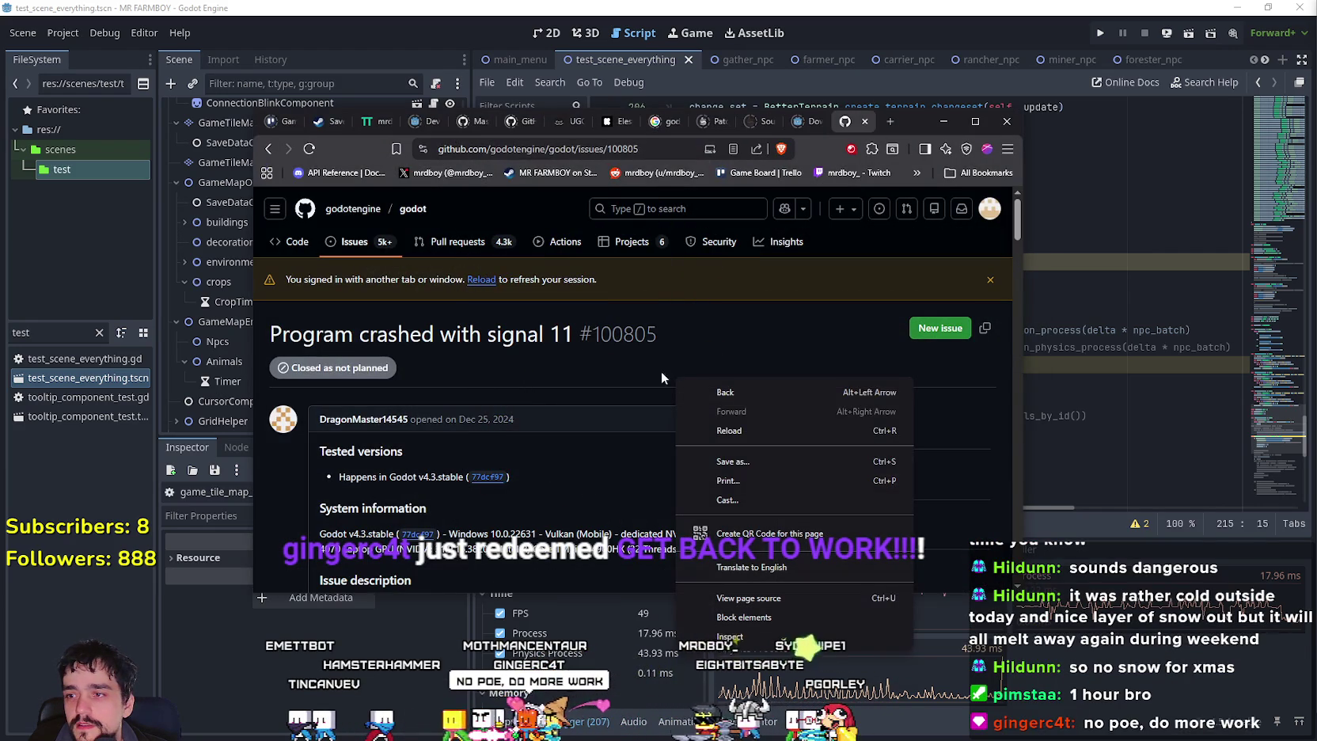
Reload the TileMapDual crash issue #73 page from the right-click menu.
left_click(568, 389)
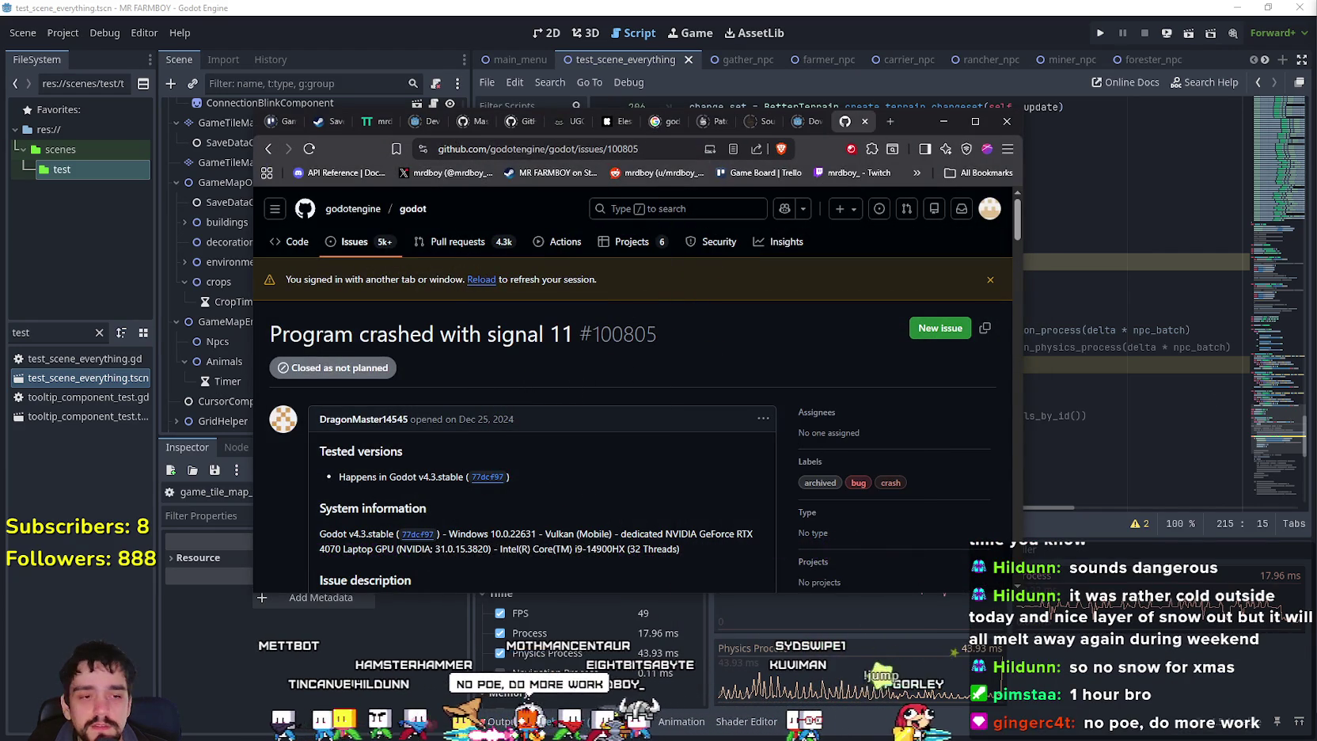
left_click(944, 121)
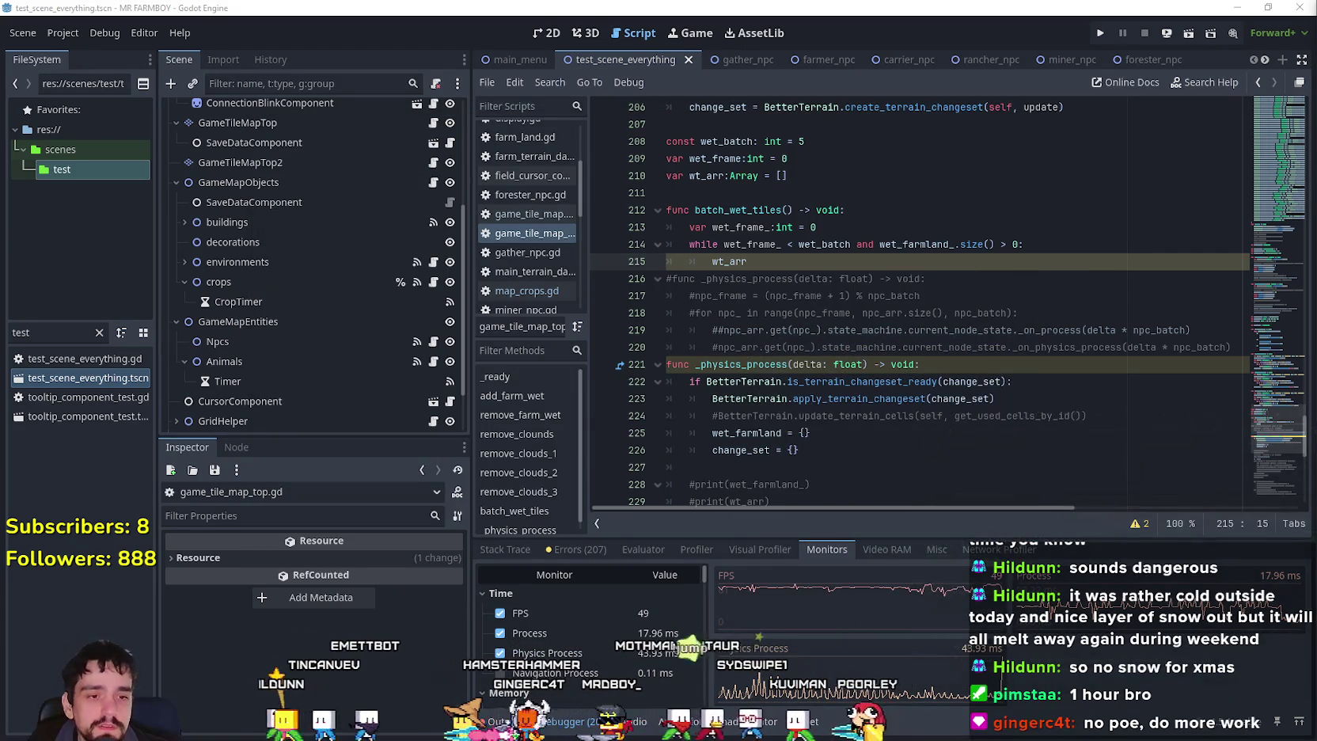
key("alt+Tab")
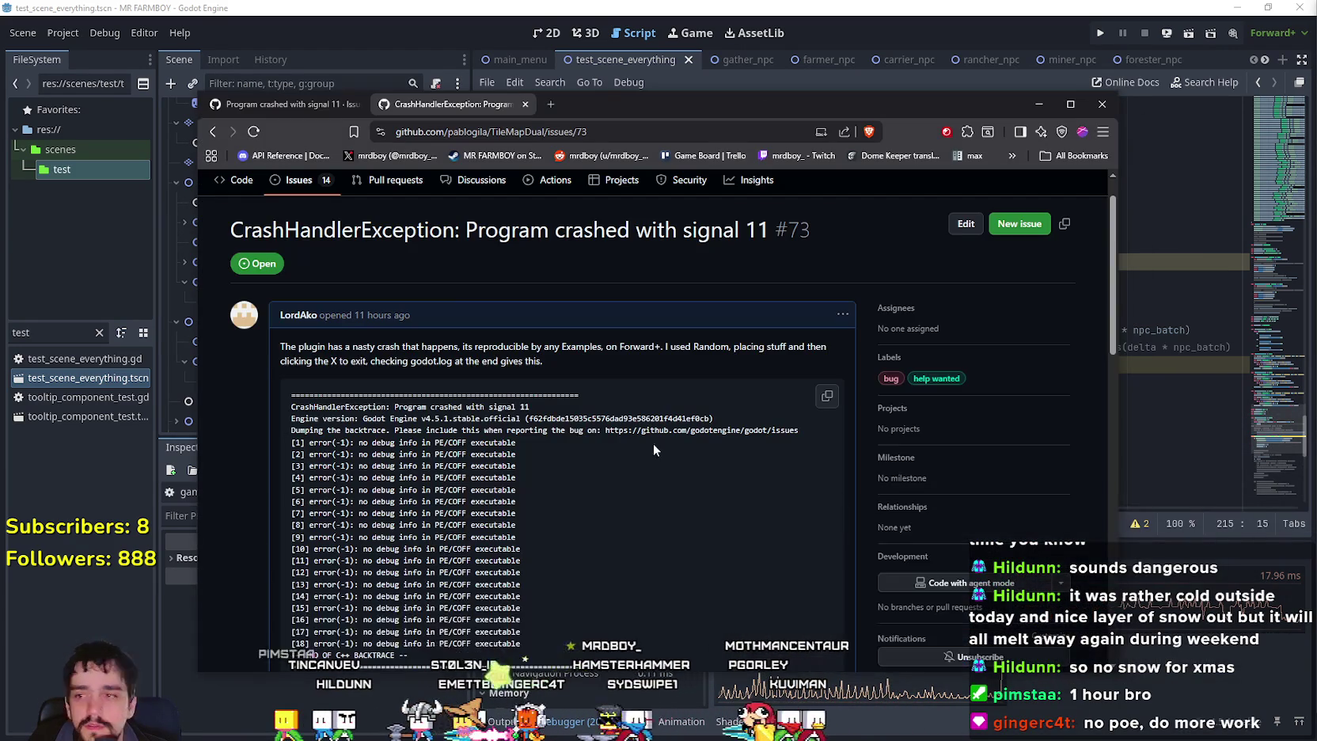
right_click(489, 302)
left_click(522, 342)
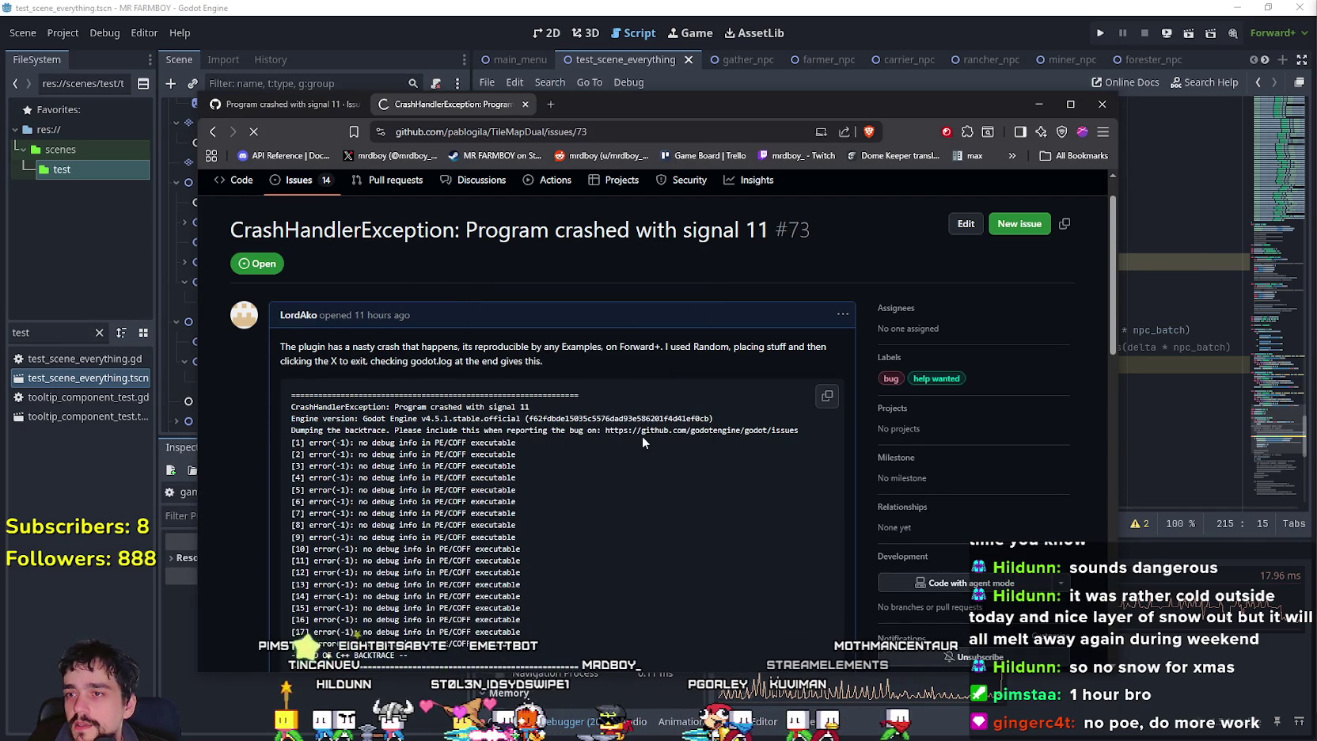
Scroll through the issue, then minimize the browser to return to the script.
scroll(645, 434, "down", 15)
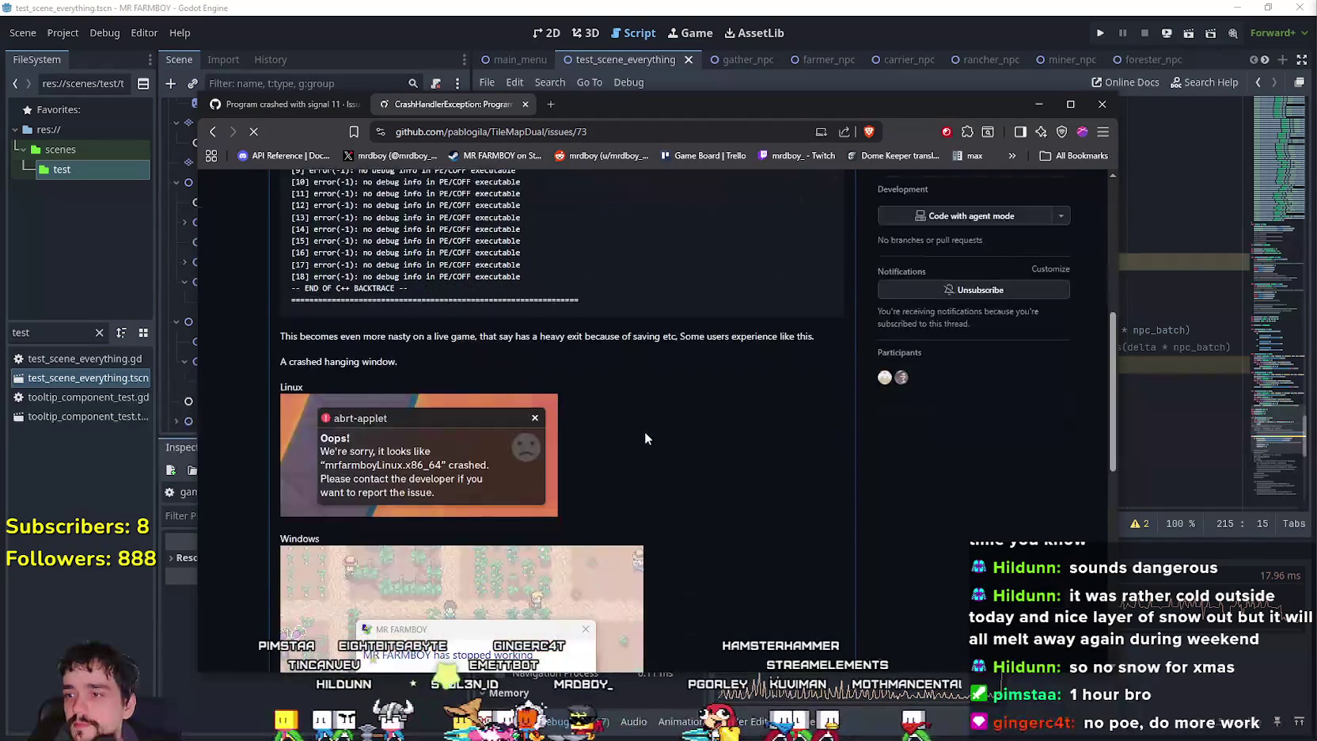
scroll(645, 434, "down", 3)
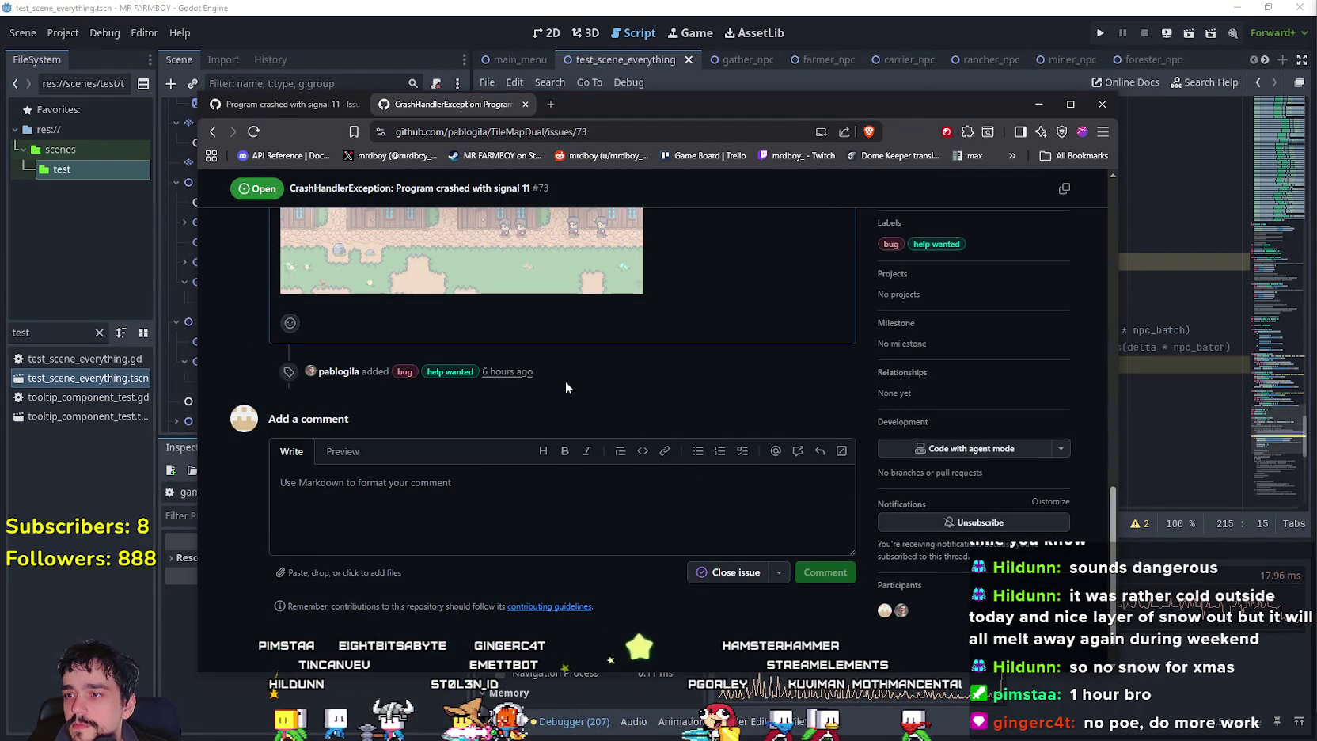
left_click_drag(552, 378, 201, 344)
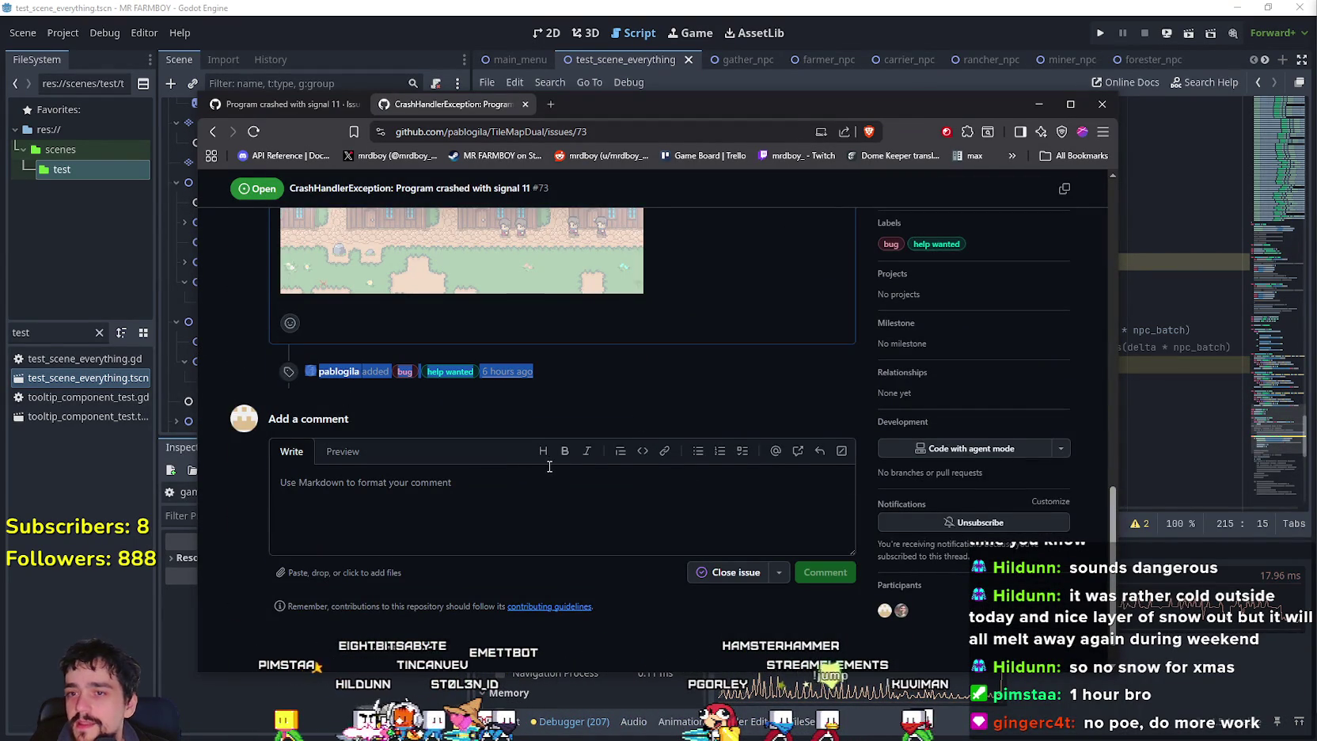
scroll(539, 455, "up", 18)
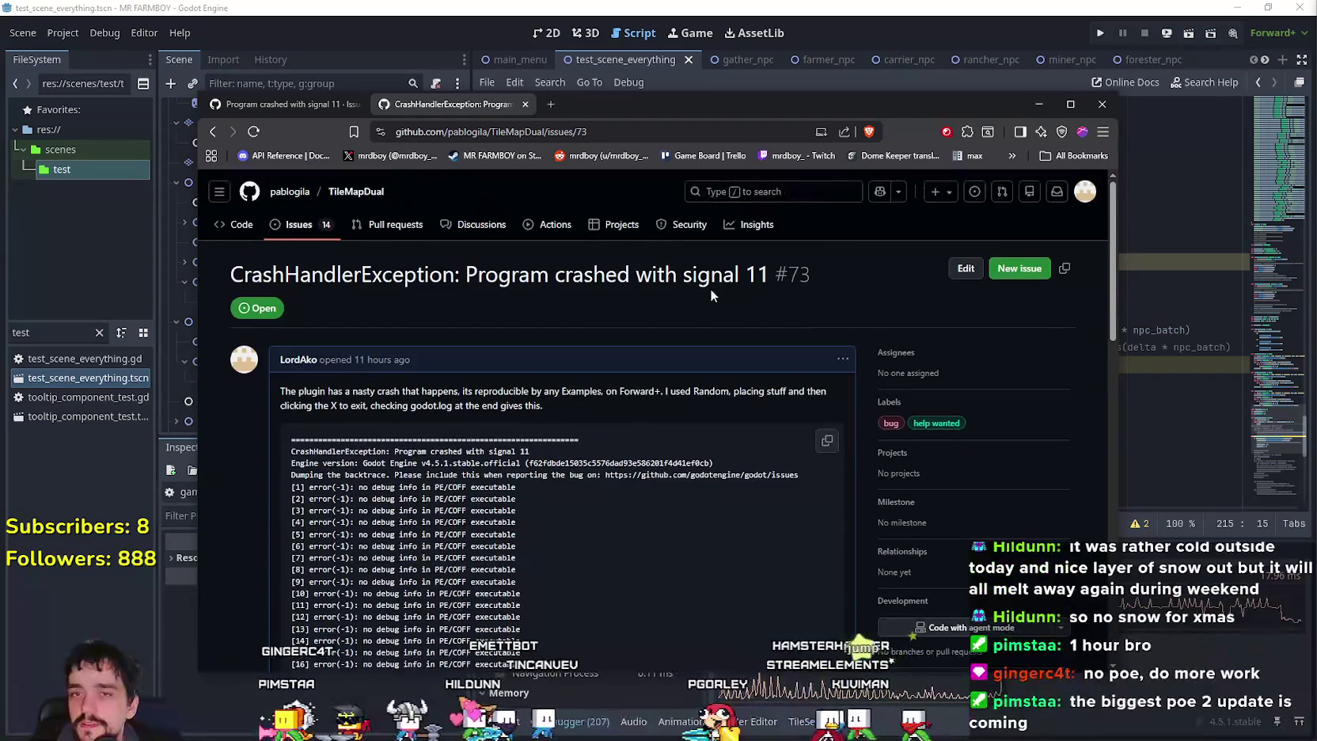
left_click(1036, 104)
left_click(949, 416)
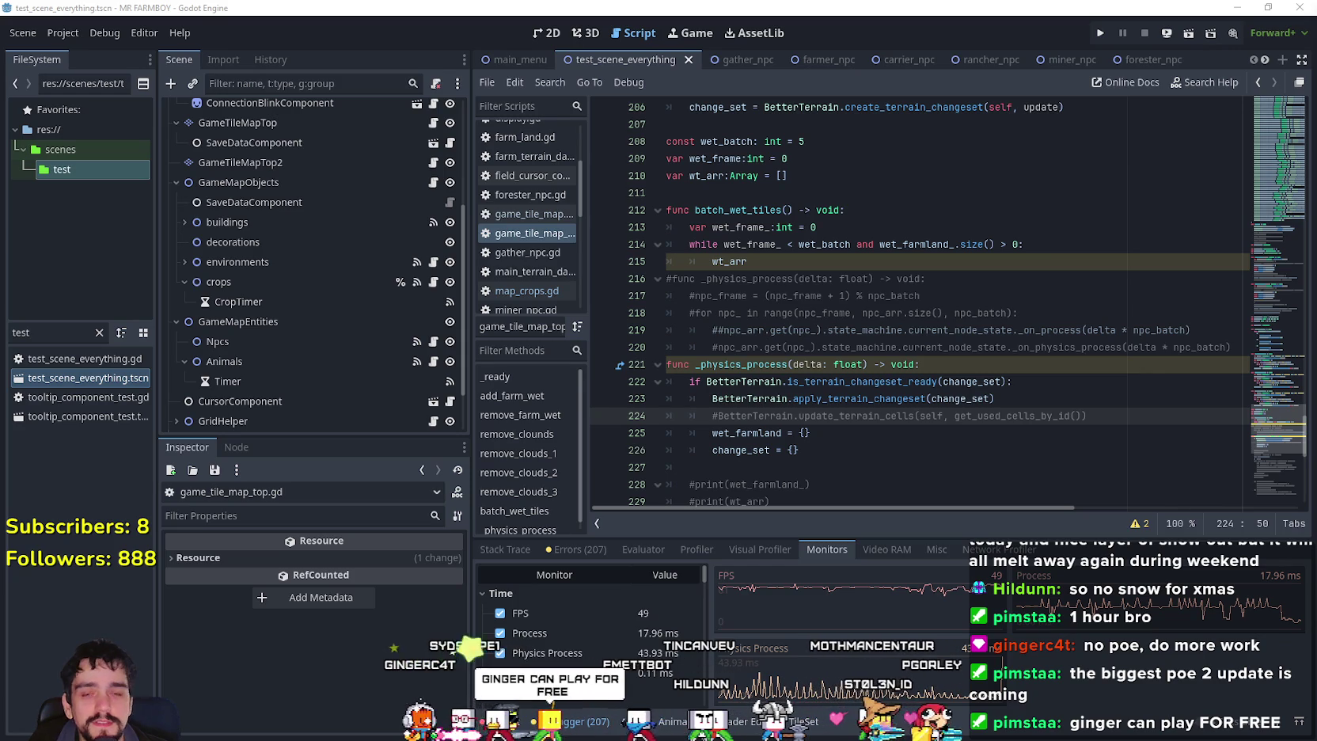
Delete the partial wt_arr text from the while loop body on line 215.
left_click(899, 416)
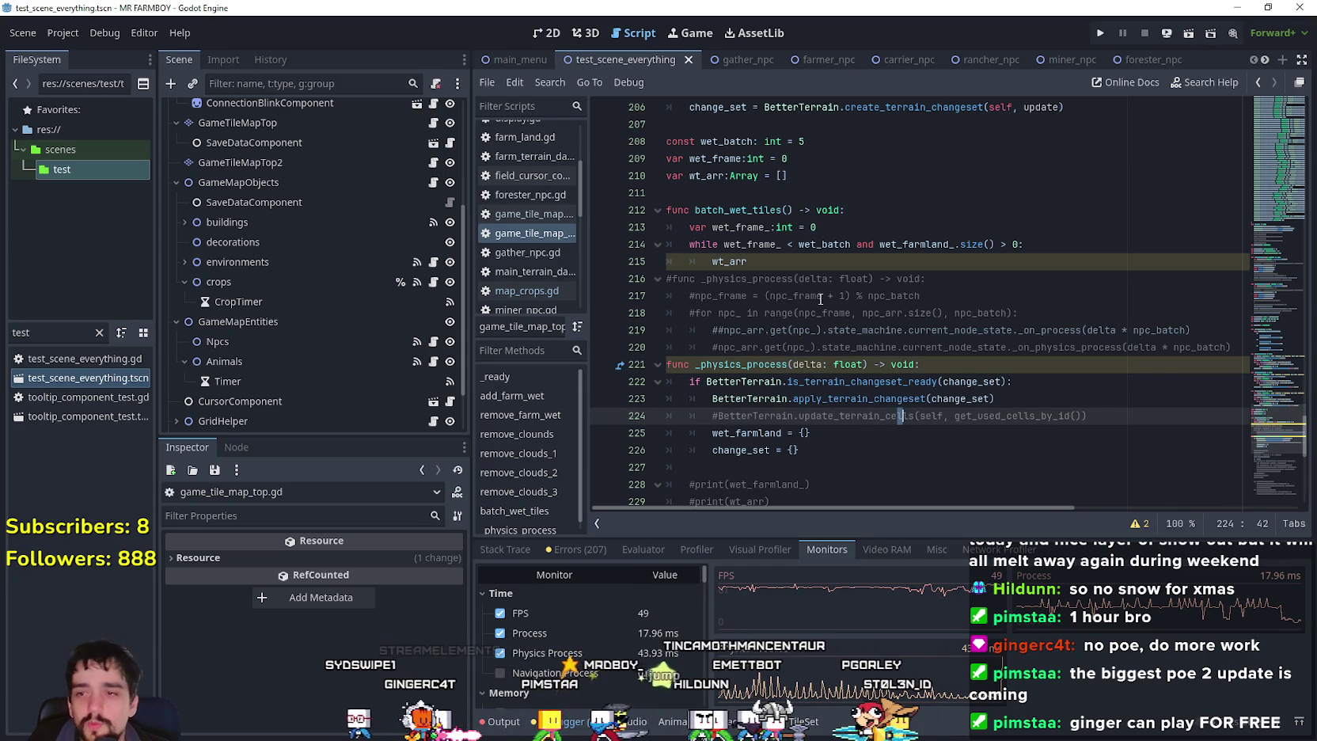
left_click(963, 256)
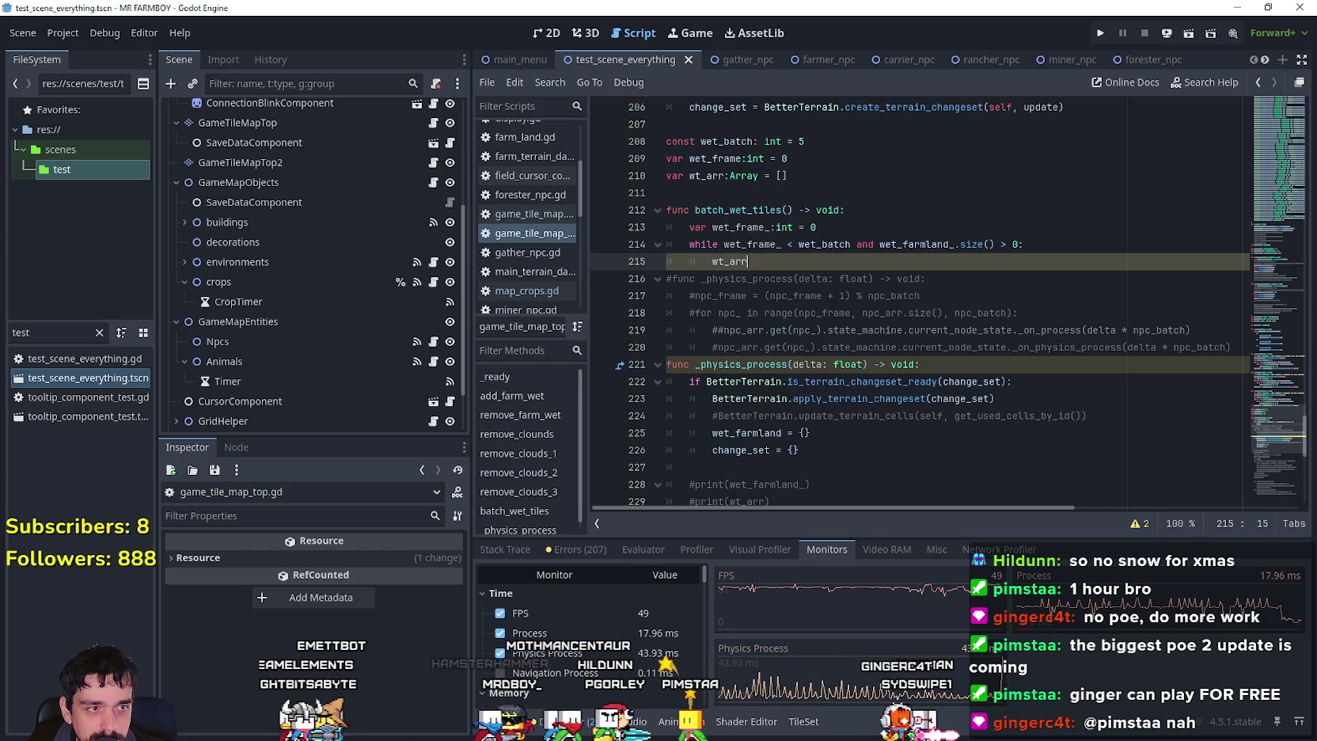
double_click(785, 262)
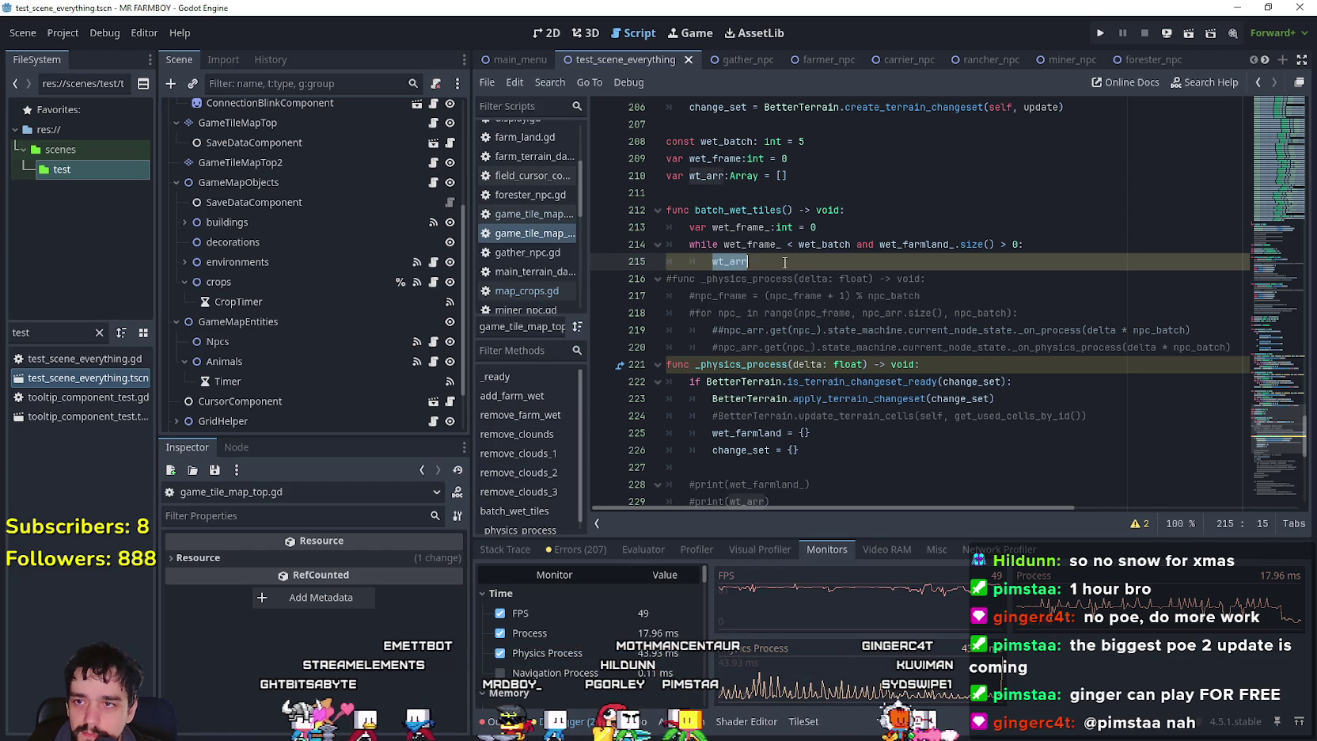
left_click(785, 262)
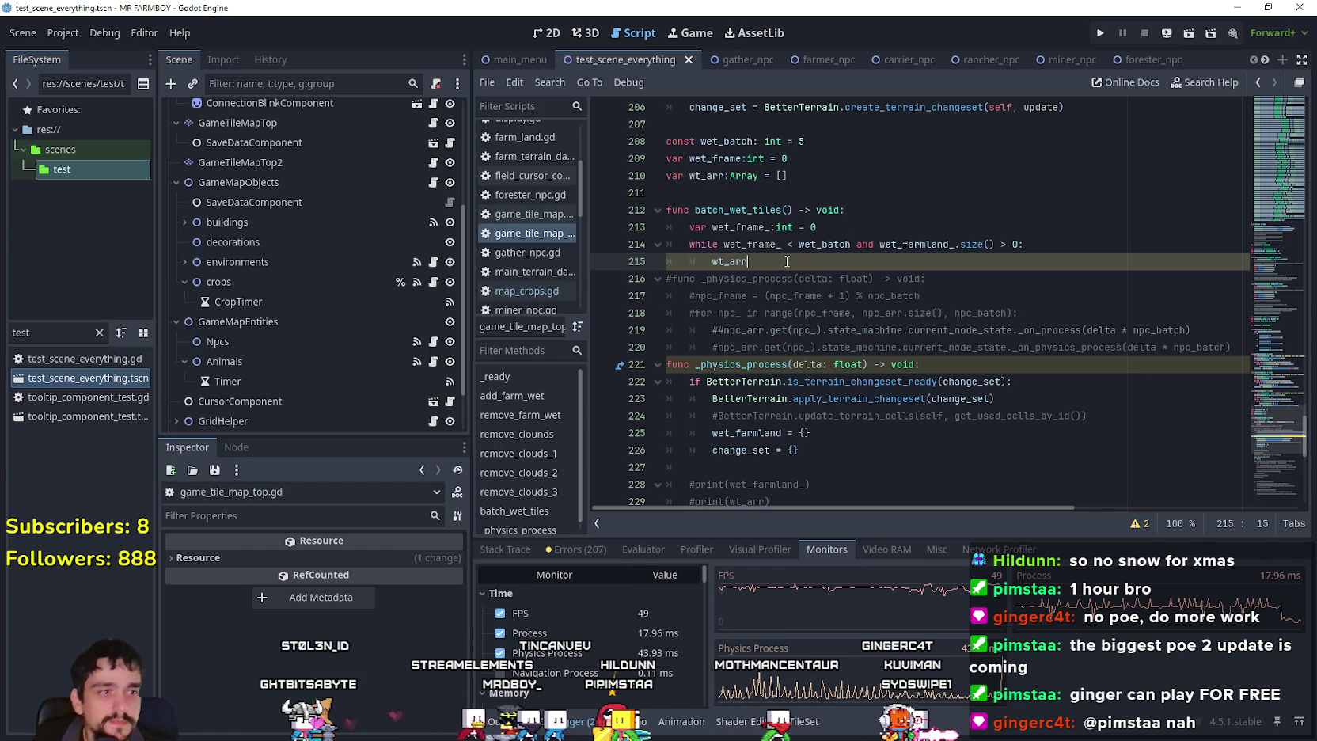
key("BackSpace")
key("BackSpace")
key("BackSpace")
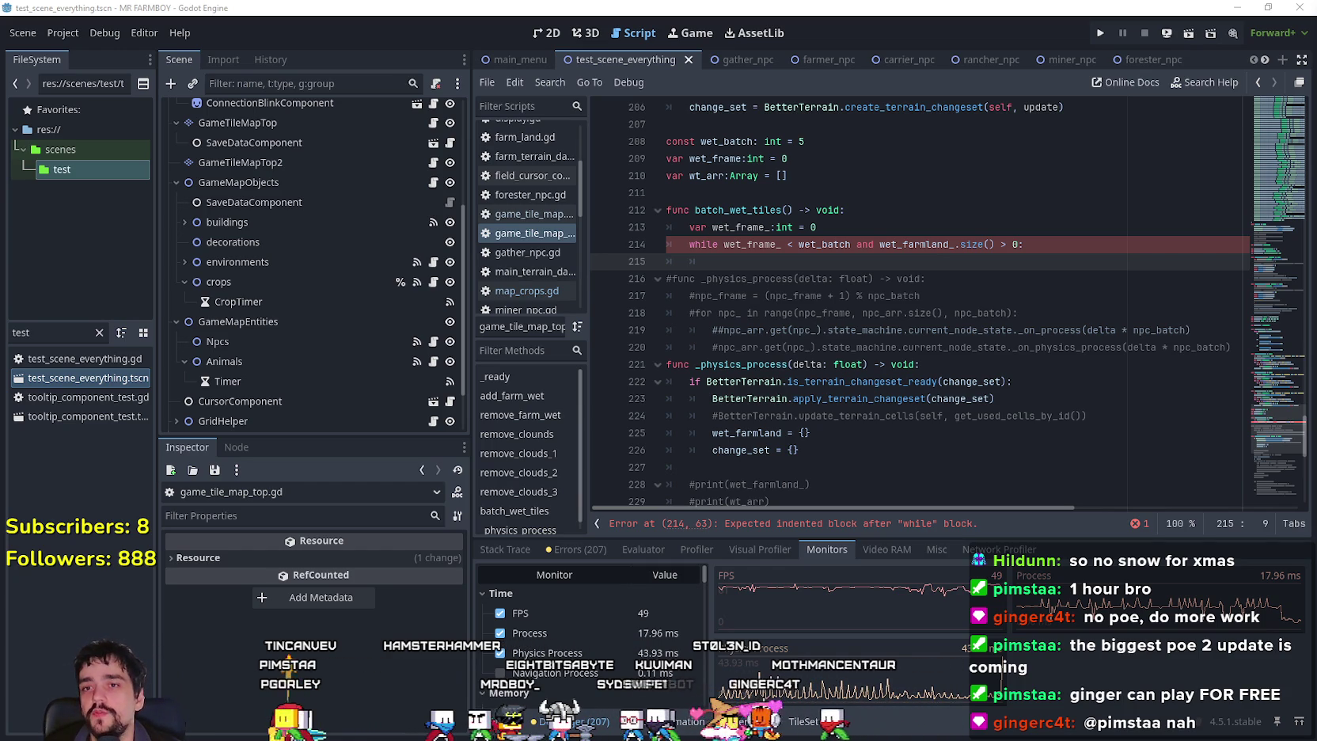
Begin line 215 as var cell_: Vector2i = wt_arr. after trying wet_farmland_.
type("var")
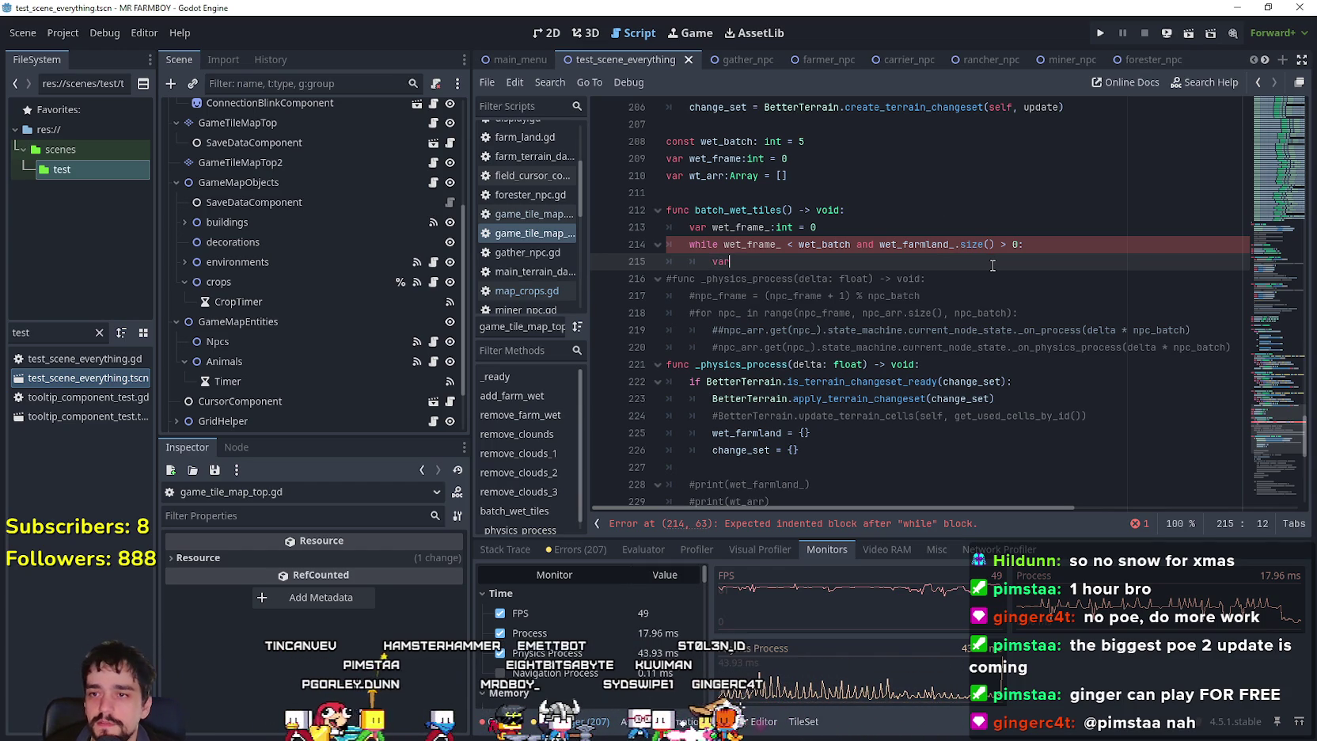
type(" cell_:")
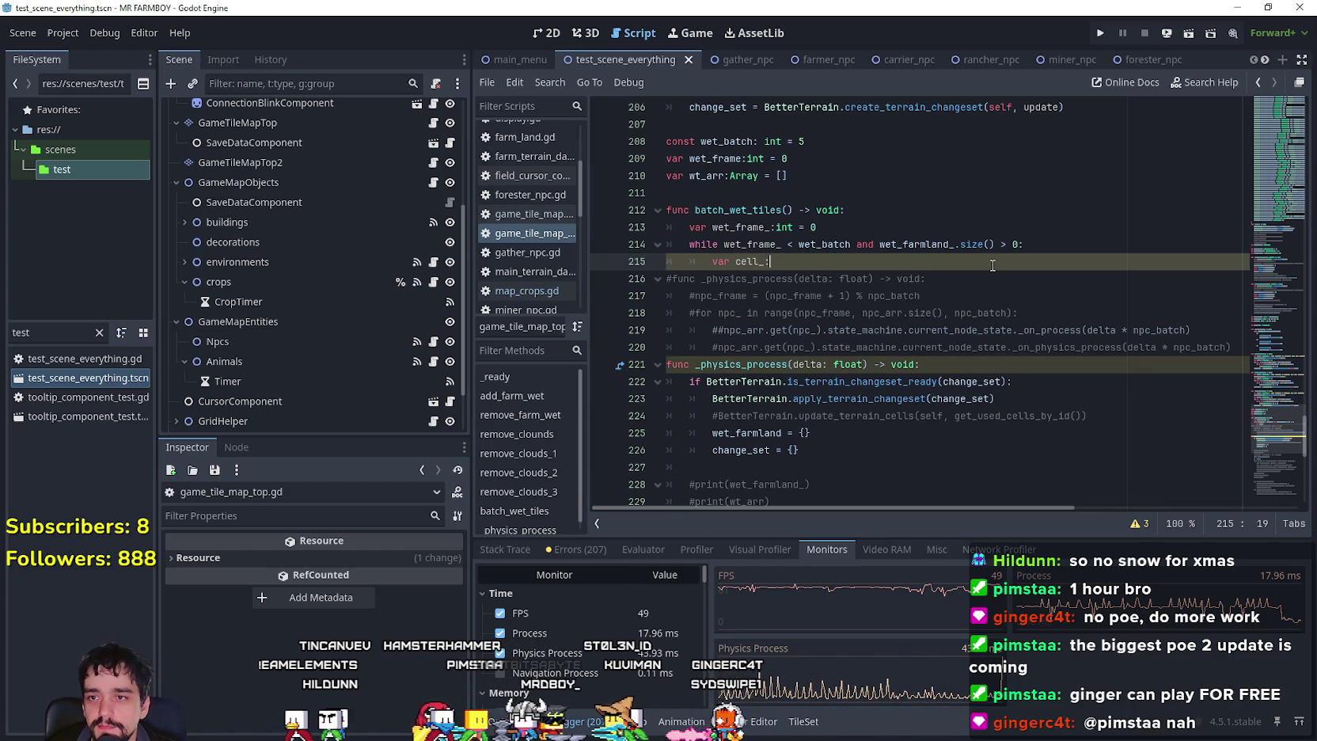
type(" Vec")
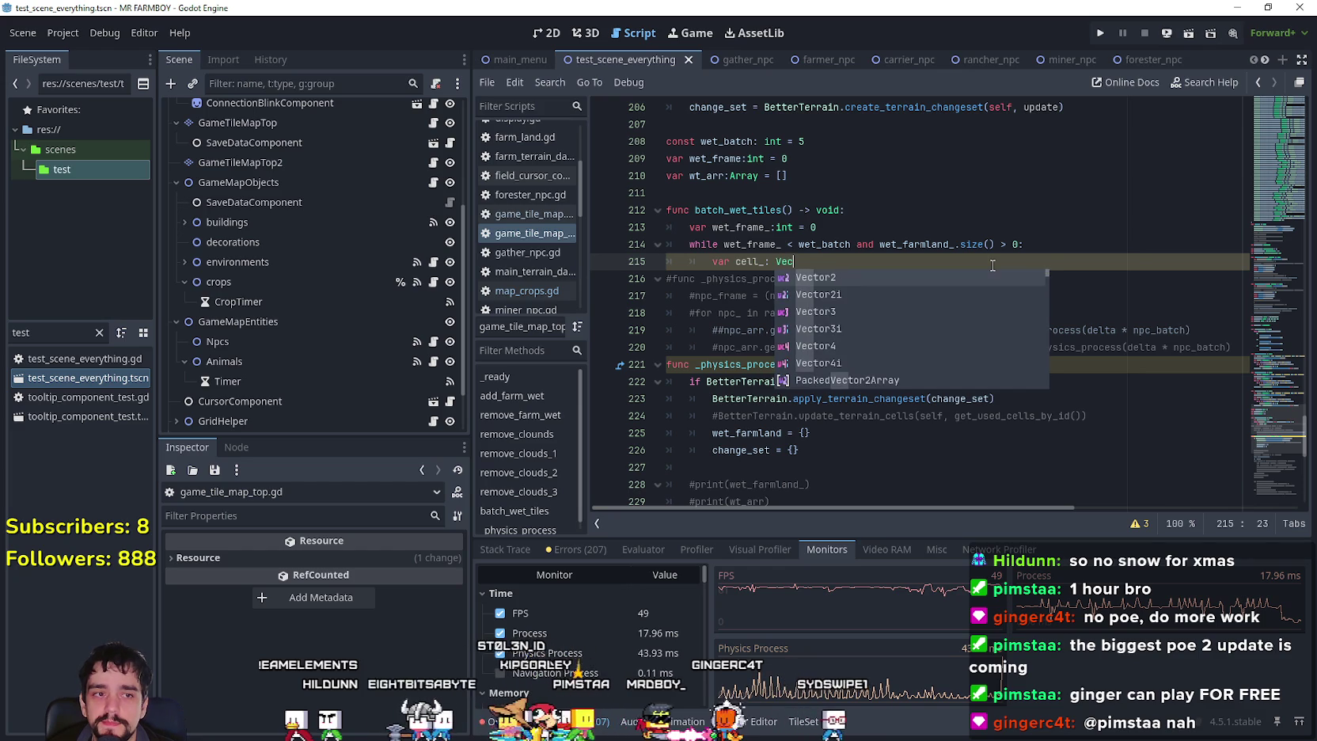
type("tor2i ")
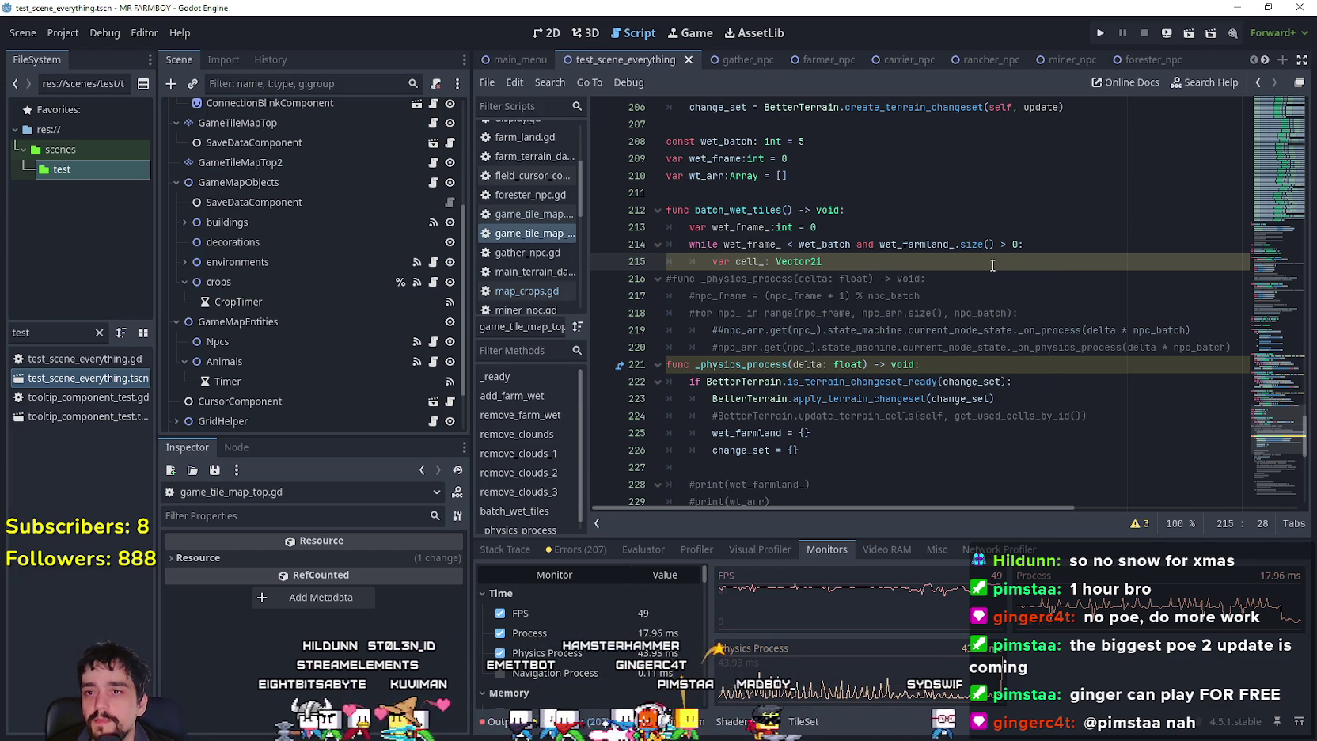
type("= ")
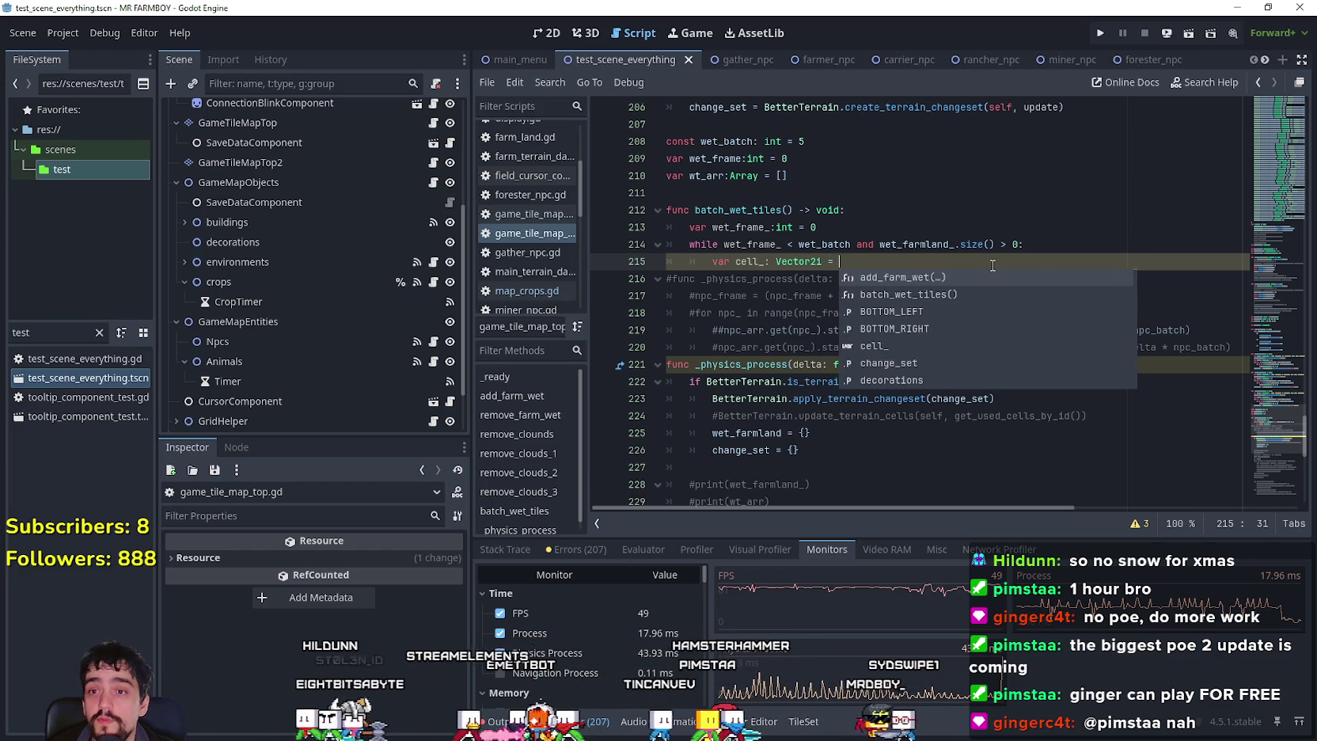
type("wet")
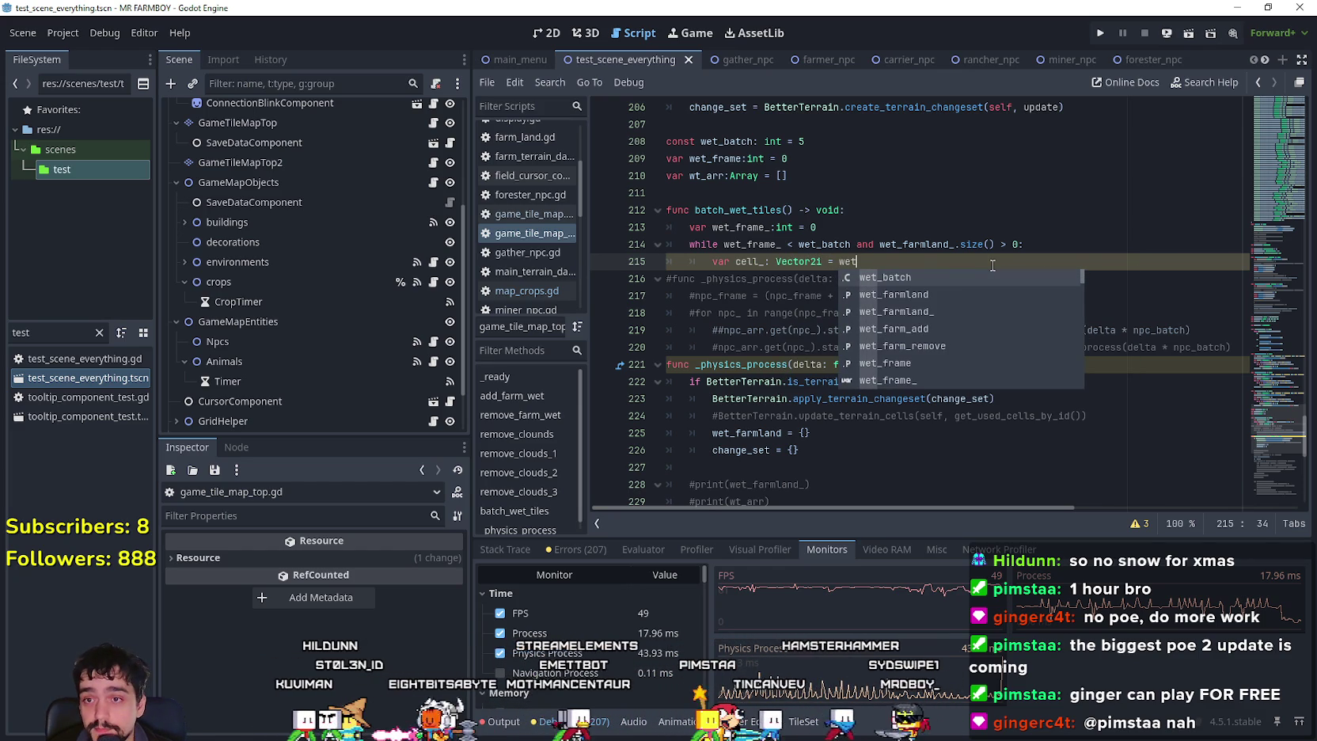
key("Return")
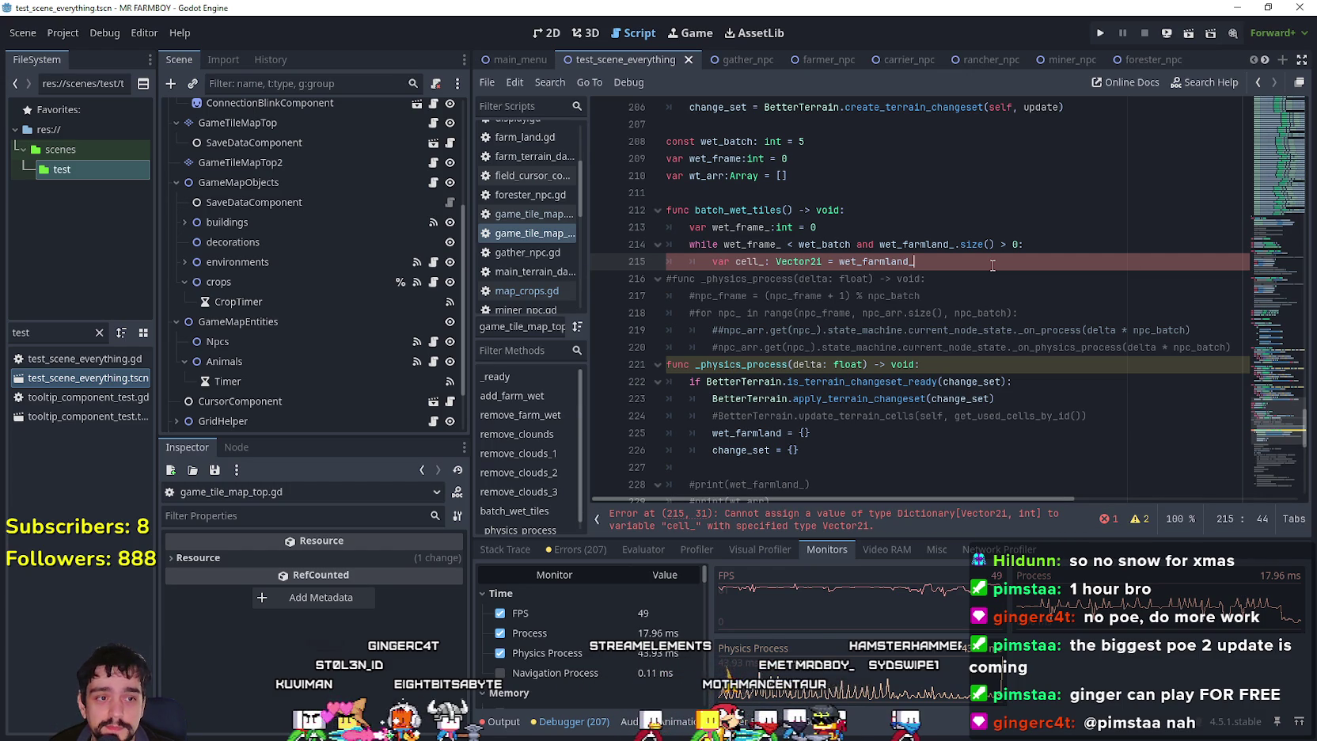
type(".")
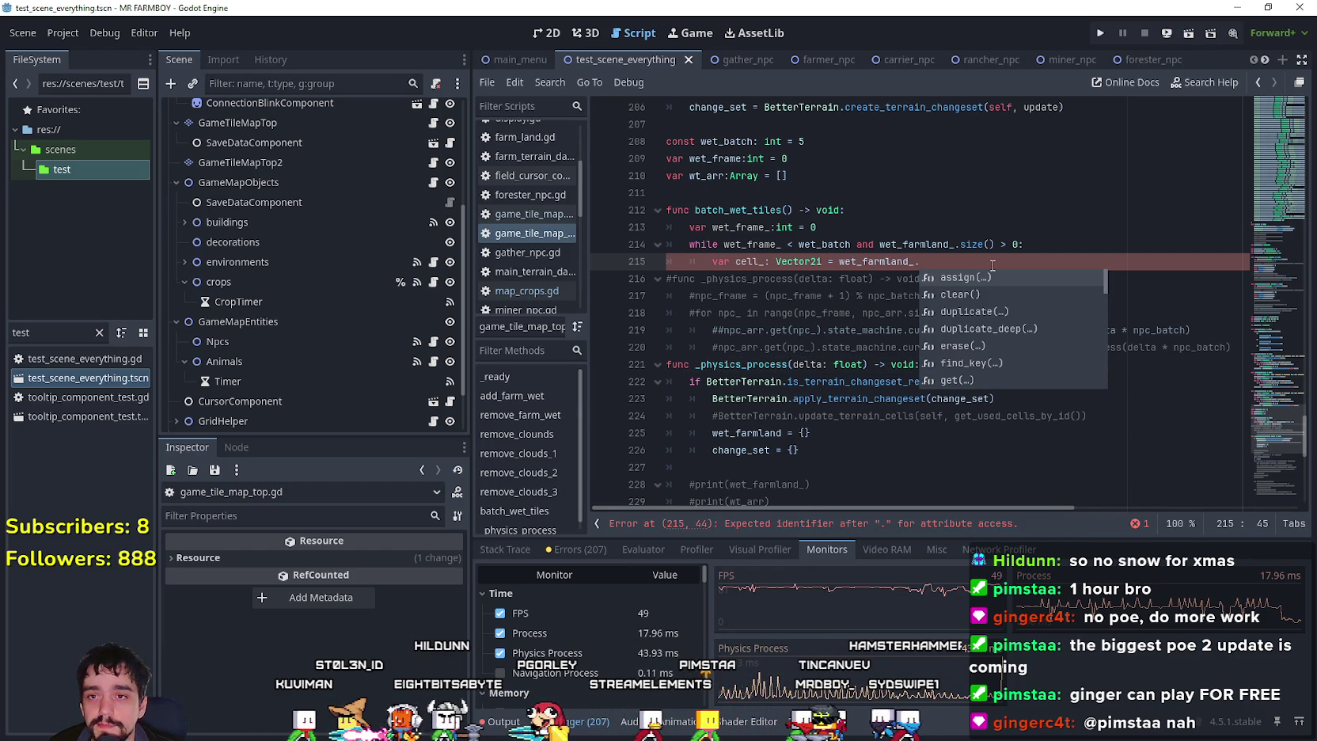
type("qu")
key("BackSpace")
key("BackSpace")
key("BackSpace")
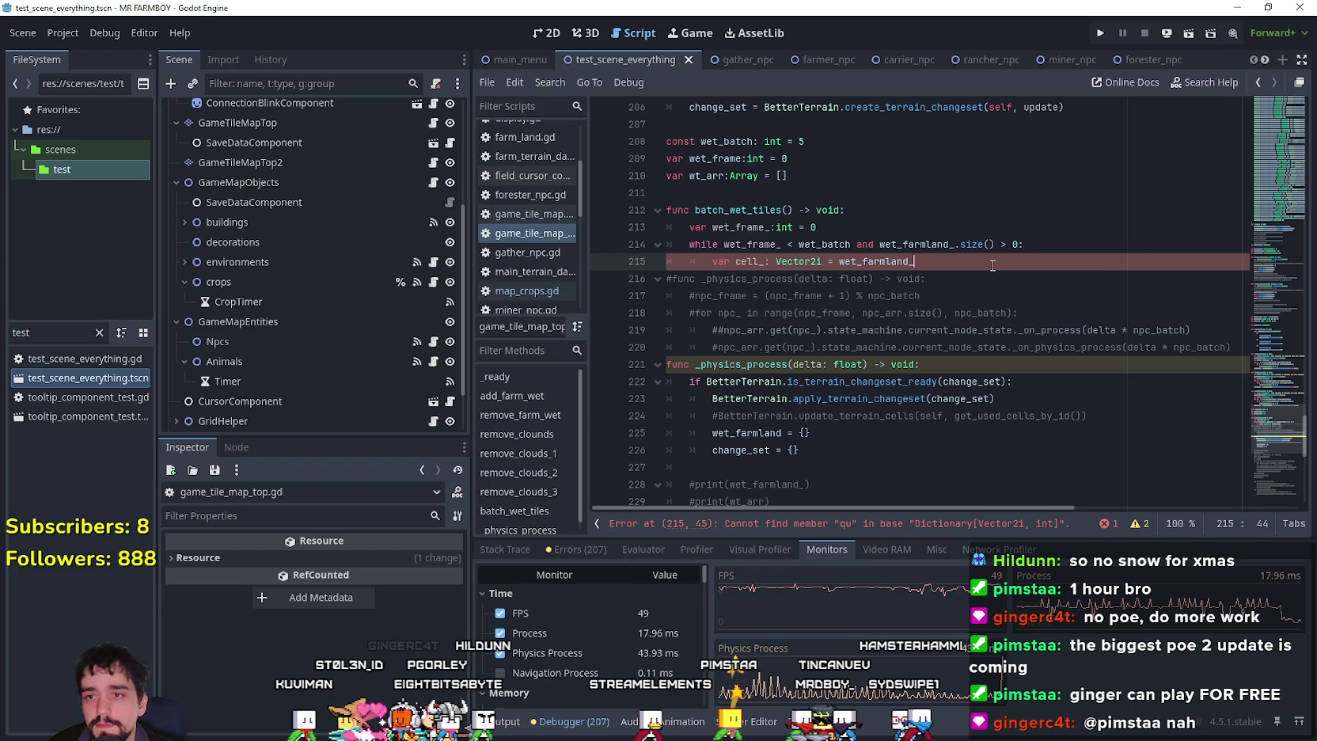
type(".")
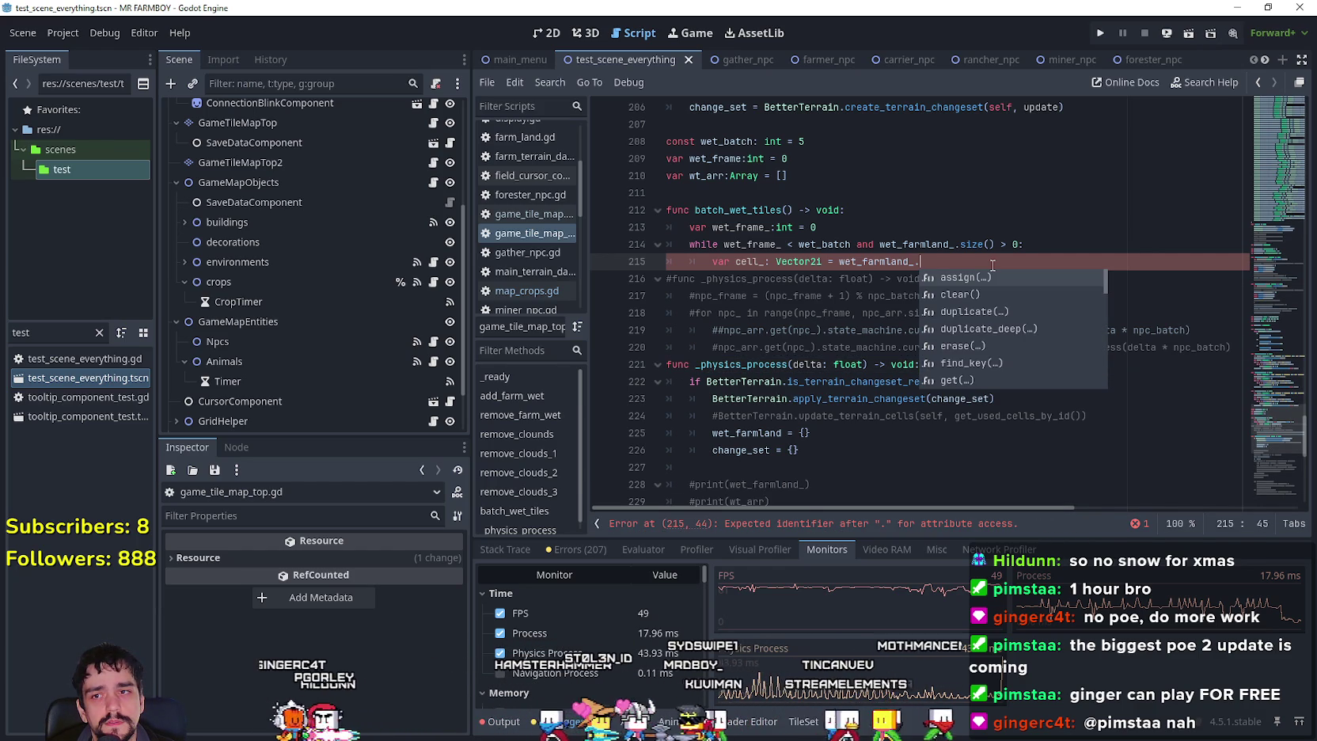
key("BackSpace")
key("BackSpace")
key("BackSpace")
key("BackSpace")
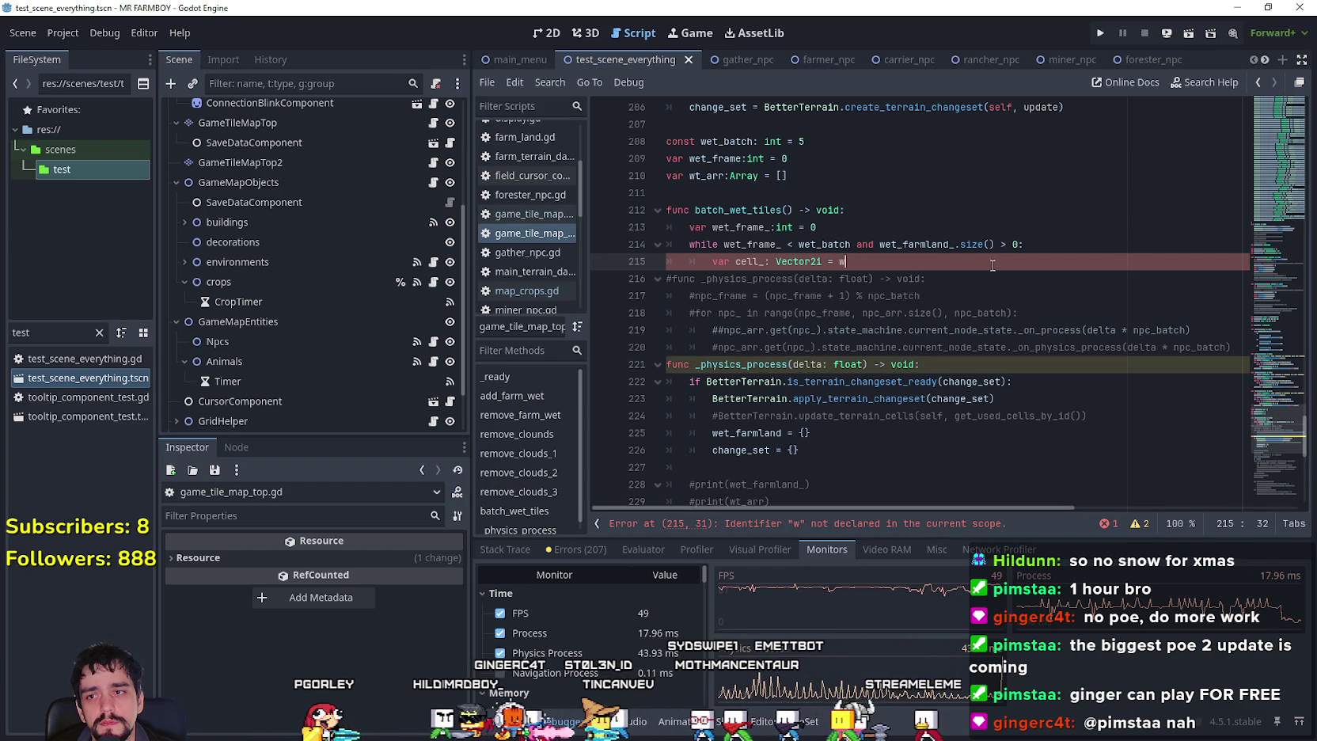
type("et")
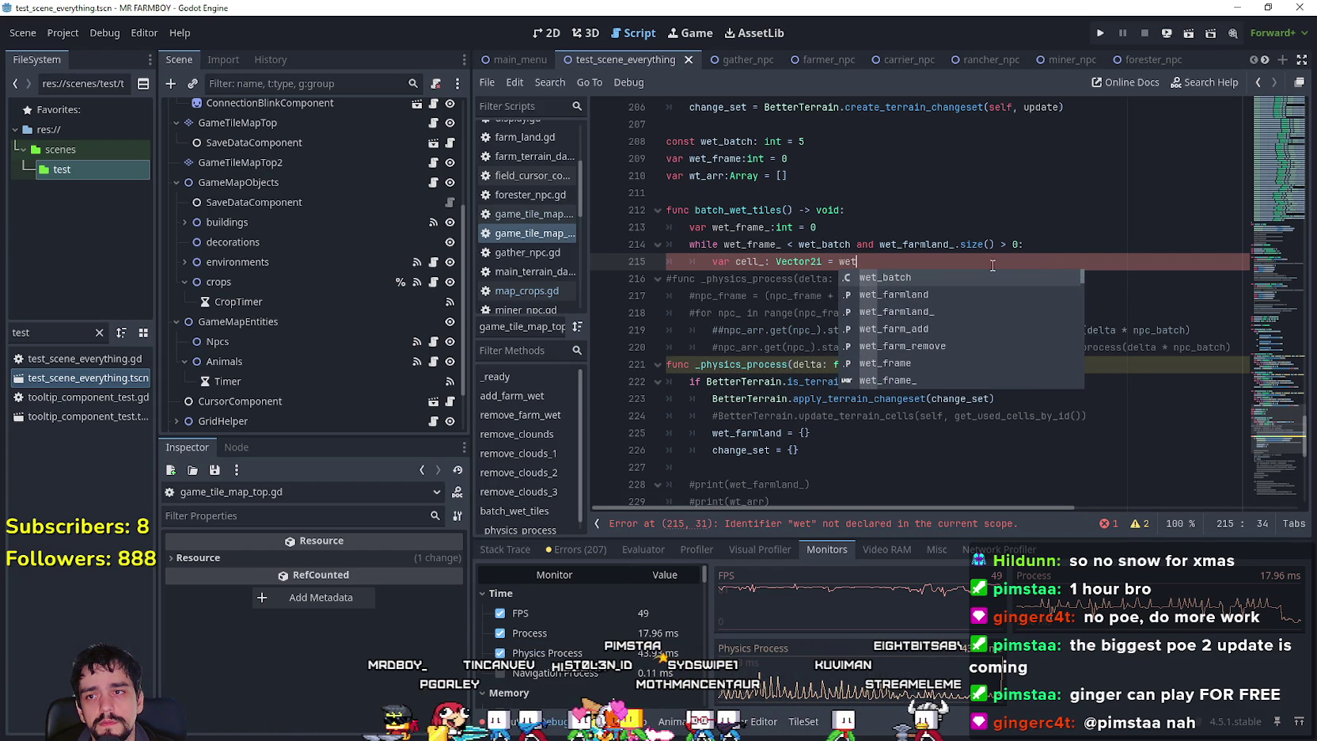
key("BackSpace")
key("BackSpace")
type("t_")
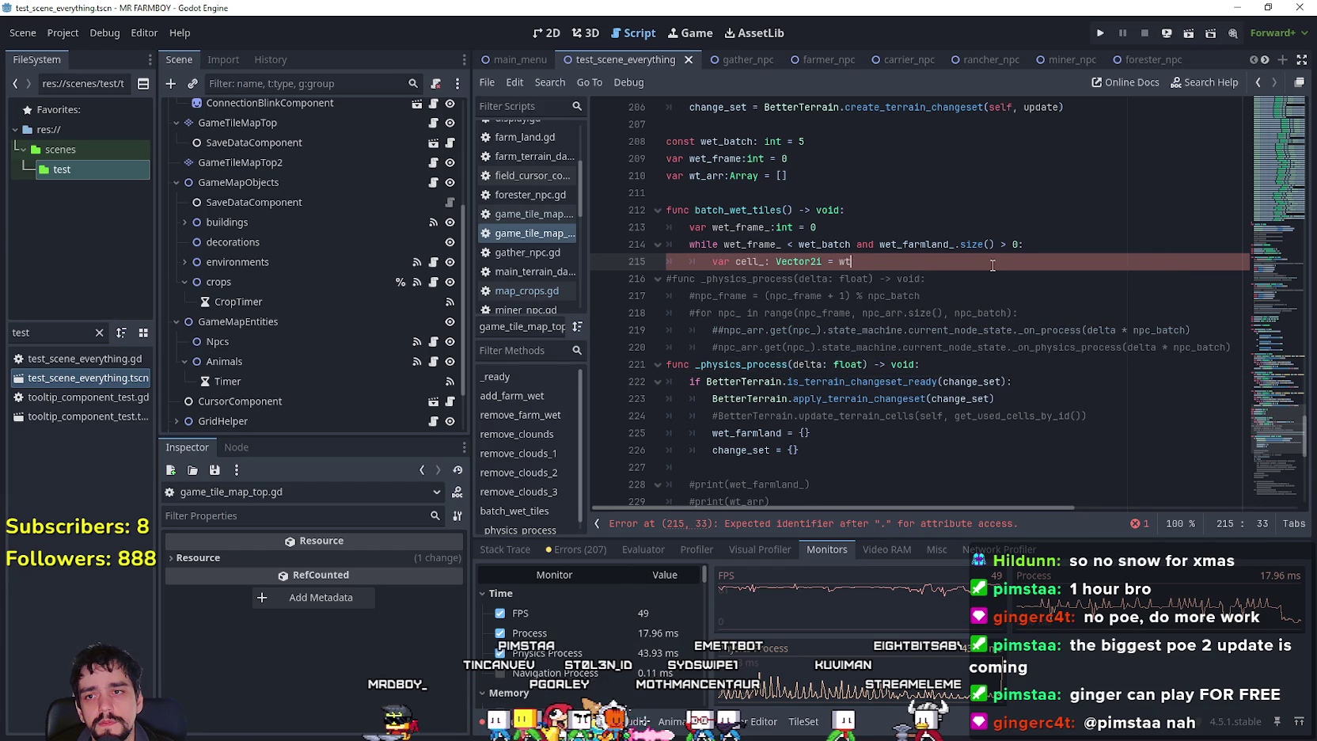
type("arr.")
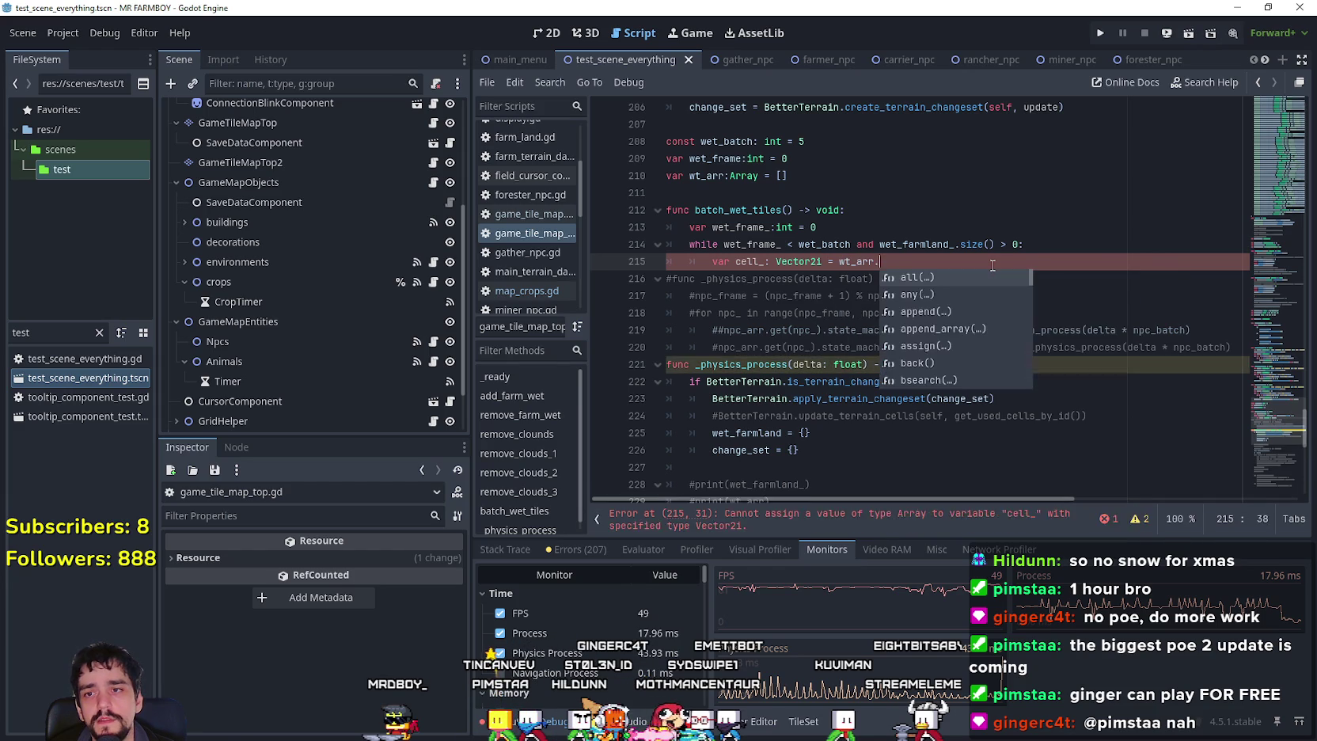
key("Escape")
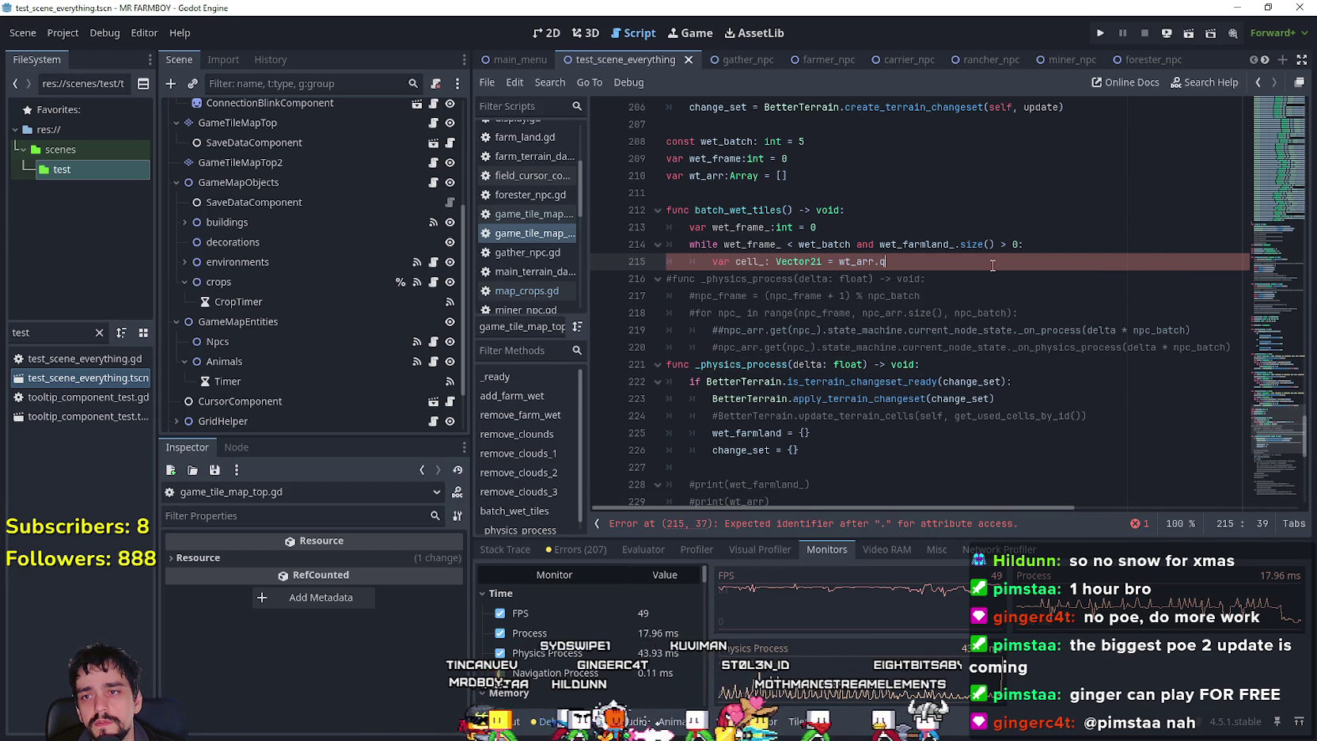
Complete the assignment as wt_arr.pop_front() using autocomplete.
type("q")
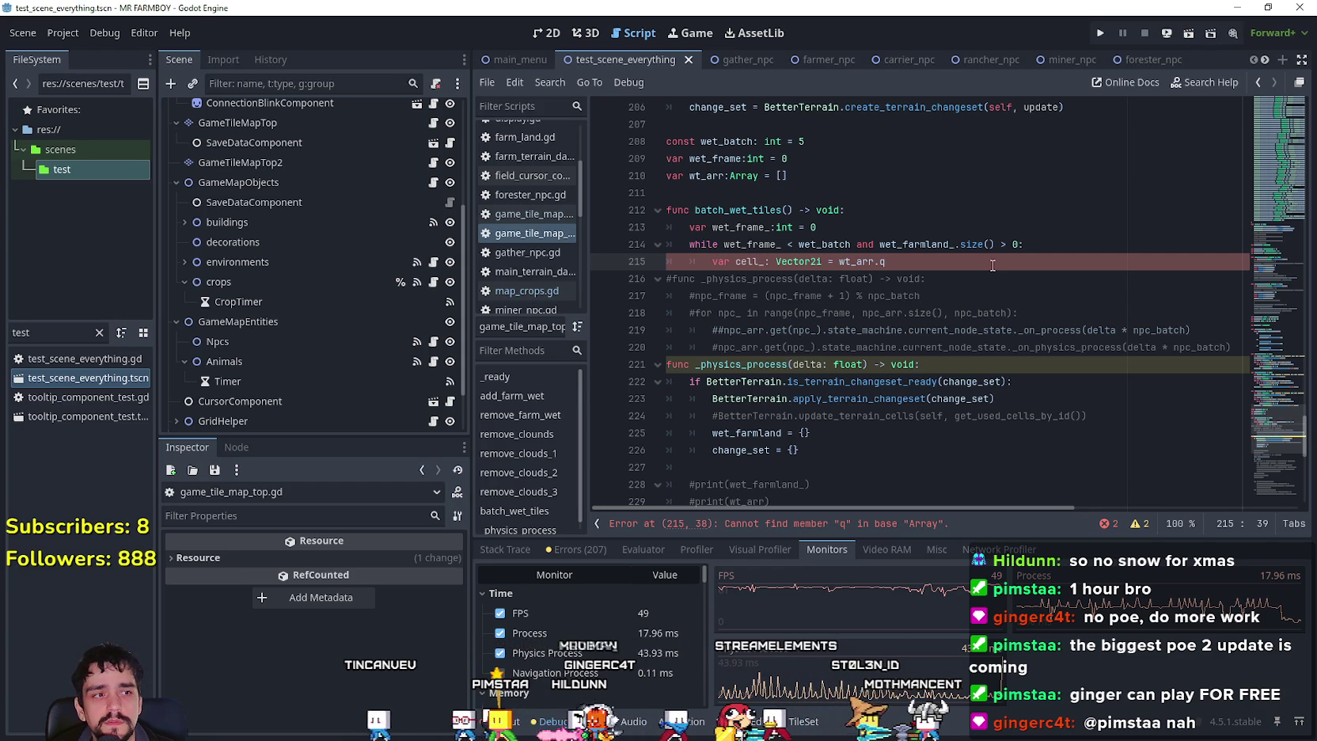
key("BackSpace")
type("p")
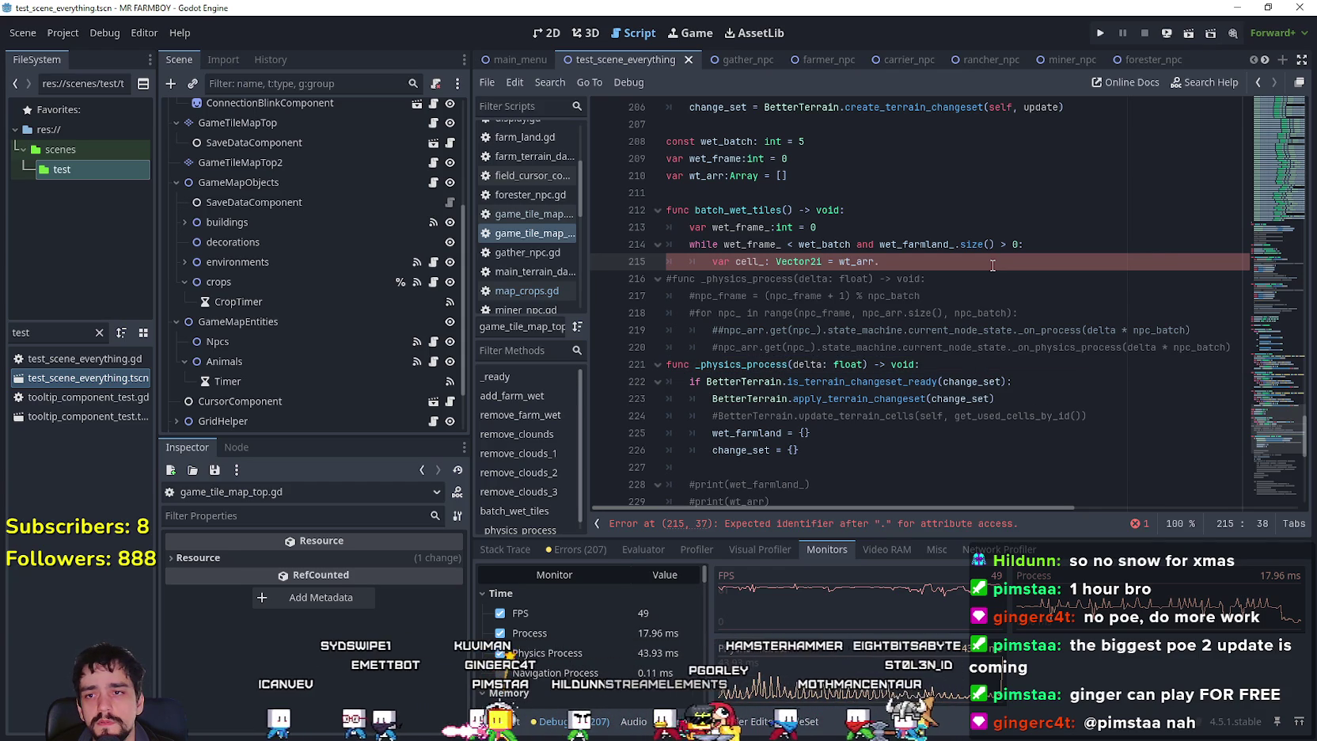
type("o")
key("BackSpace")
key("BackSpace")
key("BackSpace")
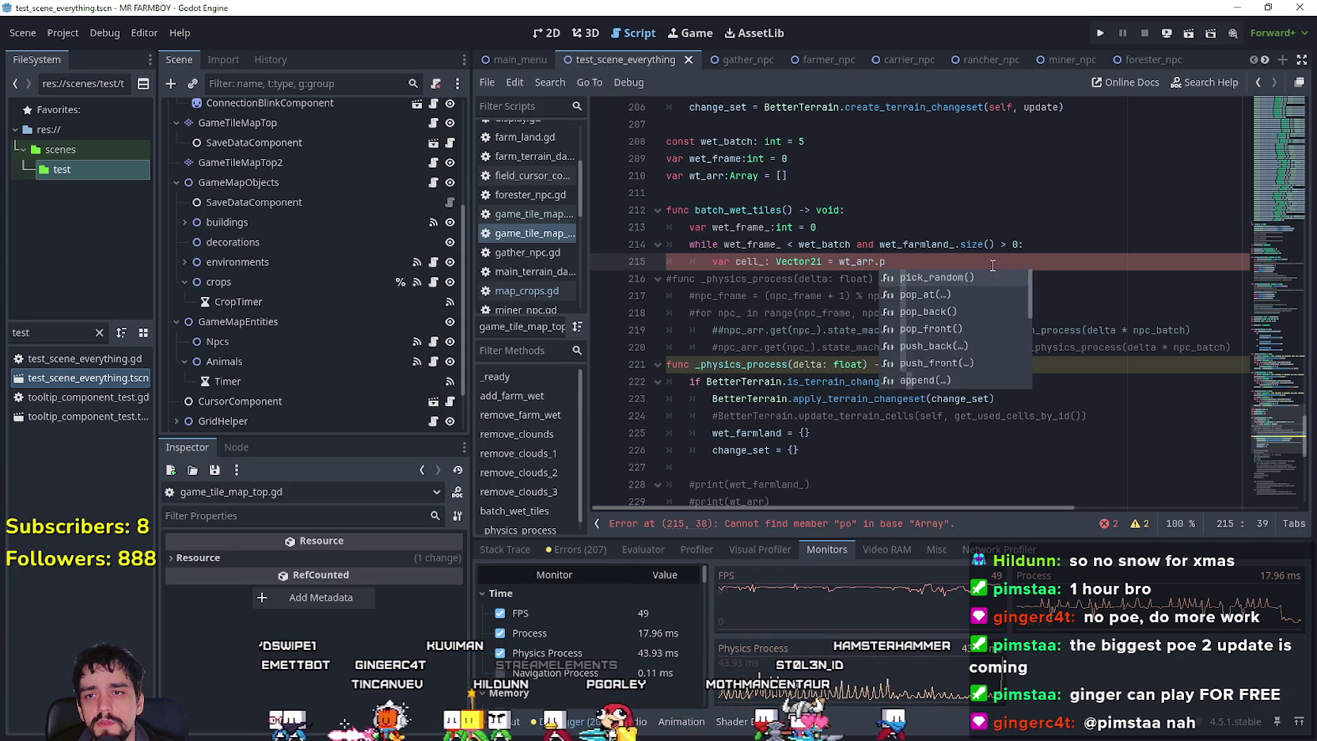
key("BackSpace")
key("BackSpace")
key("BackSpace")
type("et_farm")
key("Down")
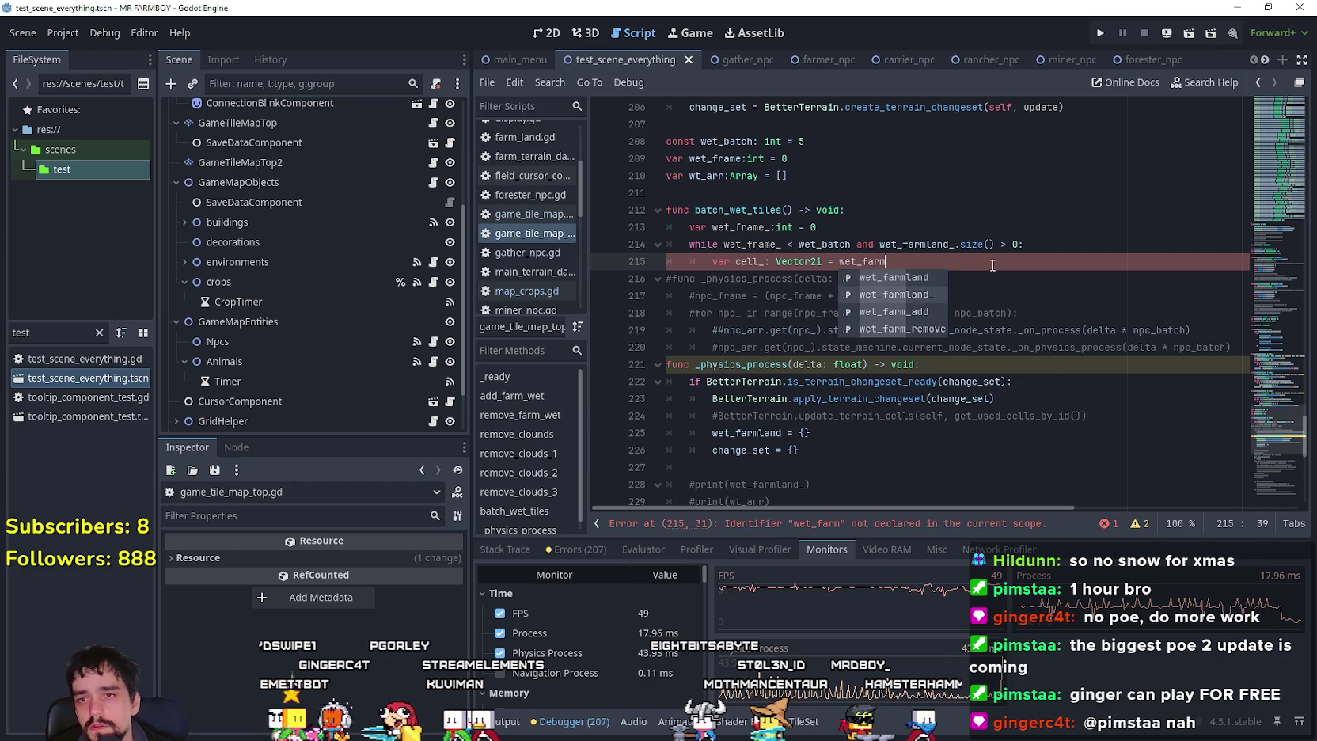
key("Return")
type("p")
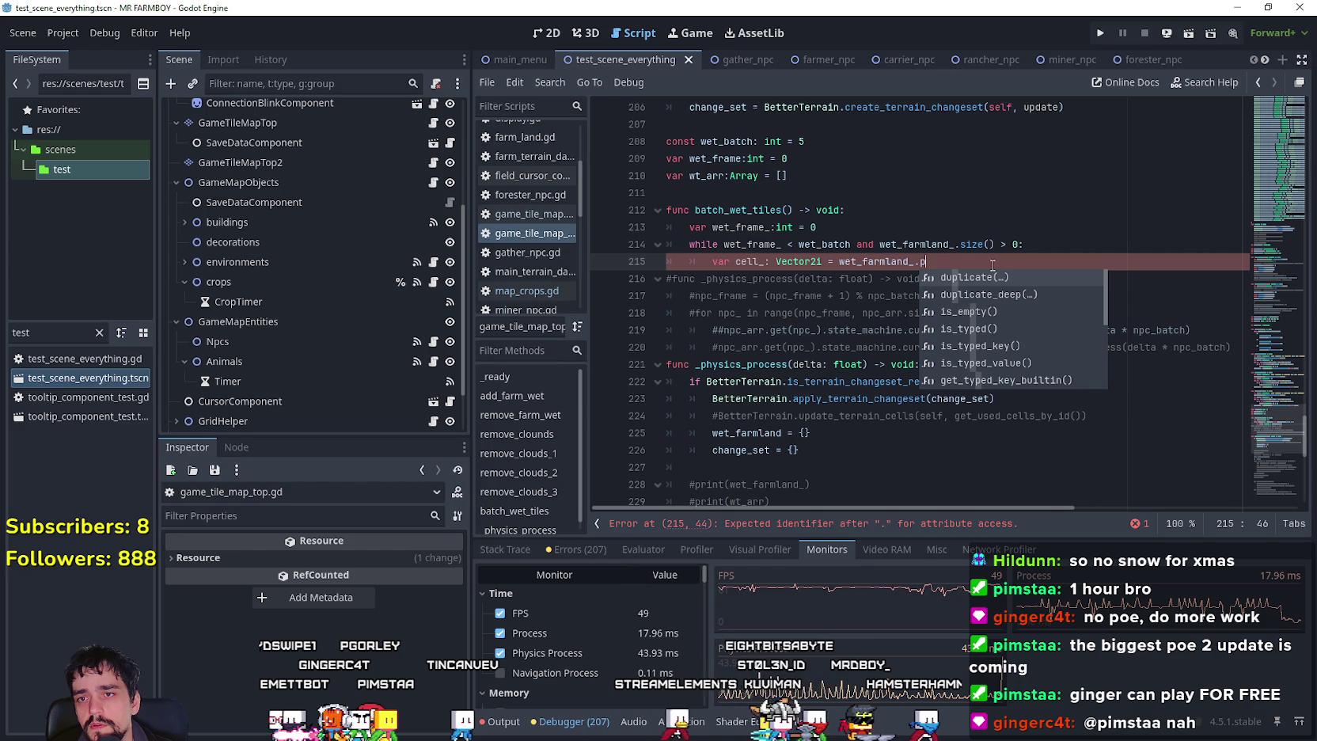
key("BackSpace")
key("BackSpace")
key("BackSpace")
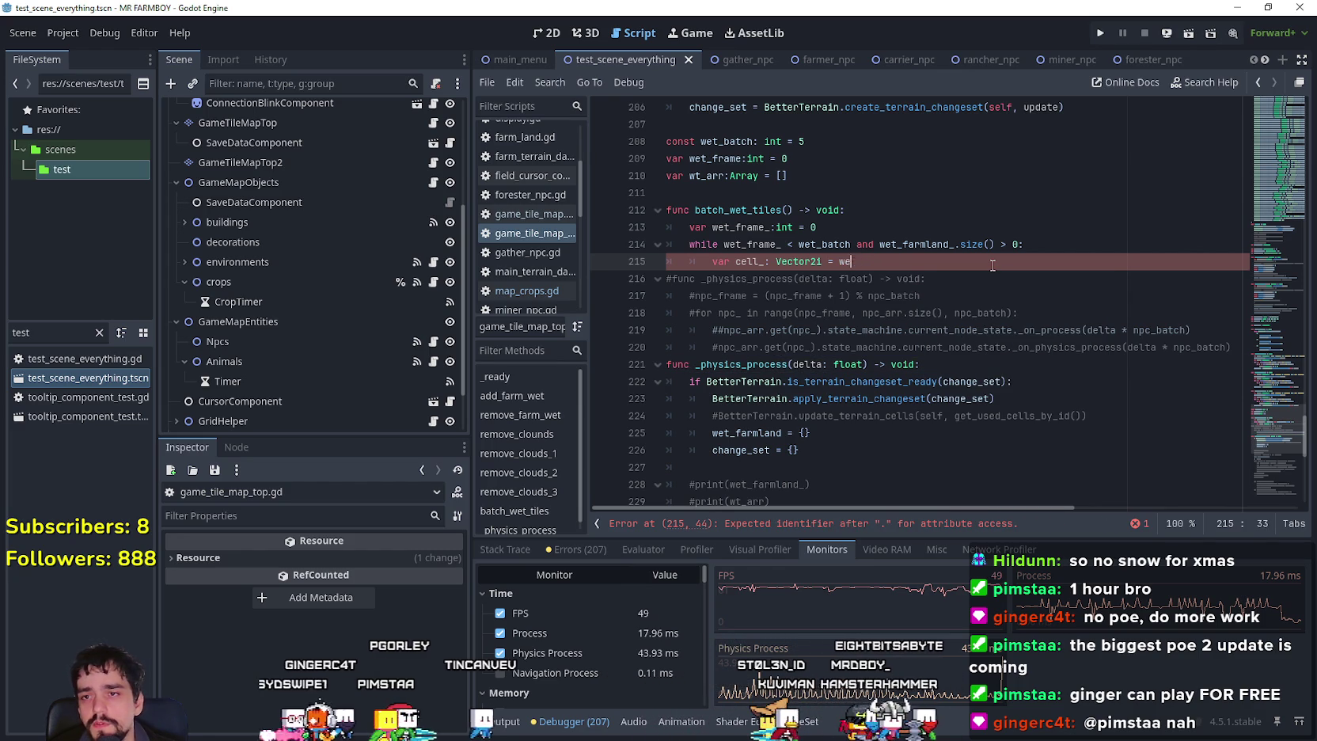
type("t_ar")
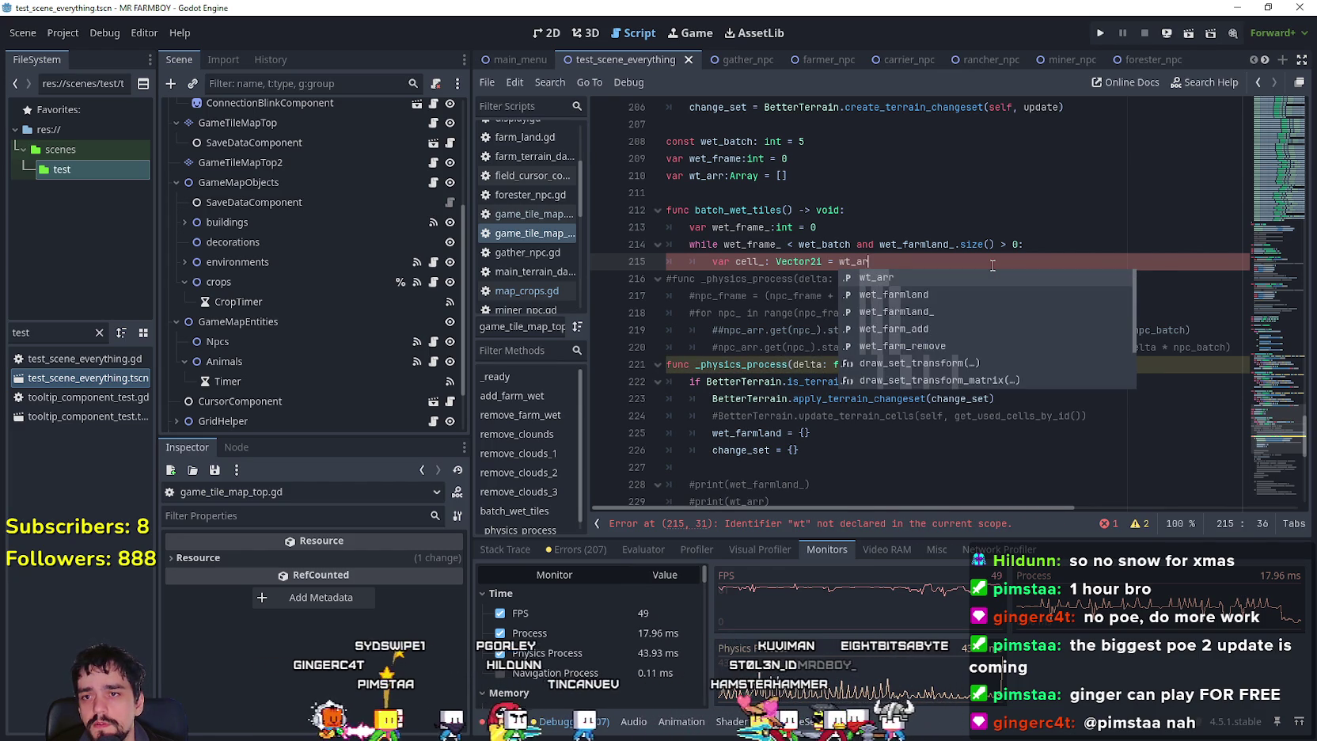
type("r.pop")
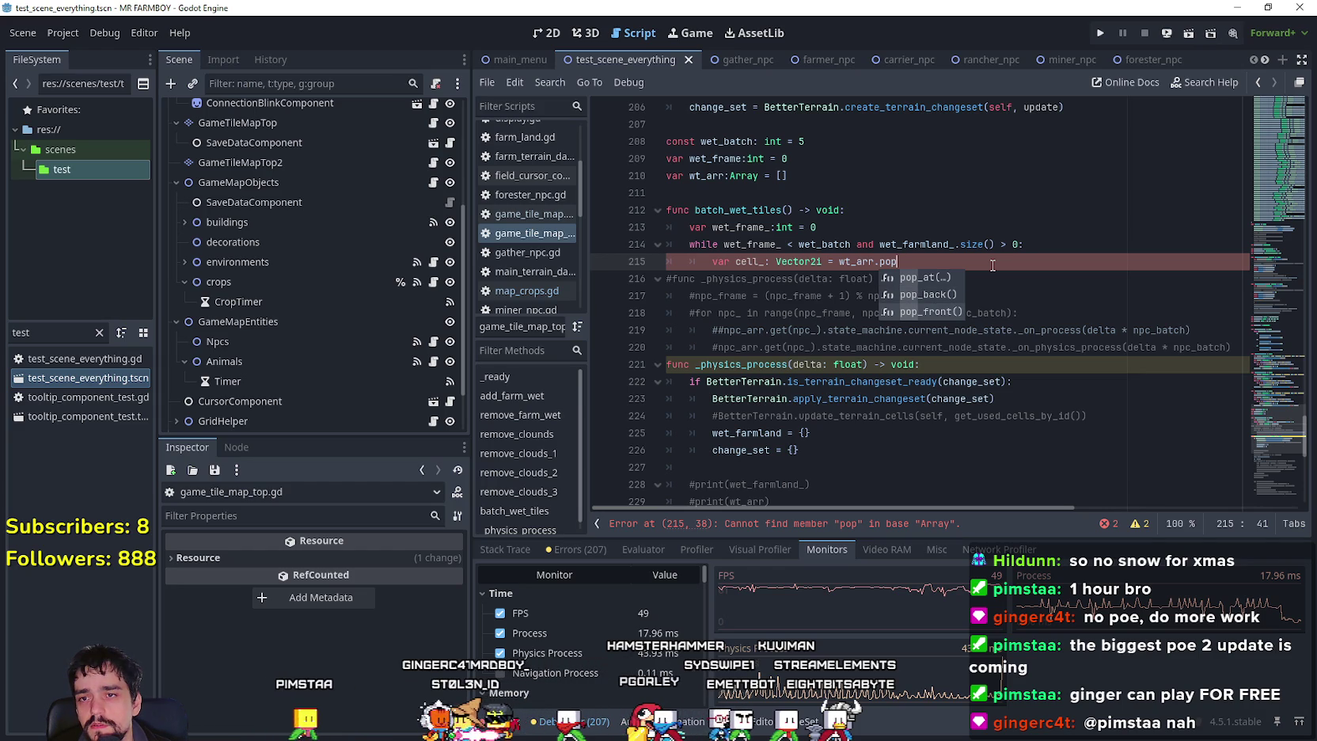
key("Down")
key("Down")
key("Return")
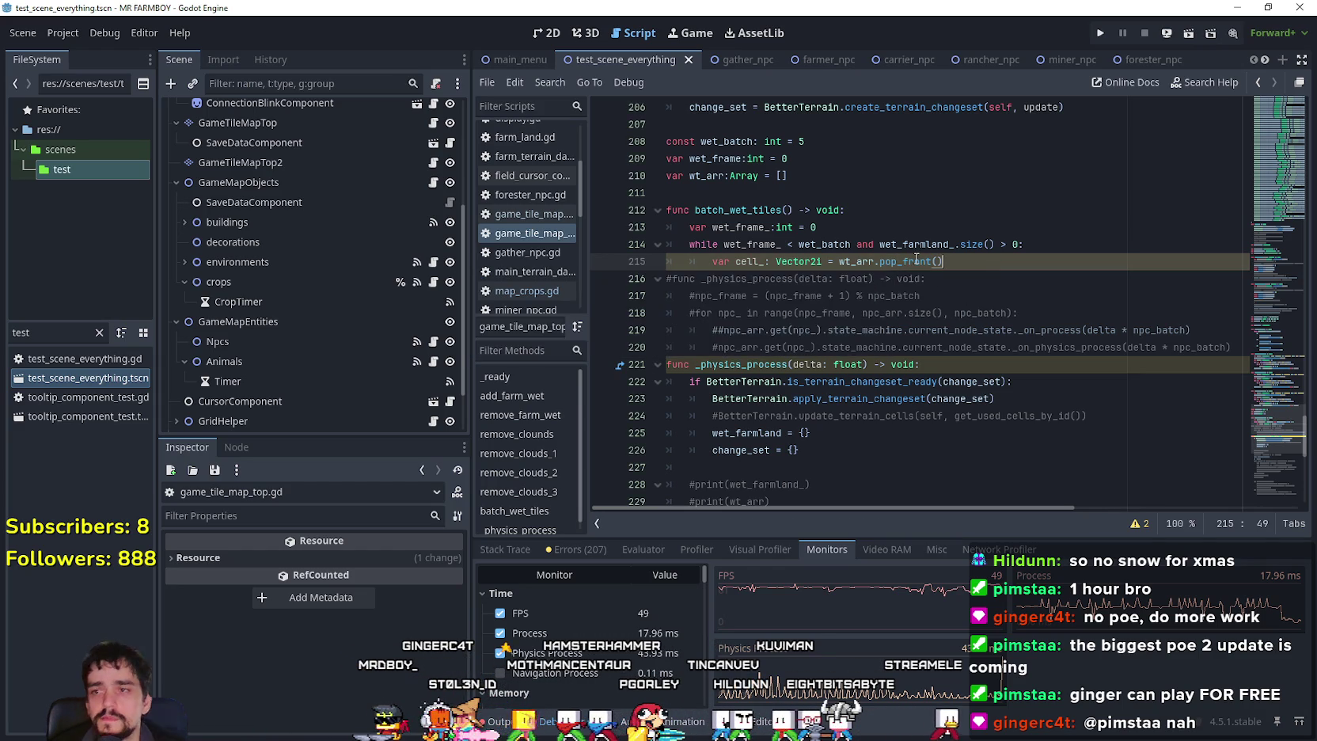
mouse_move(917, 260)
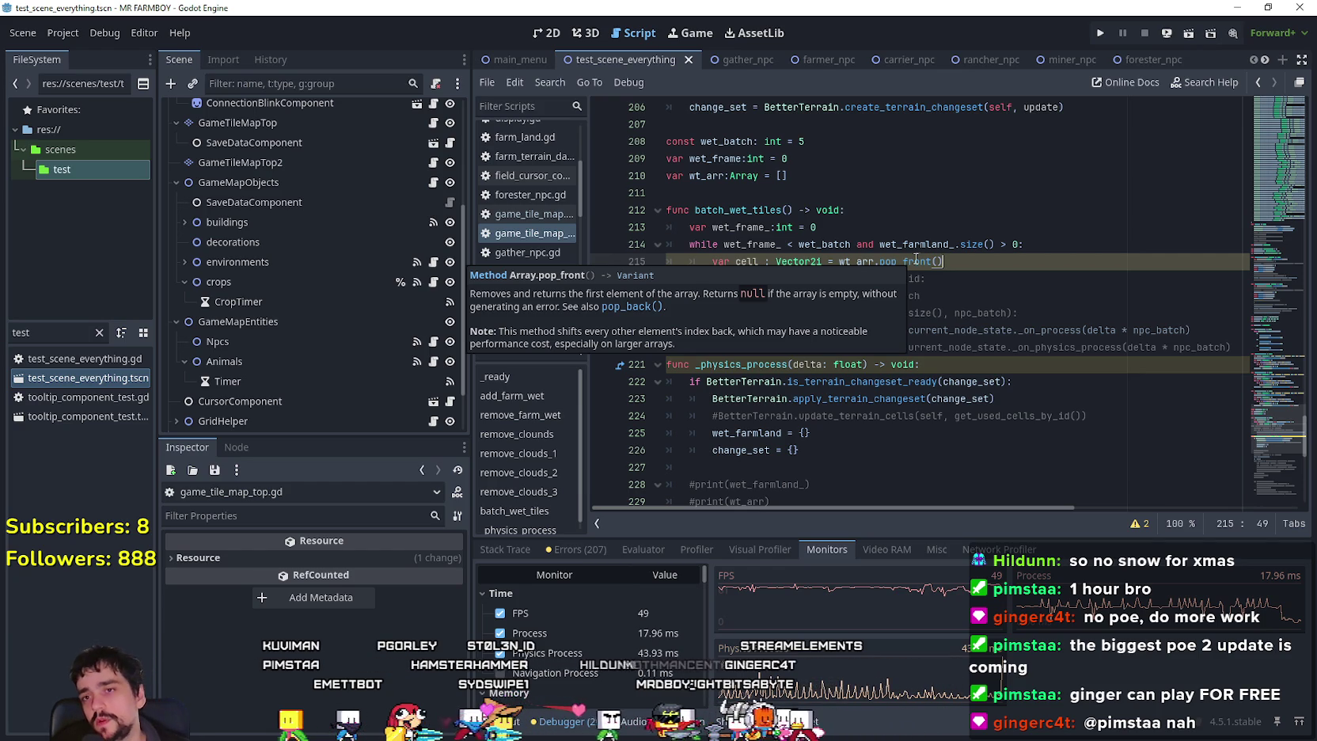
double_click(917, 260)
Switch the call to wt_arr.pop_back() and add an empty indented line 216 below.
type("p")
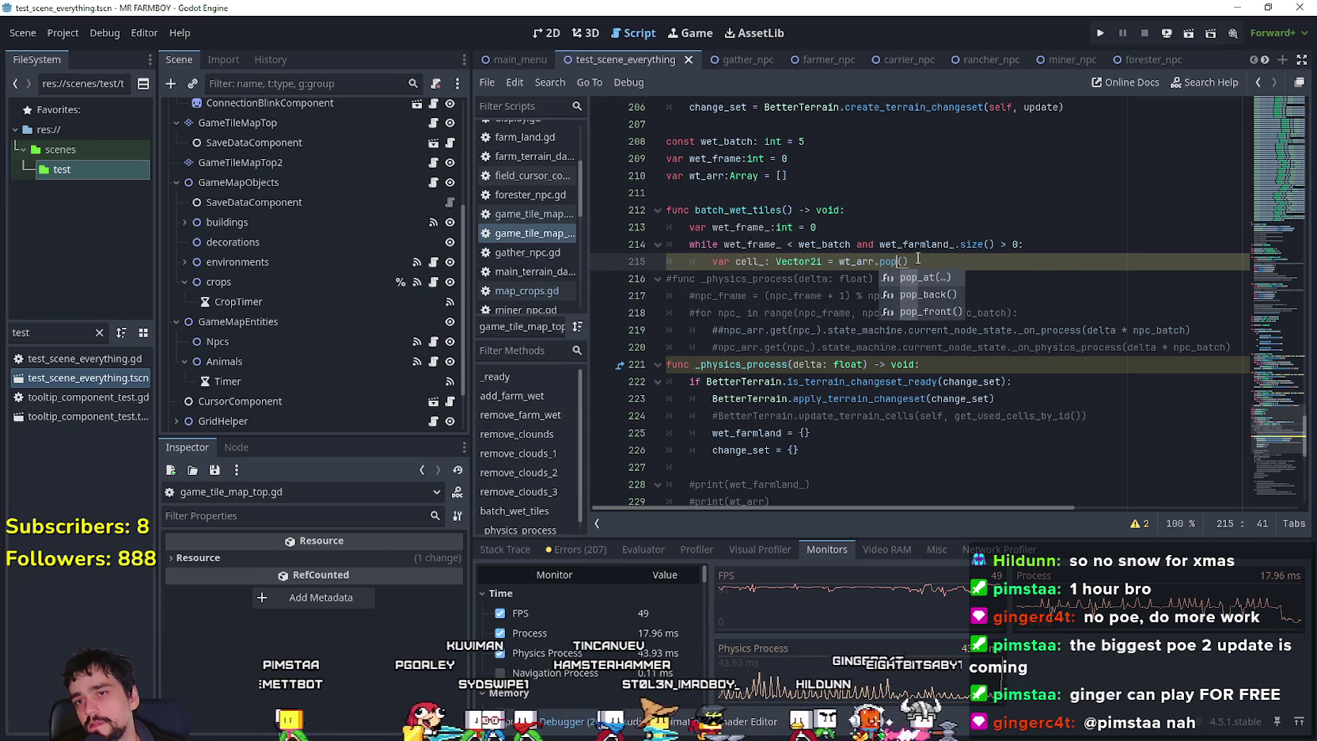
key("Down")
key("Return")
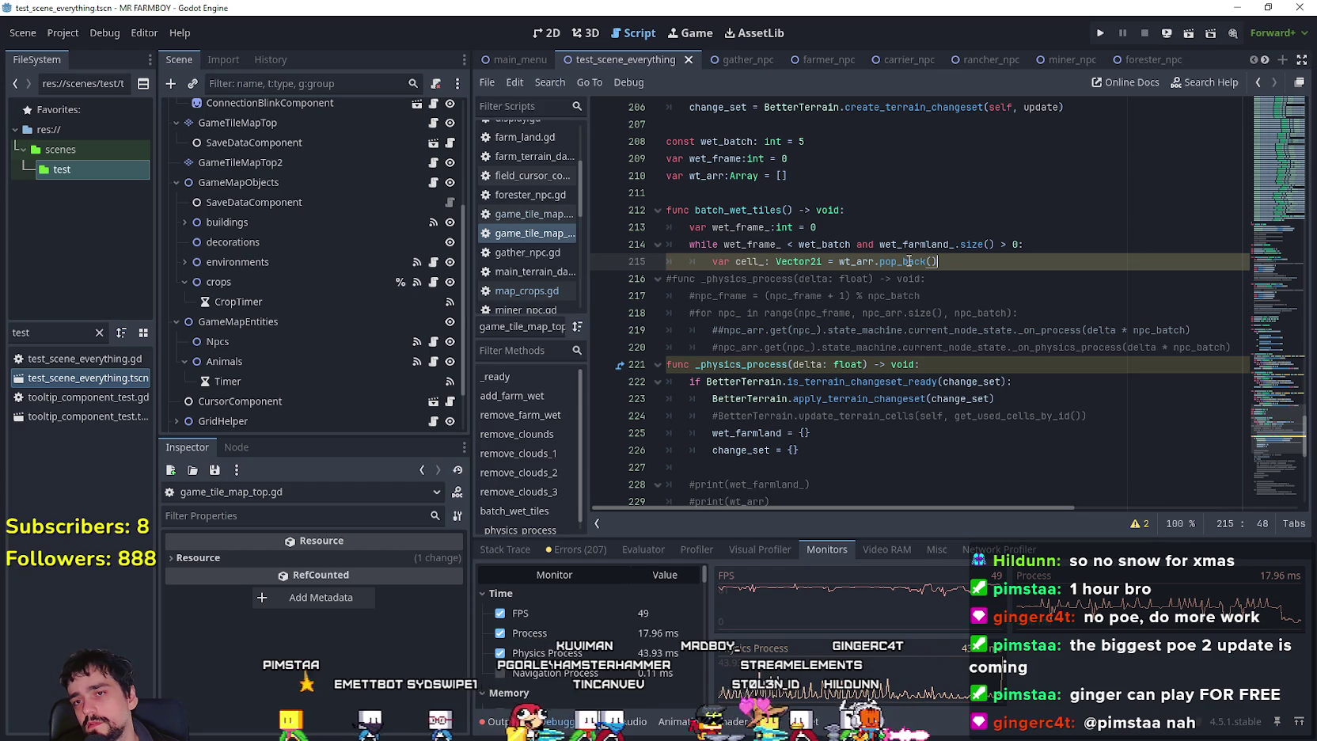
mouse_move(908, 261)
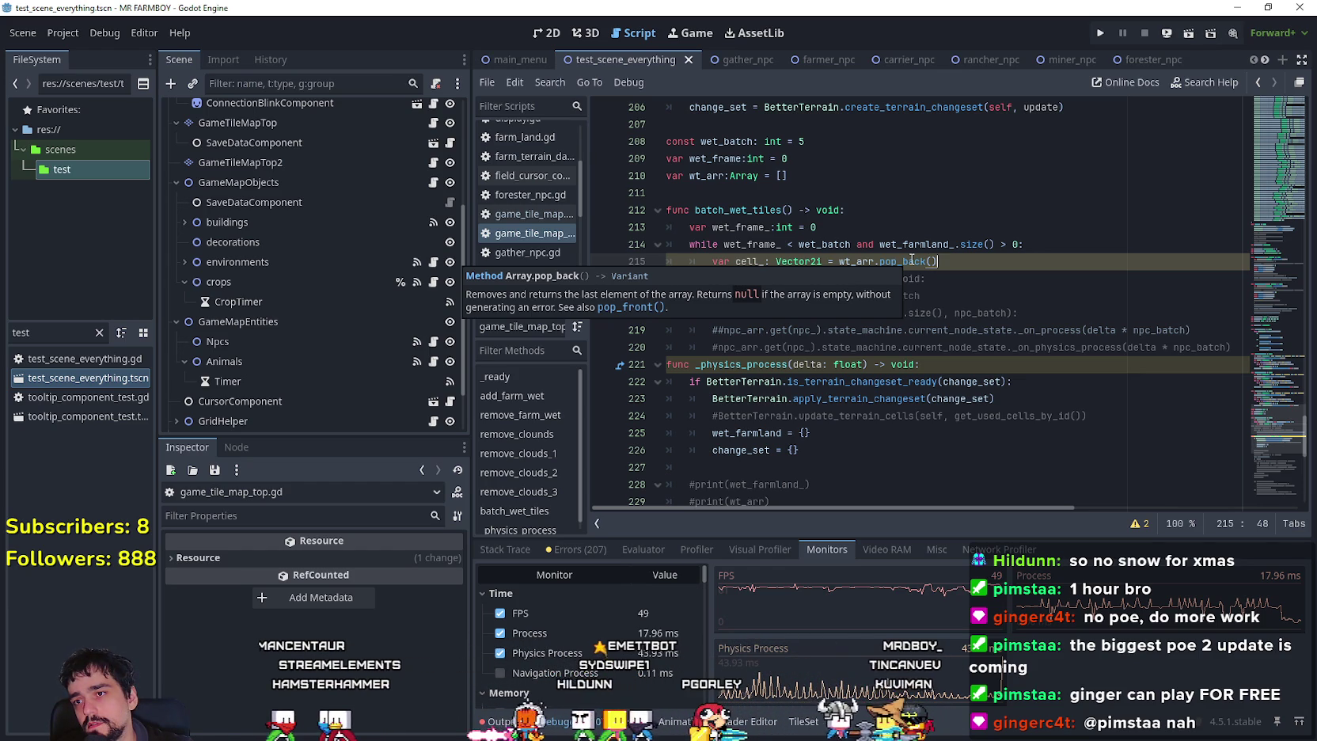
left_click(934, 262)
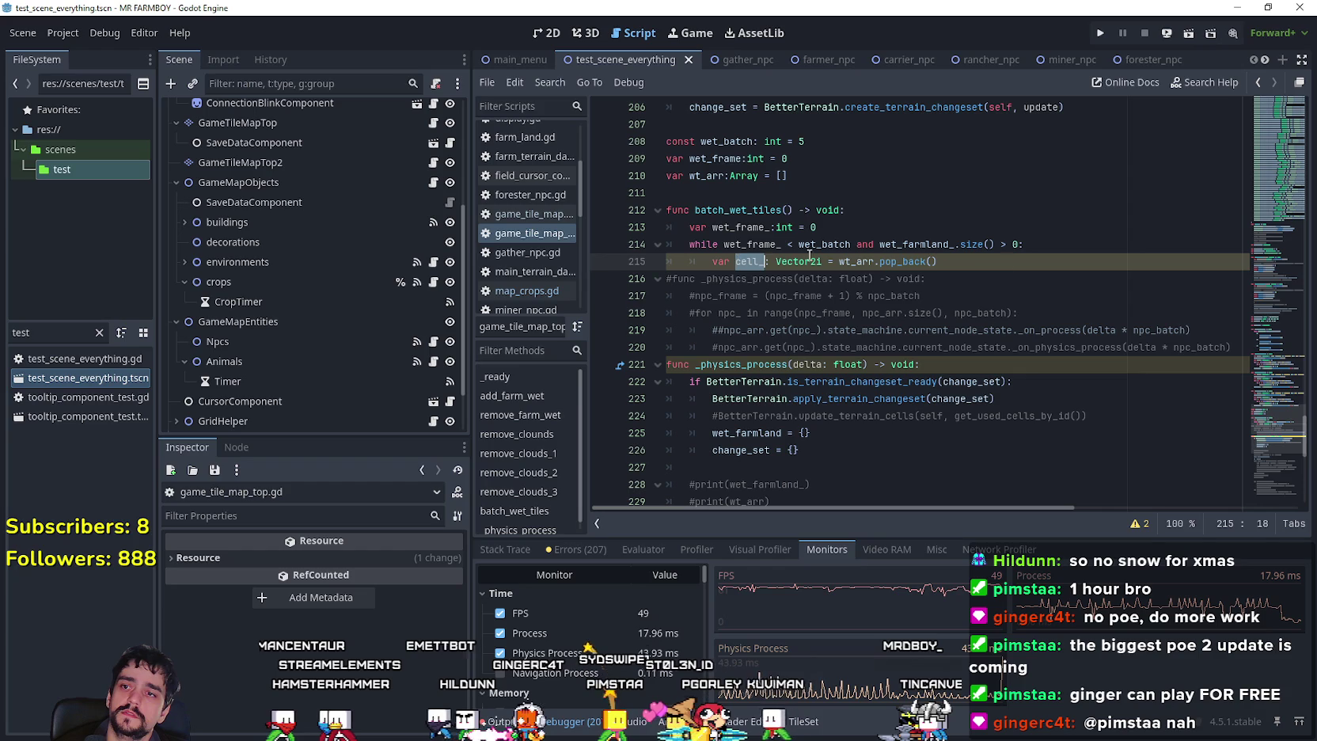
left_click(1011, 263)
key("Return")
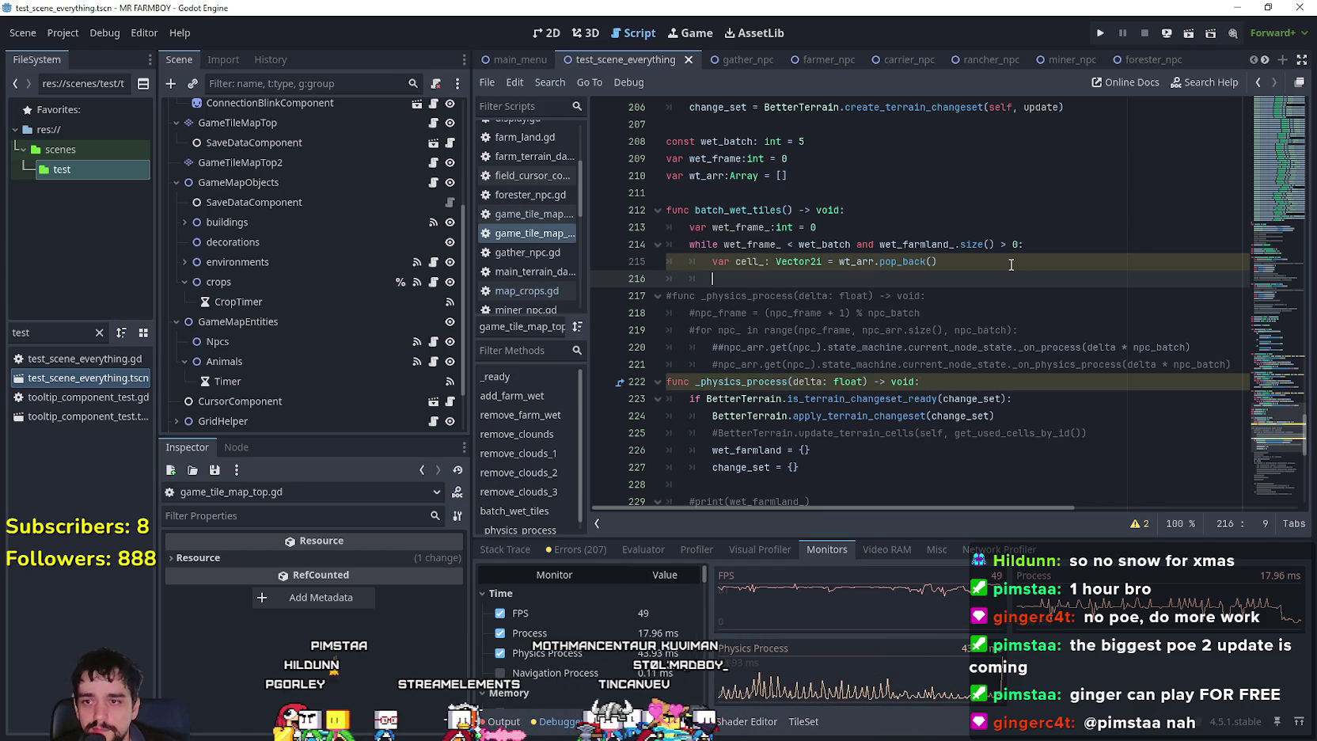
scroll(928, 365, "down", 5)
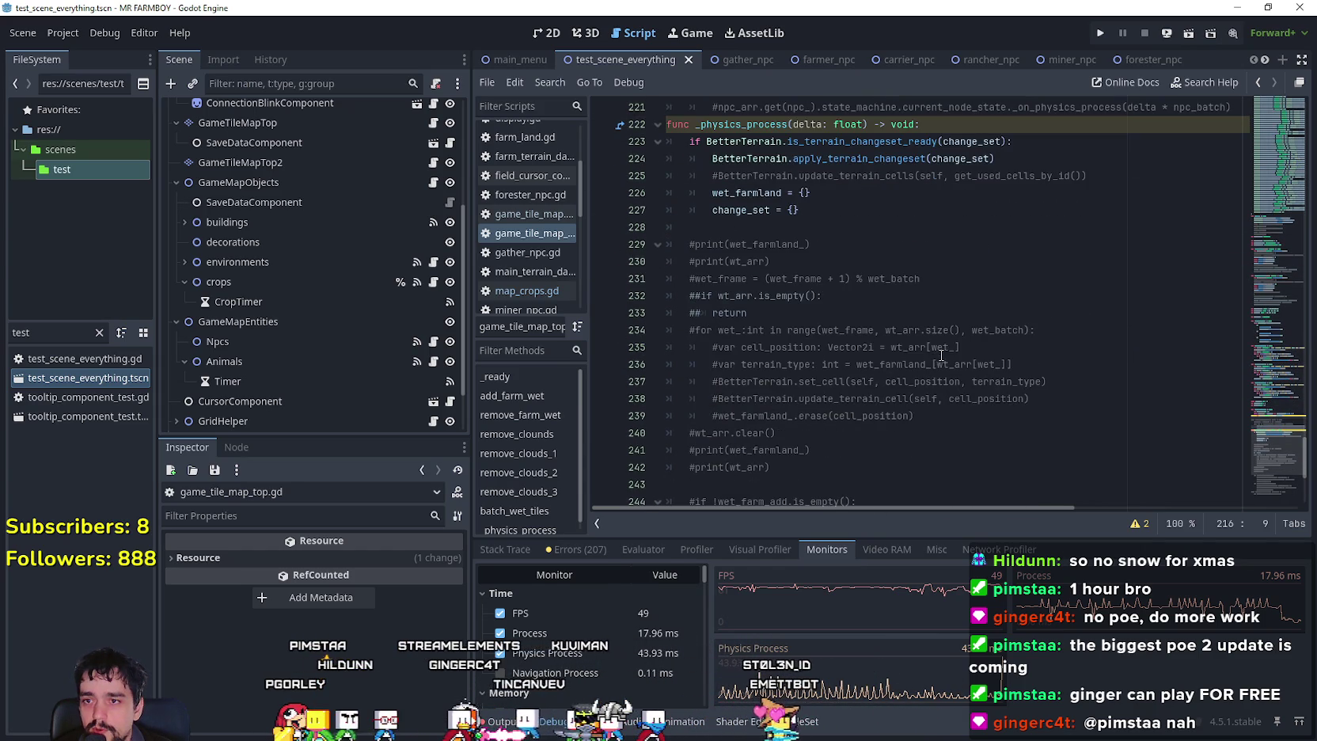
Declare 'var tile_type: int = wet_farmland_[cell_' on line 216 using autocomplete.
scroll(942, 354, "up", 3)
scroll(950, 340, "up", 1)
type("var tile_type: int =")
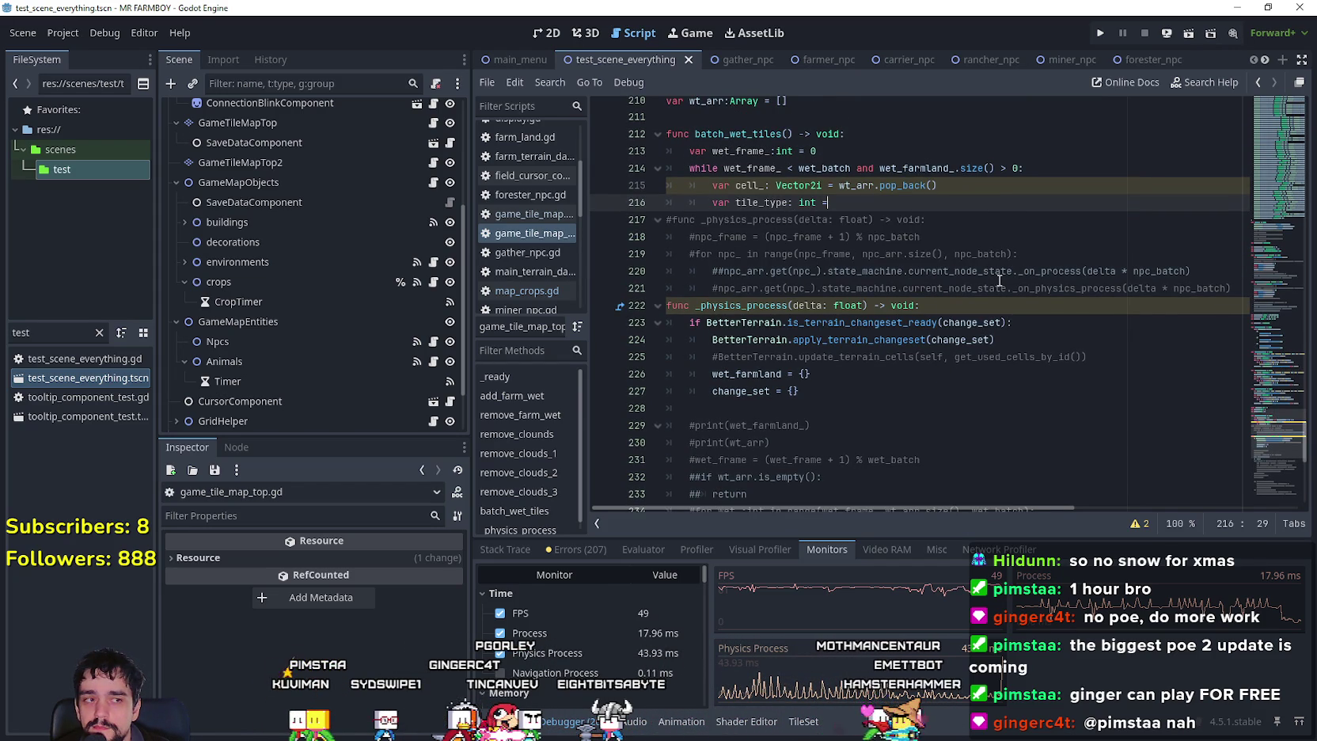
type(" wetfar")
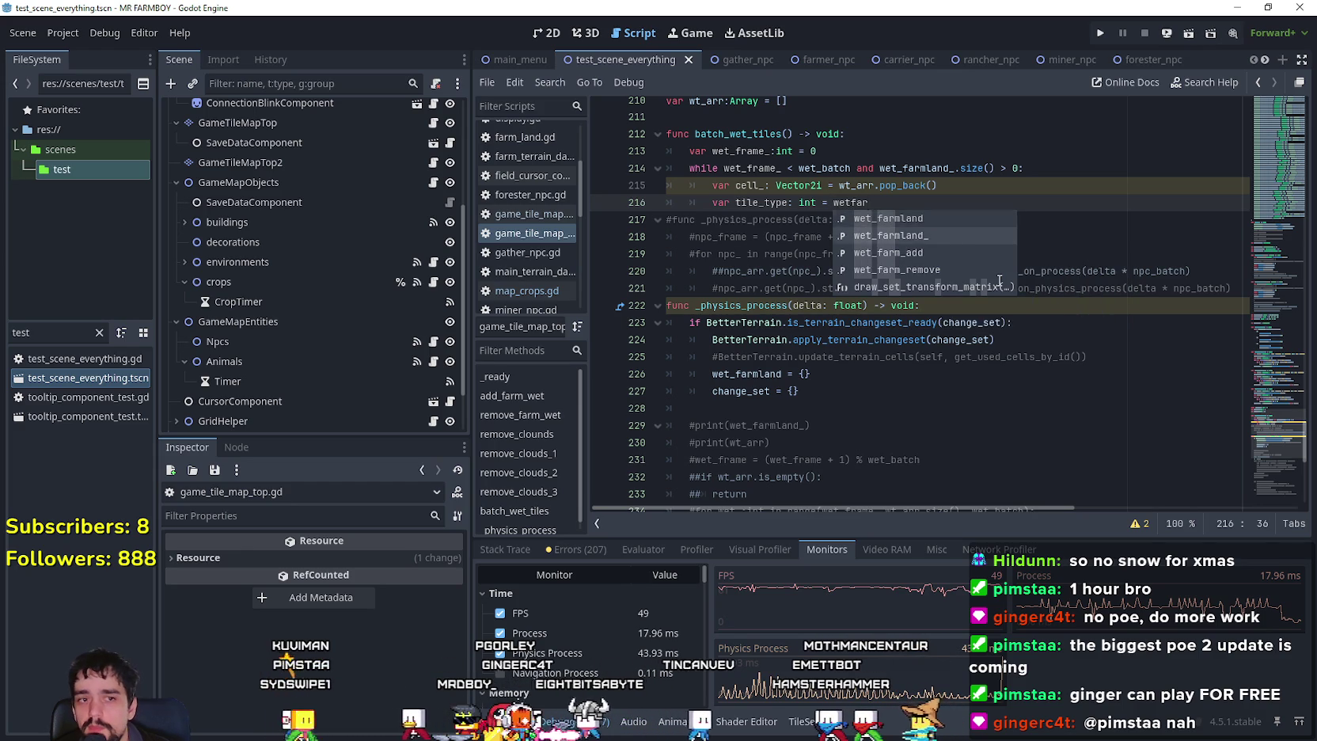
key("Down")
key("Return")
type("[")
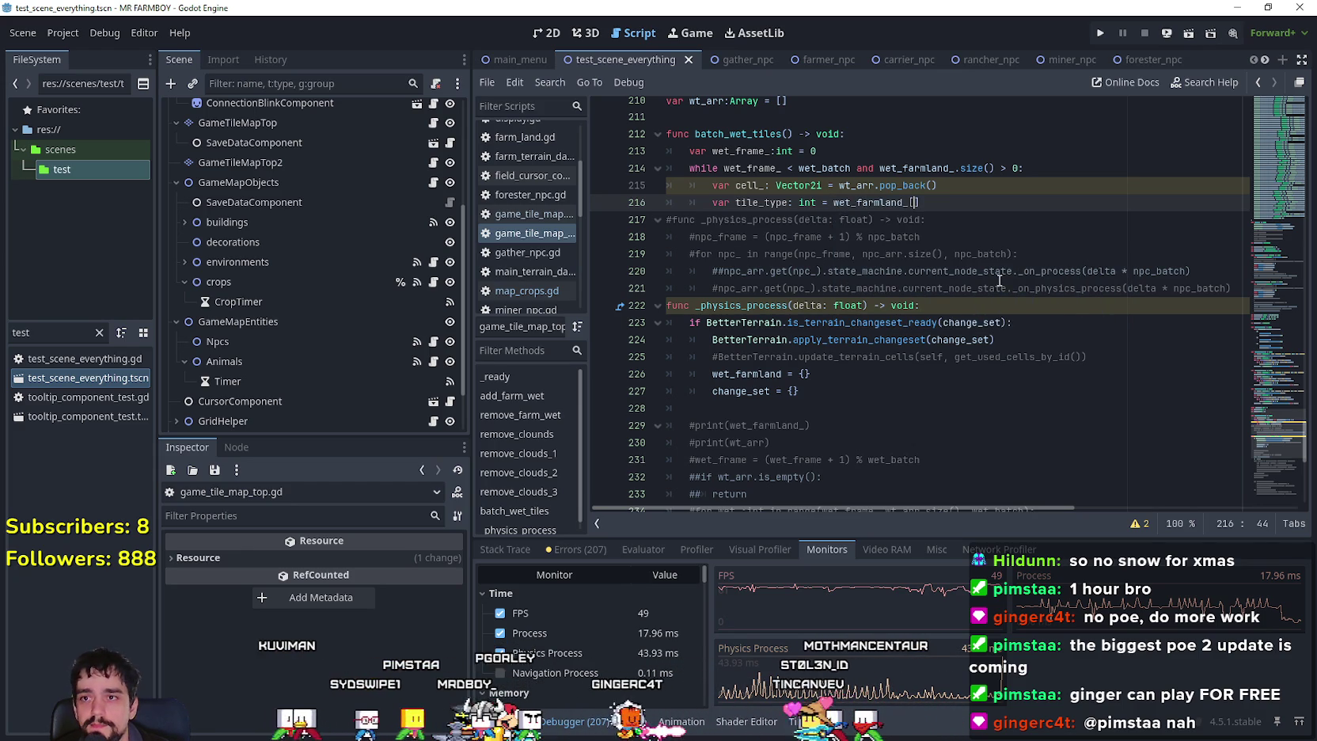
type("cell")
key("Return")
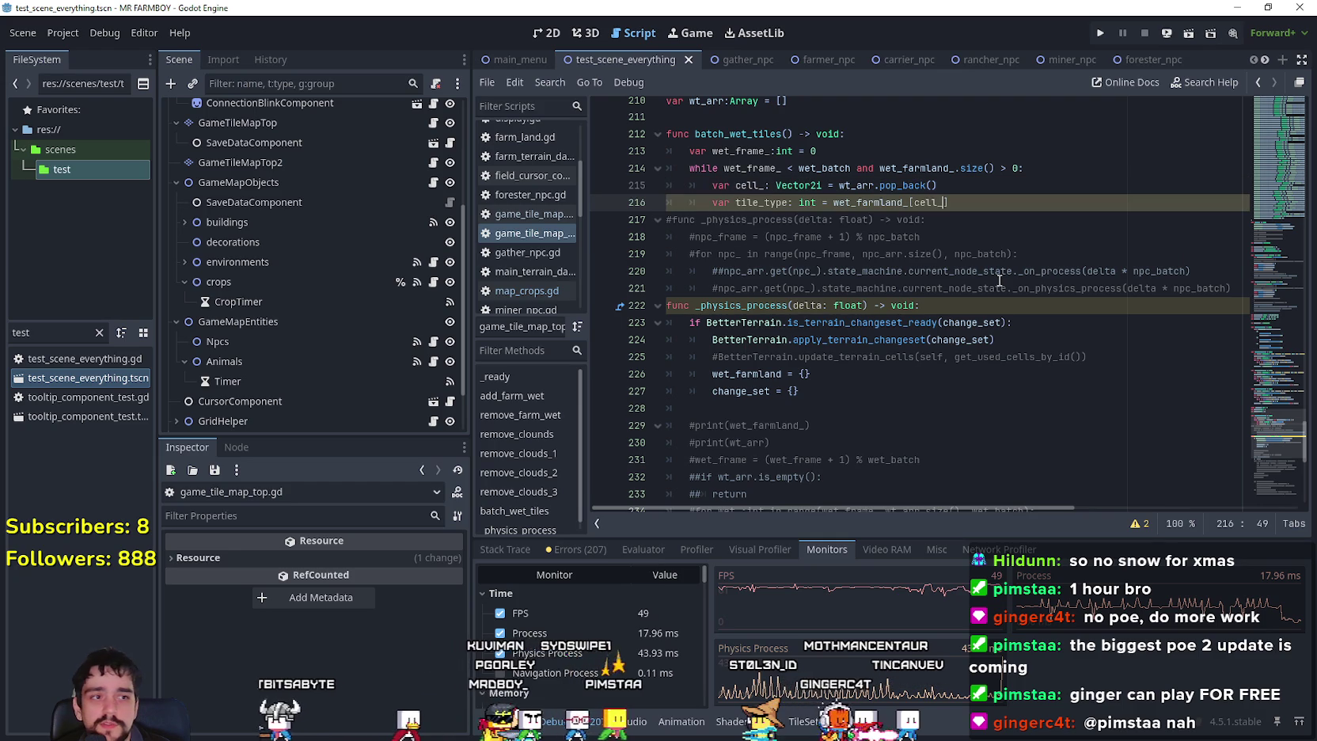
key("Return")
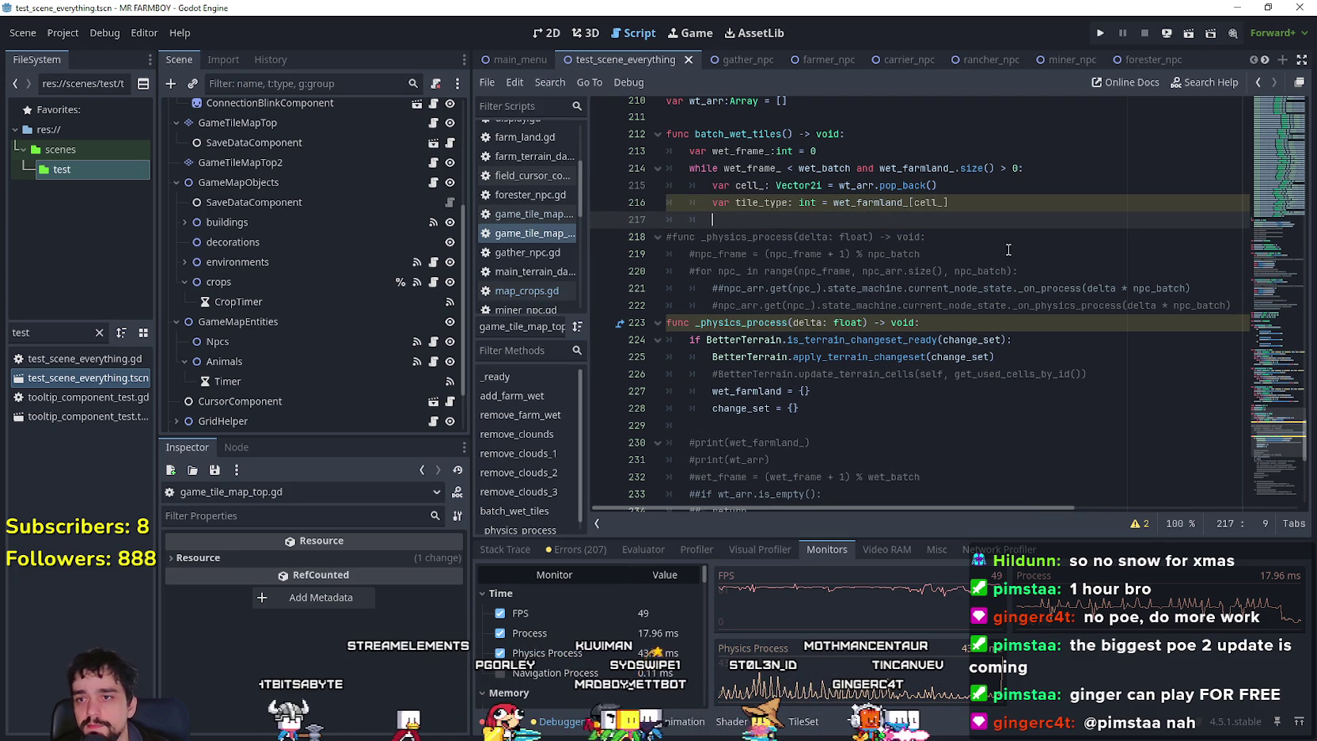
Cut the two commented BetterTerrain lines 238–239 from further down the script.
scroll(989, 316, "down", 4)
left_click(970, 404)
left_click(1043, 390)
left_click(964, 408)
left_click(1045, 388)
left_click_drag(1044, 389, 679, 355)
key("ctrl+x")
scroll(678, 355, "up", 5)
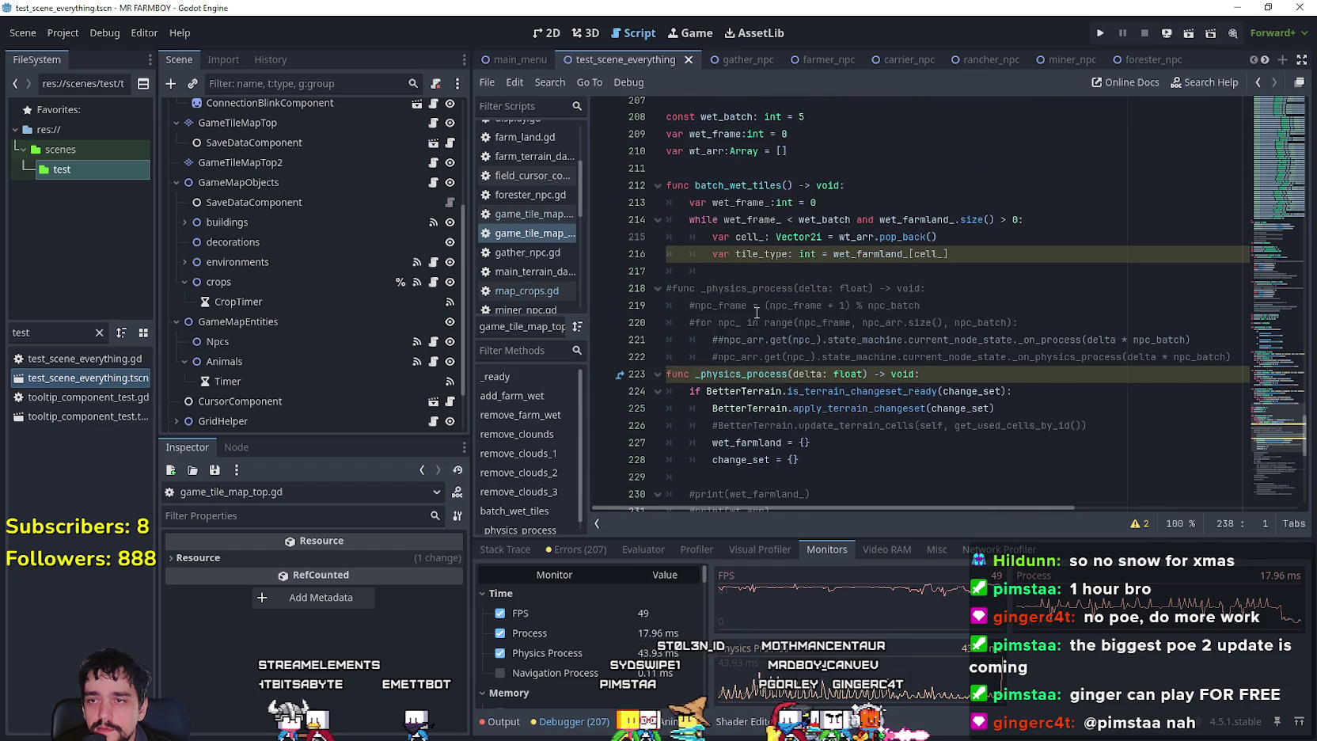
Paste the BetterTerrain set_cell and update_terrain_cell lines under tile_type and uncomment both.
left_click(710, 271)
key("ctrl+v")
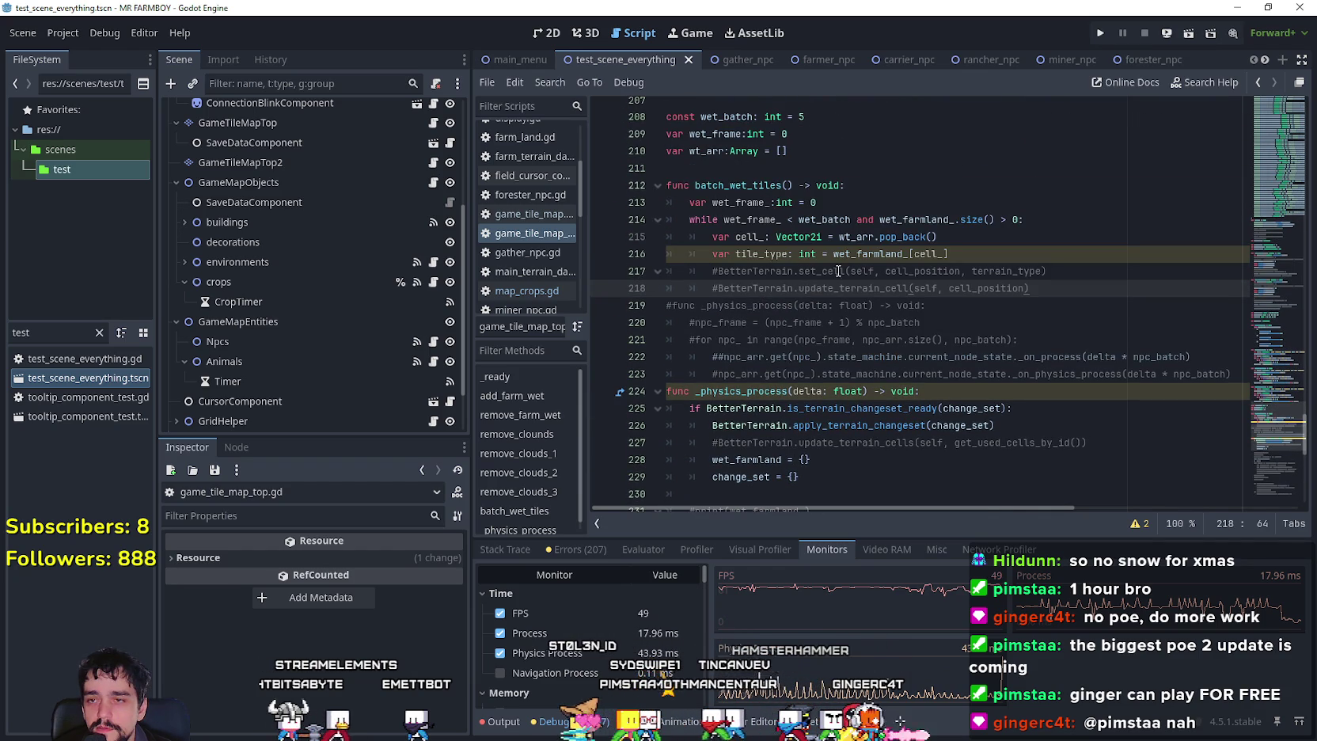
left_click(718, 289)
key("BackSpace")
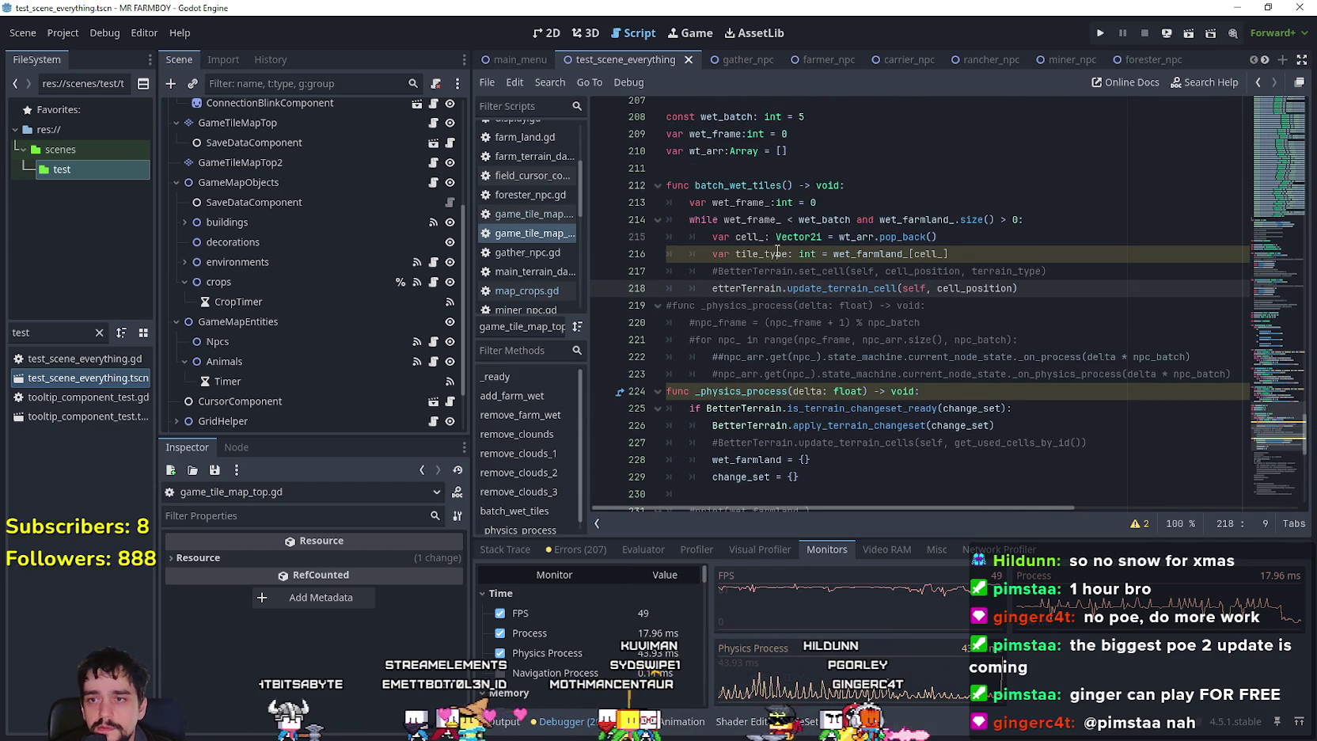
double_click(781, 250)
left_click(718, 271)
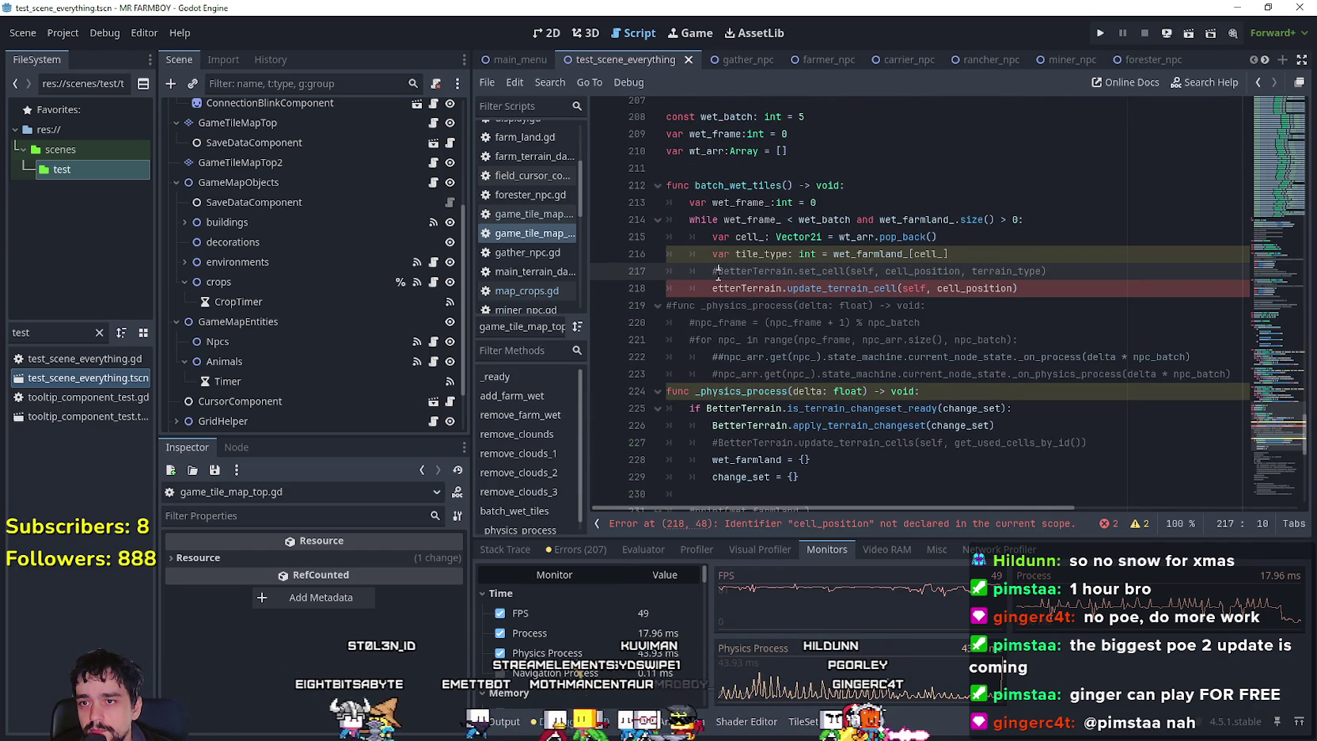
key("BackSpace")
left_click(719, 285)
type("B")
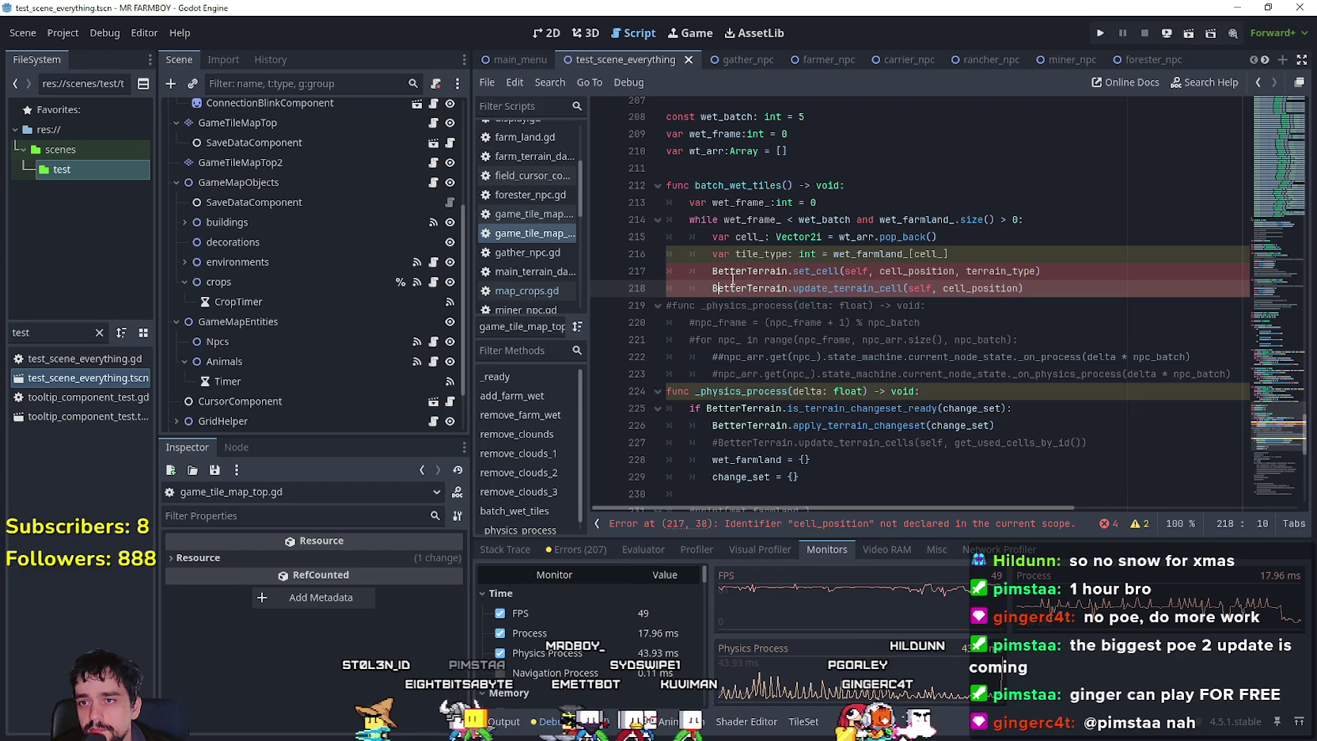
Replace terrain_type with tile_type and cell_position with cell_ in both BetterTerrain calls.
double_click(760, 253)
left_click(974, 271)
double_click(973, 272)
key("ctrl+v")
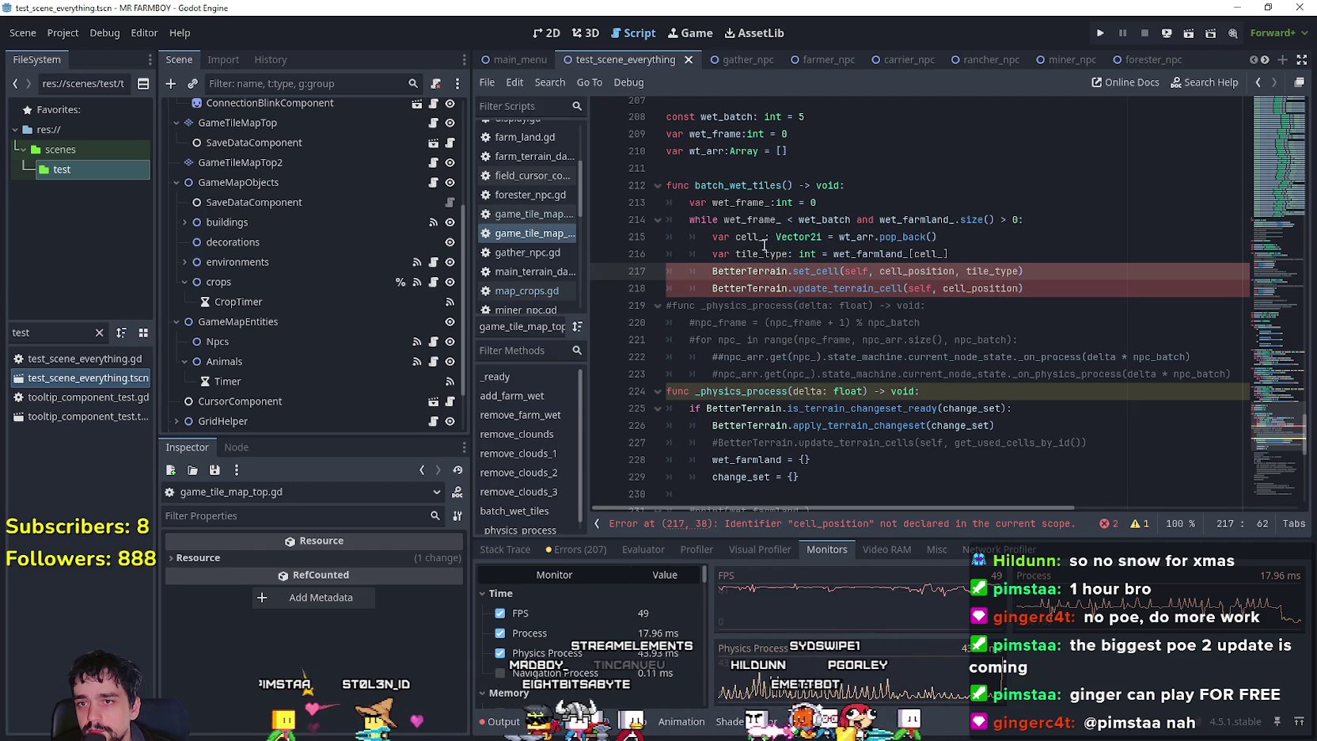
double_click(755, 236)
key("ctrl+c")
double_click(911, 271)
key("ctrl+v")
double_click(750, 254)
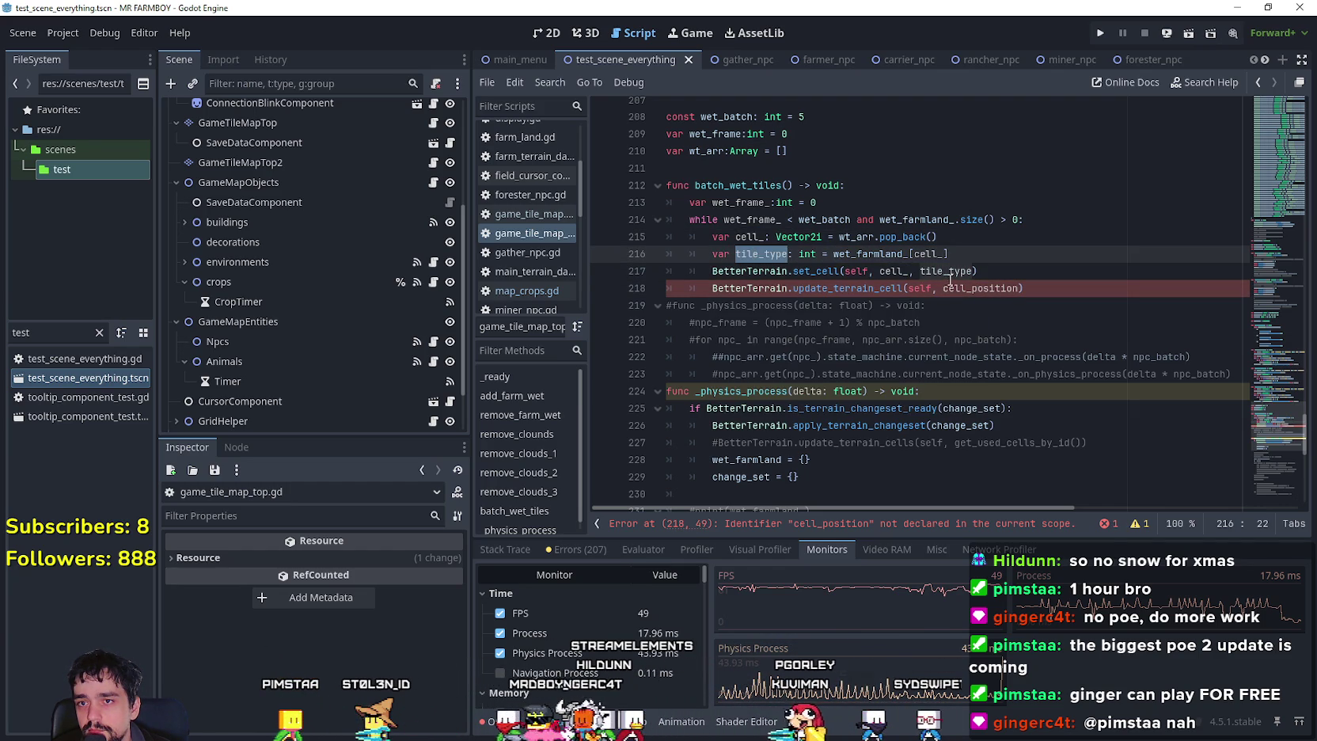
double_click(999, 287)
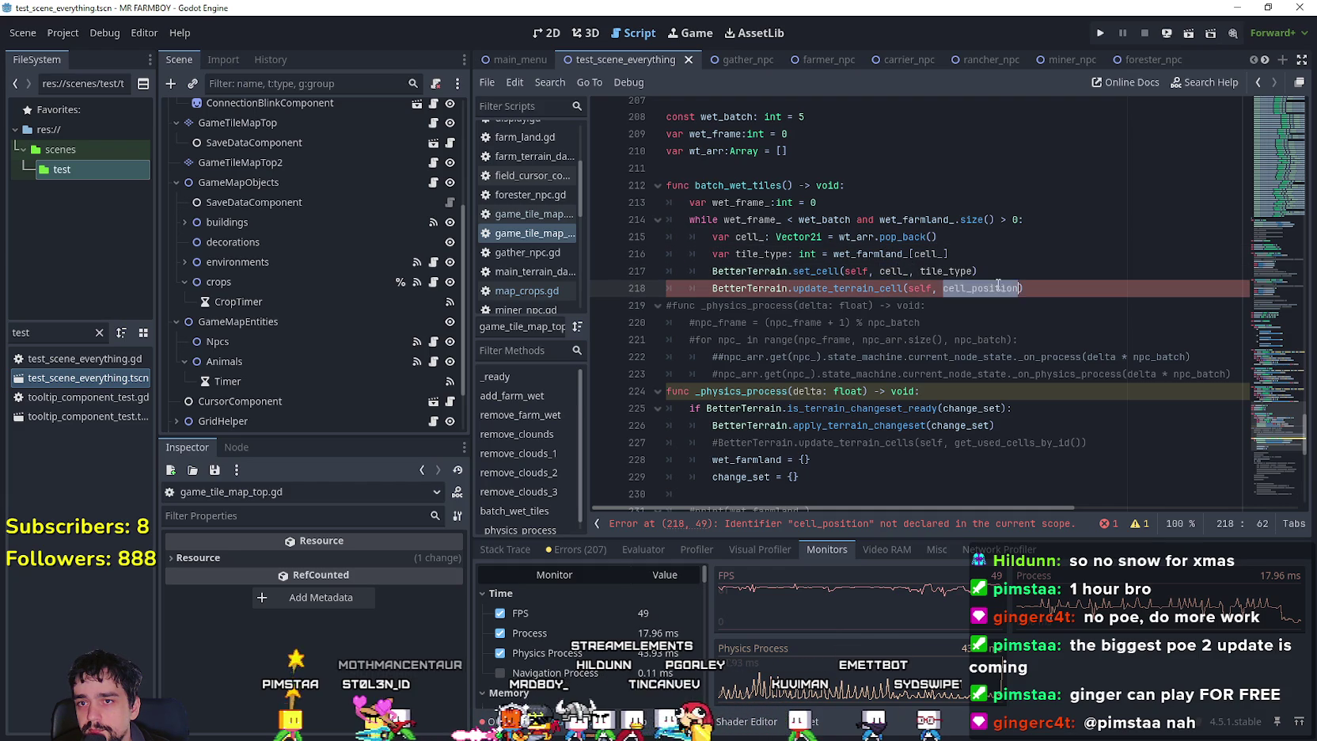
key("Return")
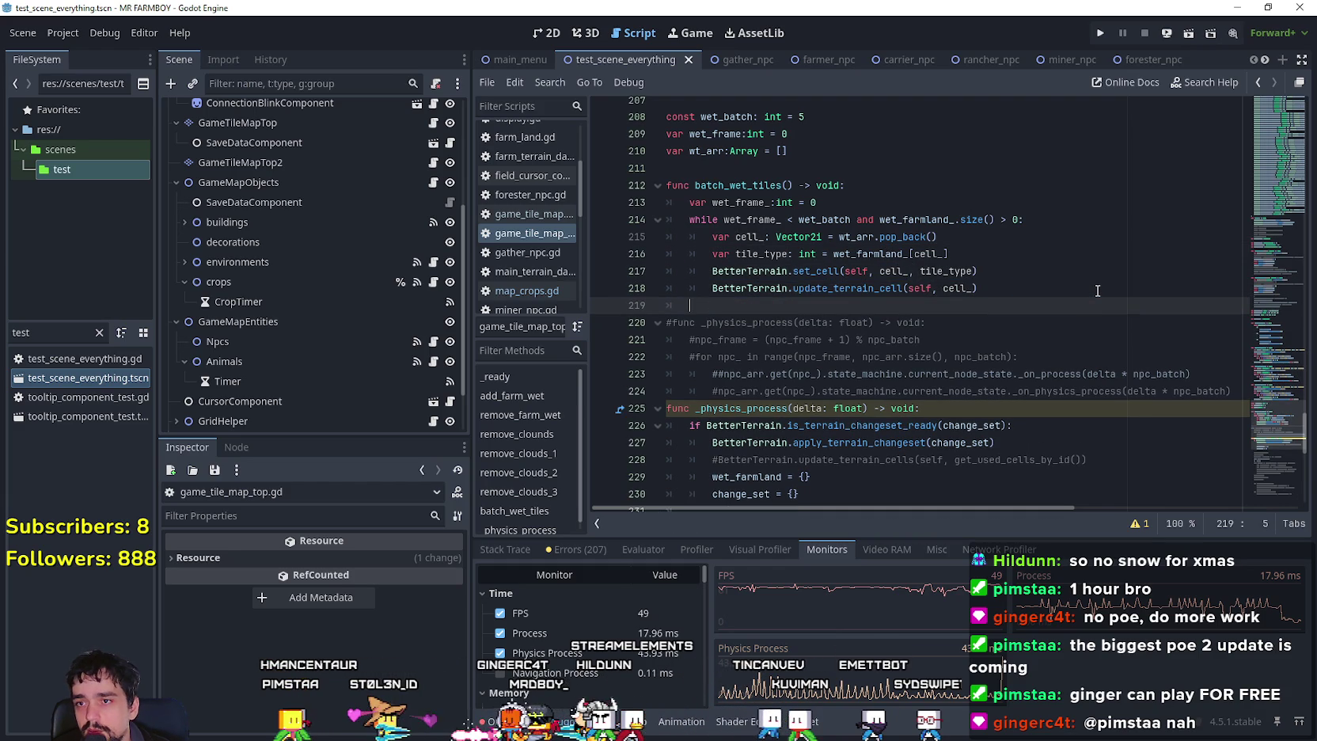
key("Tab")
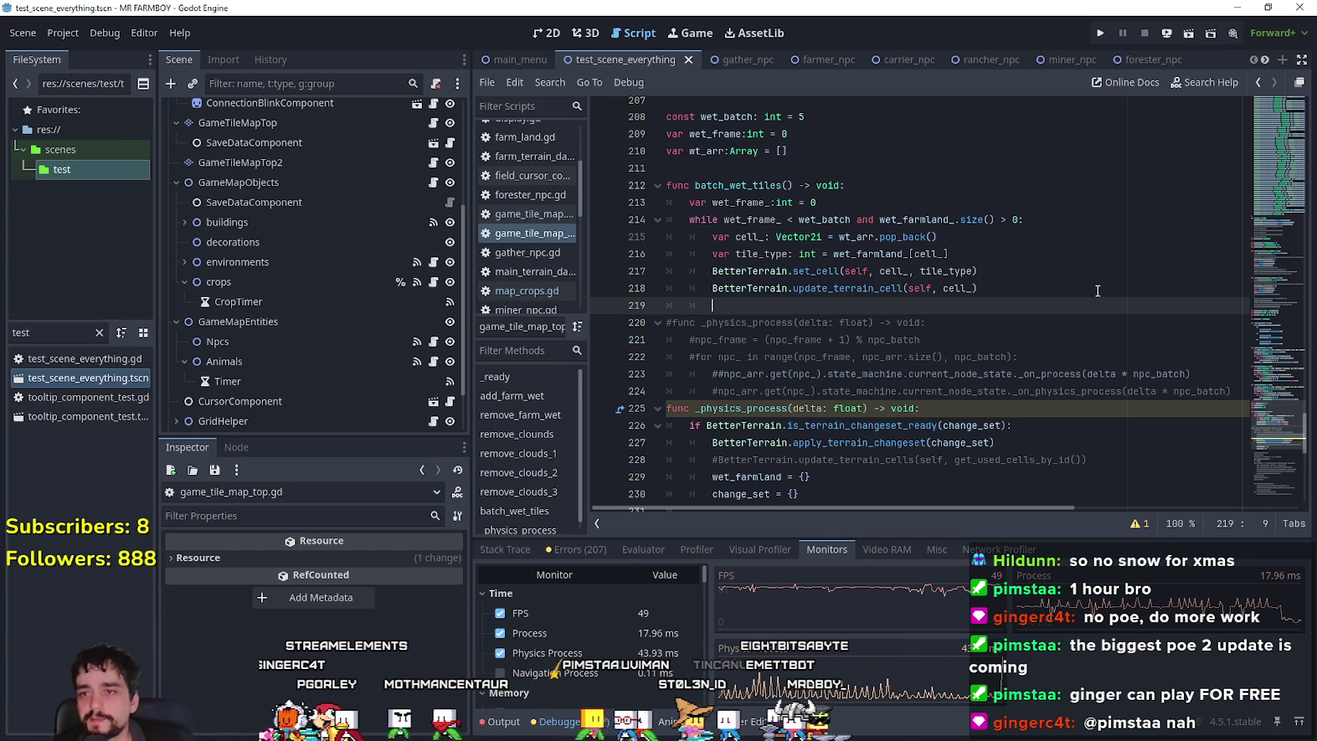
Add 'wet_frame_ += 1' on line 219 at the end of the loop.
type("wet")
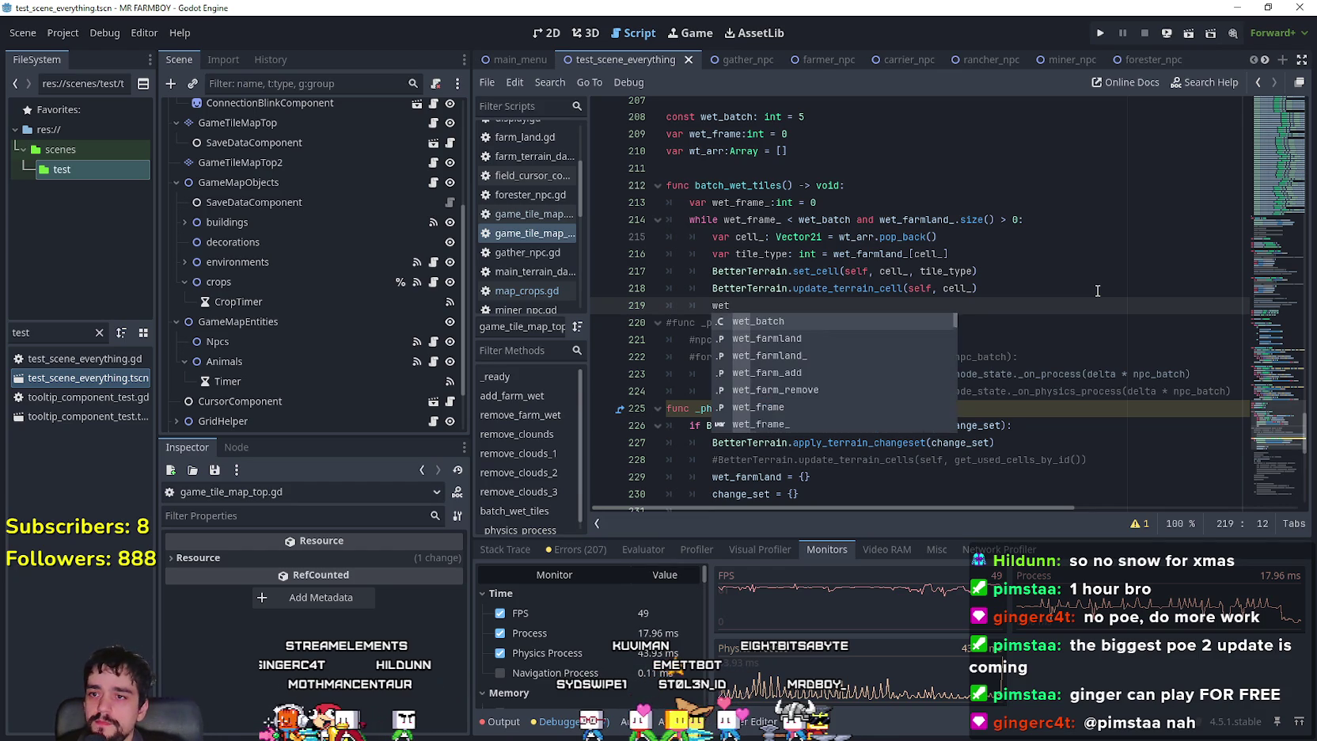
type("_frame_+")
key("BackSpace")
key("BackSpace")
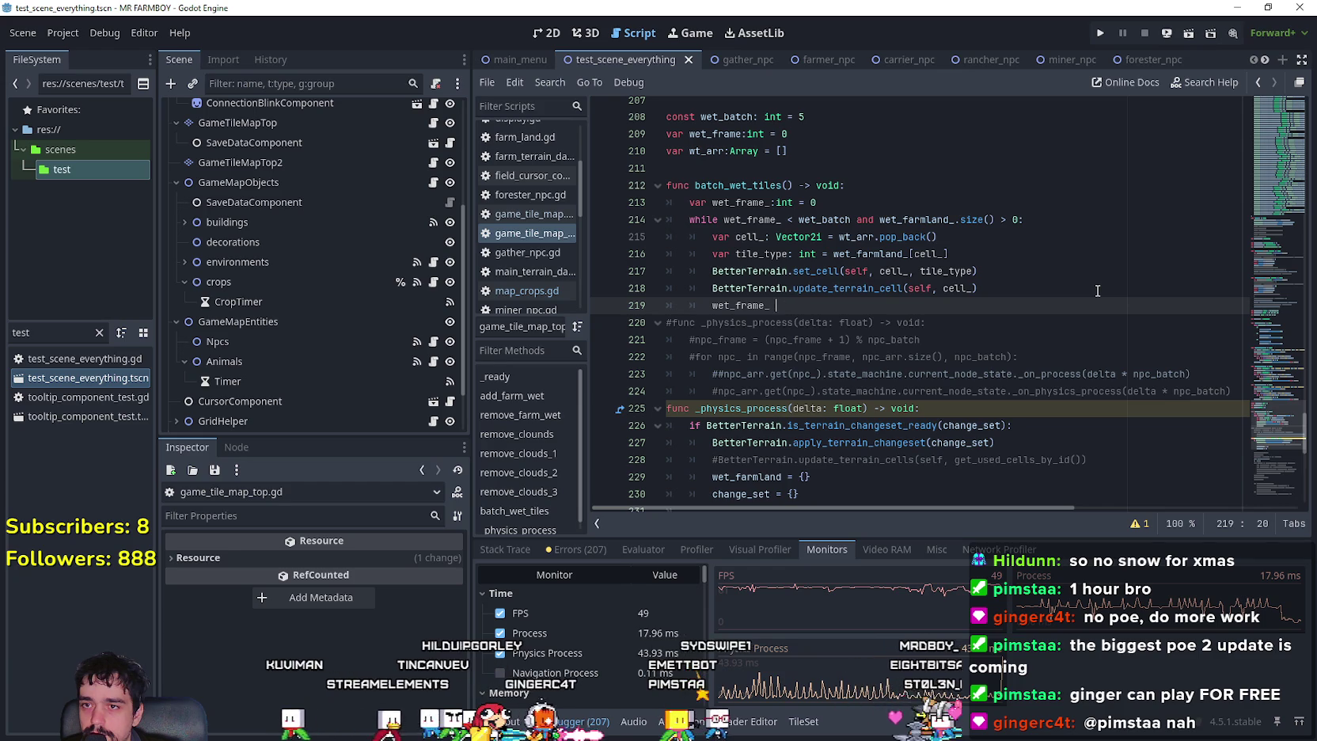
type("+= ")
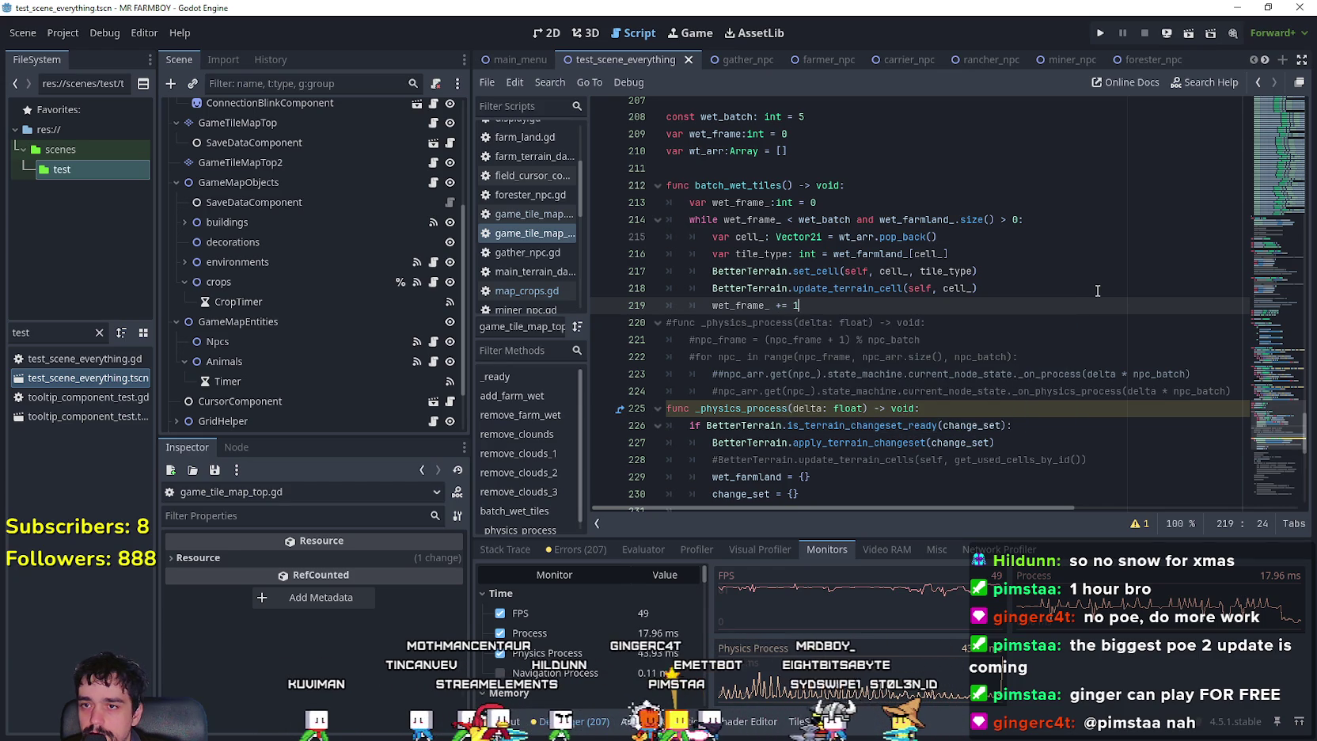
type("1")
key("Return")
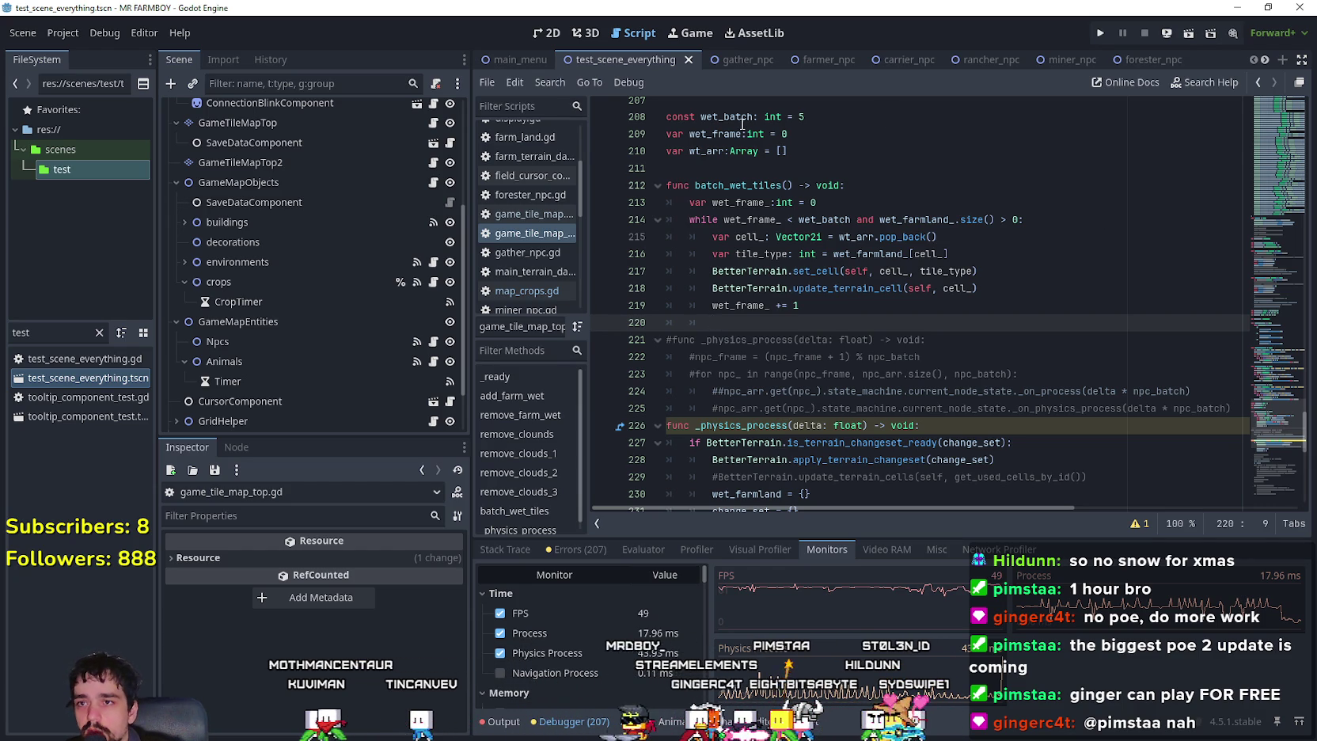
Review the wet_frame variables, the batch_wet_tiles name and the whole while loop.
double_click(717, 117)
double_click(727, 134)
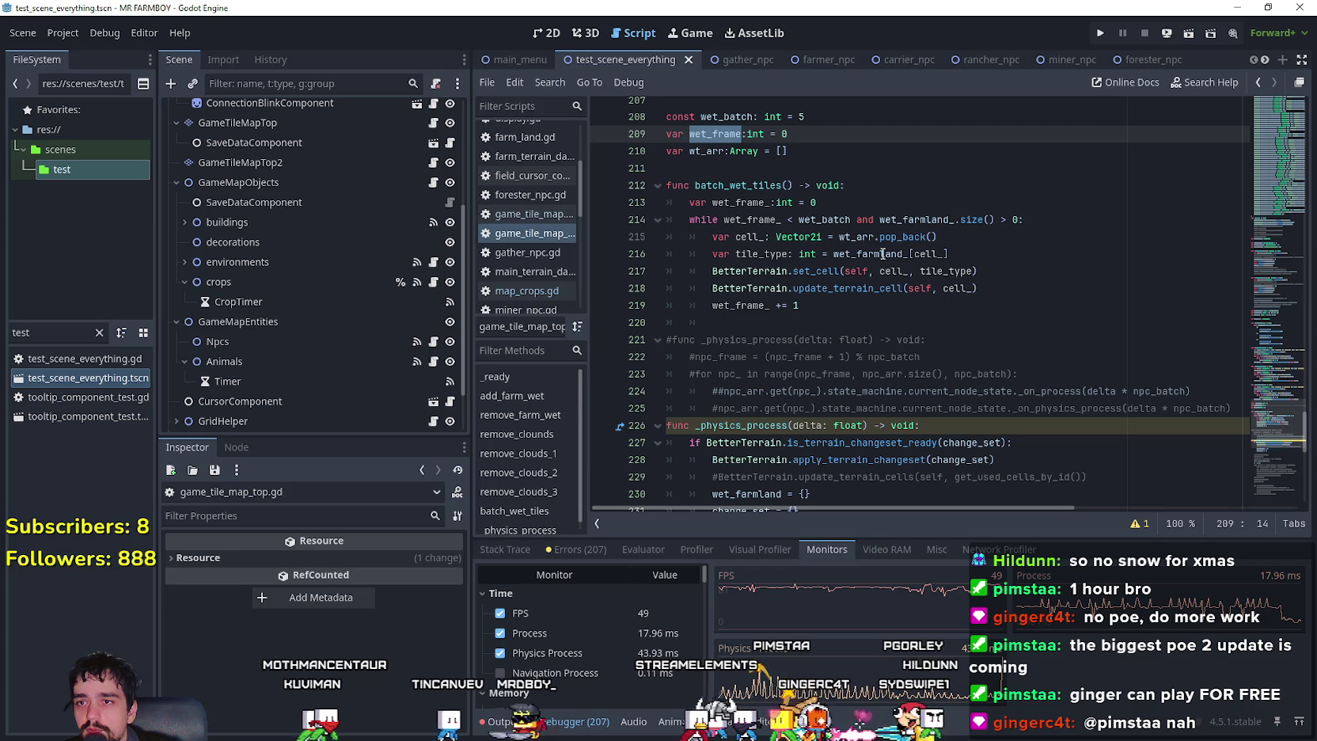
left_click(752, 185)
double_click(741, 203)
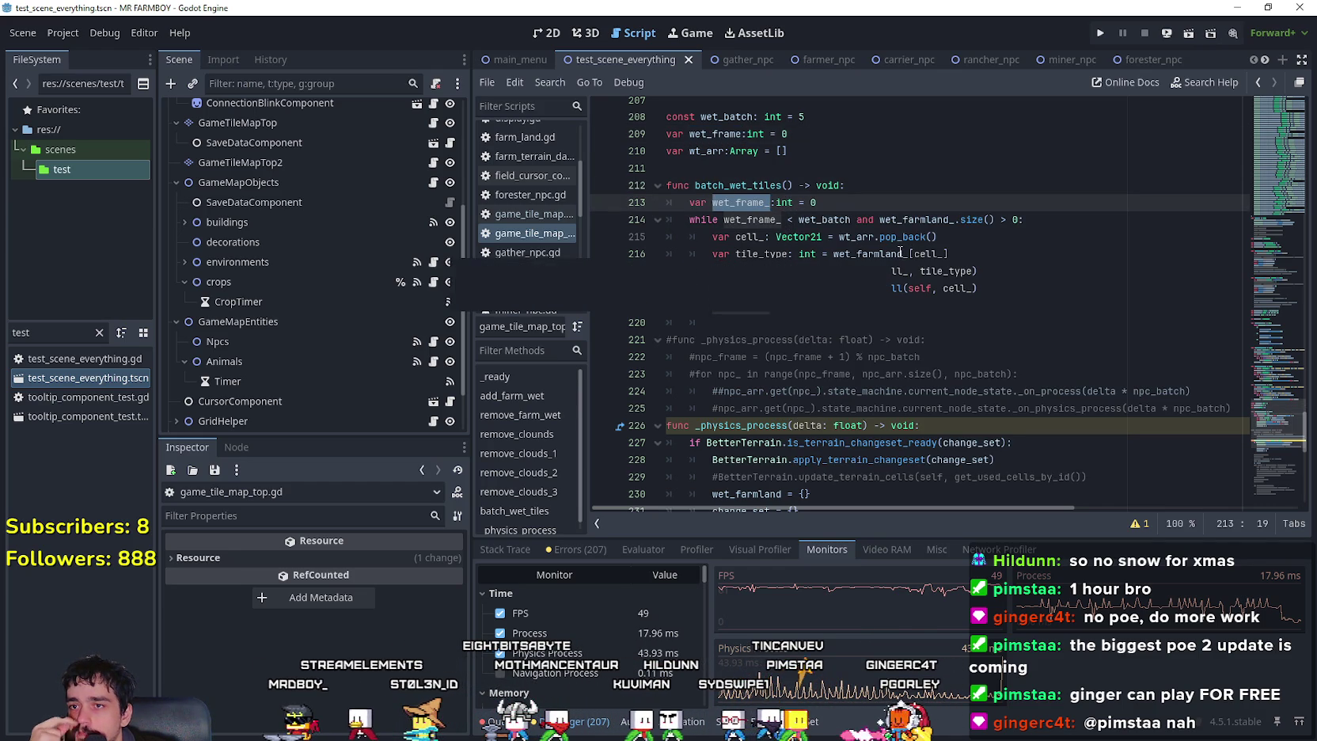
double_click(770, 190)
mouse_move(844, 289)
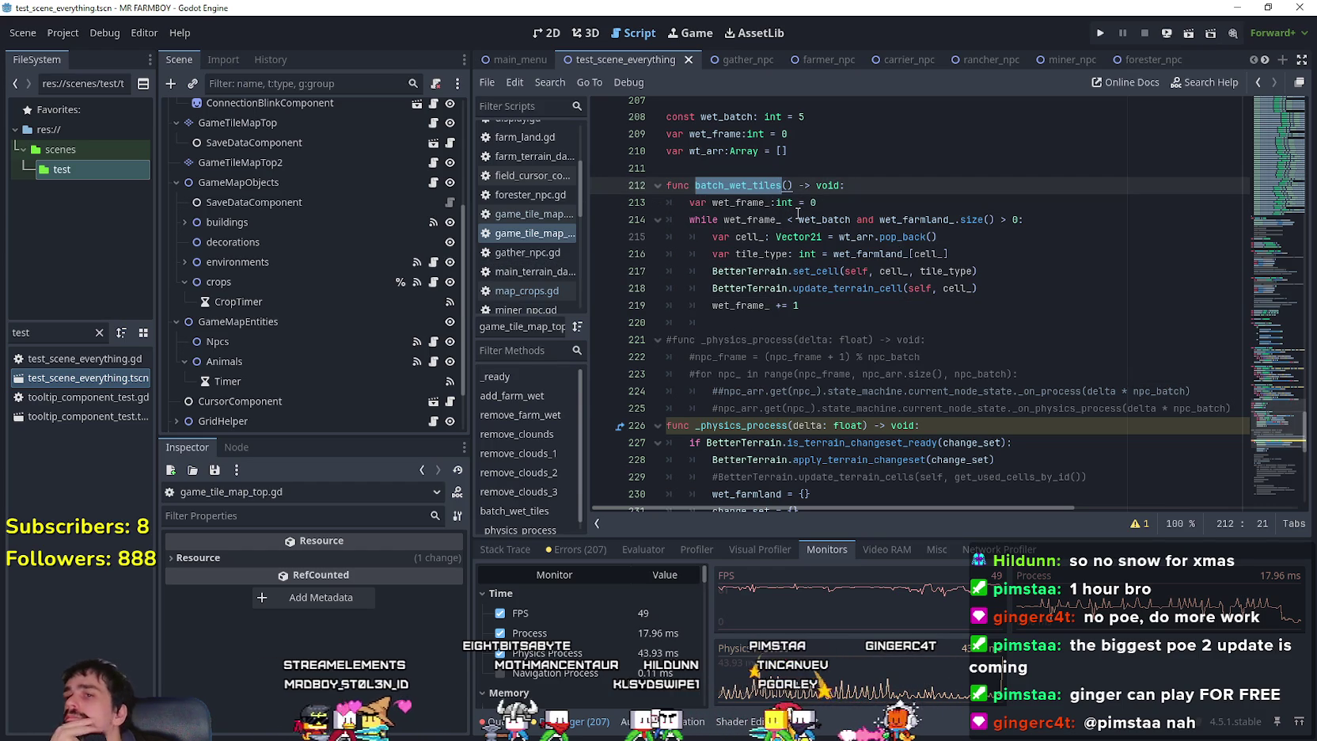
left_click_drag(760, 323, 644, 235)
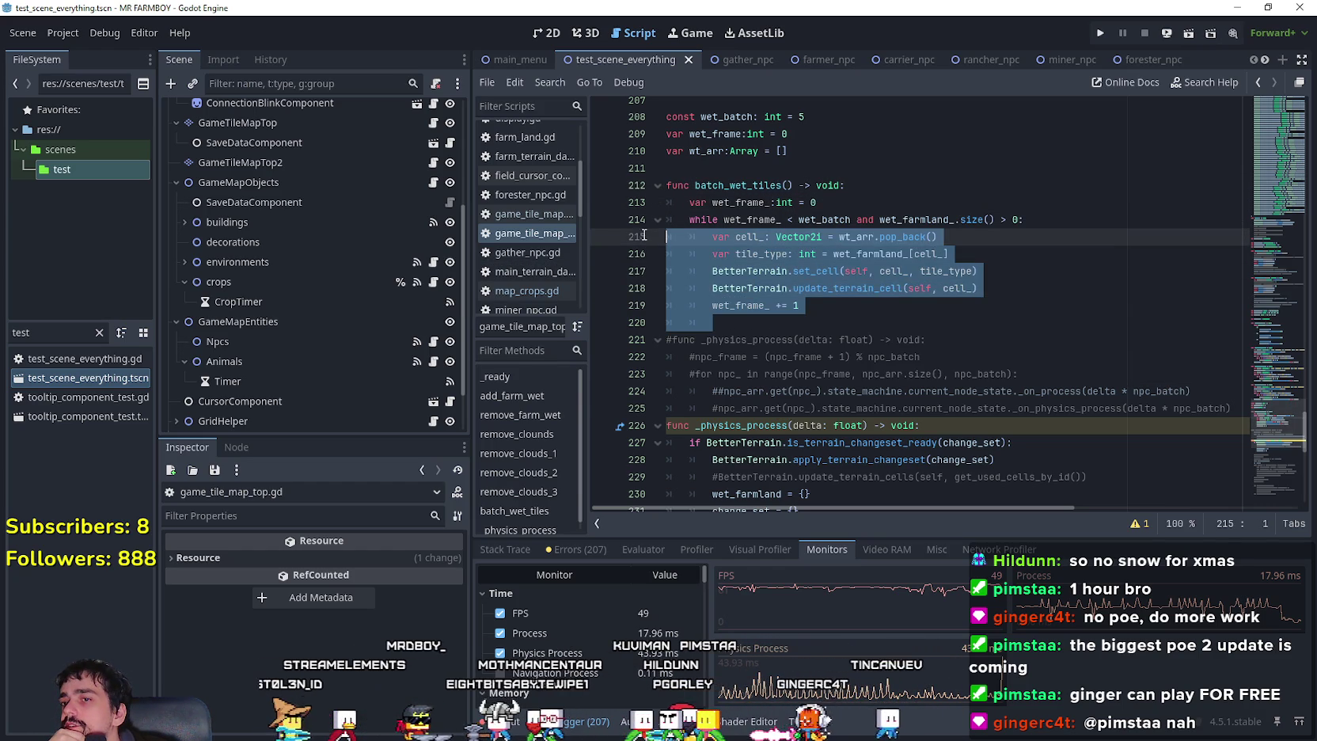
mouse_move(799, 306)
left_mouse_down()
mouse_move(696, 270)
mouse_move(665, 220)
left_mouse_up()
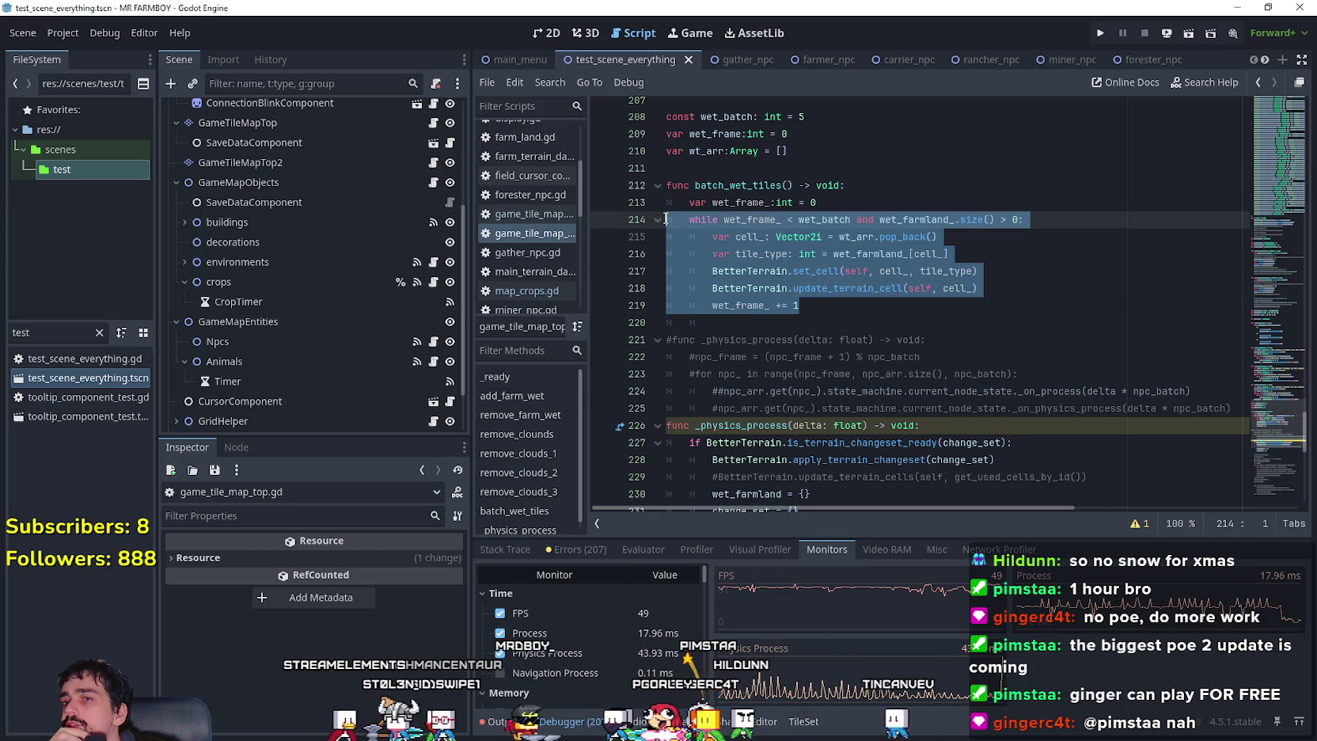